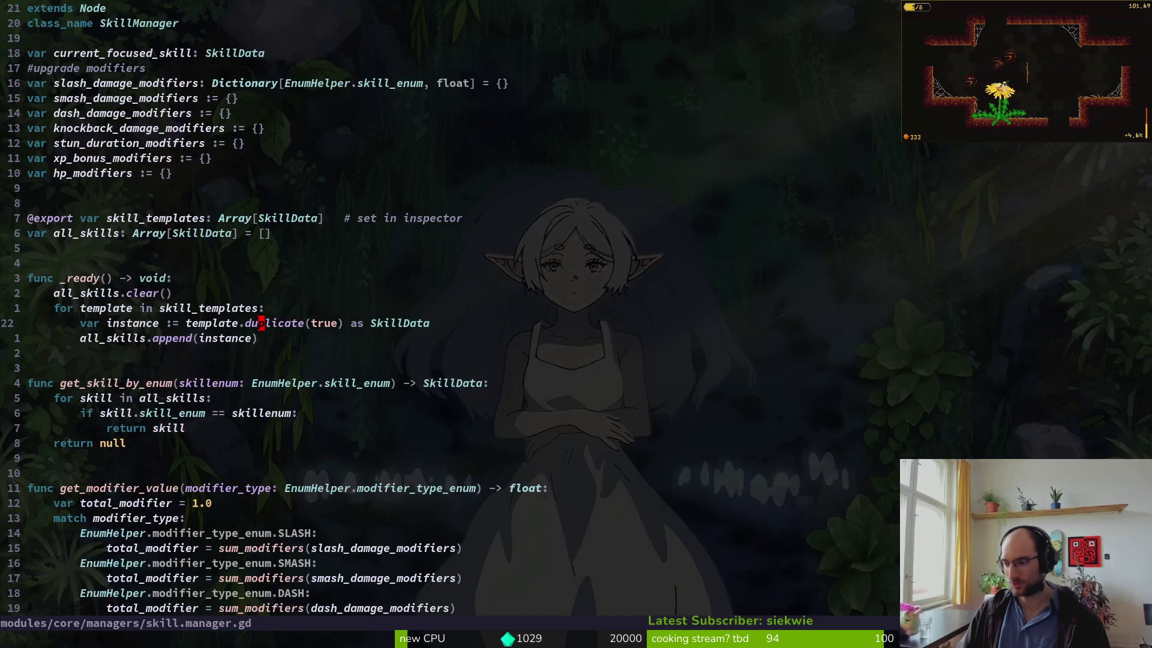
- Switch from Neovim to the running pollinateOrDie debug game, paused on its menu
key("alt+Tab")
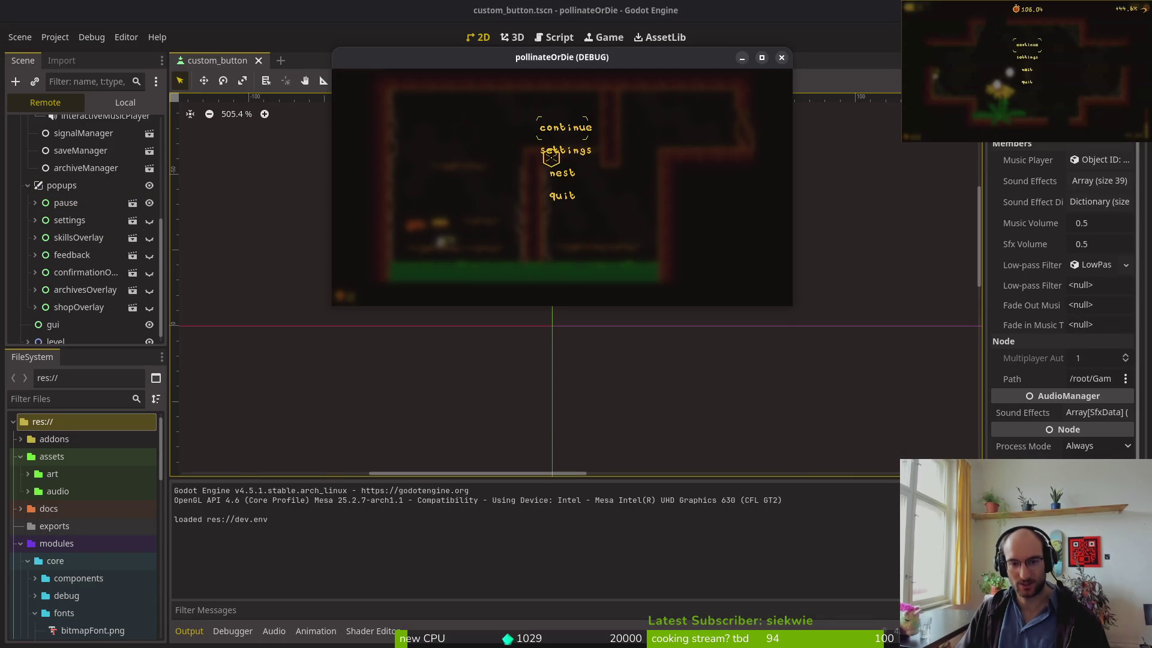
- Resume the game, collapse popups in the Remote tree, and inspect the live audioManager node
left_click(569, 128)
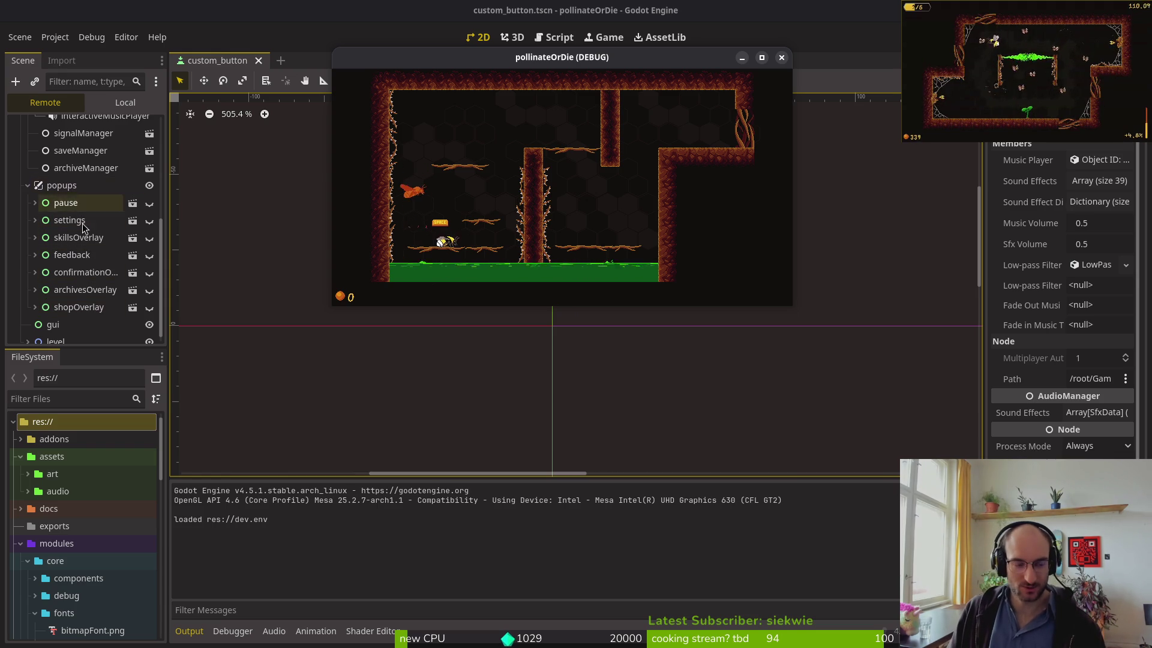
scroll(93, 185, "up", 3)
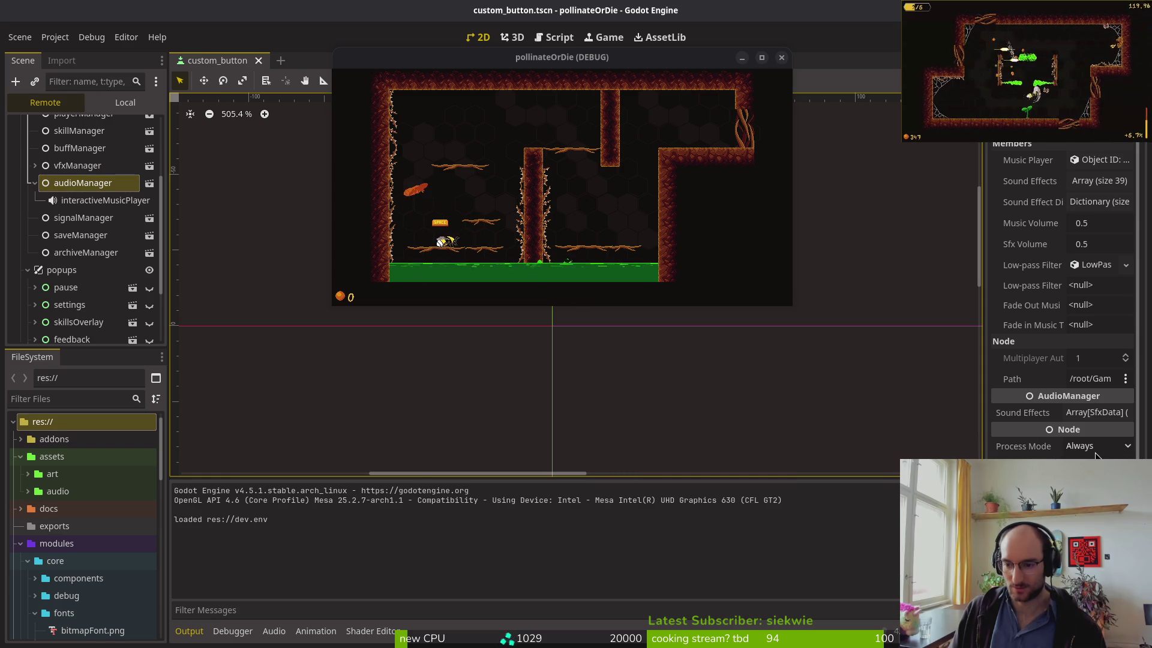
left_click(66, 287)
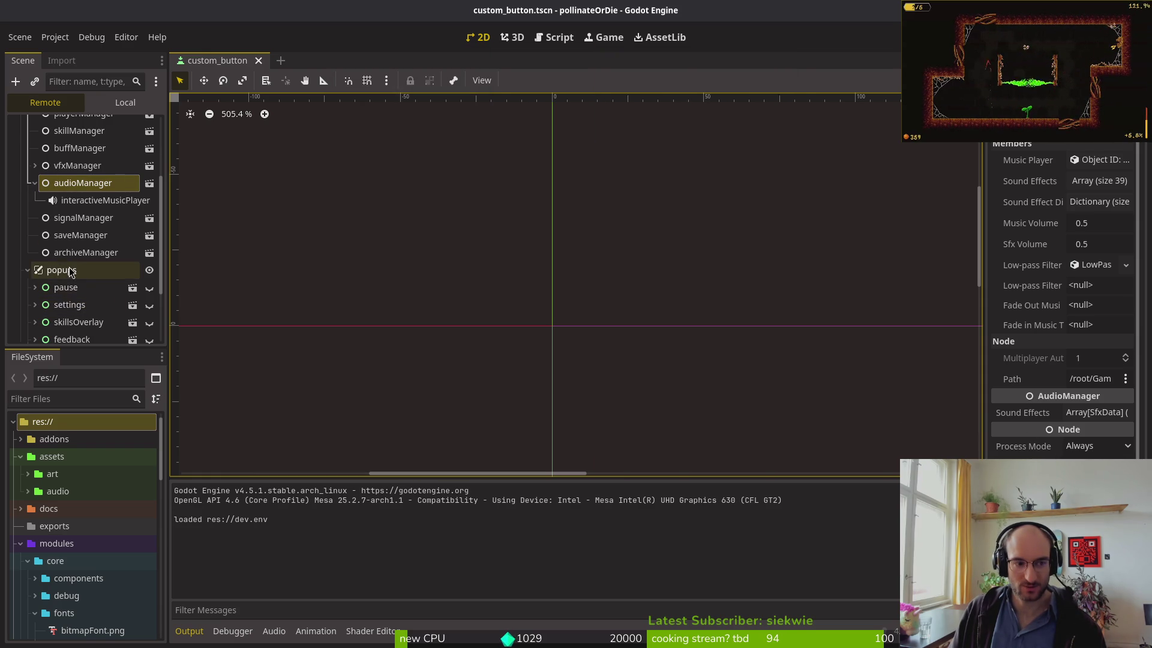
key("Up")
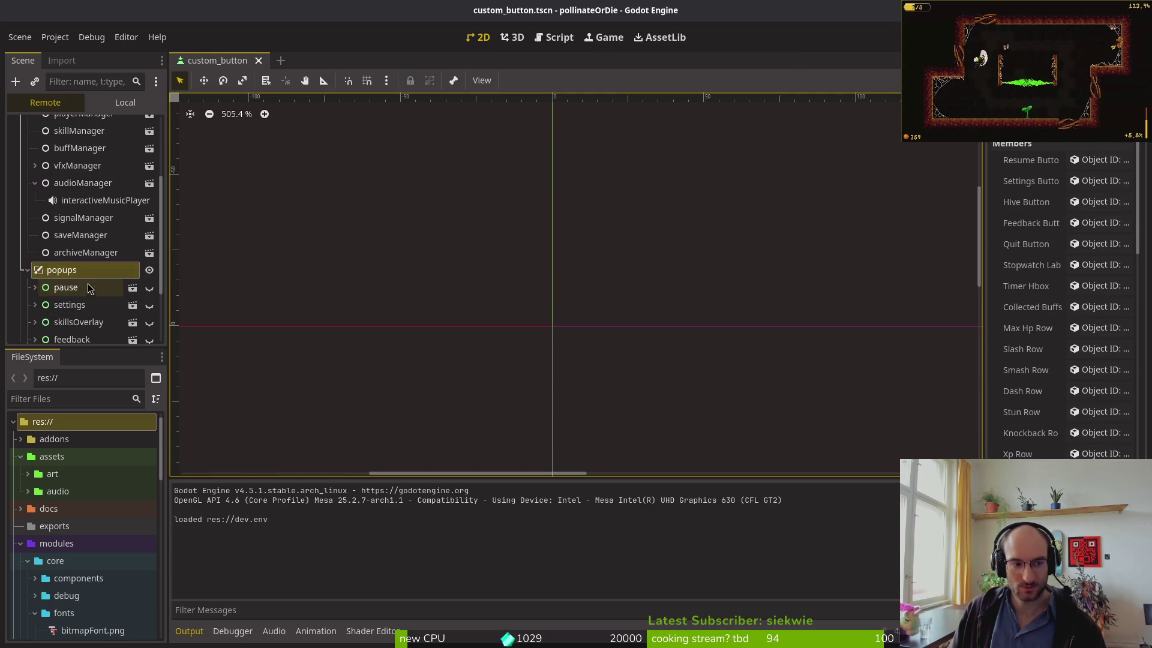
left_click(28, 270)
left_click(68, 216)
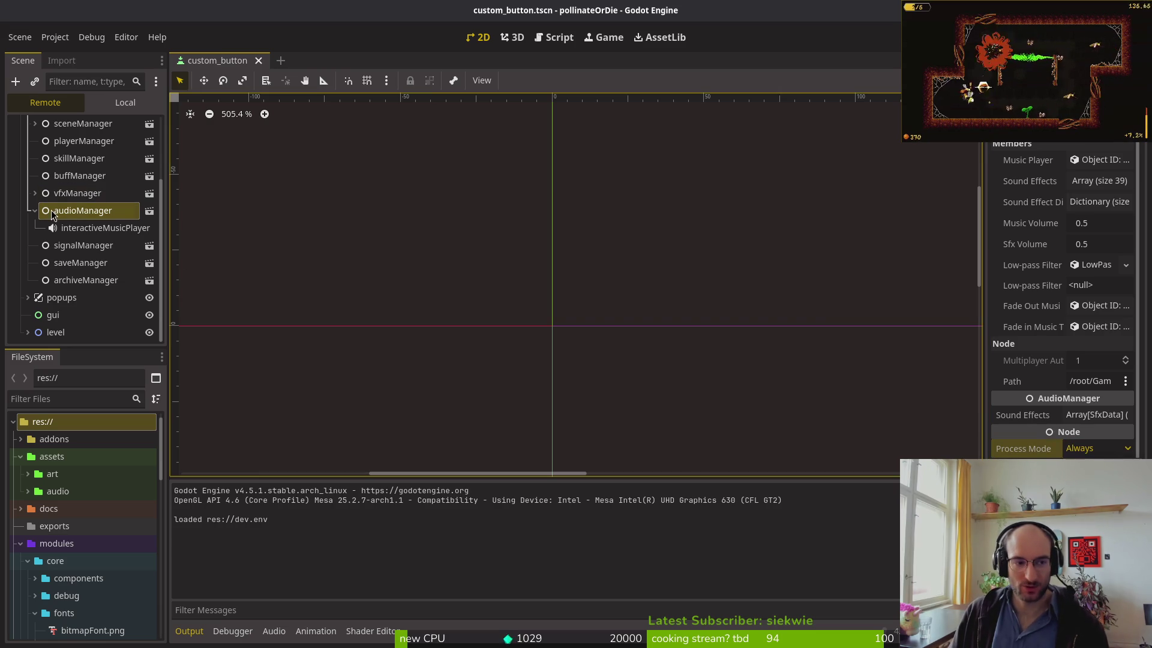
left_click(33, 211)
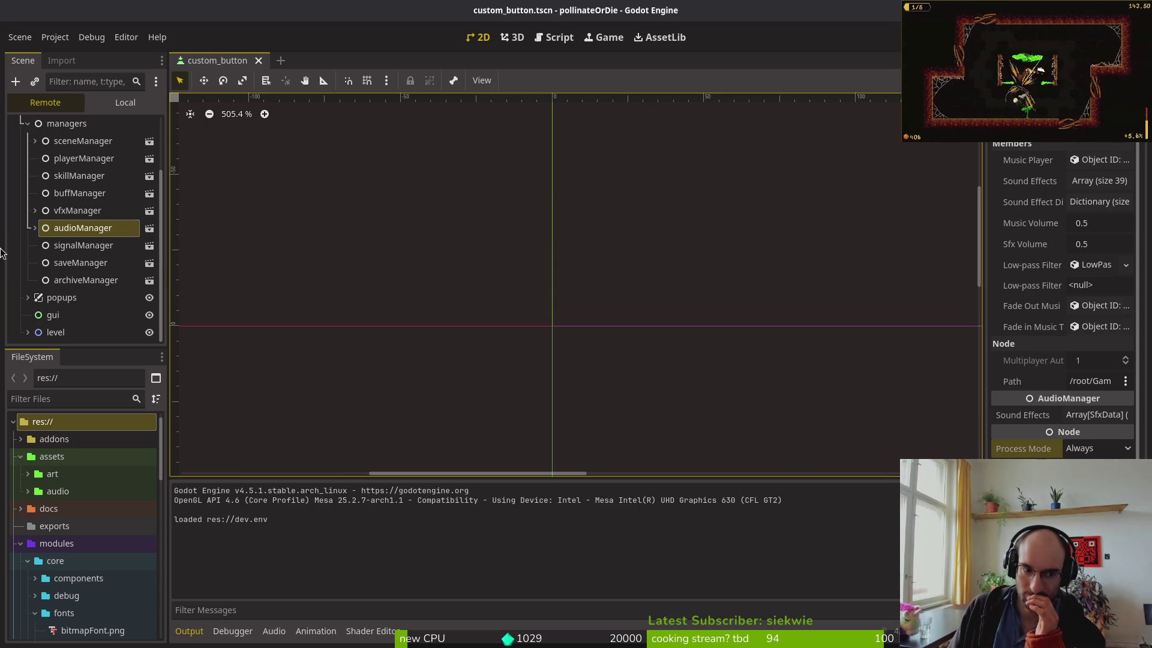
- Browse the Remote scene tree, expanding and collapsing the managers, popups and pause nodes
scroll(37, 229, "up", 3)
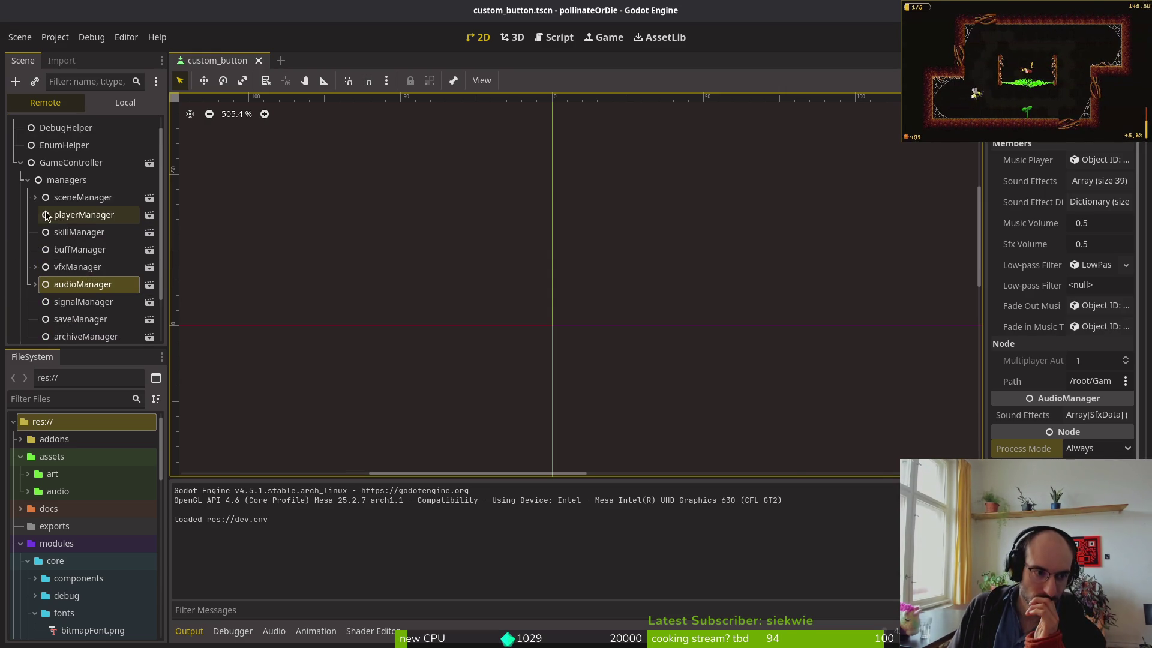
left_click(28, 182)
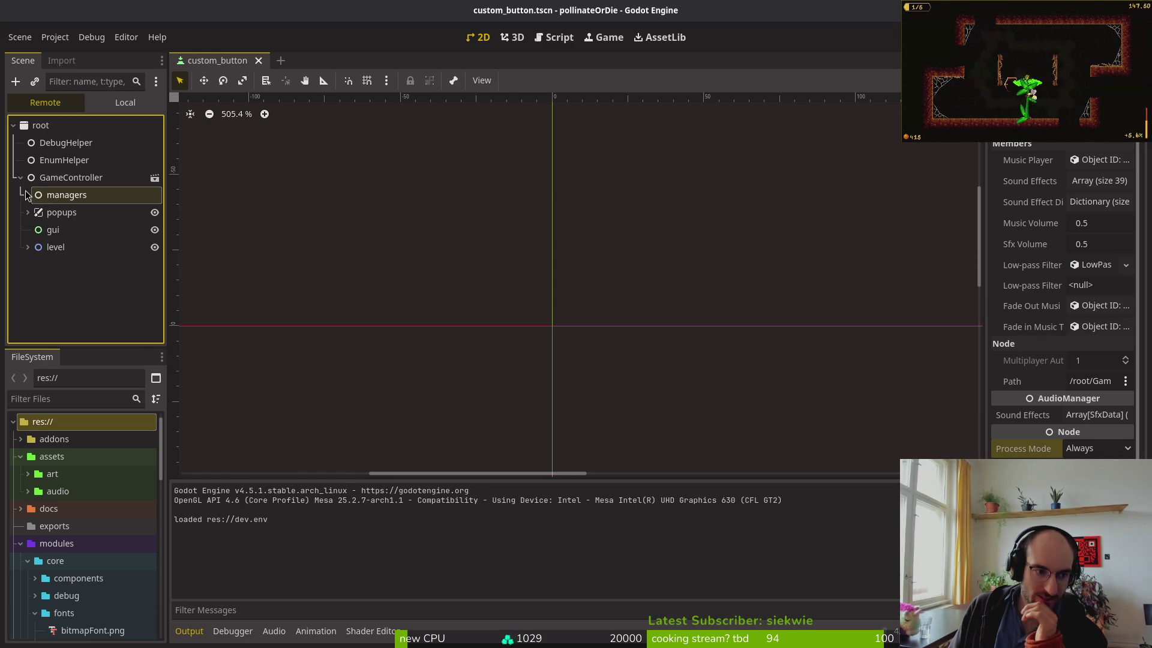
left_click(27, 195)
scroll(88, 235, "down", 3)
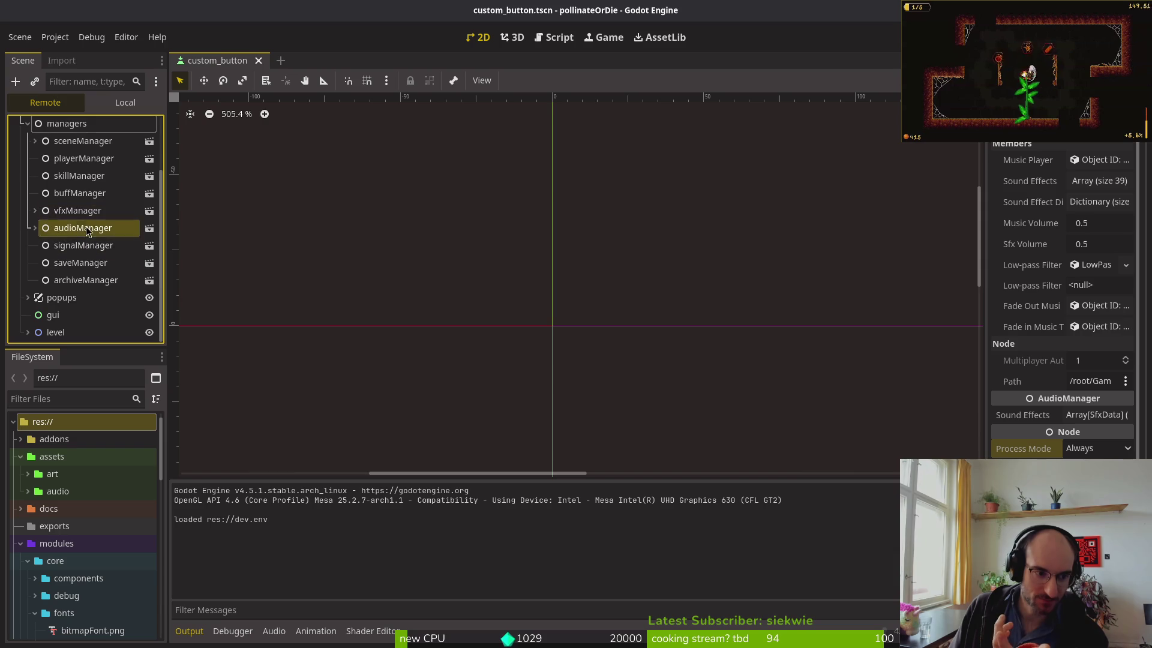
left_click(27, 297)
scroll(37, 269, "down", 3)
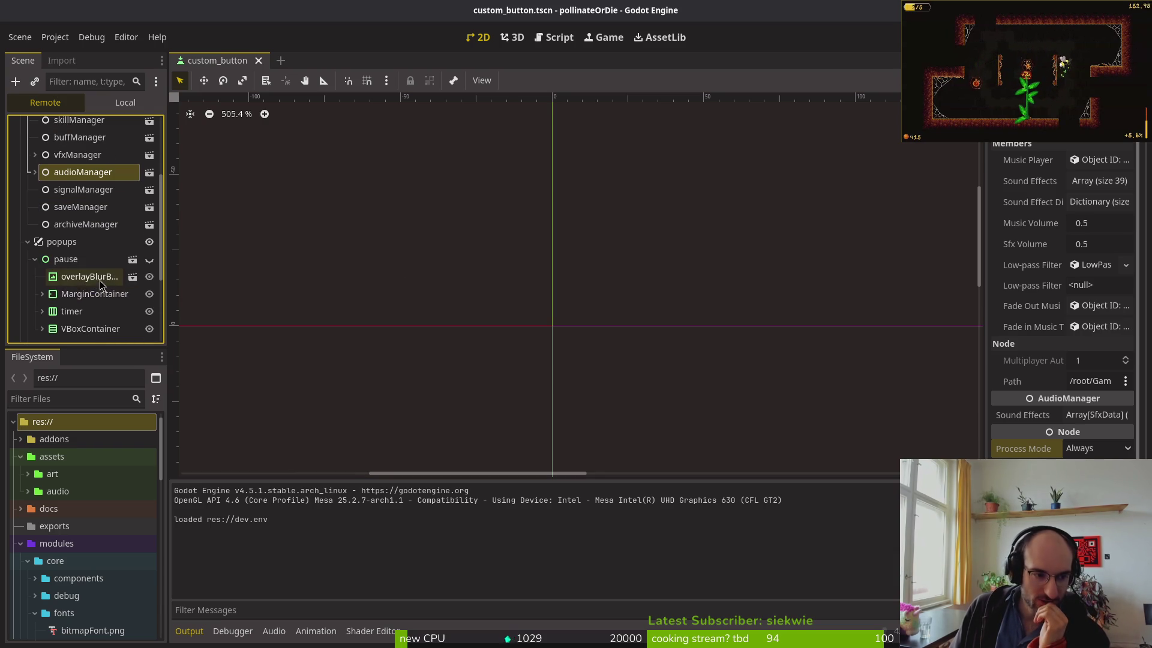
left_click(35, 259)
scroll(95, 288, "down", 3)
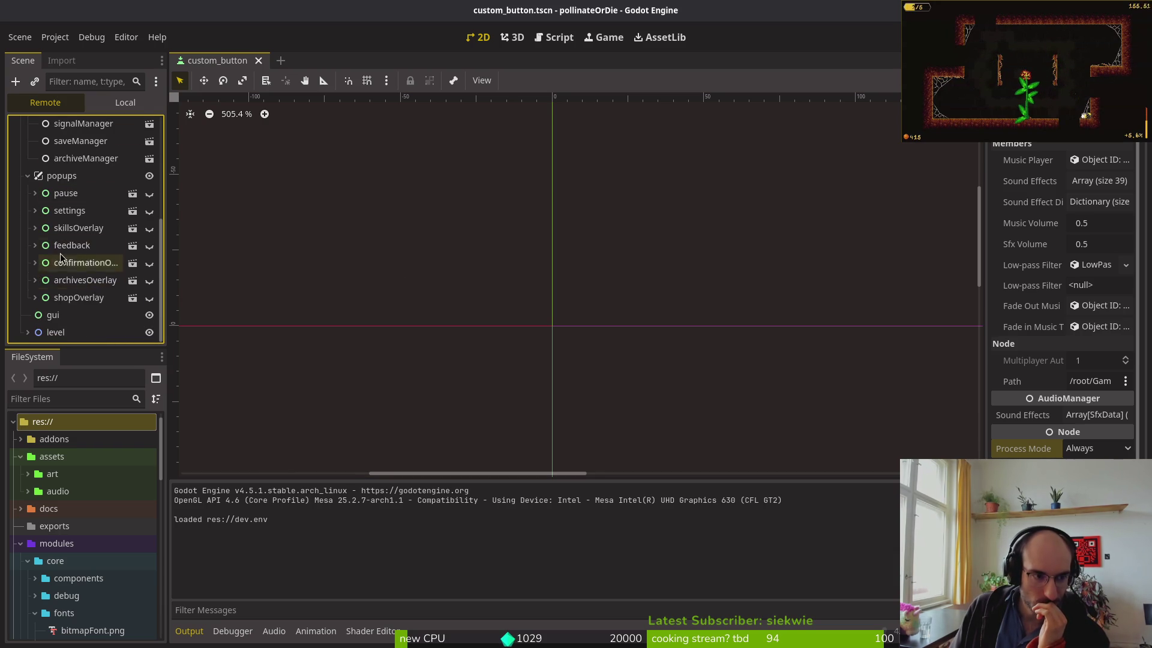
left_click(27, 176)
scroll(30, 180, "up", 3)
left_click(28, 195)
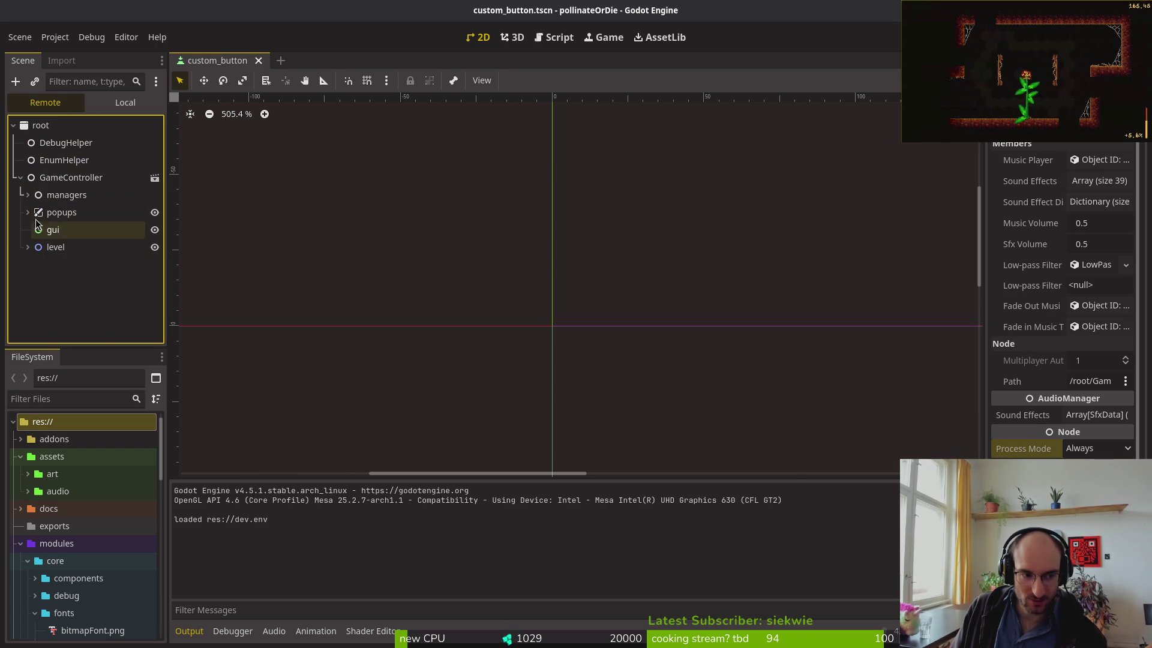
- Collapse managers and select GameController to show its scene path properties in the Inspector
left_click(27, 194)
scroll(74, 222, "down", 3)
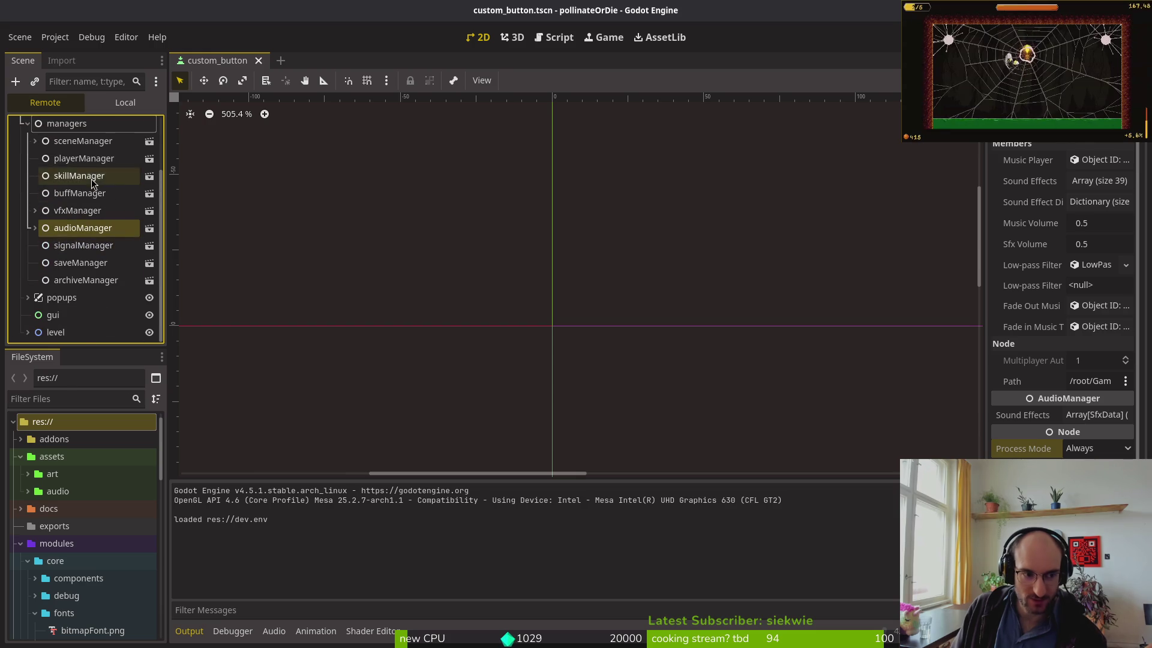
scroll(36, 192, "up", 2)
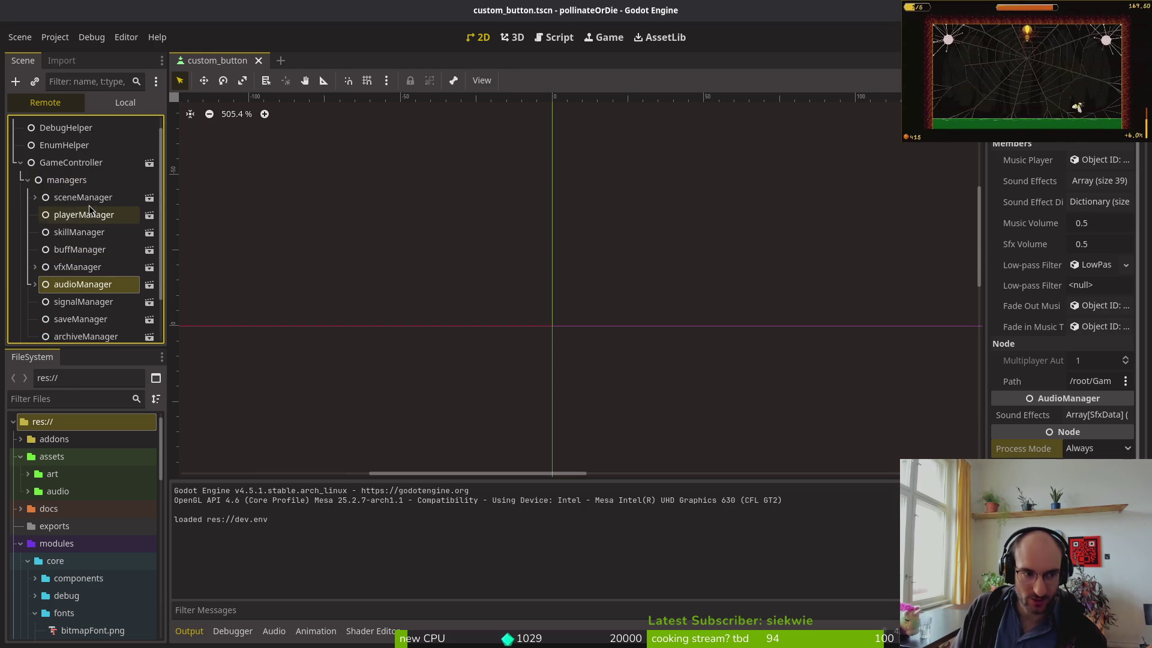
left_click(27, 180)
left_click(73, 179)
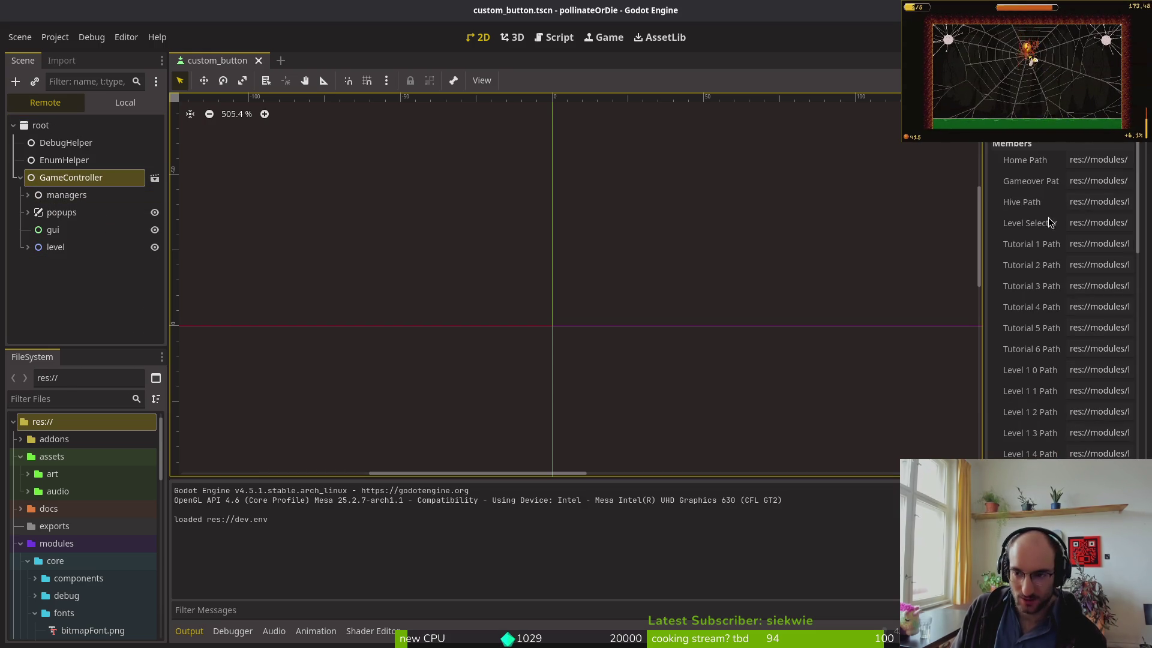
key("shift+alt+o")
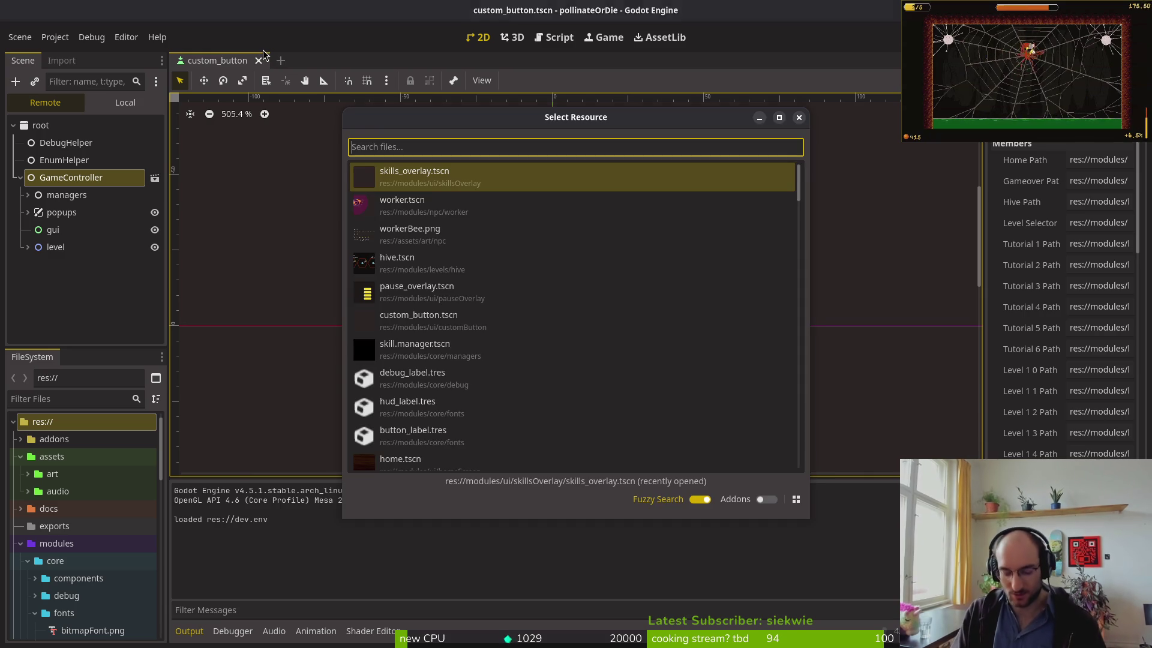
- Open game.controller.tscn by searching 'gamecontrol', then select GameController in the Local scene tree
type("gamecontrol")
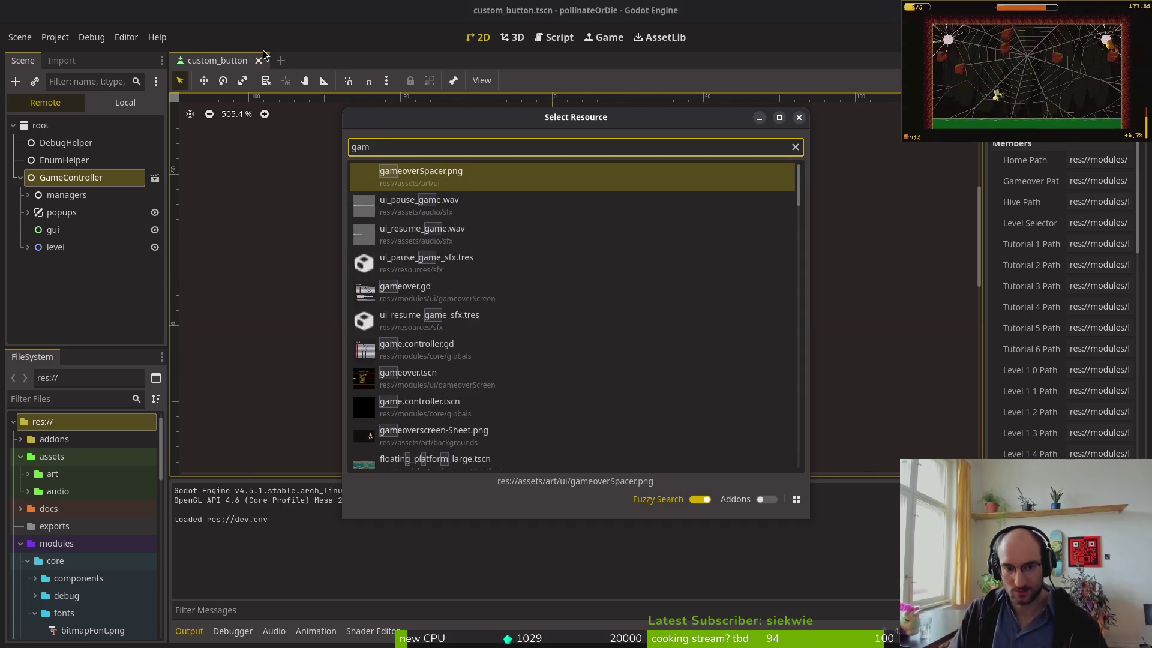
key("Return")
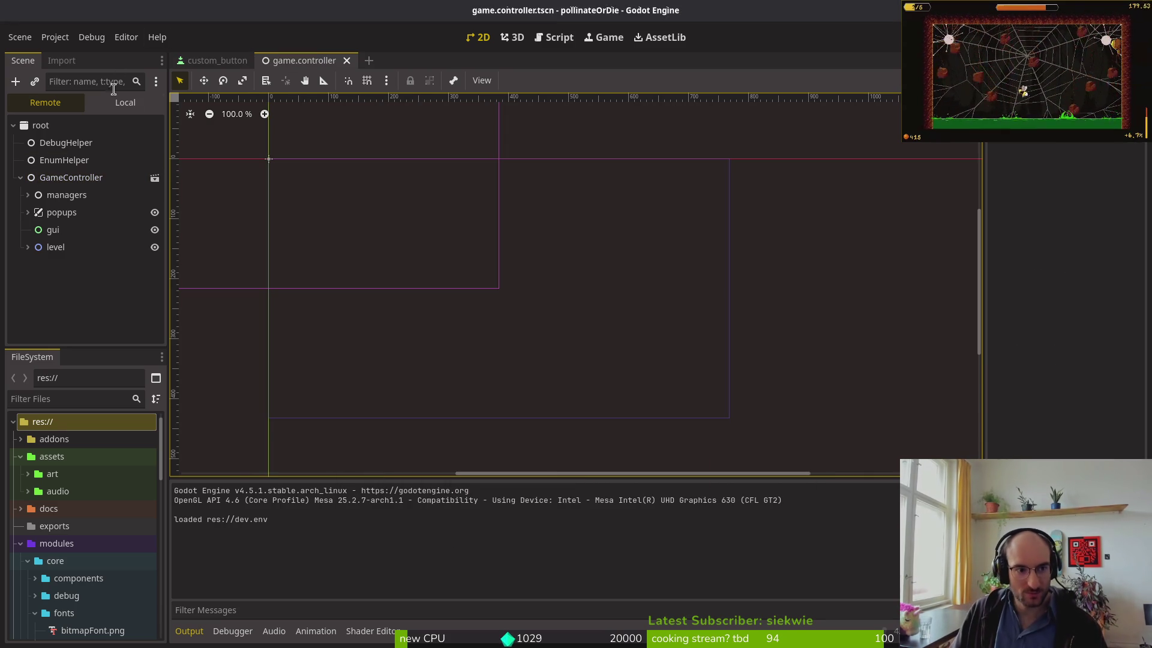
left_click(126, 102)
left_click(59, 124)
left_click(67, 161)
left_click(58, 131)
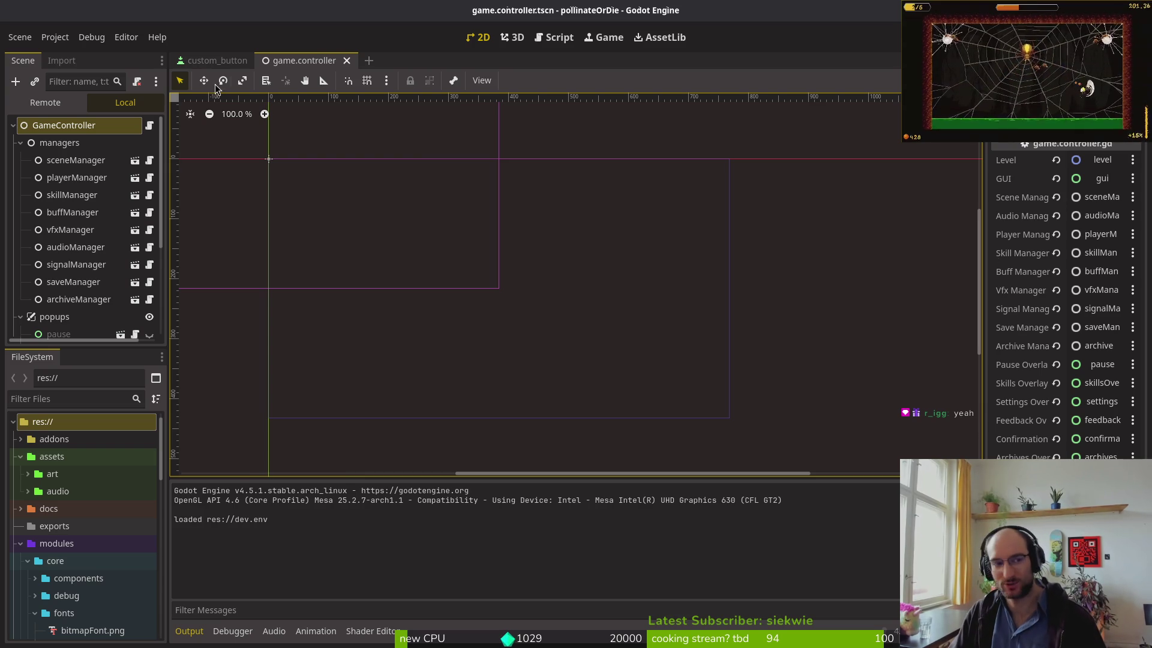
- Glance at the Project menu, then fold the popups and managers nodes in the game.controller tree
left_click(60, 42)
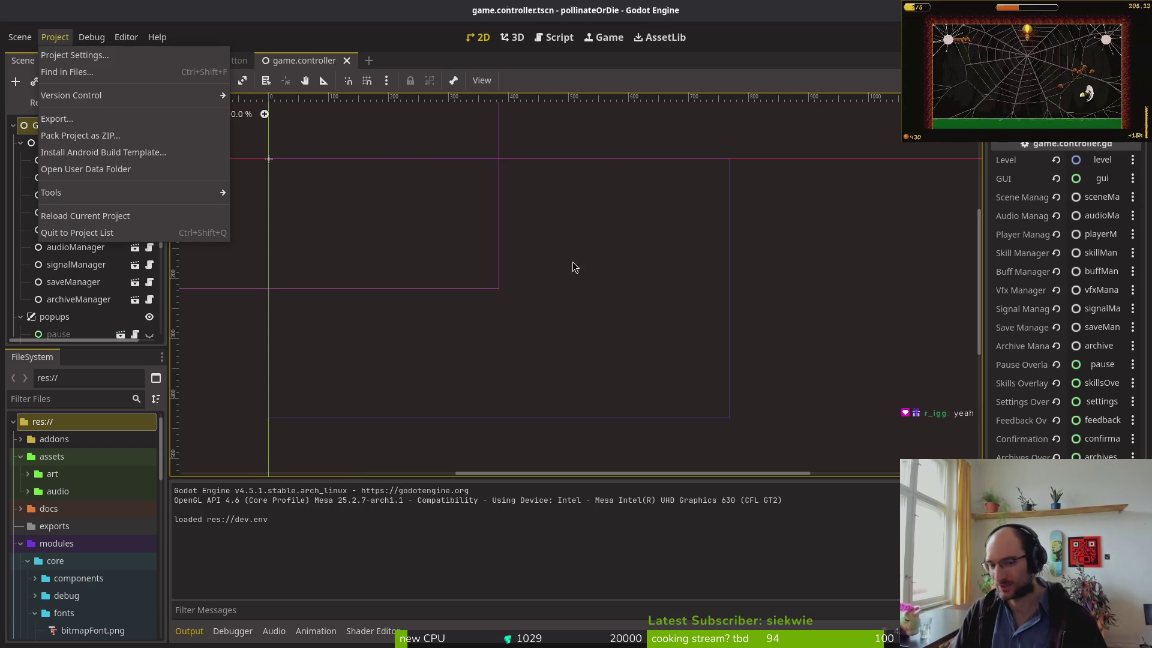
left_click(590, 293)
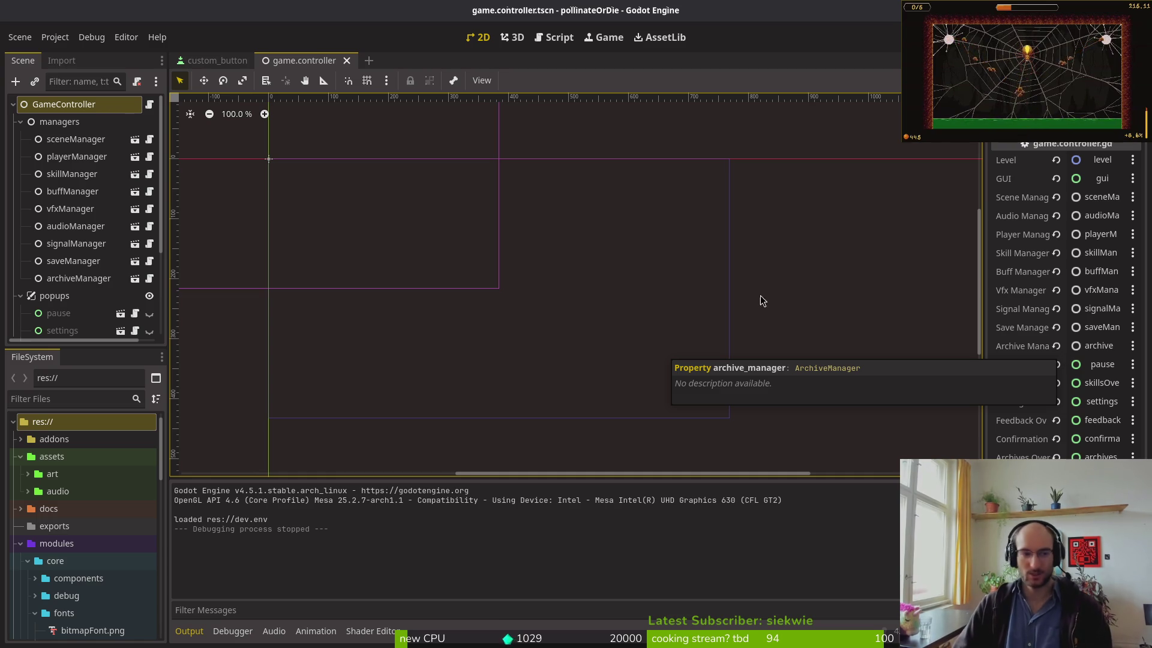
left_click(21, 296)
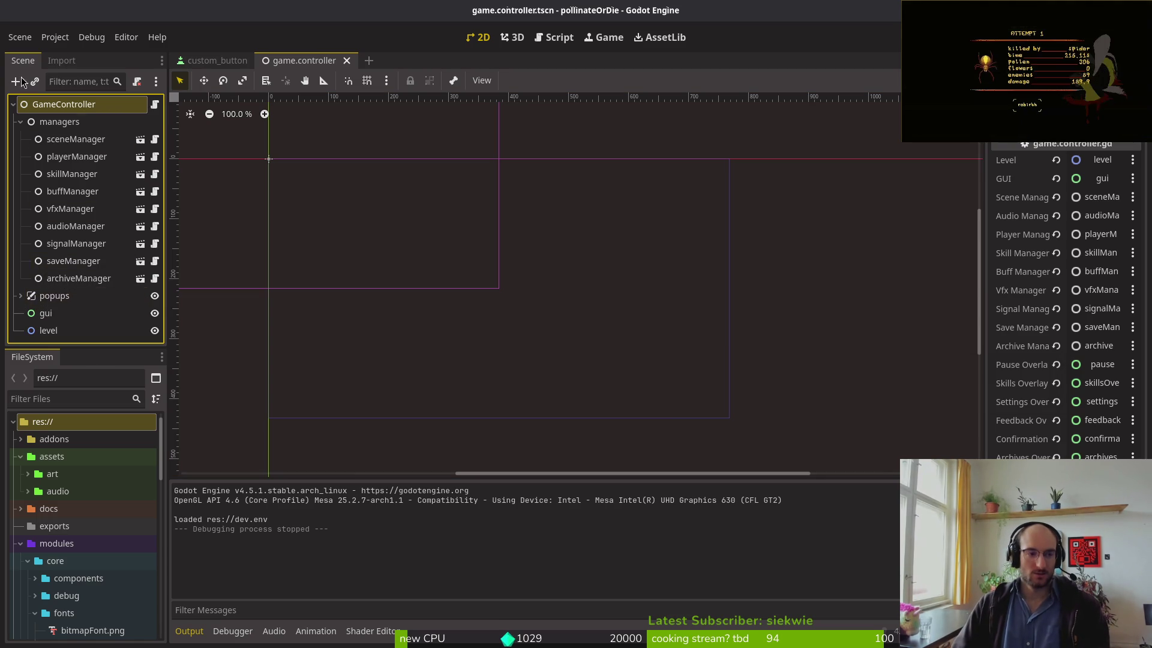
left_click(21, 122)
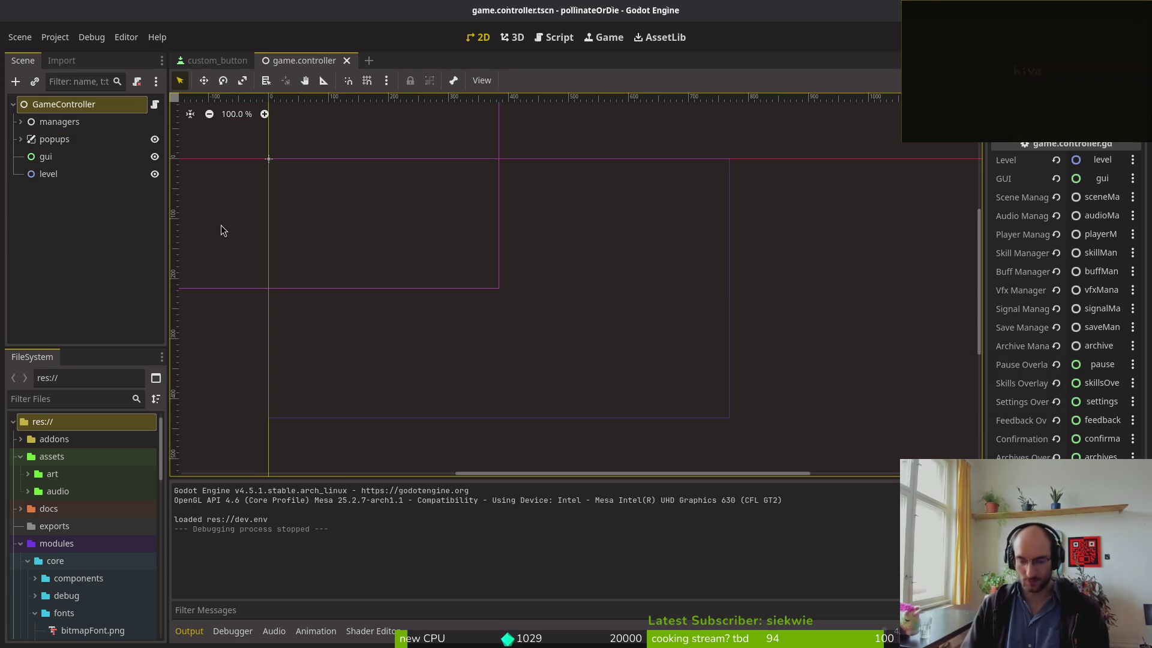
key("alt+Tab")
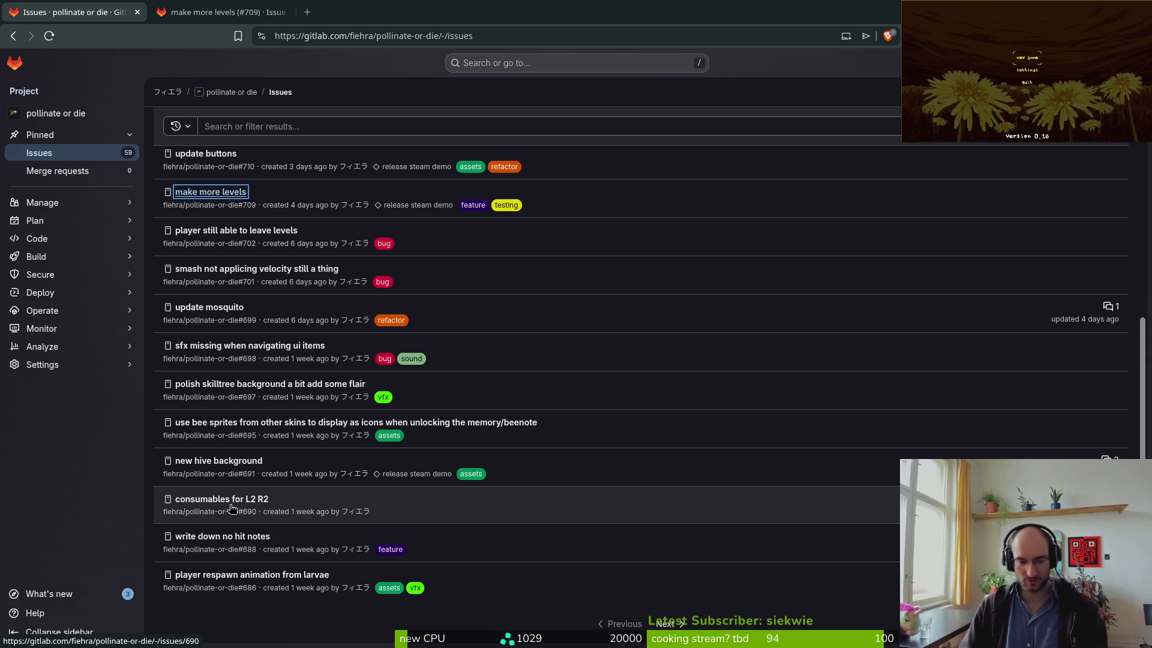
- Open 'write down no hit notes' in its own tab, close that issue, and return to the issues list
middle_click(222, 536)
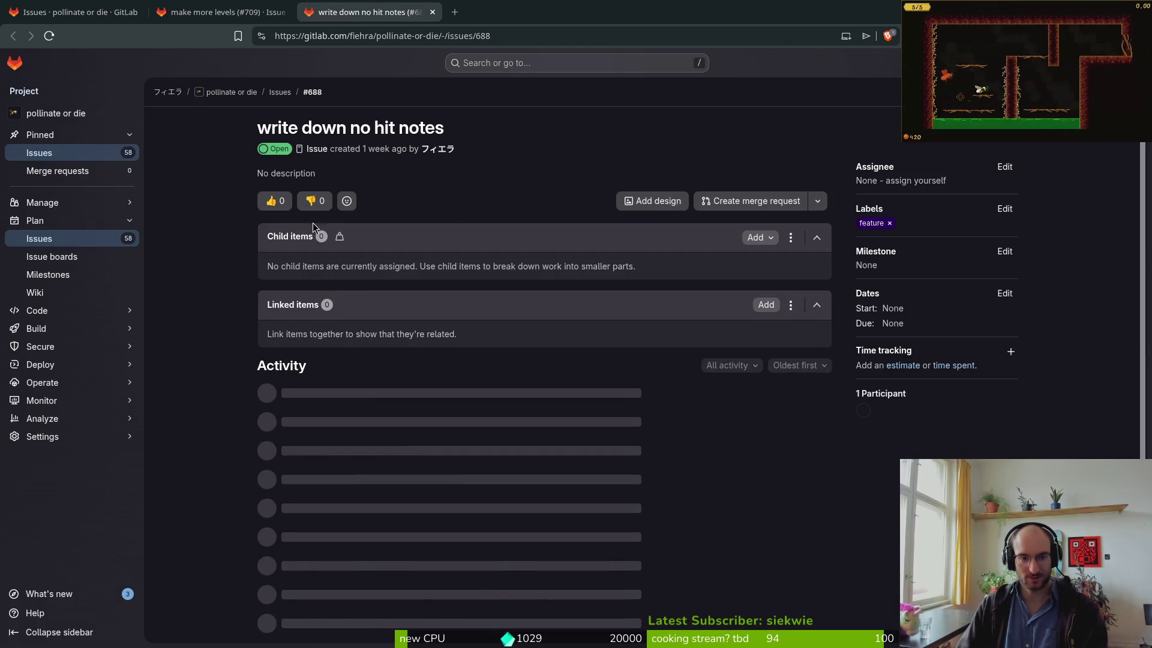
scroll(595, 452, "down", 2)
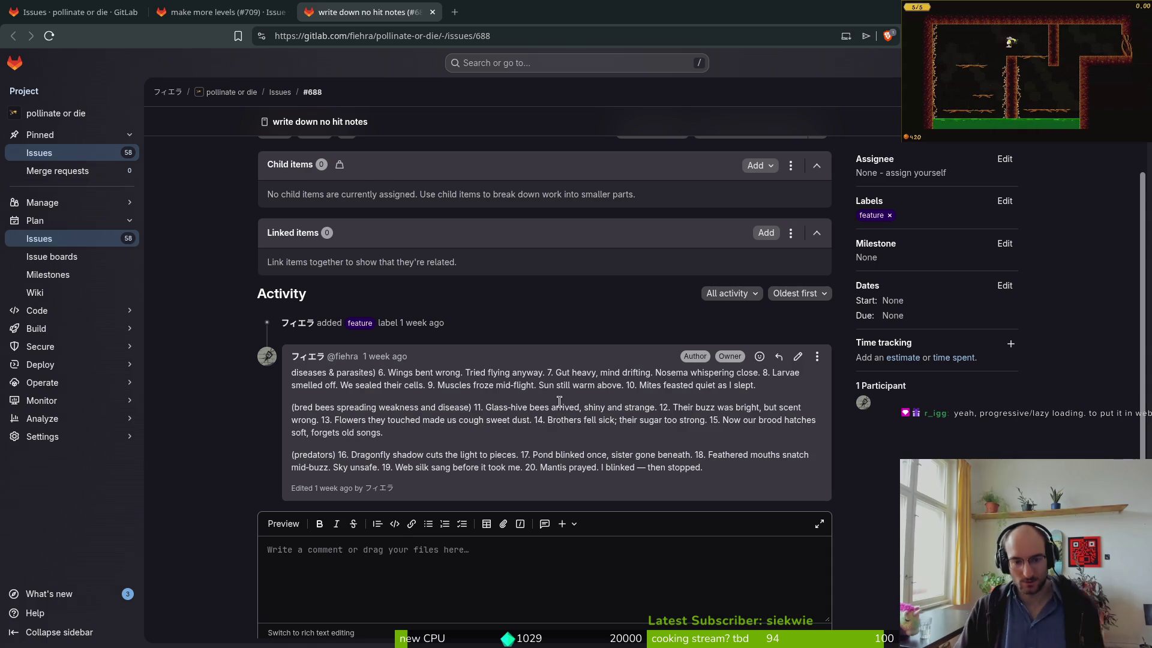
scroll(552, 376, "down", 1)
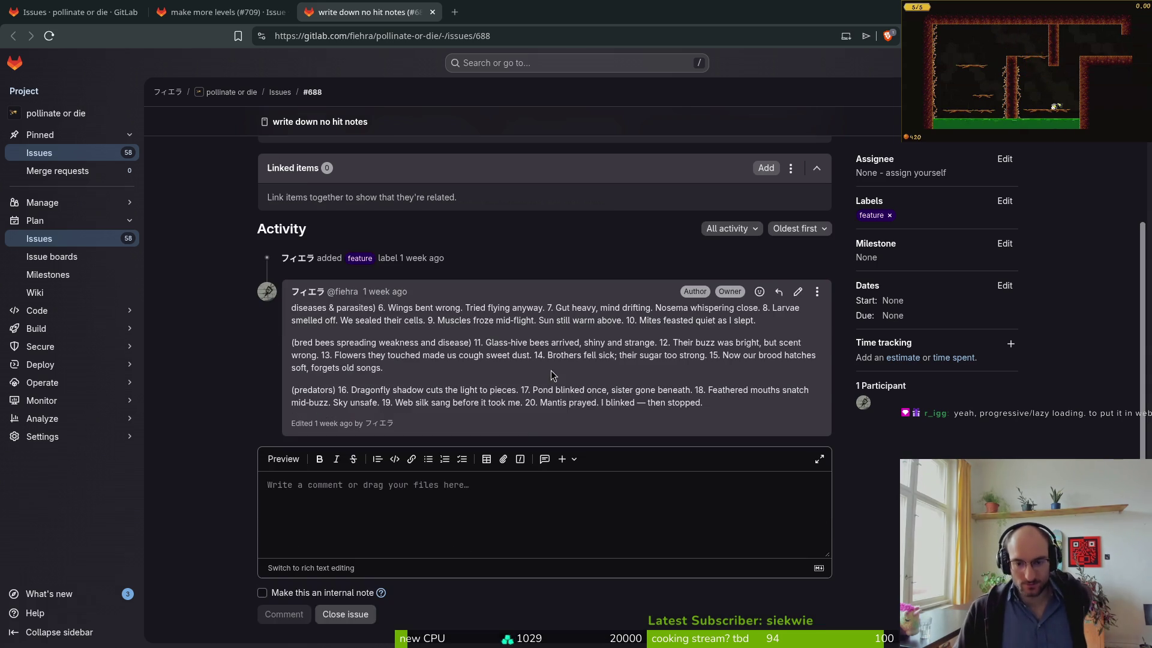
left_click(345, 613)
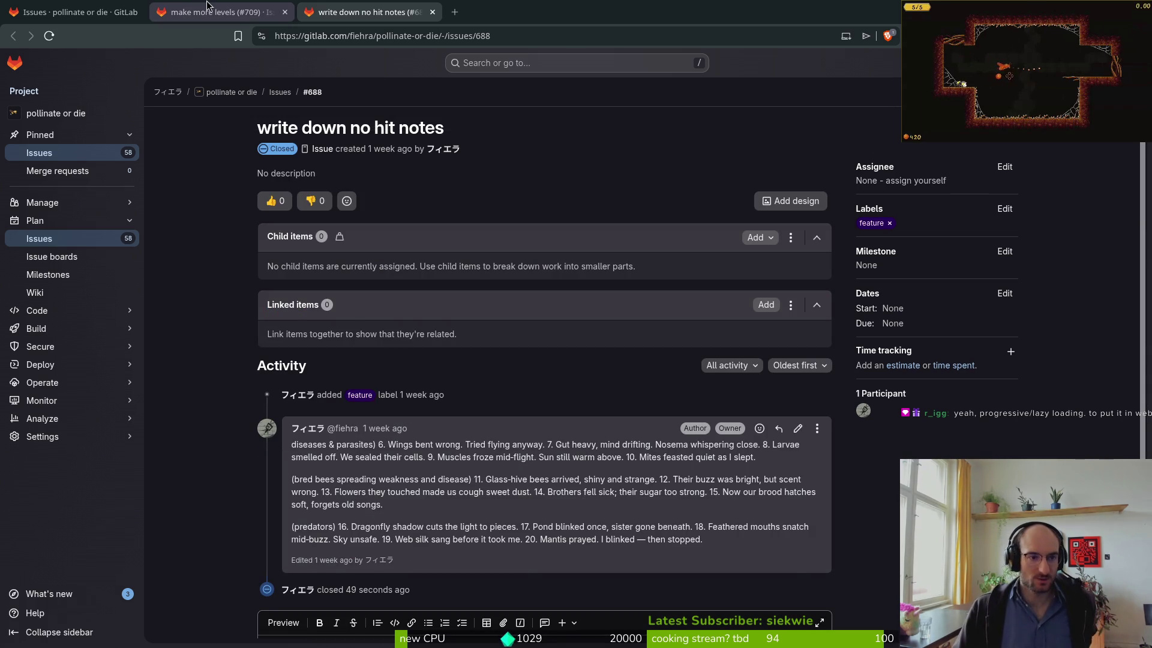
left_click(69, 6)
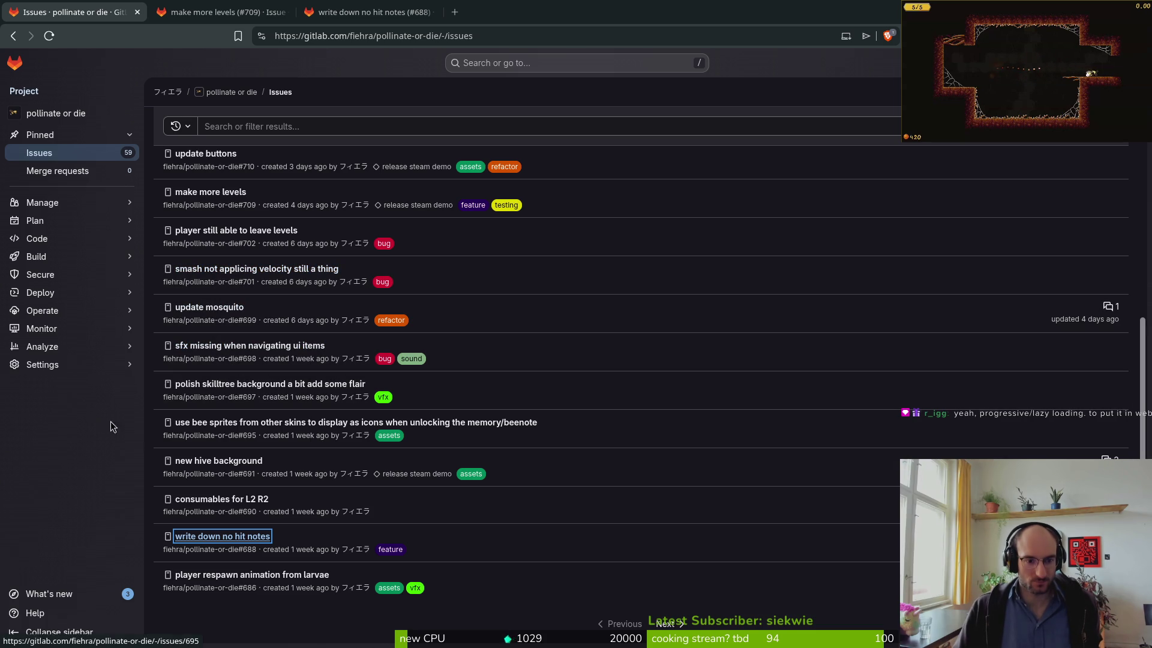
left_click(147, 397)
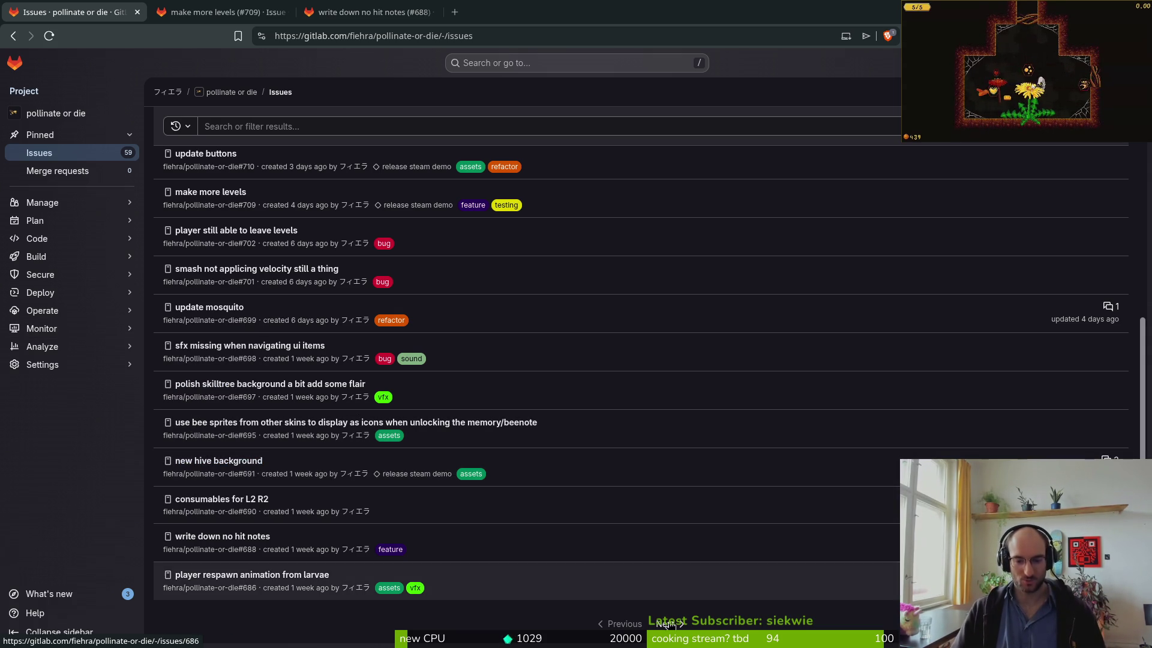
- Go to the next issues page and open 'game over screen update' and 'enable esc key for pausing' in tabs
left_click(666, 624)
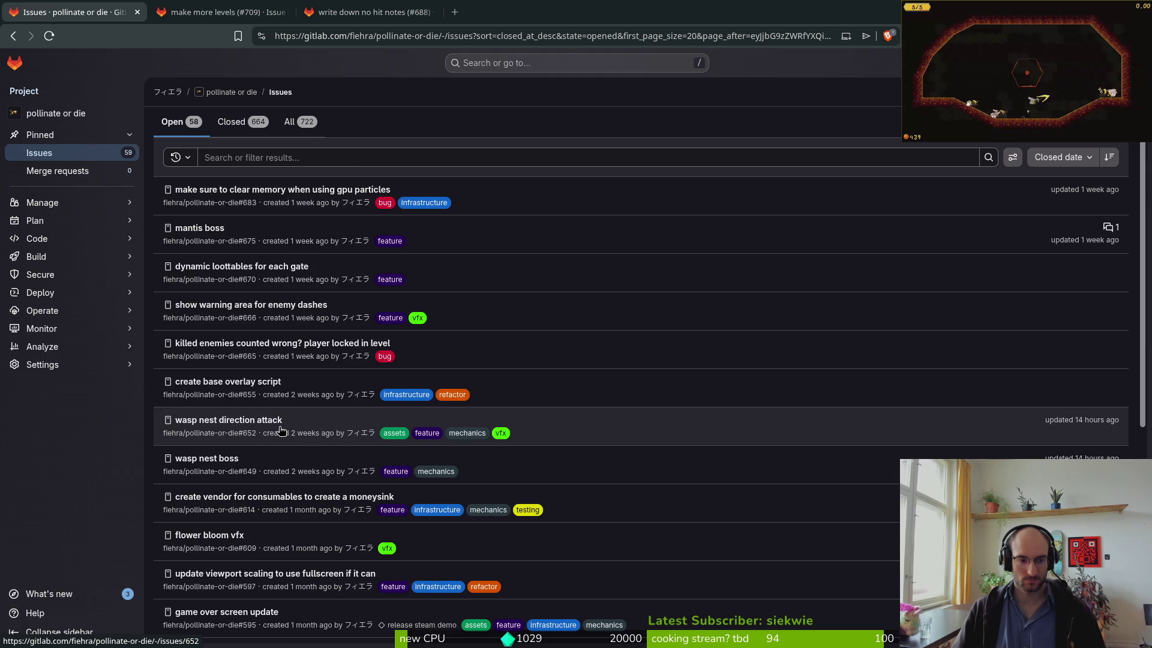
scroll(270, 405, "down", 2)
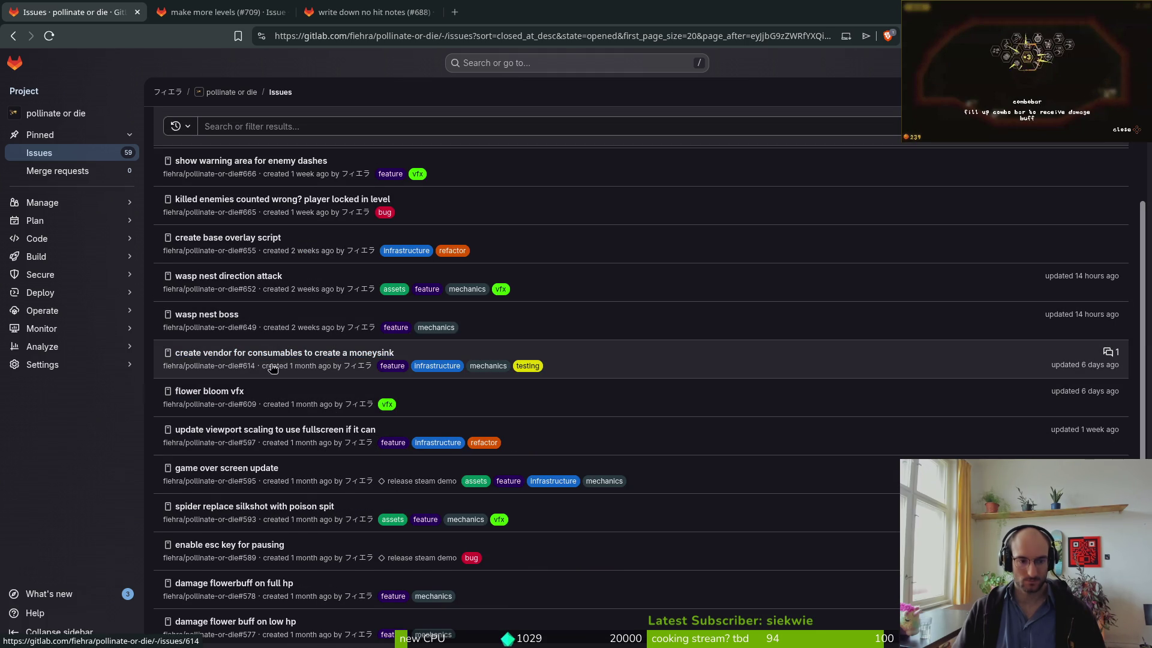
scroll(295, 394, "down", 1)
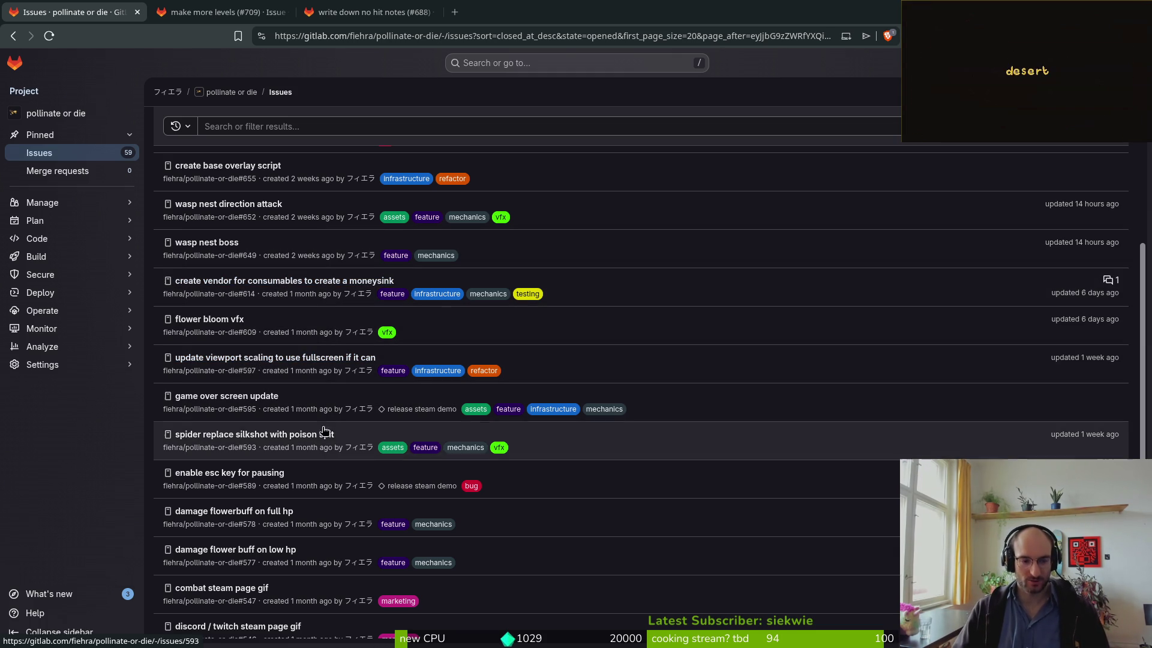
middle_click(224, 398)
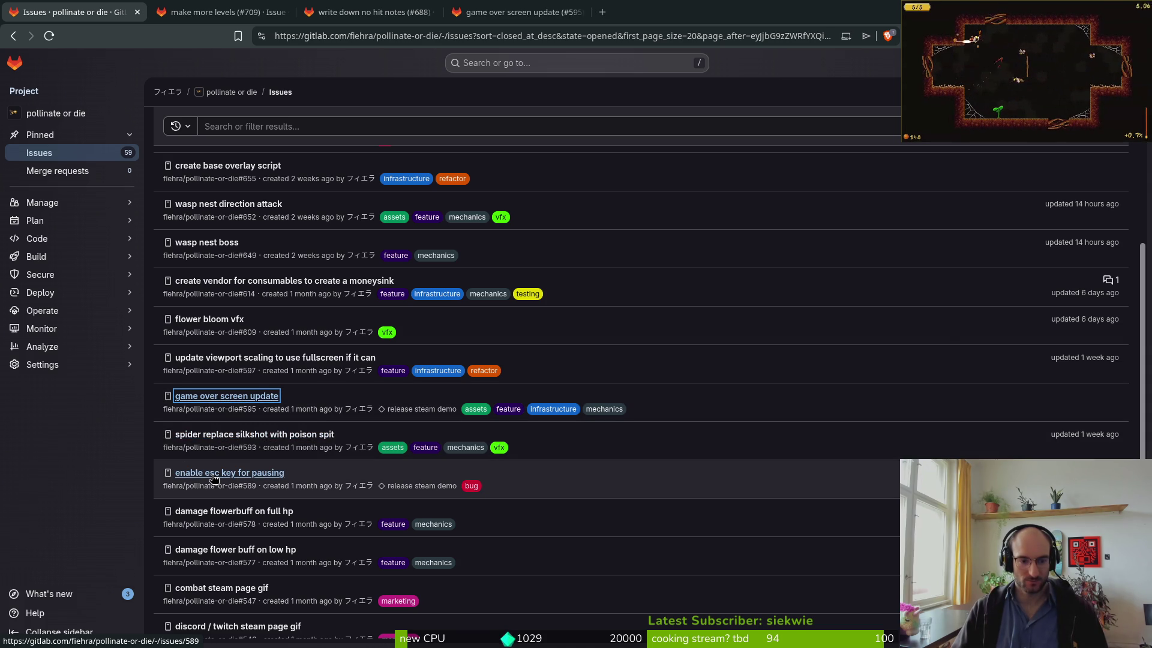
middle_click(214, 476)
left_click(660, 12)
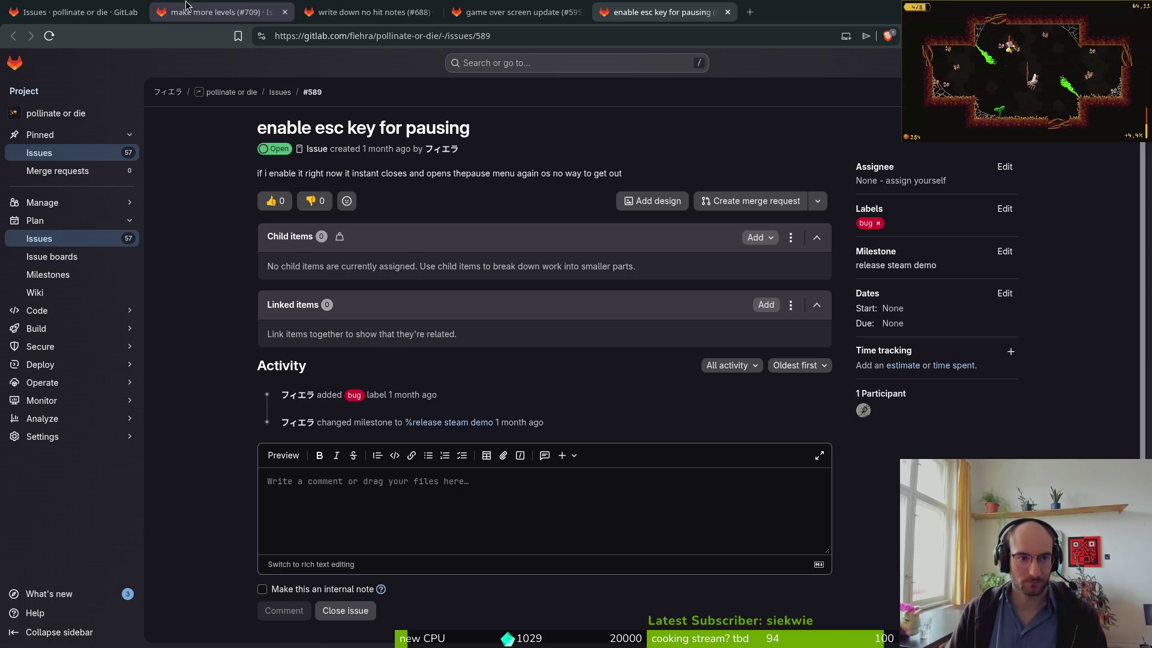
left_click(78, 12)
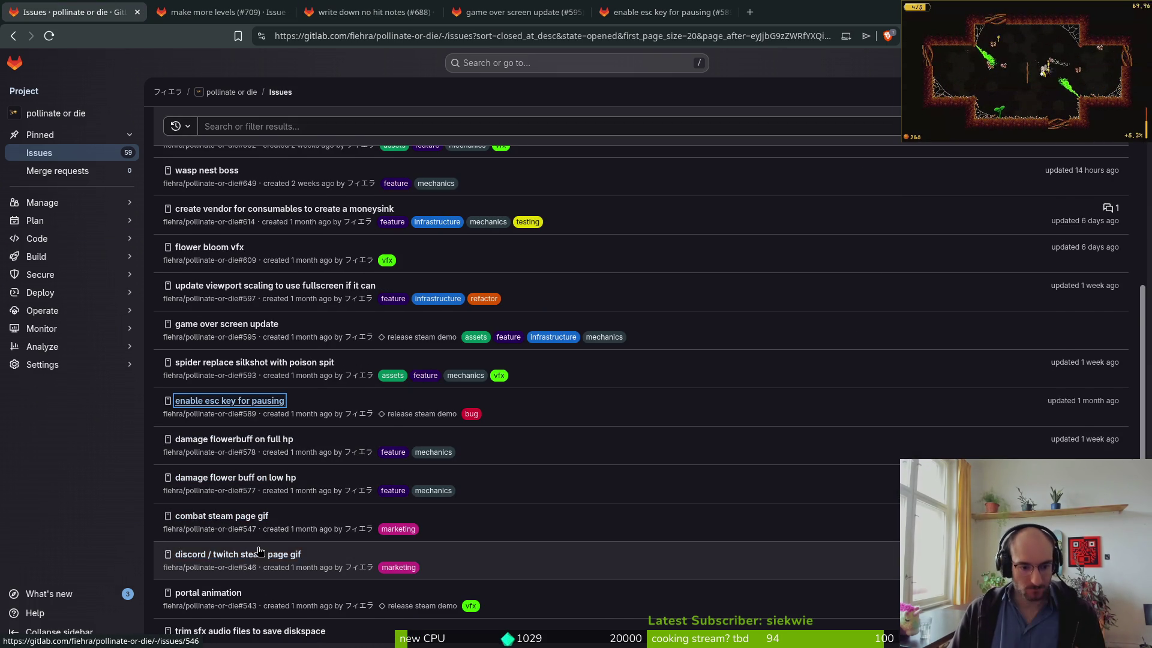
- Load the next page of open issues and open 'steam achievements' in a background tab
scroll(245, 561, "down", 1)
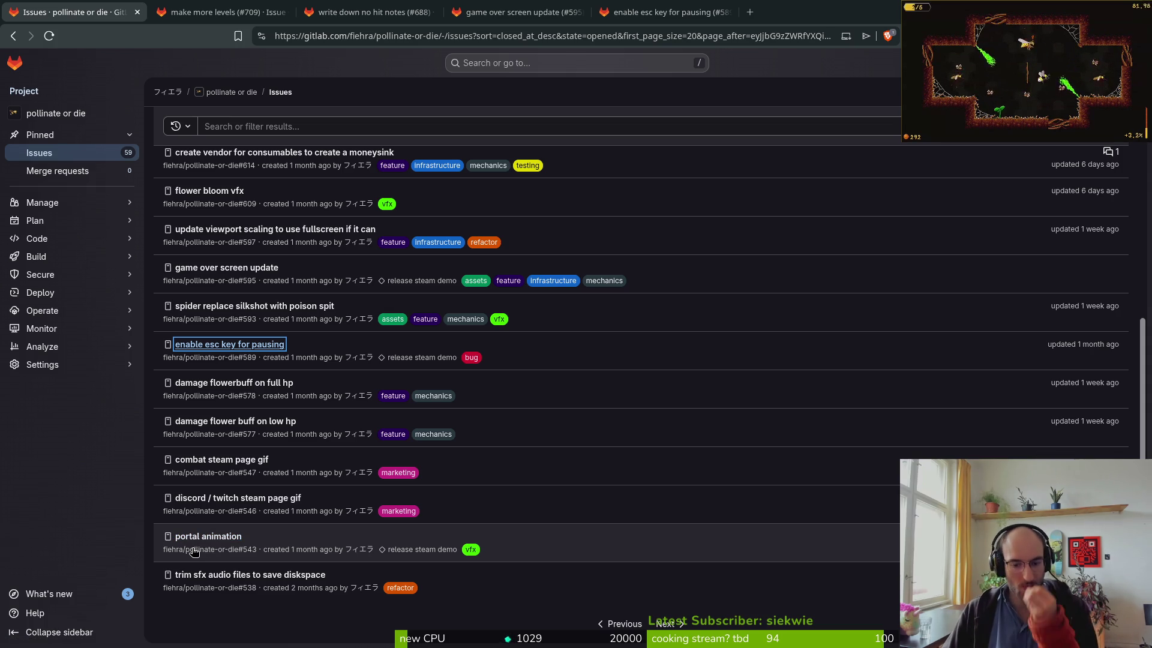
key("F5")
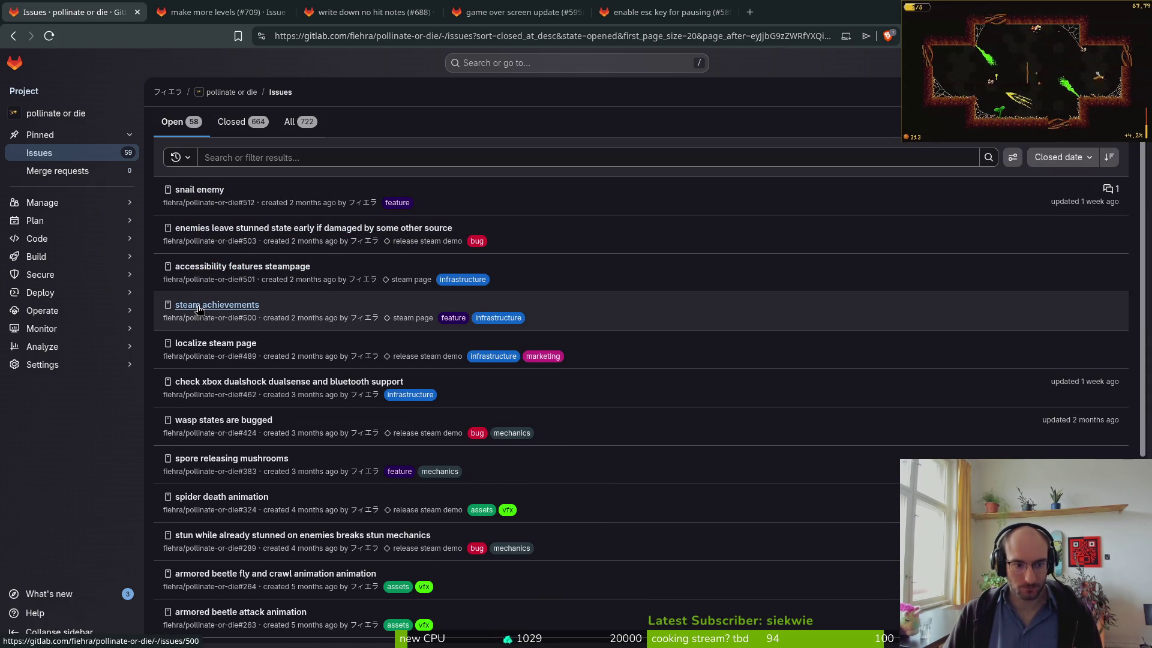
middle_click(199, 307)
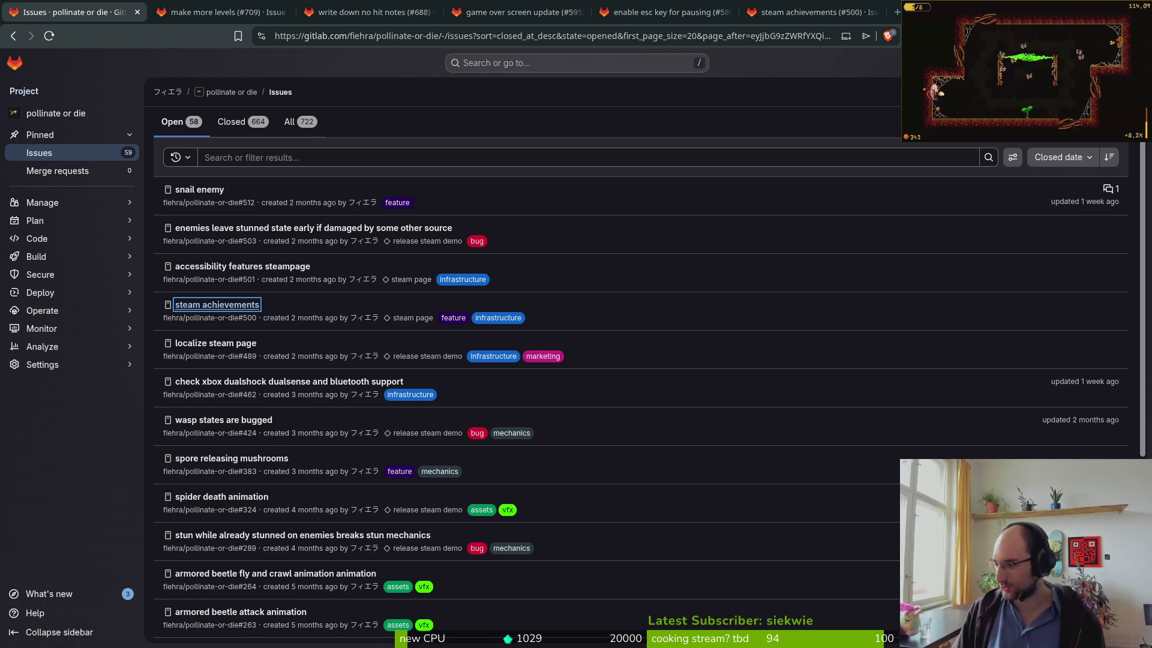
key("super")
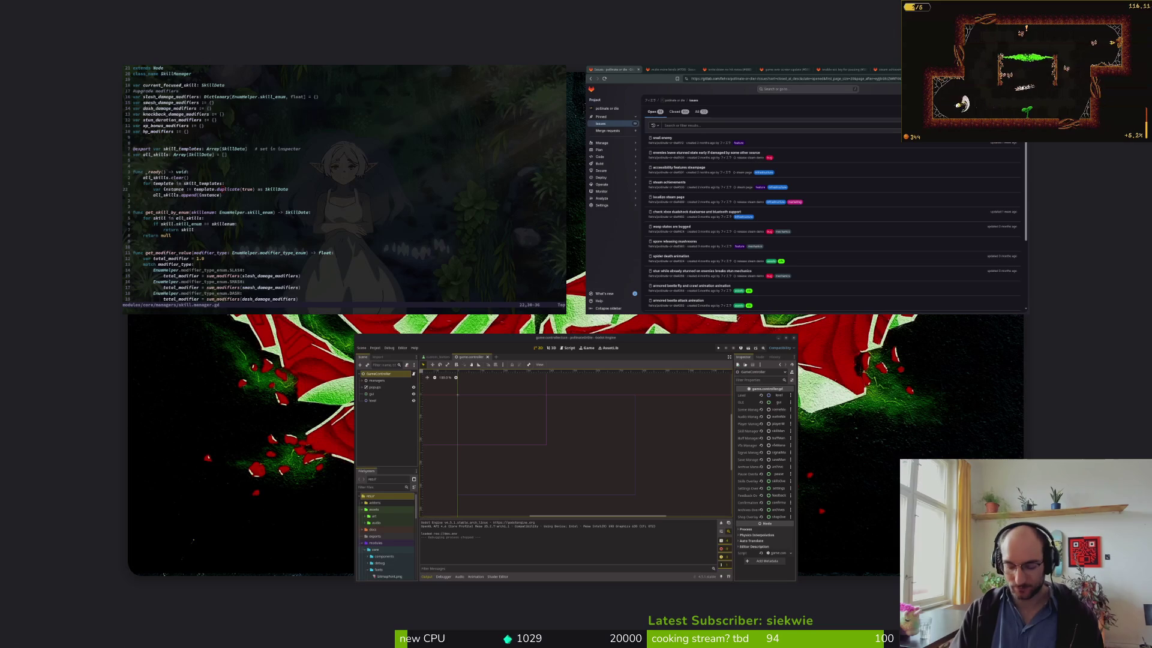
key("super")
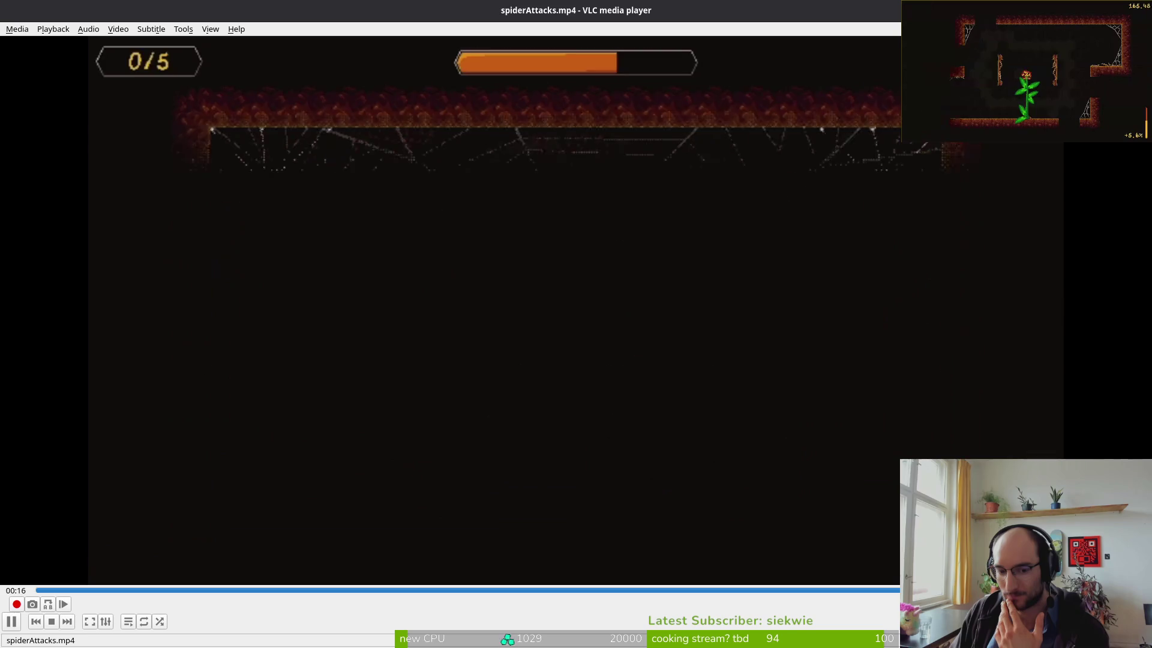
key("alt+Tab")
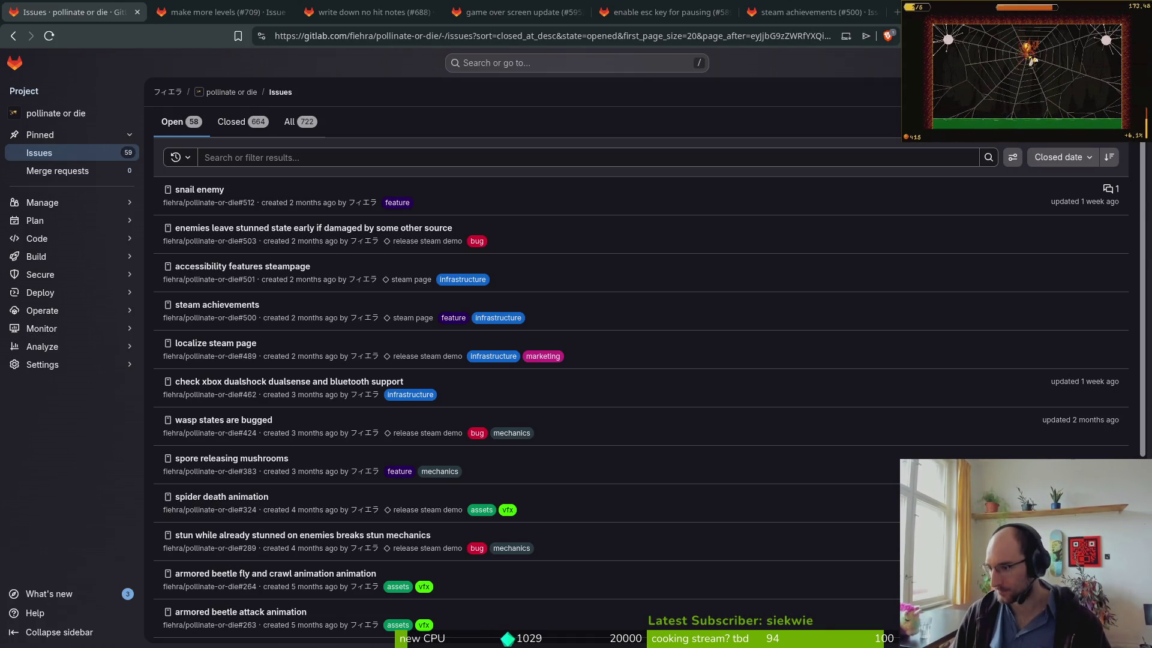
key("alt+Tab")
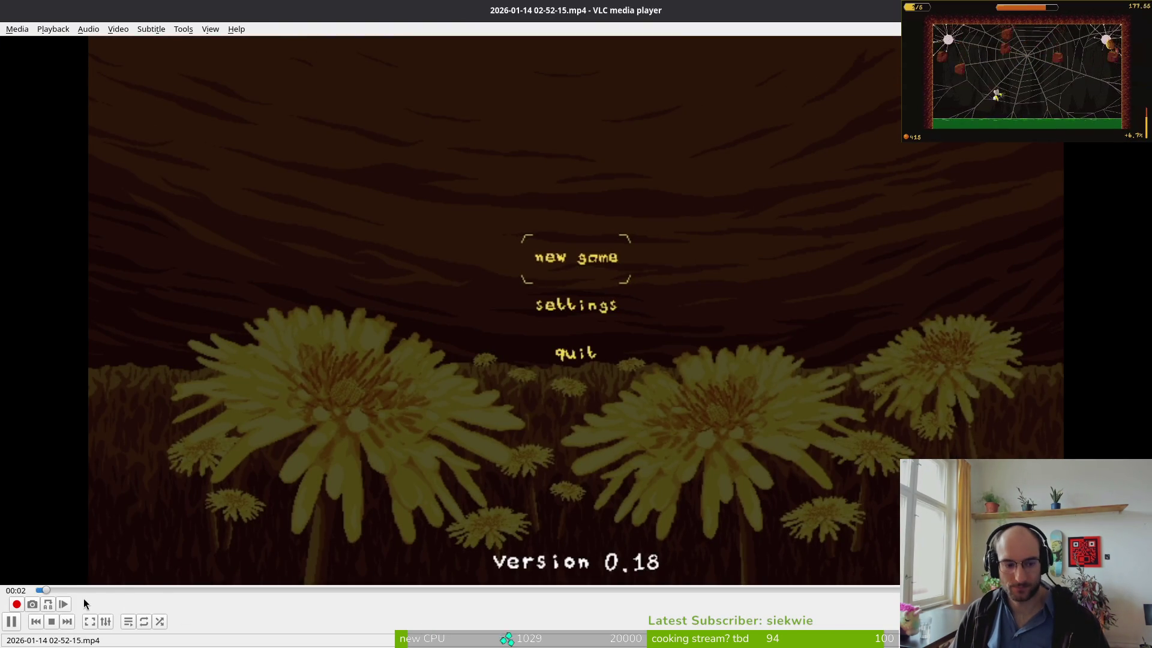
left_click(179, 590)
mouse_move(181, 590)
left_mouse_down()
mouse_move(722, 599)
mouse_move(499, 608)
mouse_move(900, 600)
mouse_move(784, 585)
mouse_move(520, 591)
left_mouse_up()
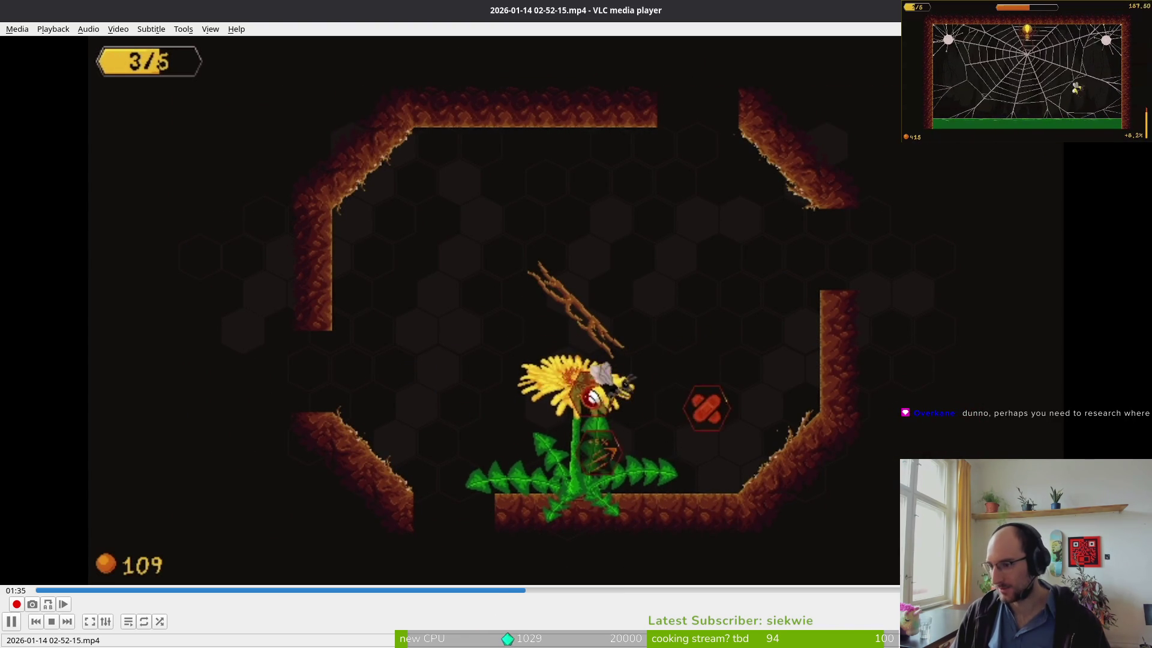
key("alt+Tab")
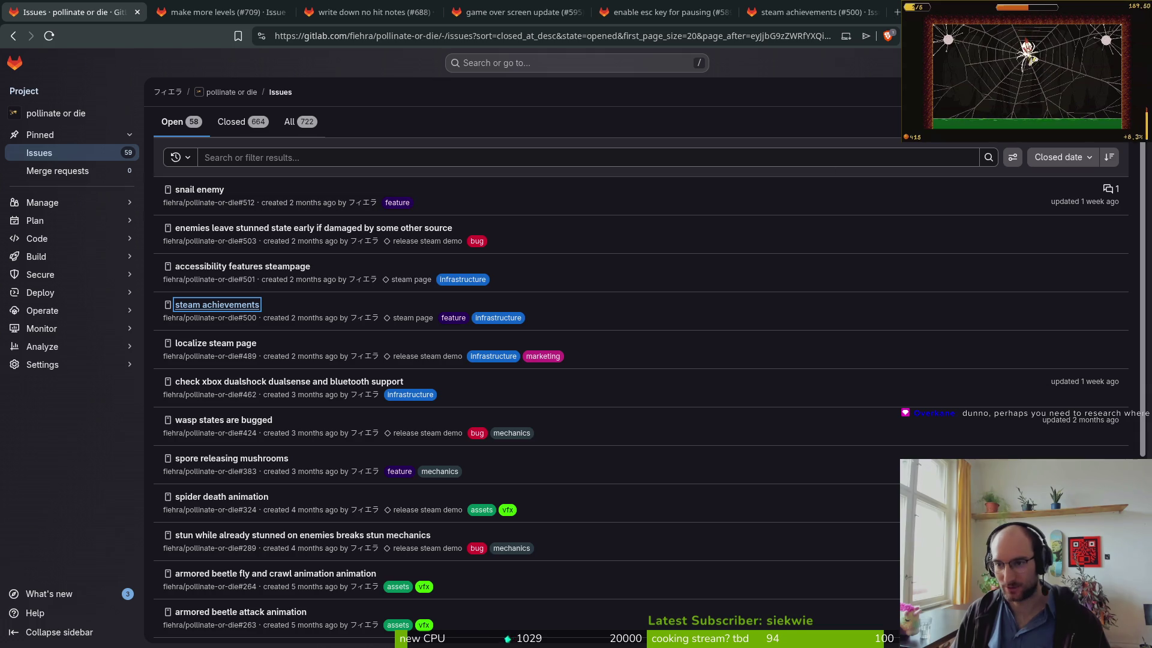
- Create the issue 'craete missing background for the new levels' with the assets label
left_click(1091, 121)
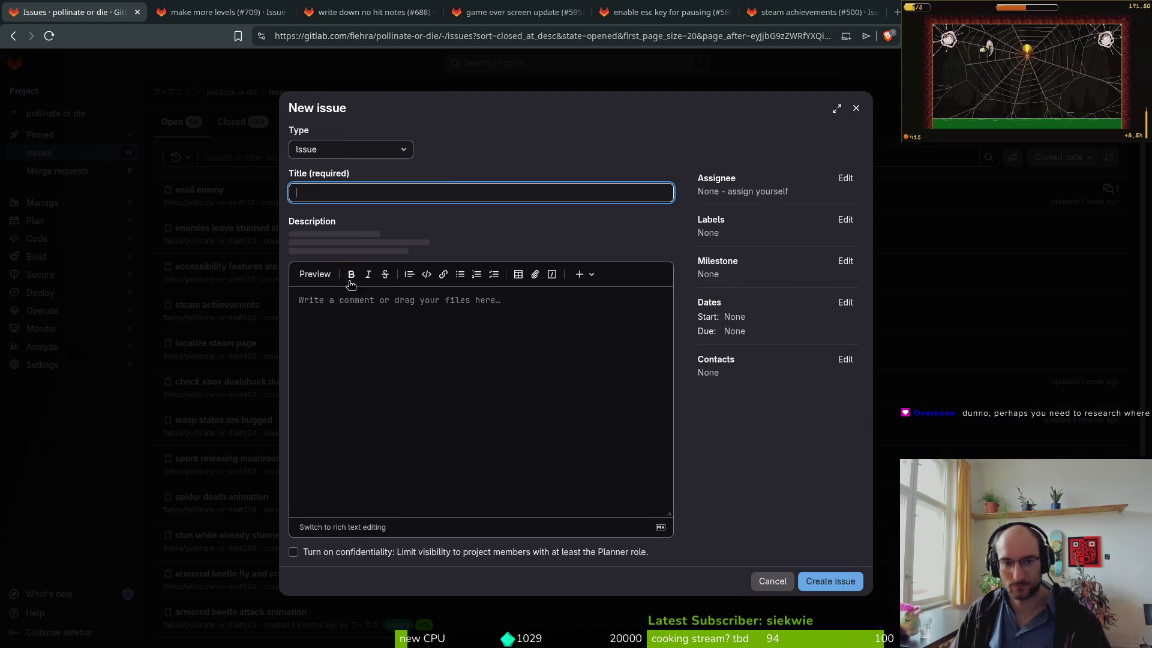
type("craete missing background for the new levels")
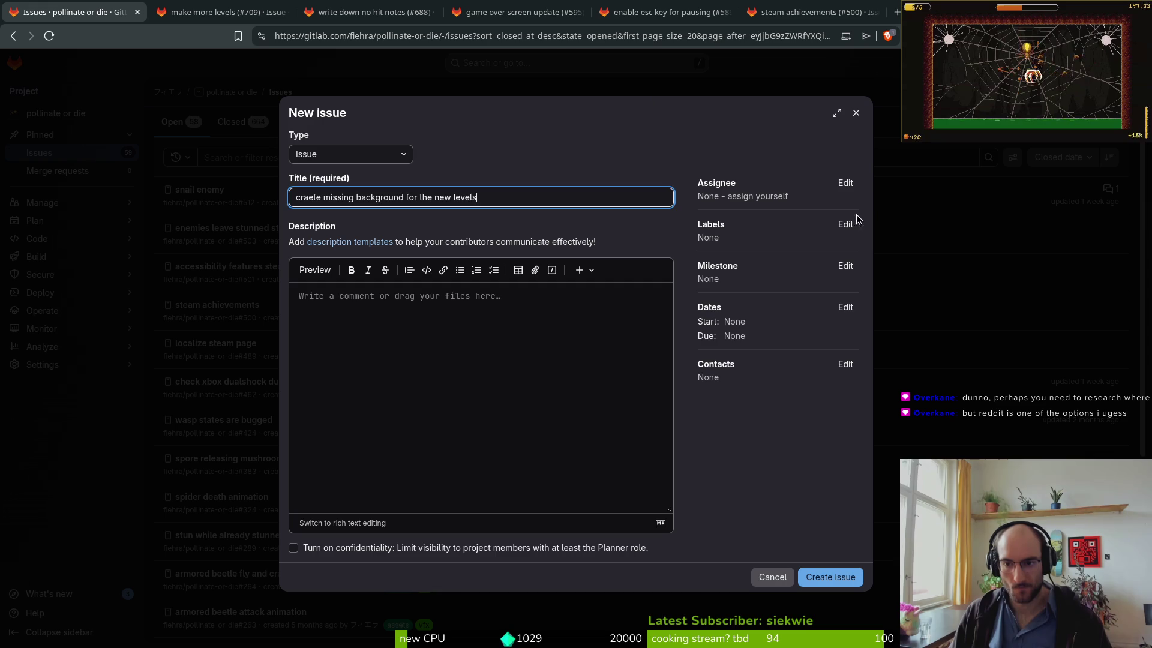
left_click(845, 223)
left_click(766, 316)
left_click(785, 503)
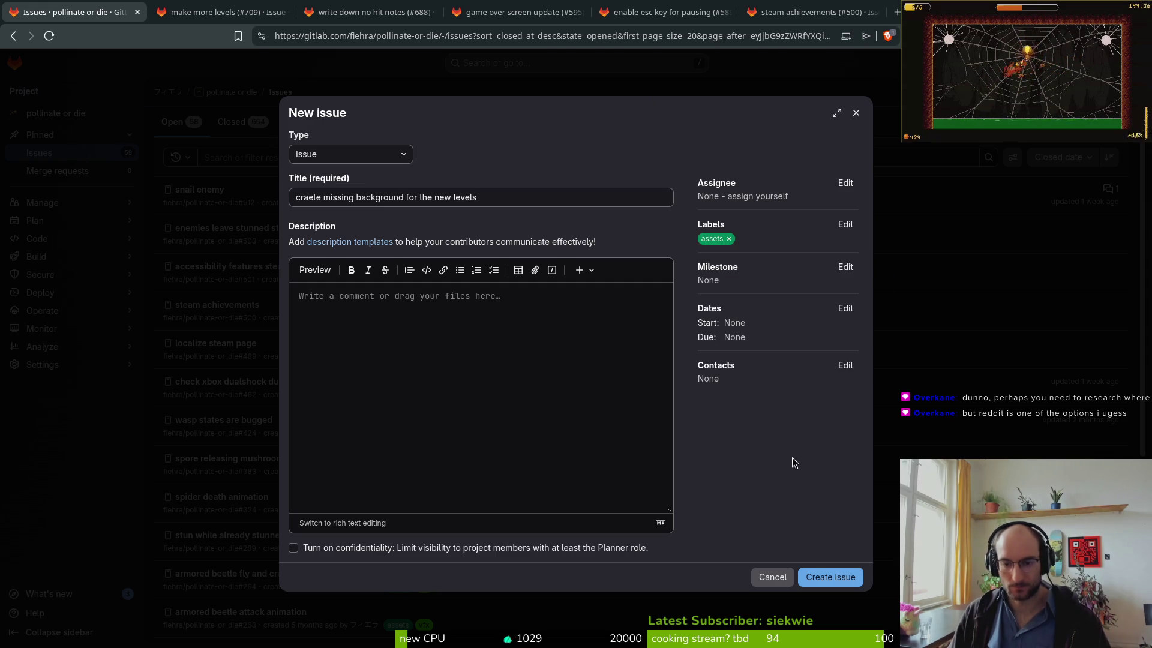
left_click(830, 577)
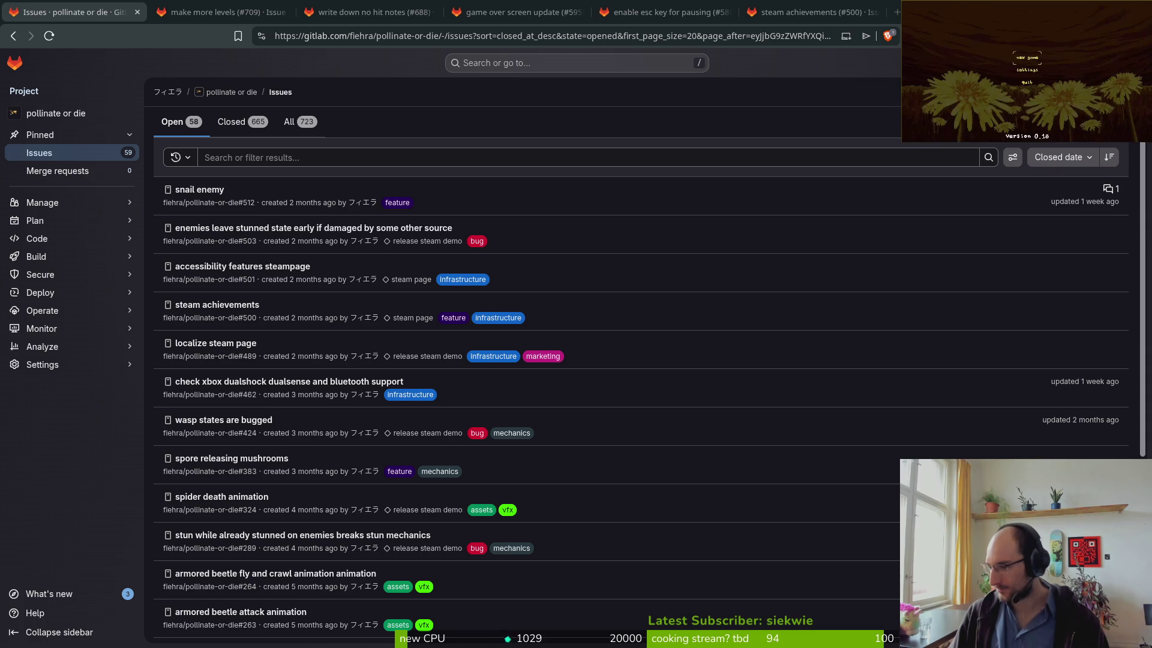
key("alt+Tab")
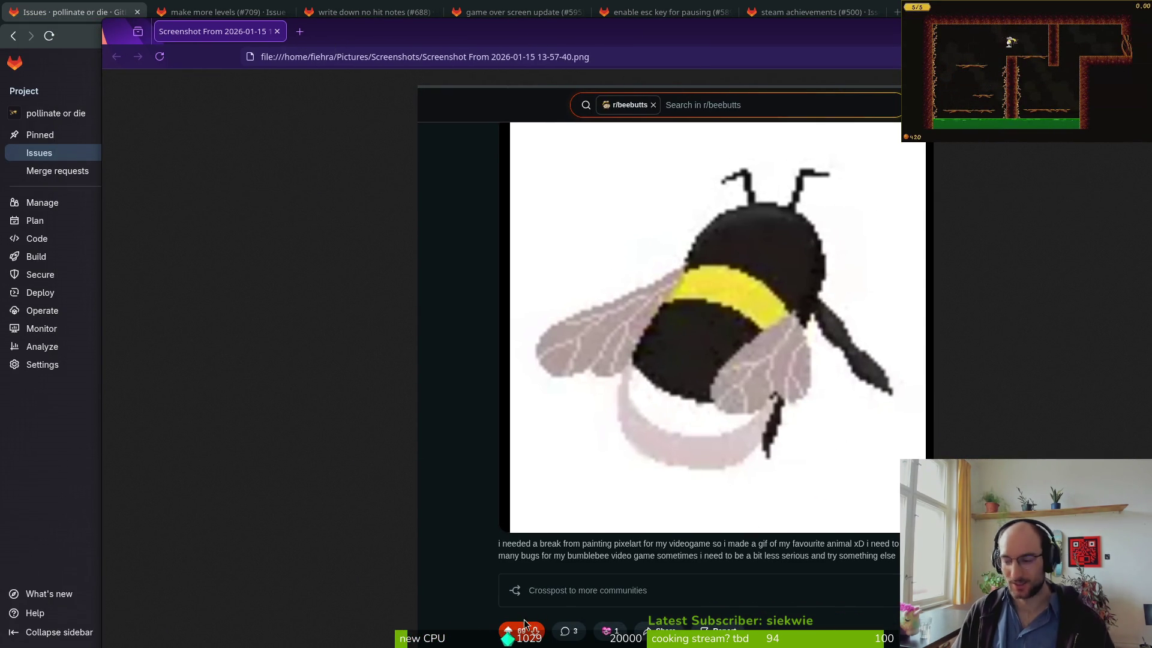
key("alt+Tab")
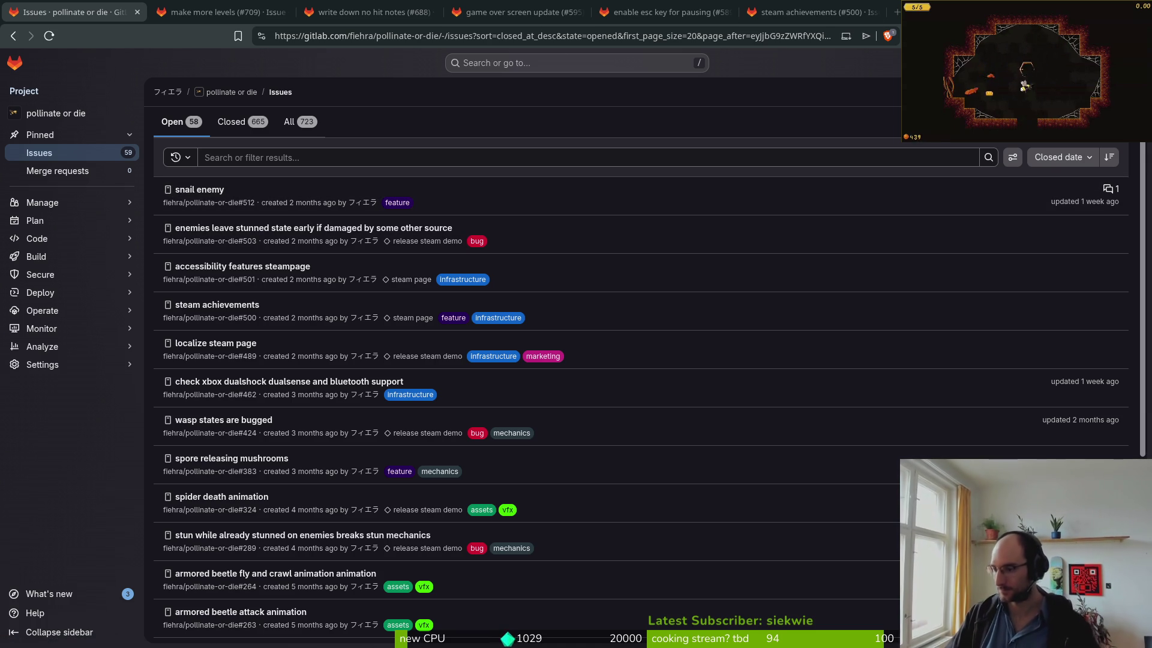
- Cycle through windows with Alt+Tab, then scroll the open issues list down and back up
key("alt+Tab")
key("alt+Tab")
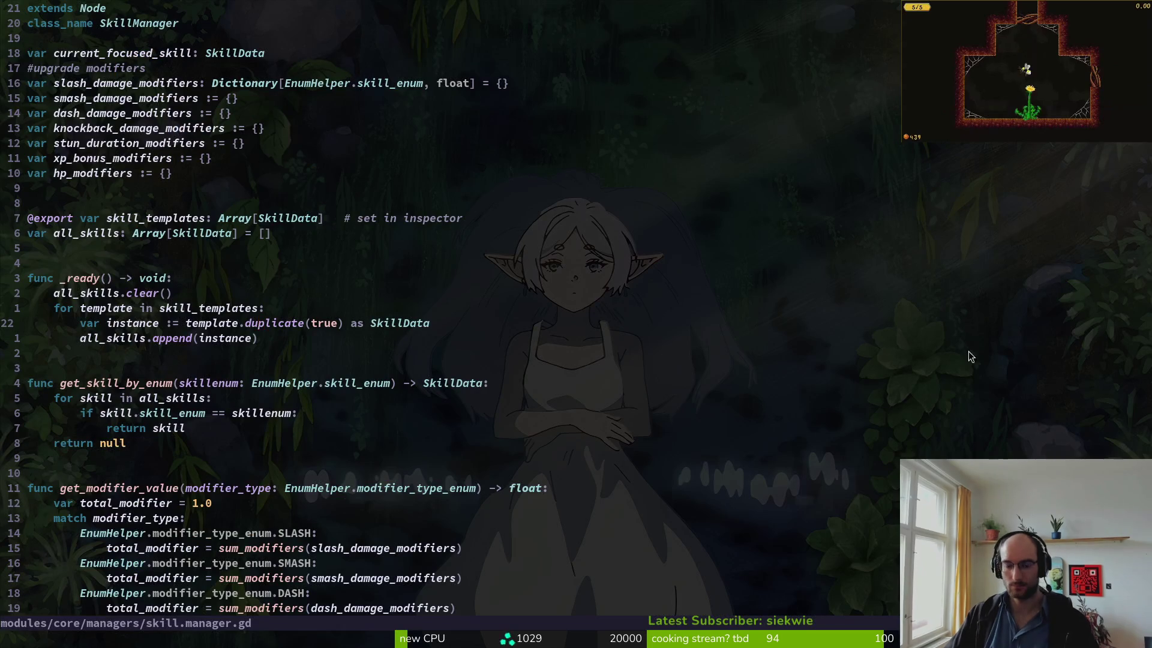
key("alt+Tab")
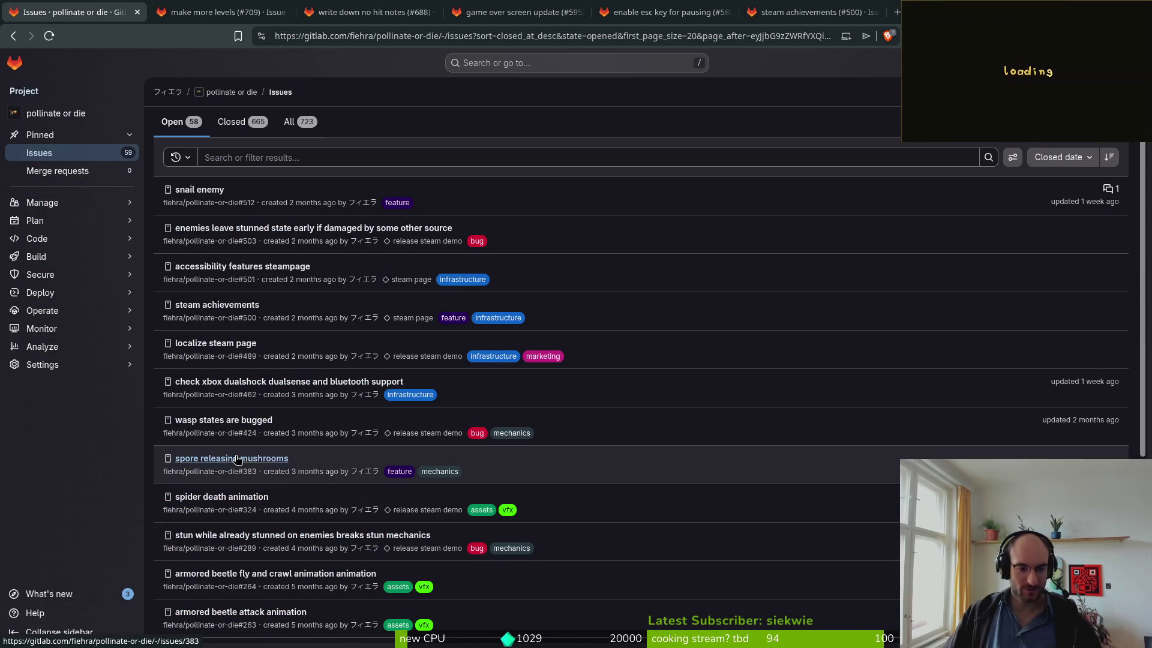
scroll(549, 512, "down", 2)
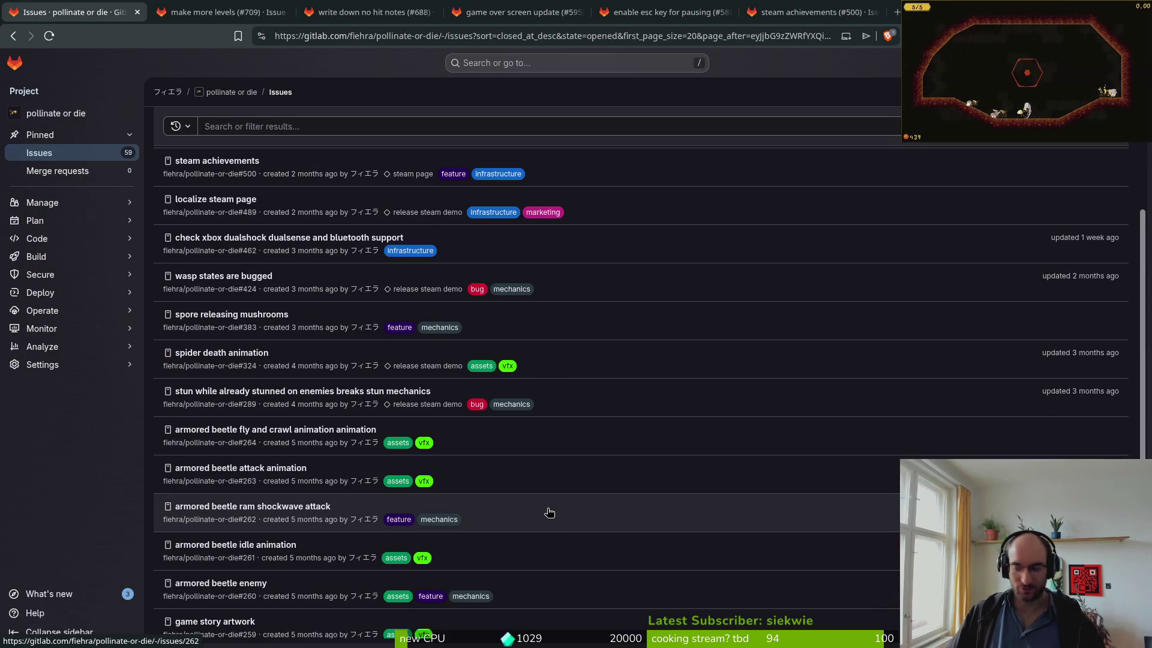
scroll(622, 477, "down", 2)
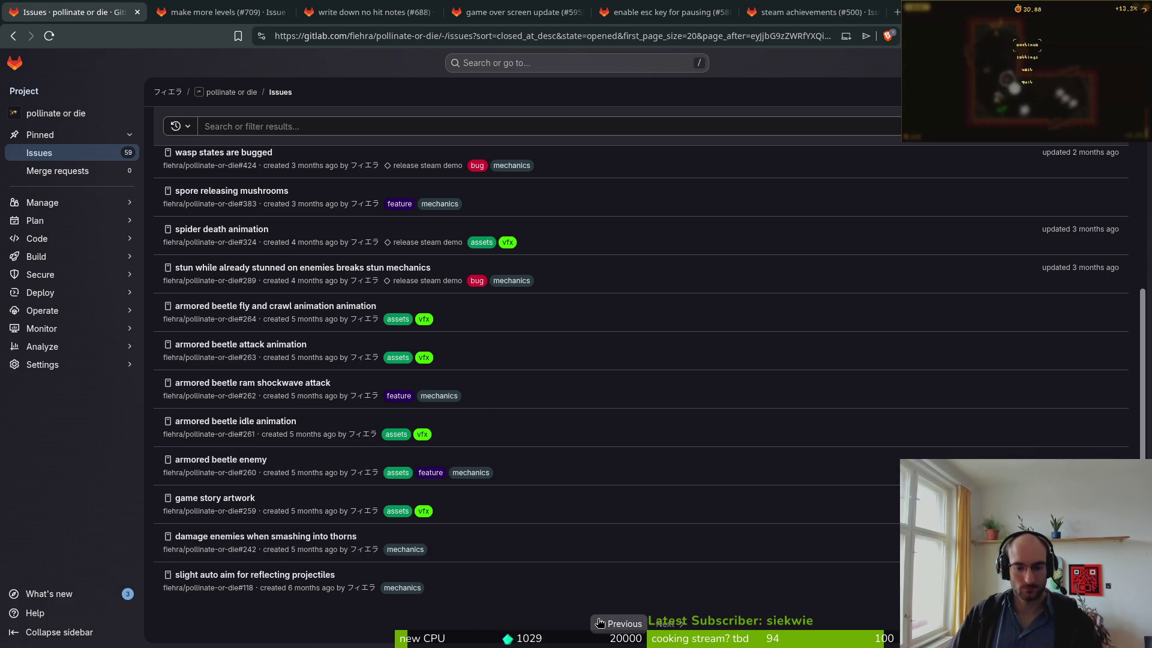
scroll(445, 468, "up", 5)
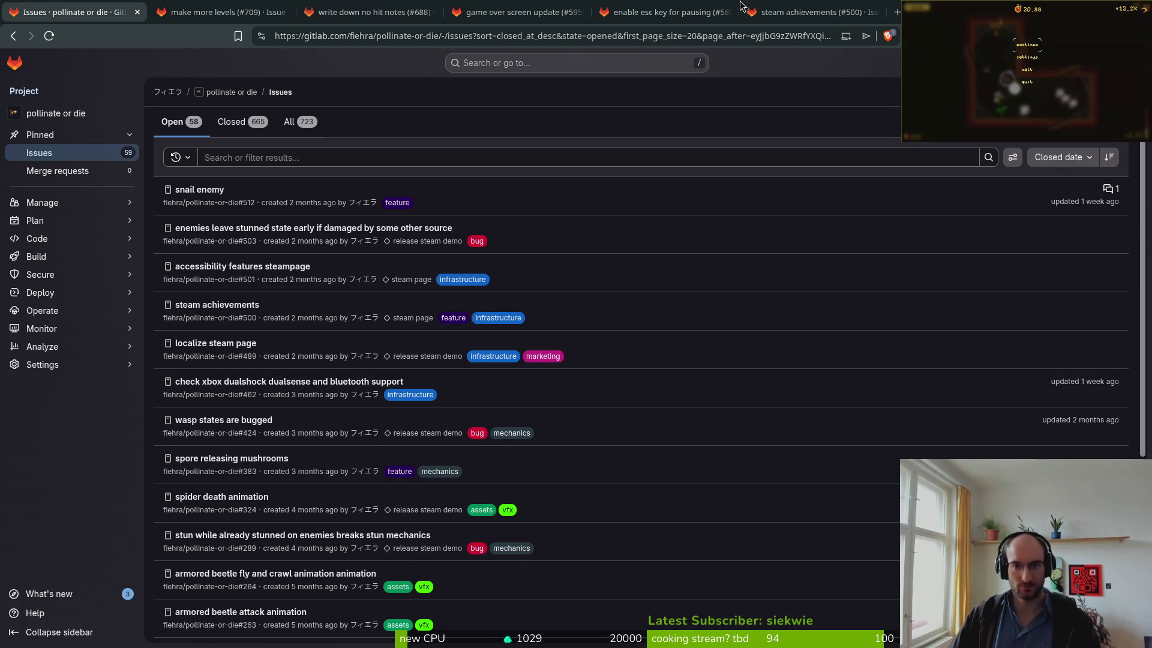
- Close the 'write down no hit notes' issue page and mark the 'make more levels' issue as closed
left_click(219, 12)
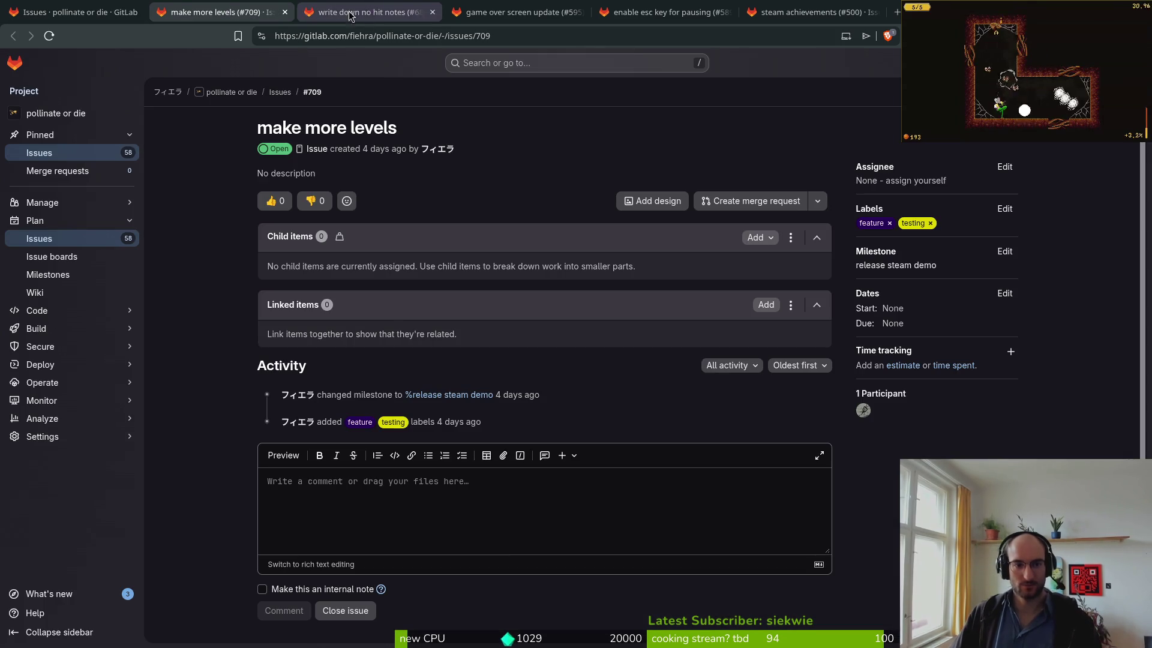
left_click(78, 12)
left_click(369, 12)
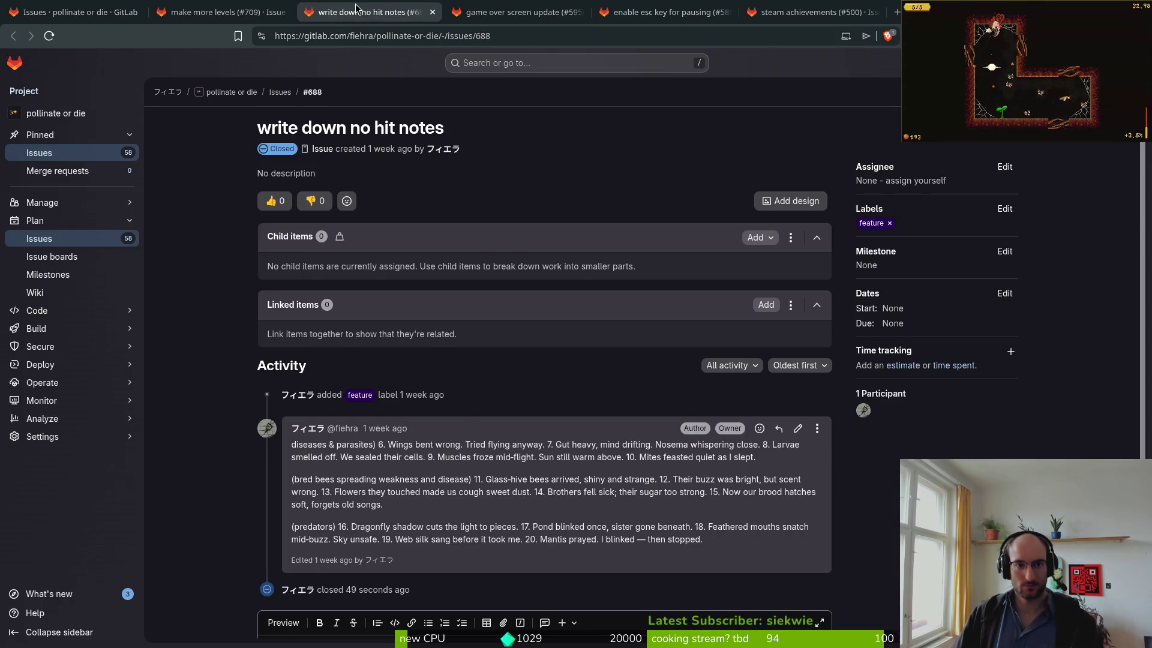
left_click(432, 12)
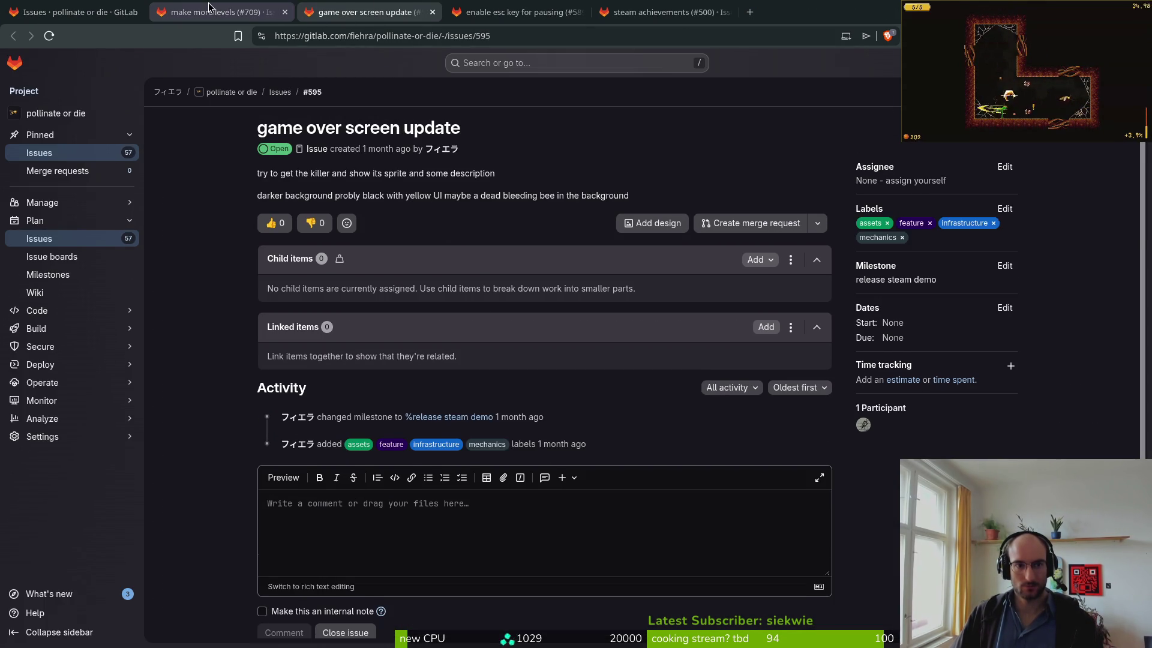
left_click(219, 12)
left_click(352, 610)
left_click(361, 7)
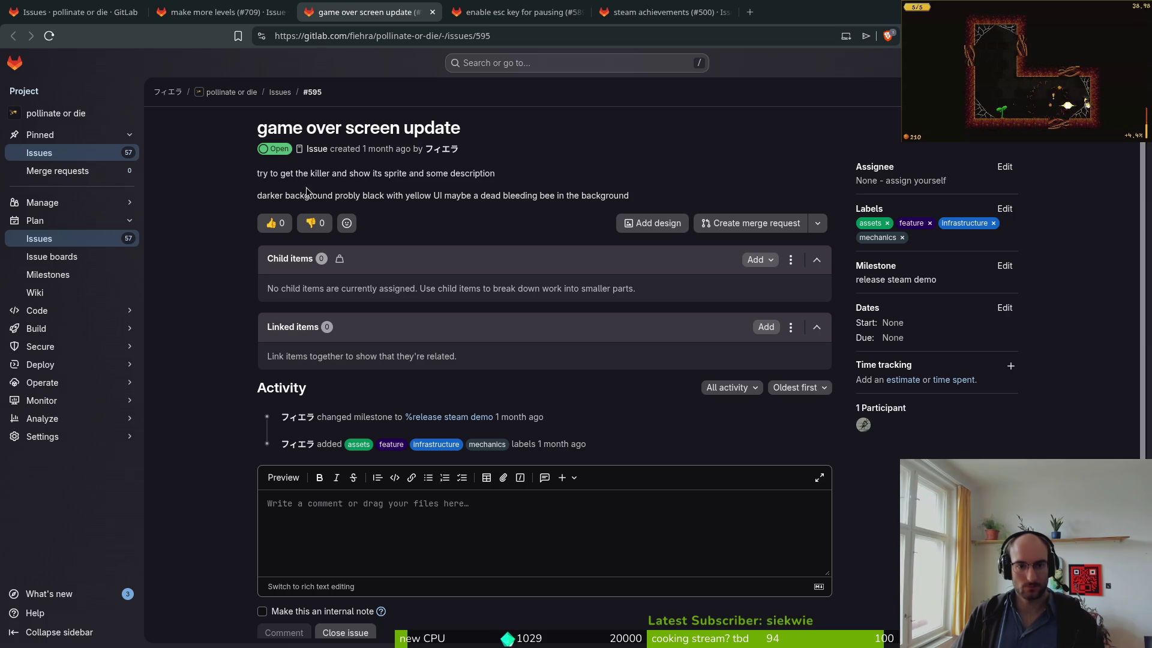
- Close the game over, make more levels and Esc-pause issue tabs, returning to the skill.manager.gd editor
middle_click(378, 9)
left_click(260, 12)
middle_click(222, 12)
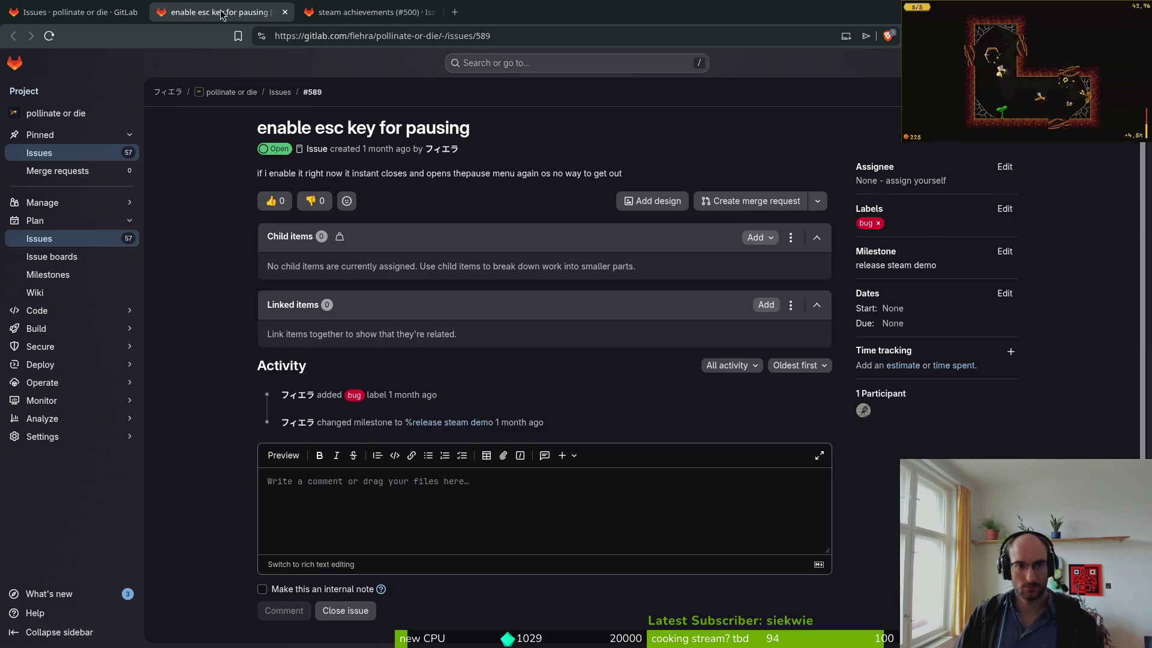
key("ctrl+w")
key("ctrl+w")
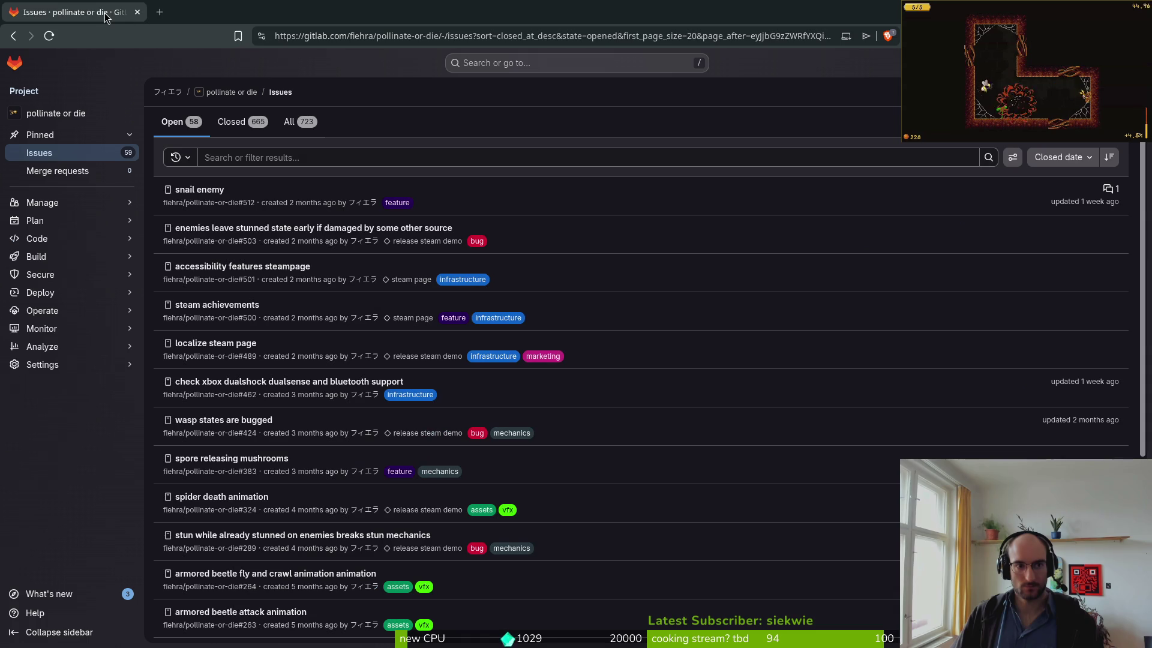
key("alt+Tab")
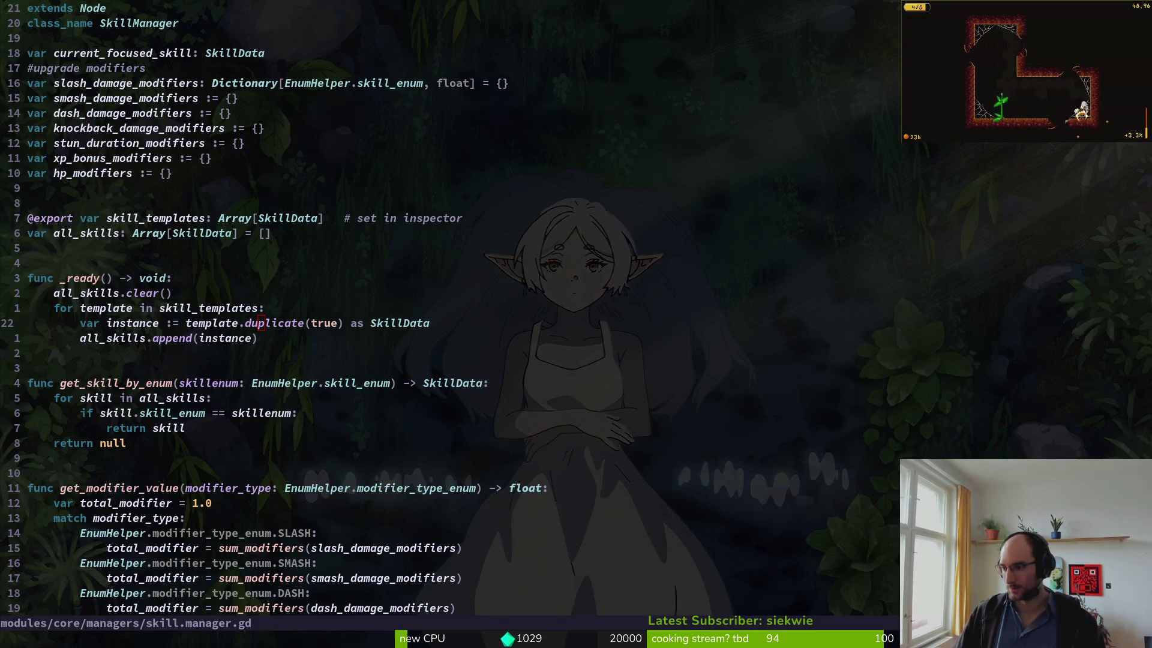
- Bring up the Files manager at the Home folder
key("super+e")
key("ctrl+w")
left_click(706, 280)
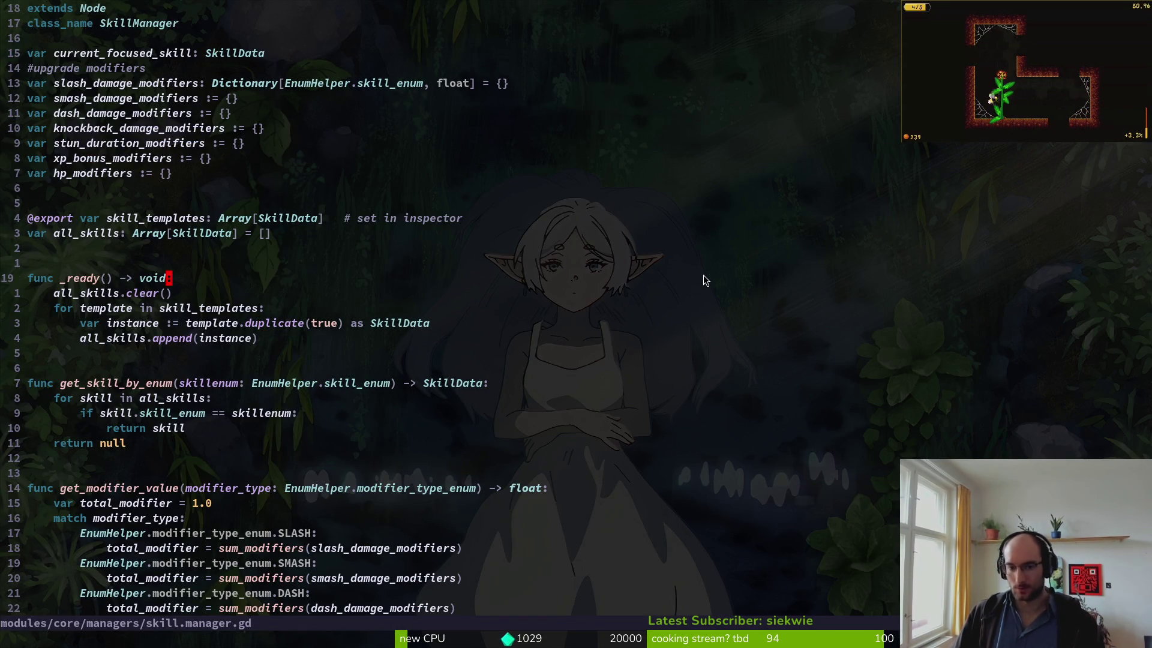
key("super")
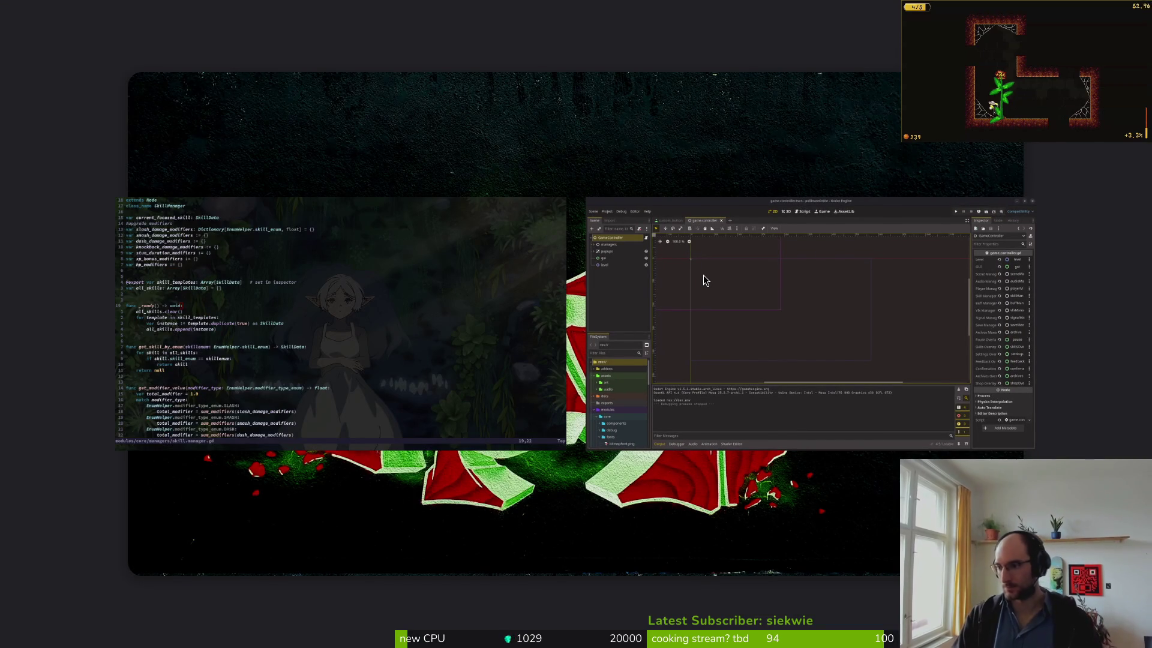
key("super")
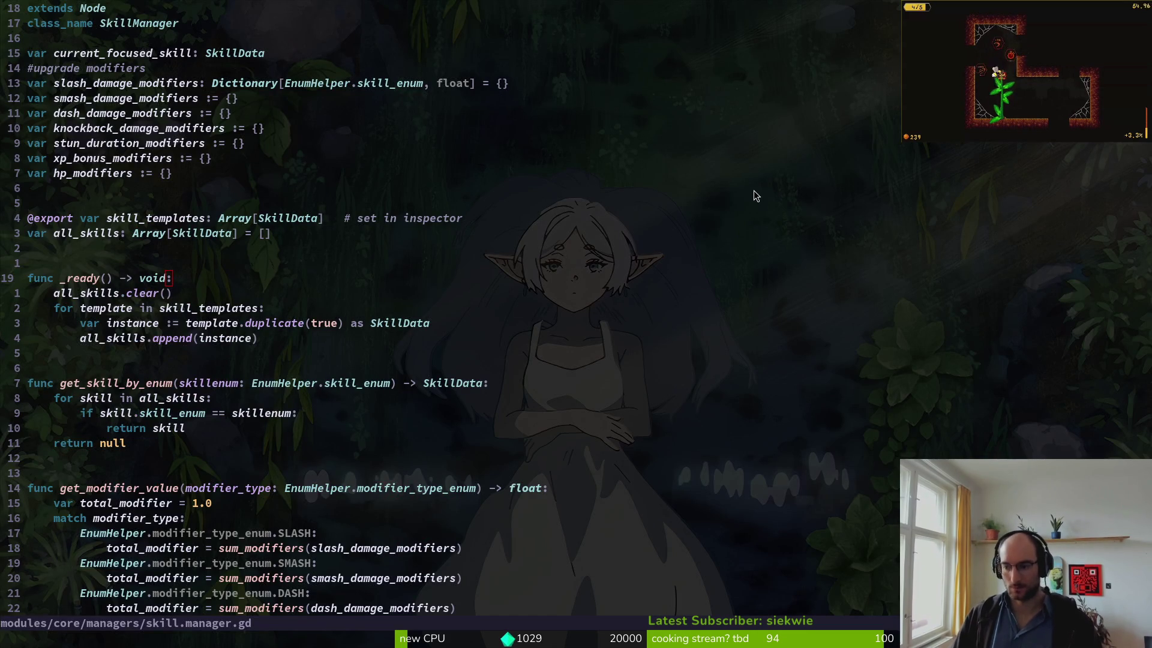
key("super")
key("super+e")
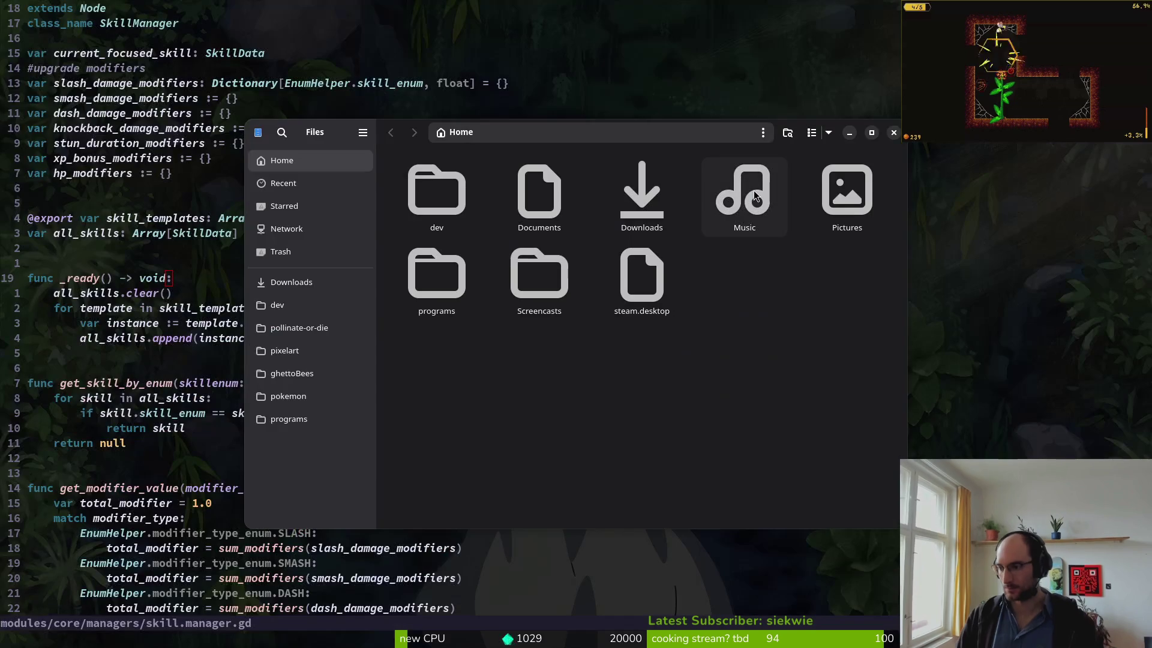
- Browse Downloads and pollinateOrDieSteamMarketingStuff, checking its videos and Steam Assets subfolders
double_click(660, 207)
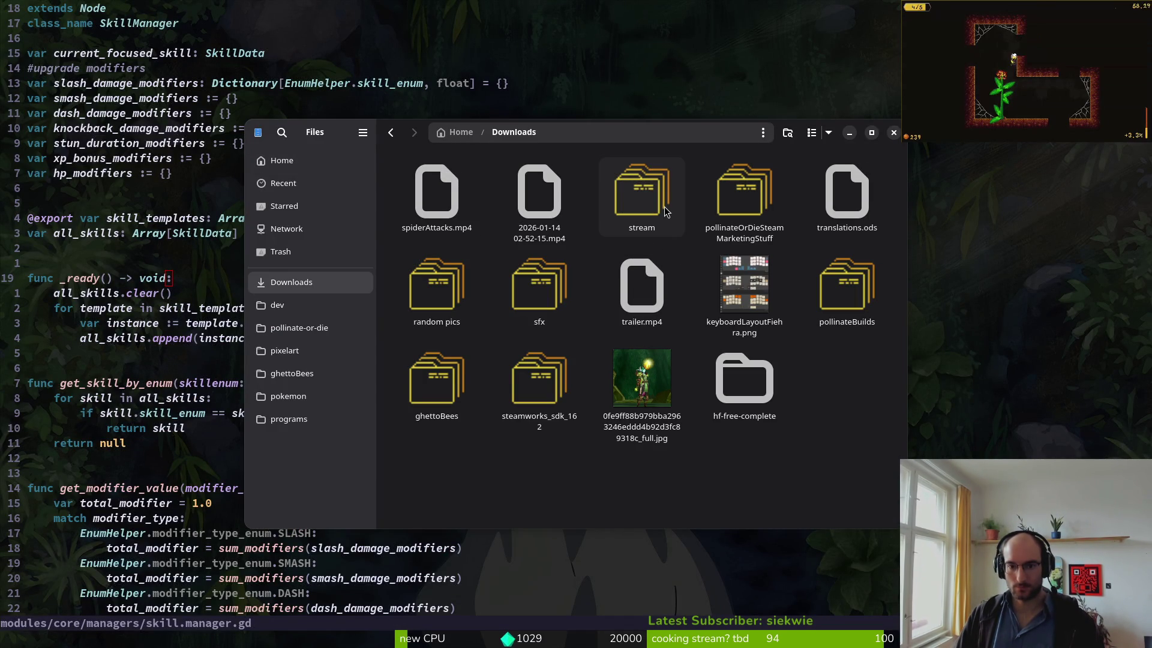
double_click(741, 203)
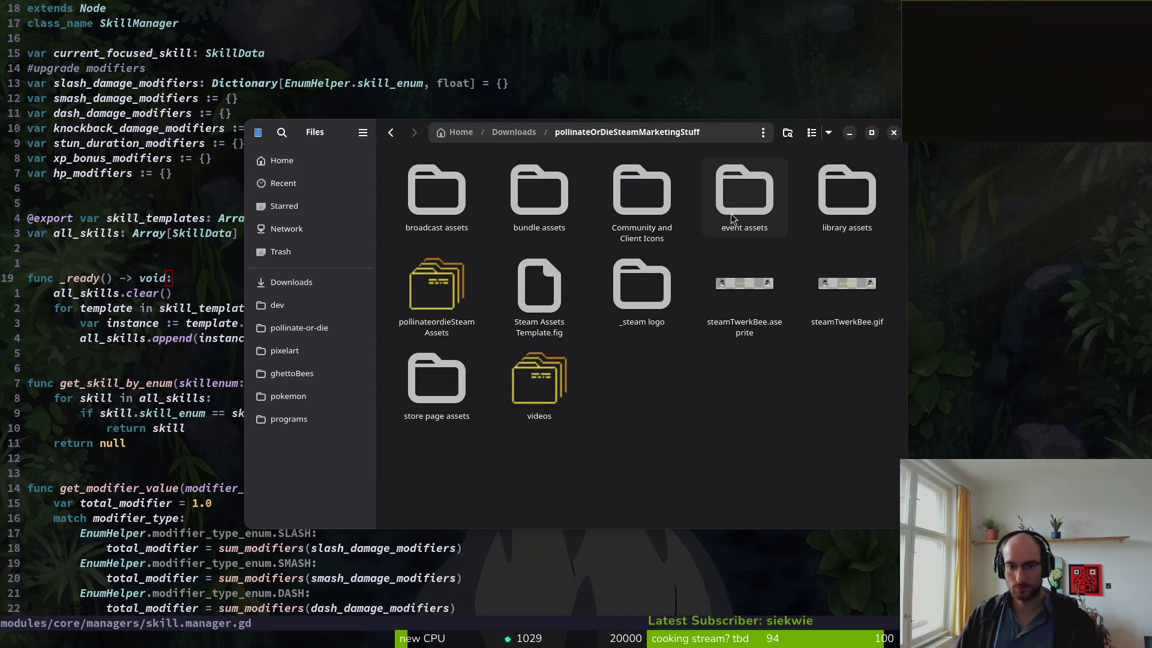
key("alt+Left")
double_click(712, 208)
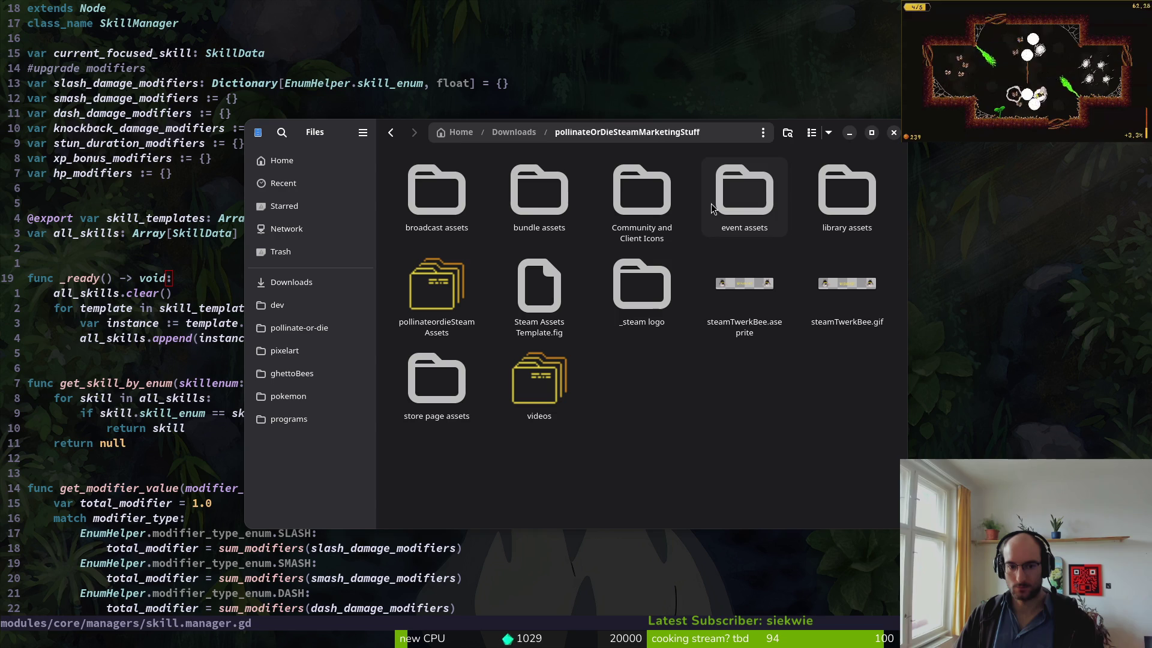
key("alt+Left")
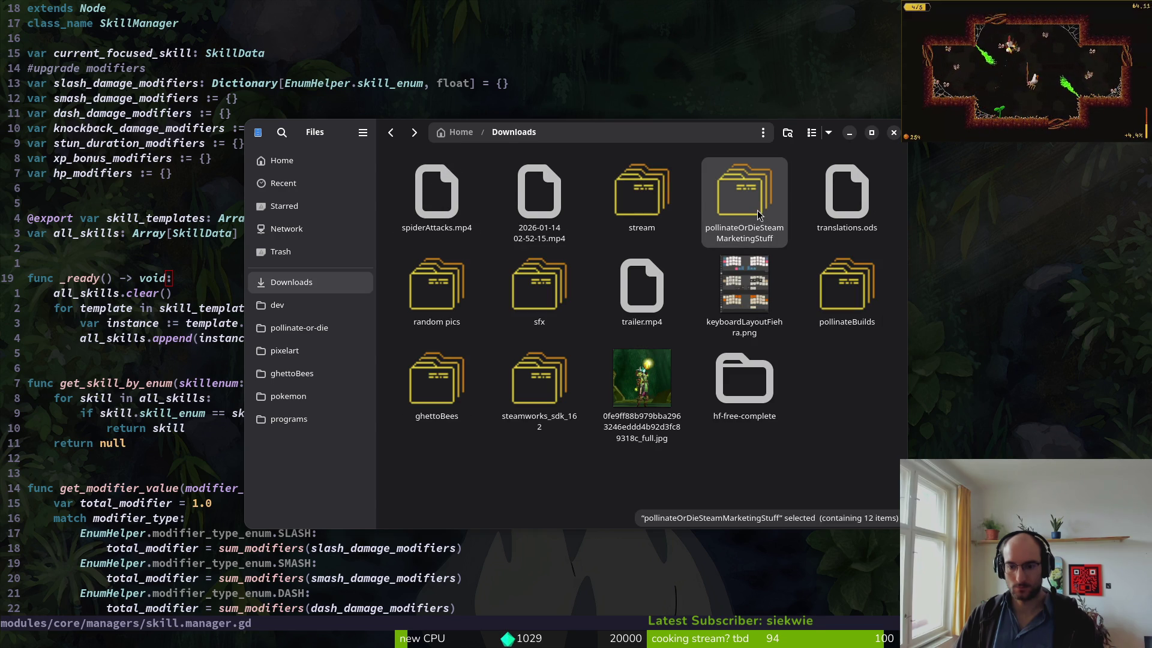
double_click(757, 209)
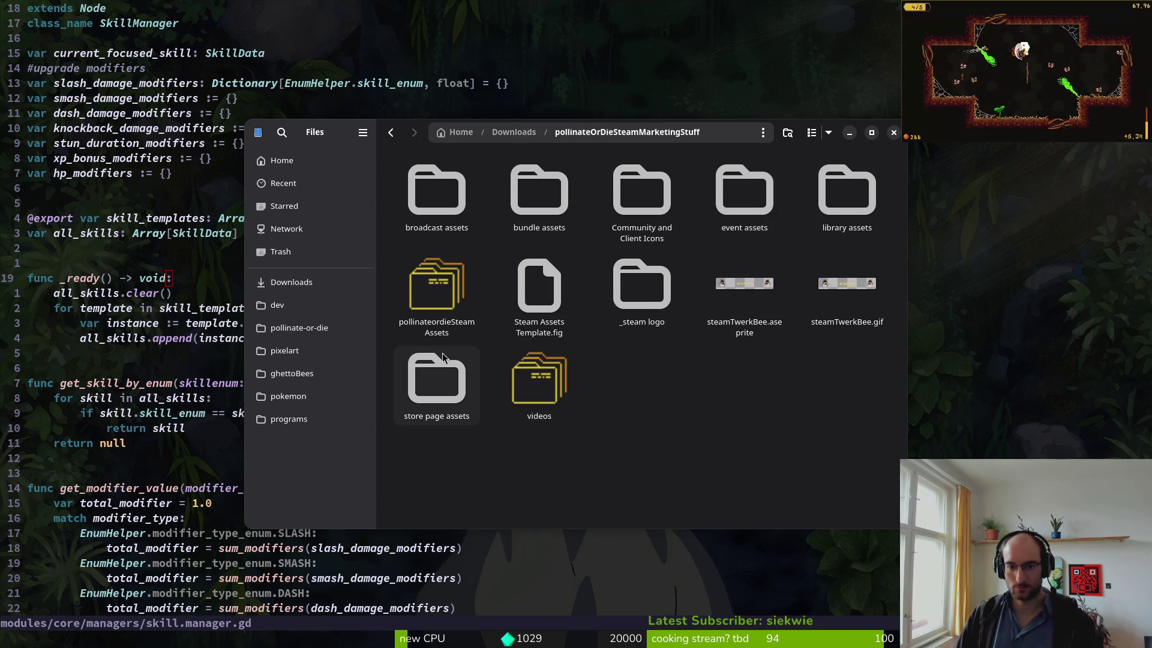
double_click(539, 381)
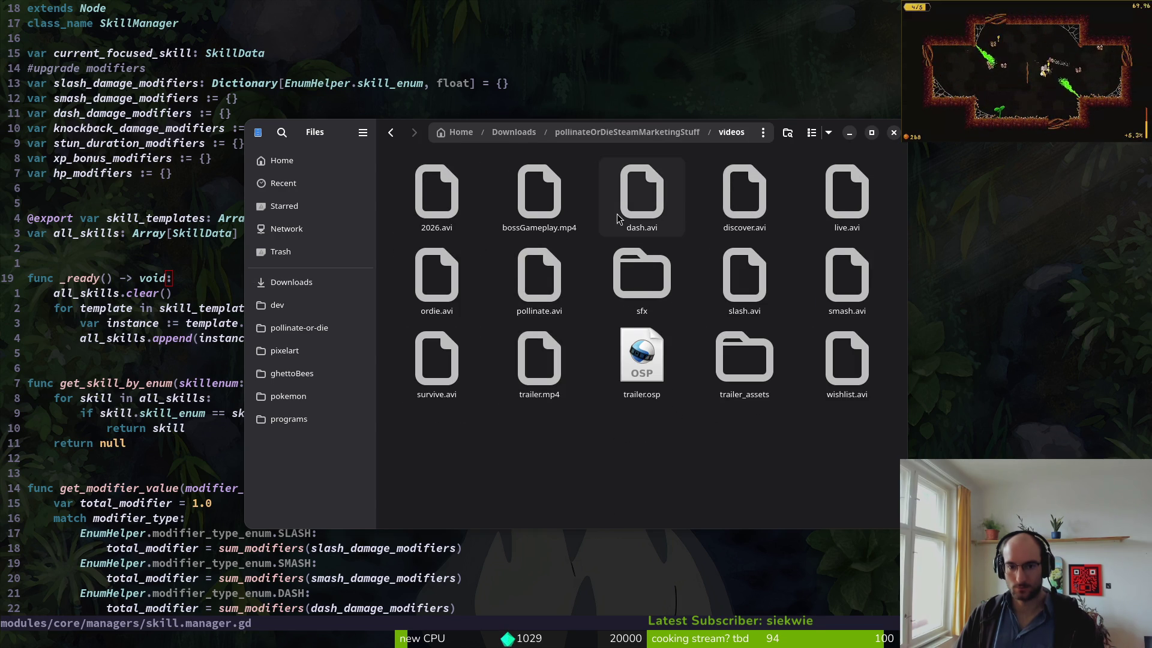
key("alt+Left")
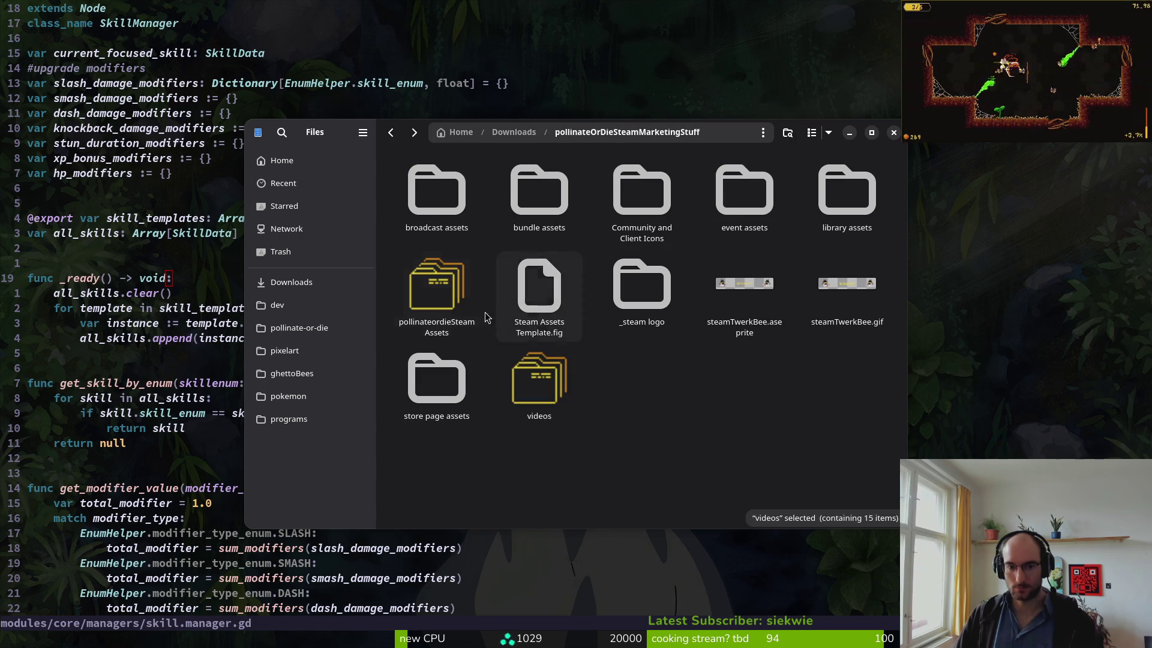
double_click(460, 306)
key("alt+Left")
key("alt+Left")
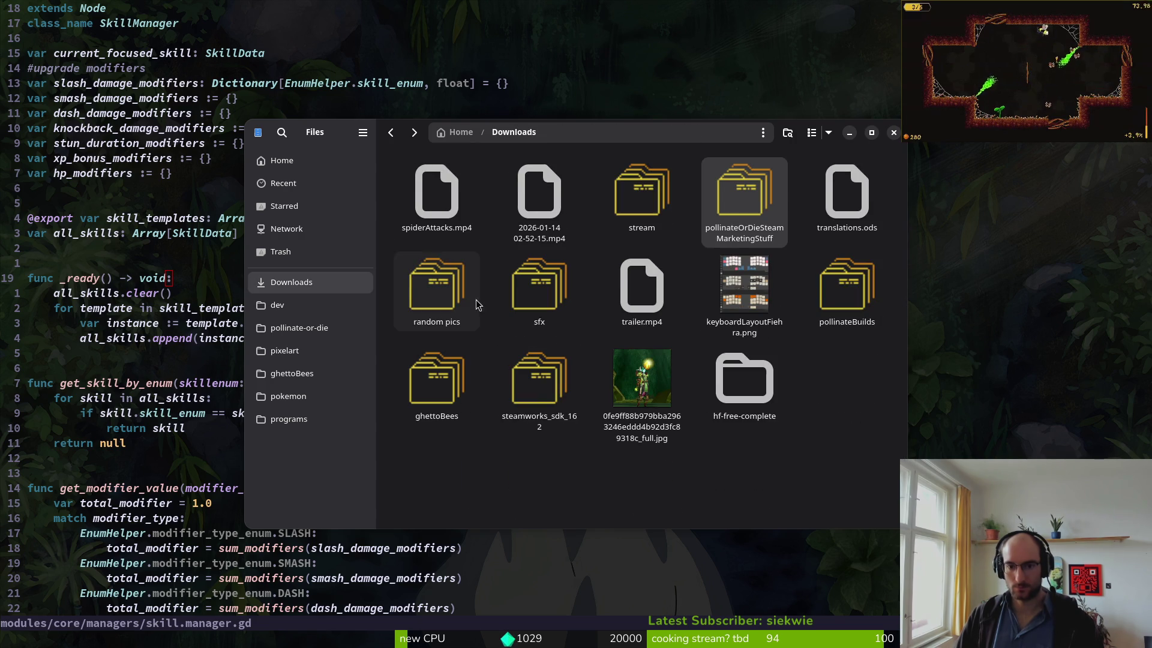
- Move spiderAttacks.mp4 from Downloads into pollinateOrDieSteamMarketingStuff, then preview trailer.mp4 in VLC
left_click(441, 201)
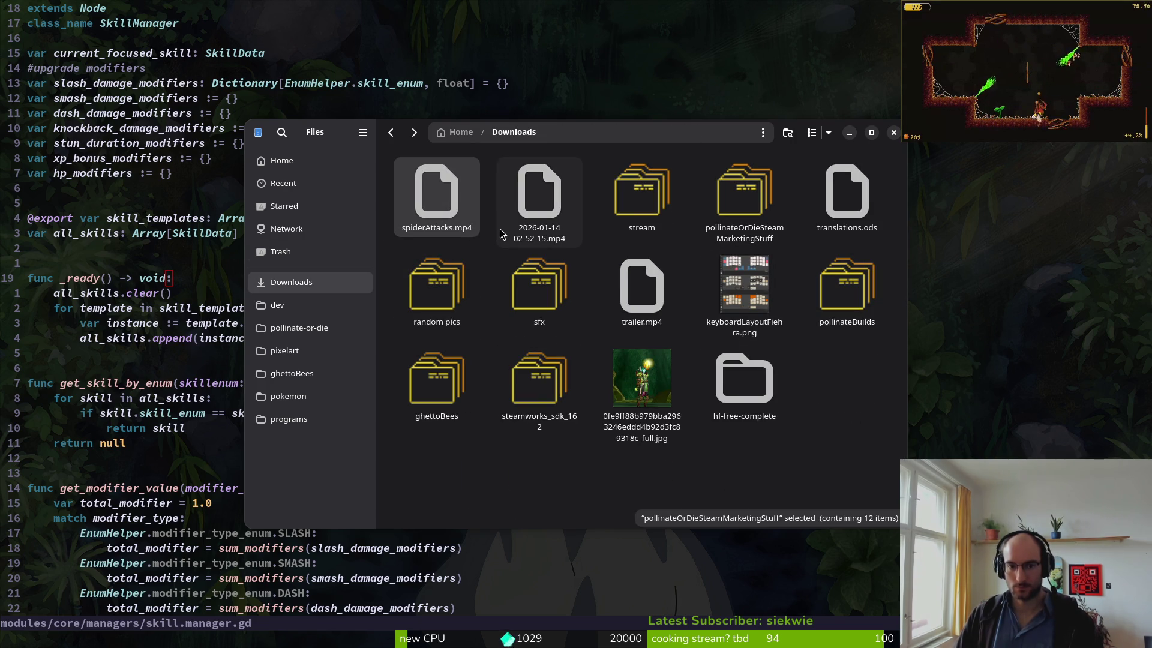
key("ctrl+x")
double_click(745, 195)
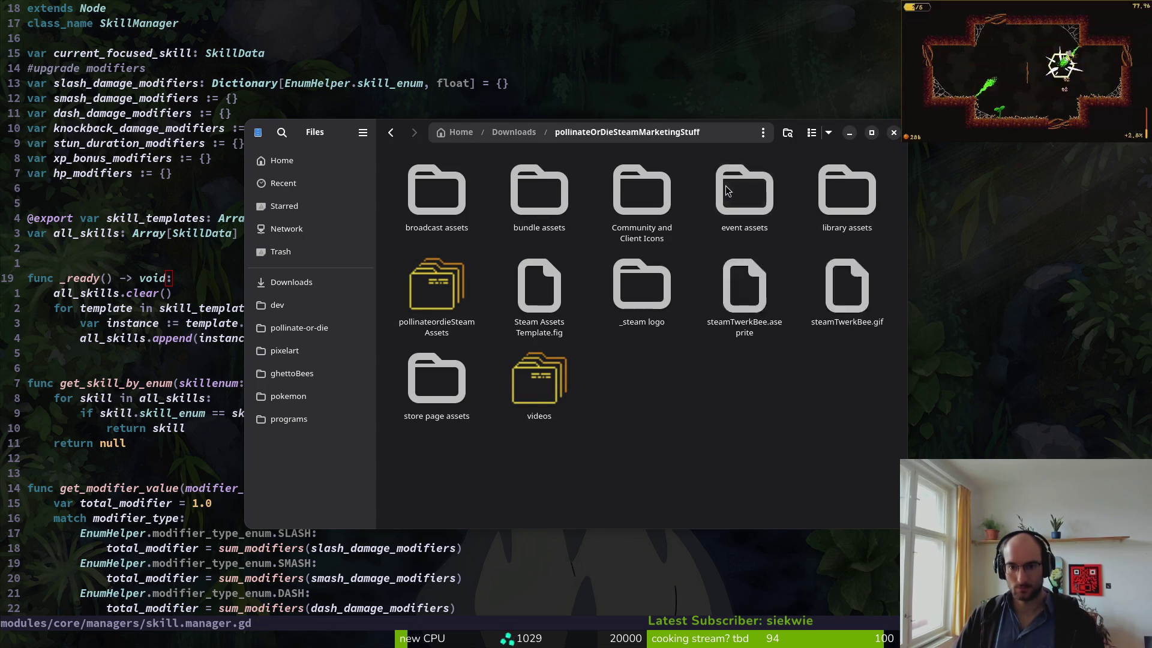
key("ctrl+v")
key("alt+Left")
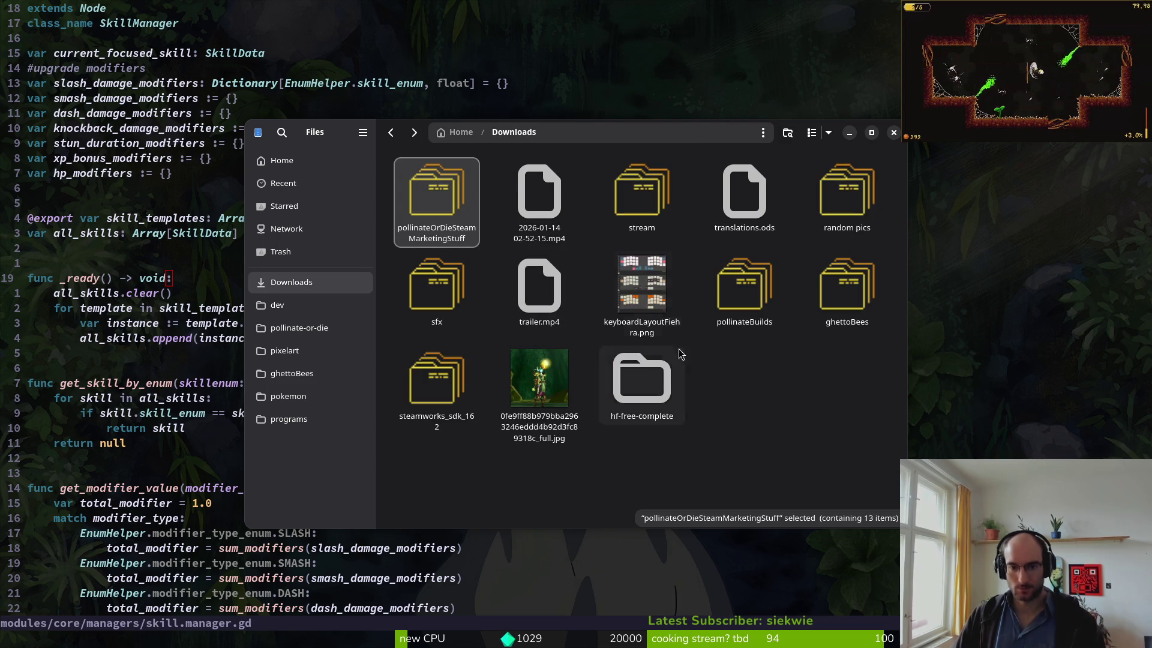
double_click(544, 287)
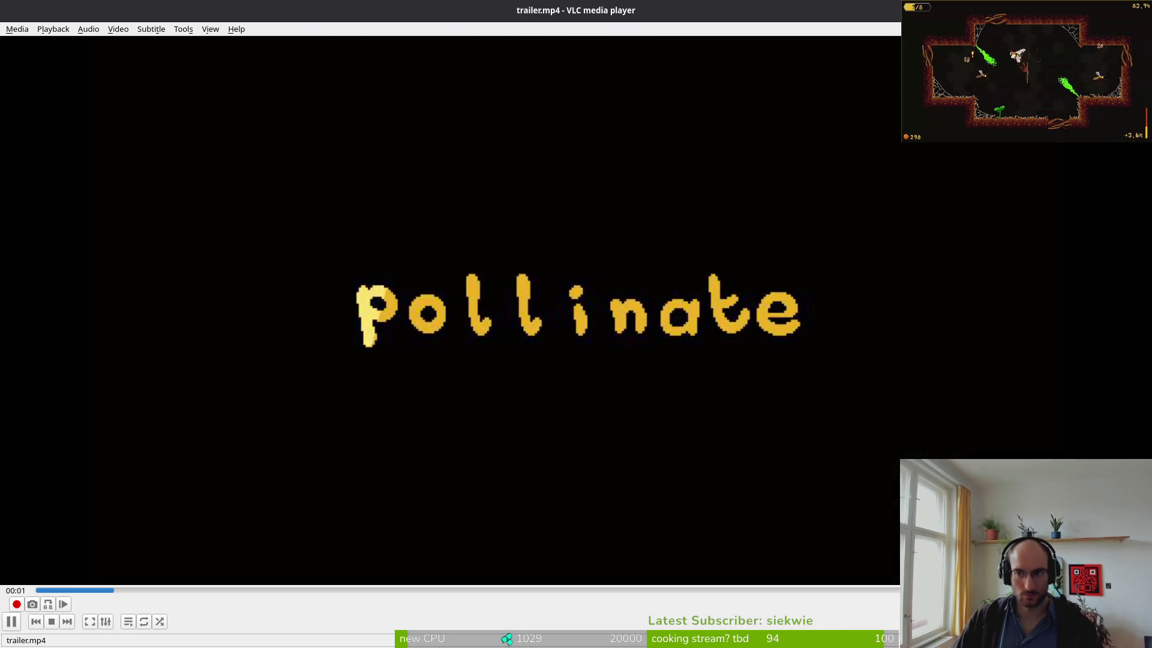
- Move the new trailer.mp4 into the marketing videos folder, replacing the older copy
key("ctrl+q")
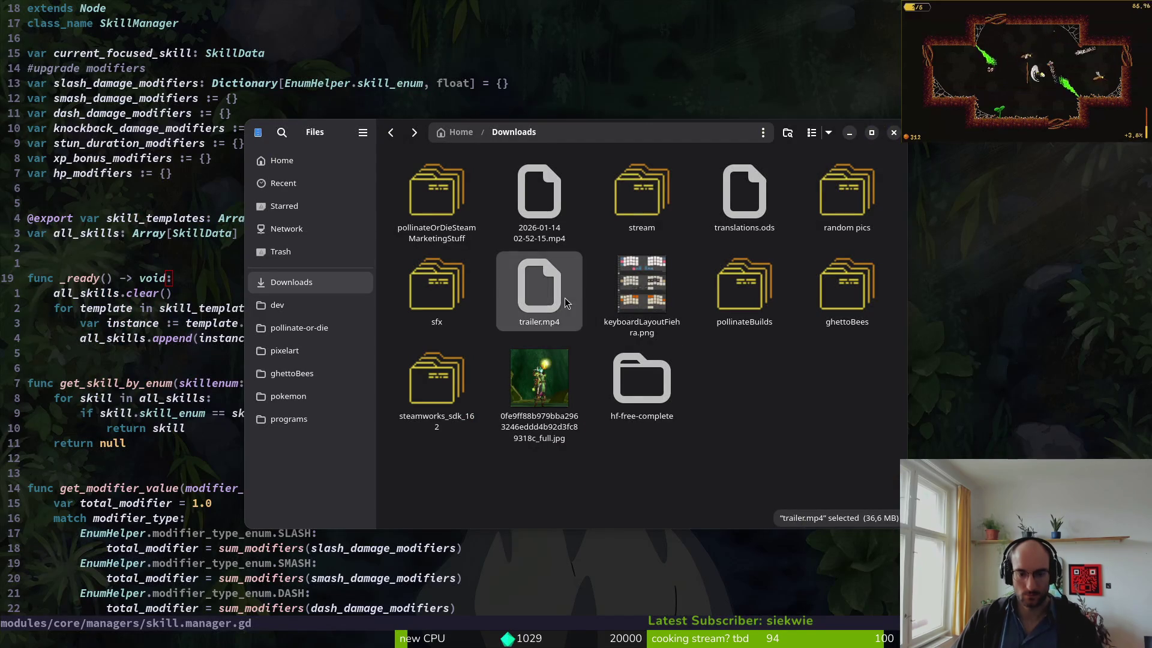
key("ctrl+x")
double_click(452, 187)
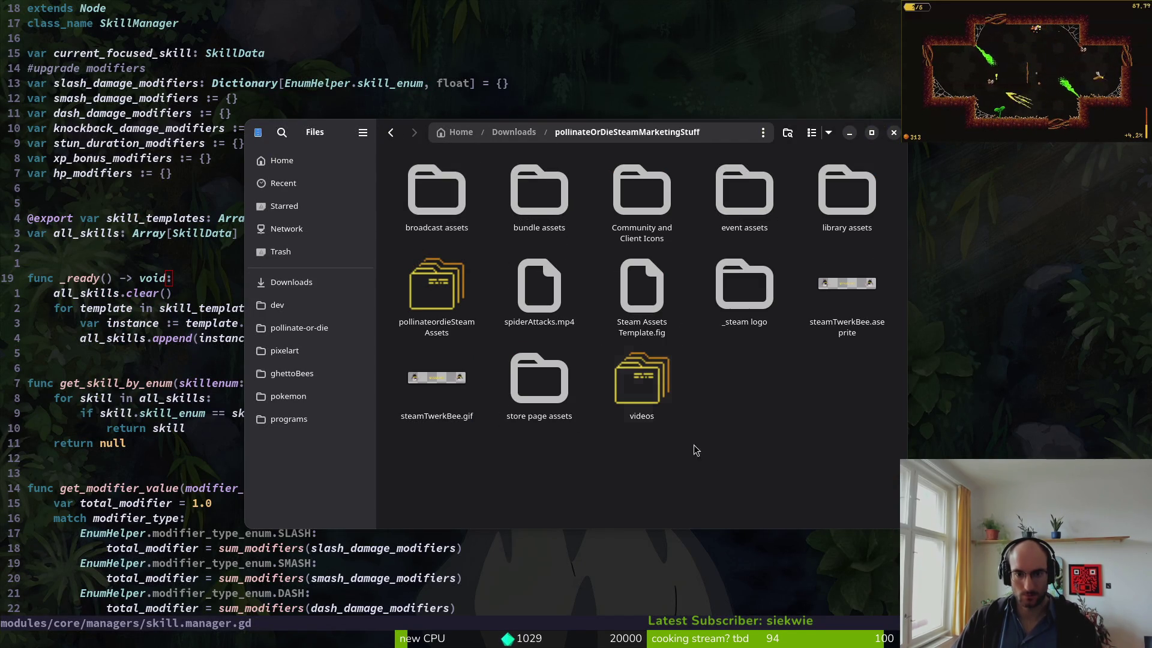
double_click(639, 378)
key("ctrl+v")
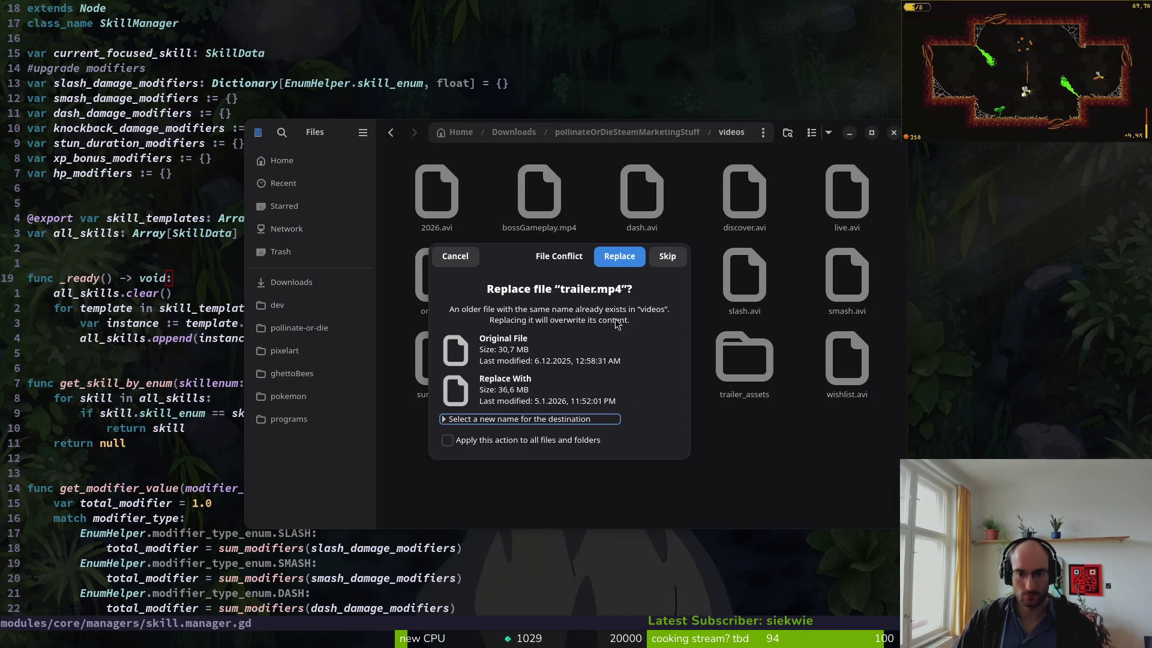
left_click(623, 258)
- Play the replaced trailer.mp4 to verify it, then pause and resume the running game
double_click(546, 368)
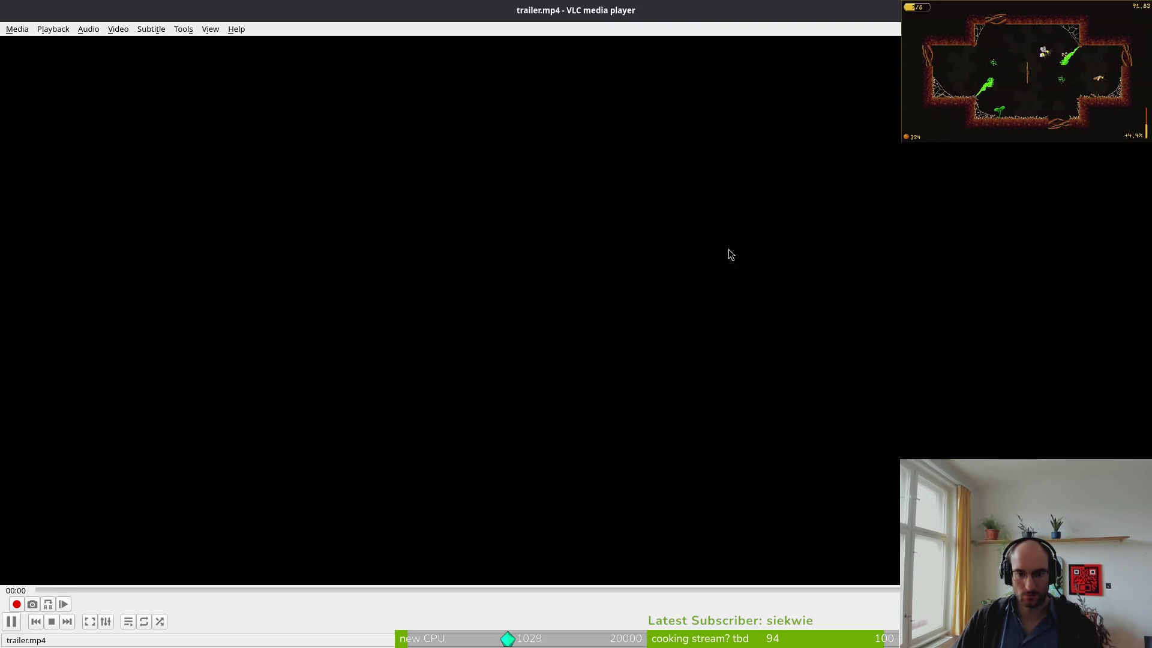
key("ctrl+q")
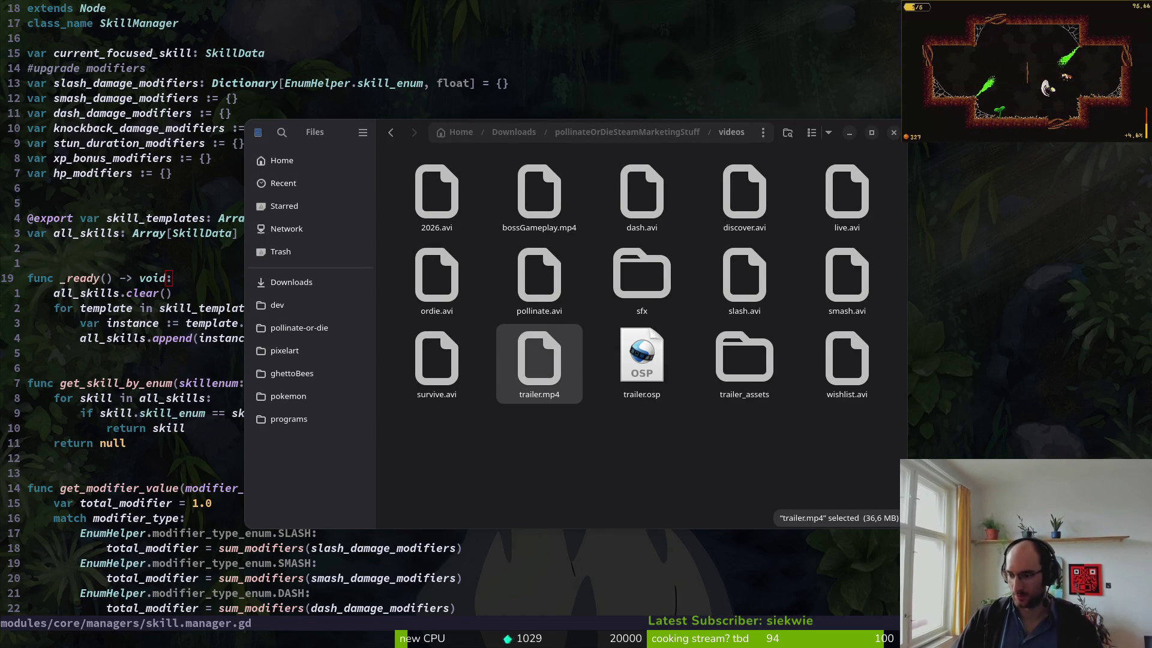
left_click(645, 450)
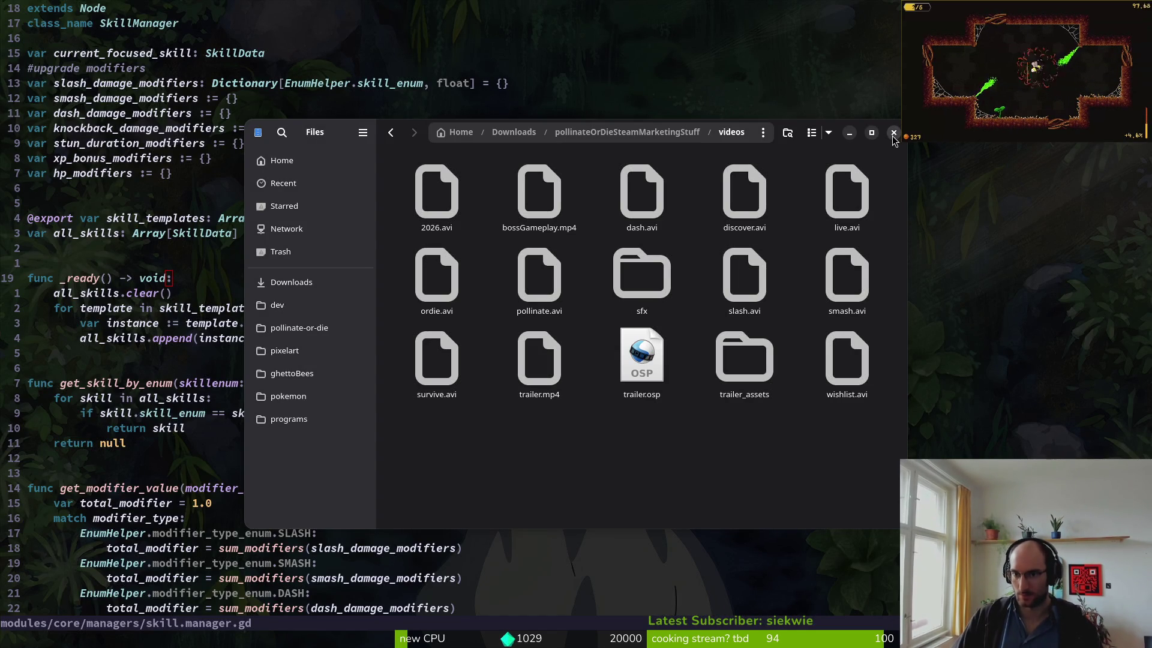
left_click(538, 365)
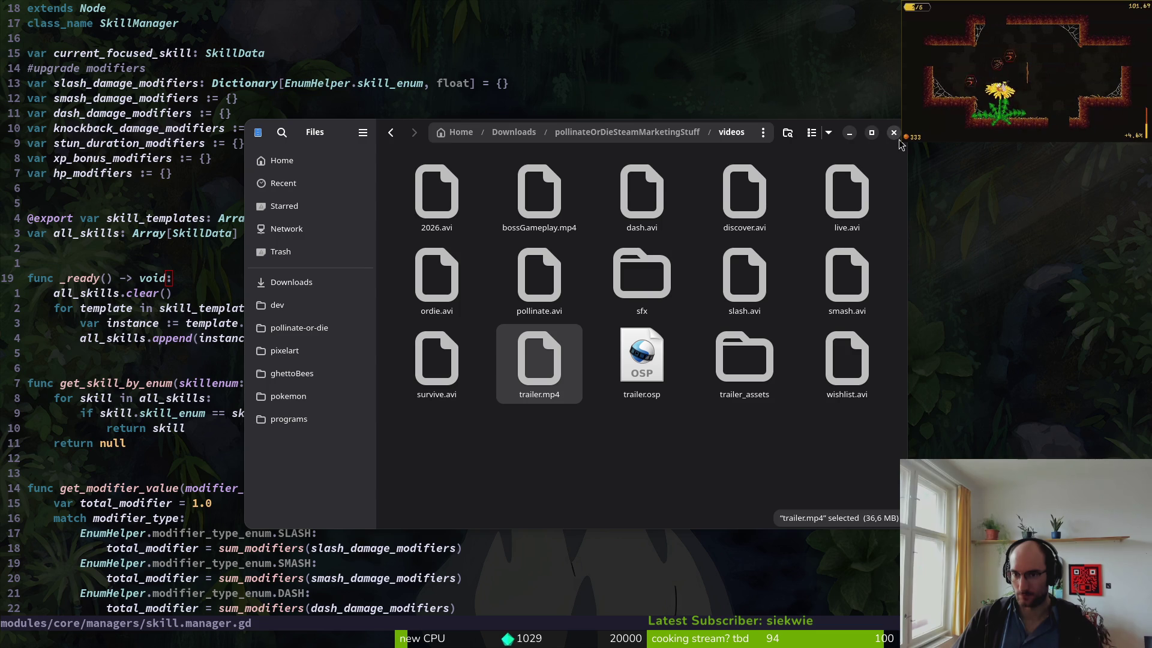
left_click(611, 445)
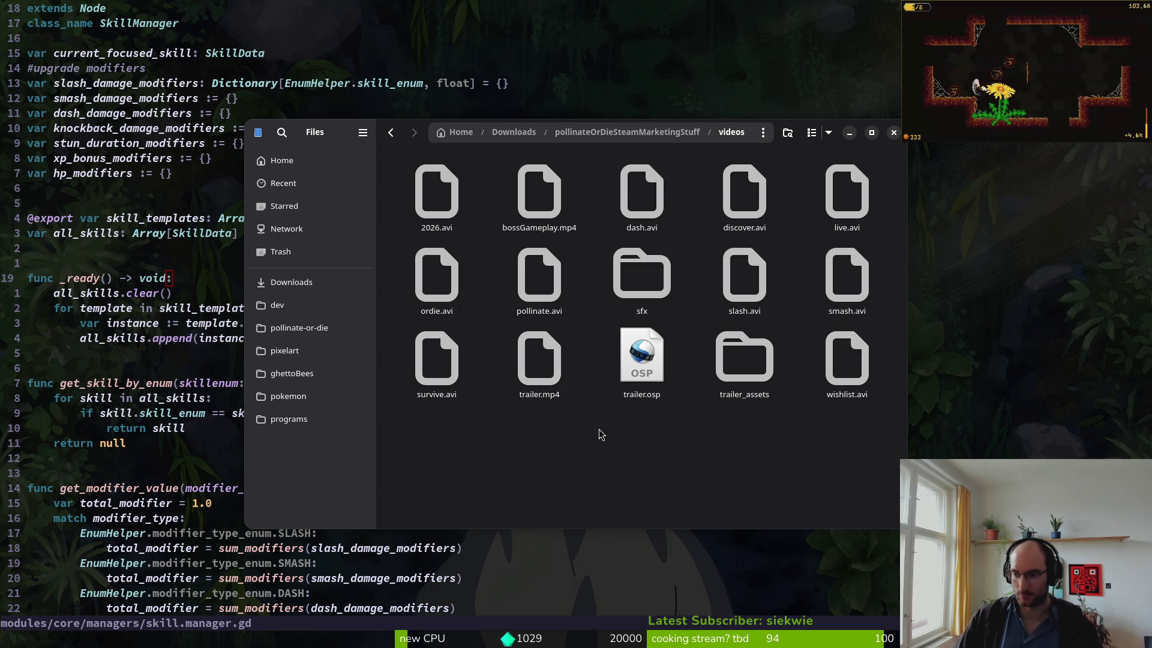
key("alt+Tab")
key("Escape")
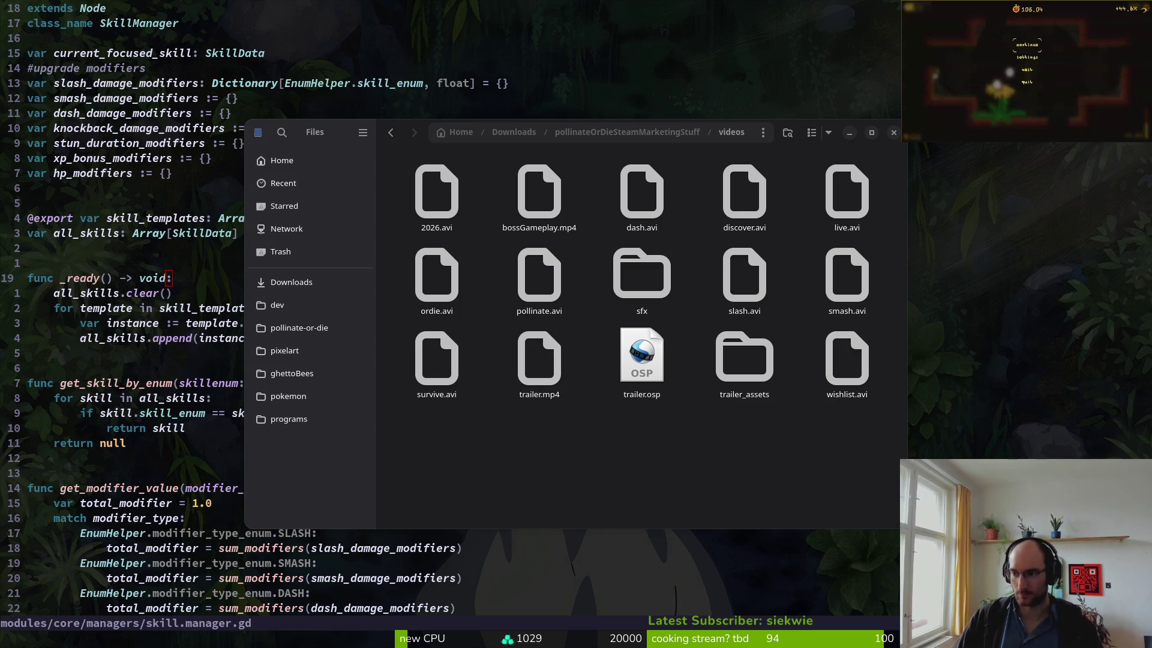
key("Escape")
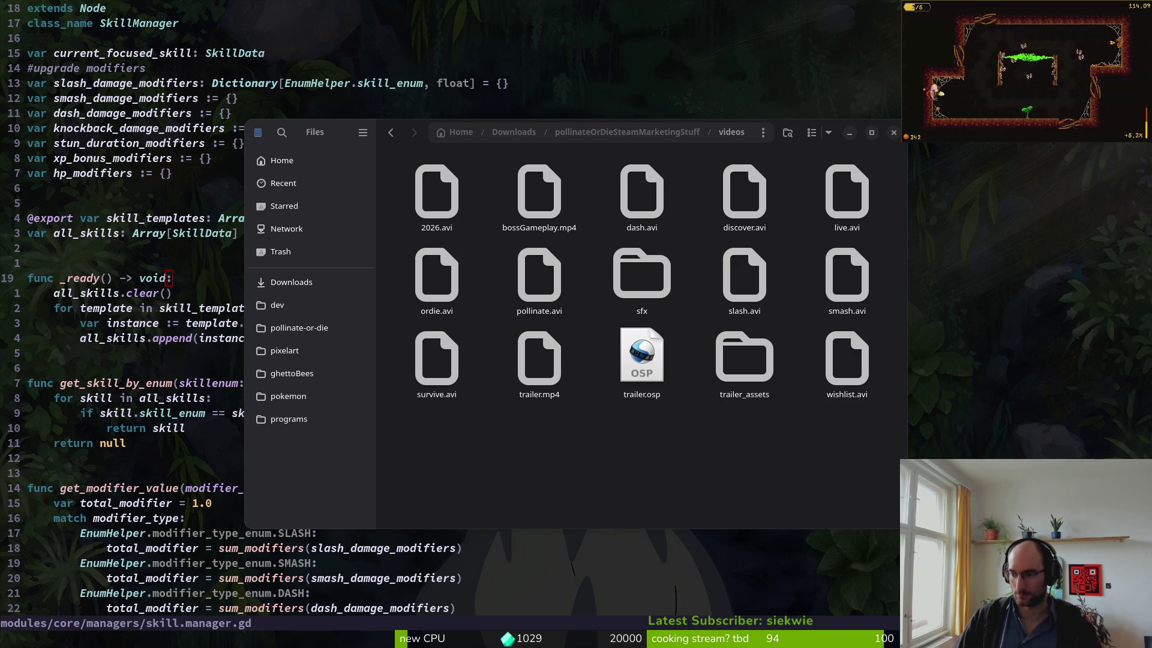
- Scroll the Reddit profile's posts and view the aseprite post's comments
key("alt+Tab")
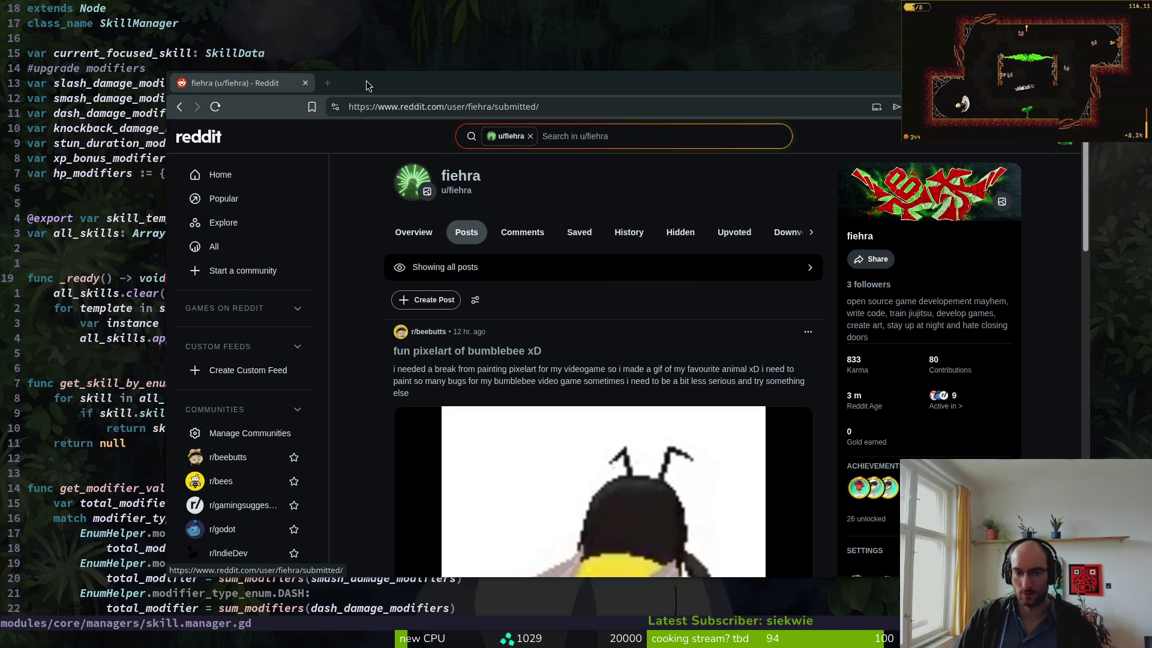
scroll(544, 342, "down", 10)
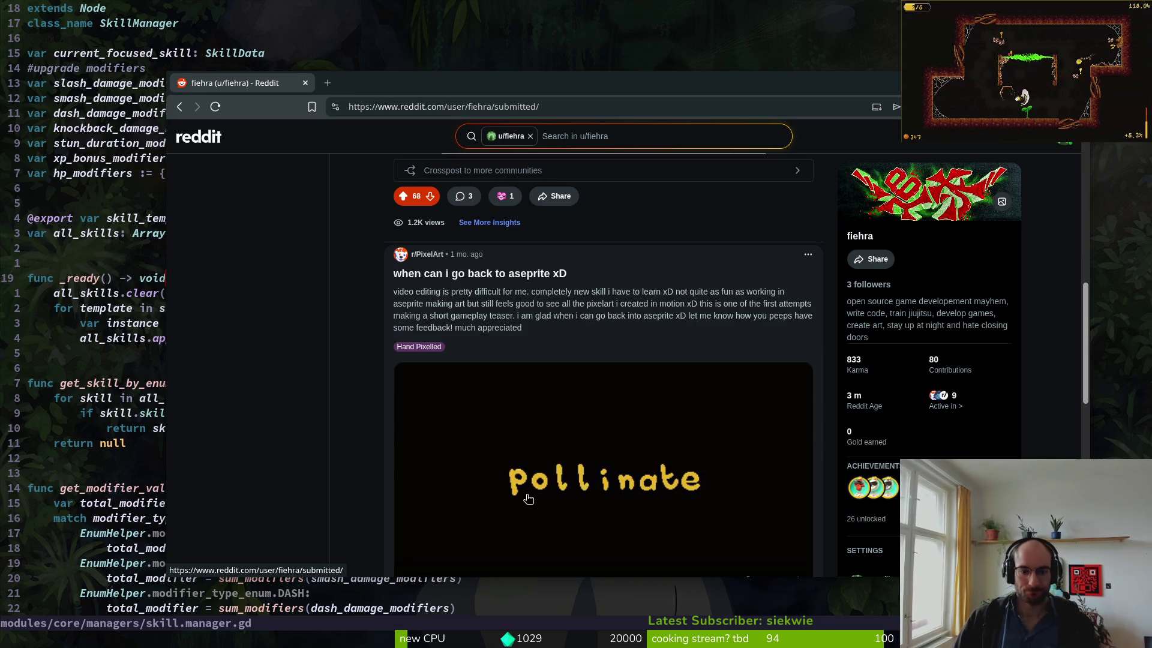
scroll(469, 292, "down", 1)
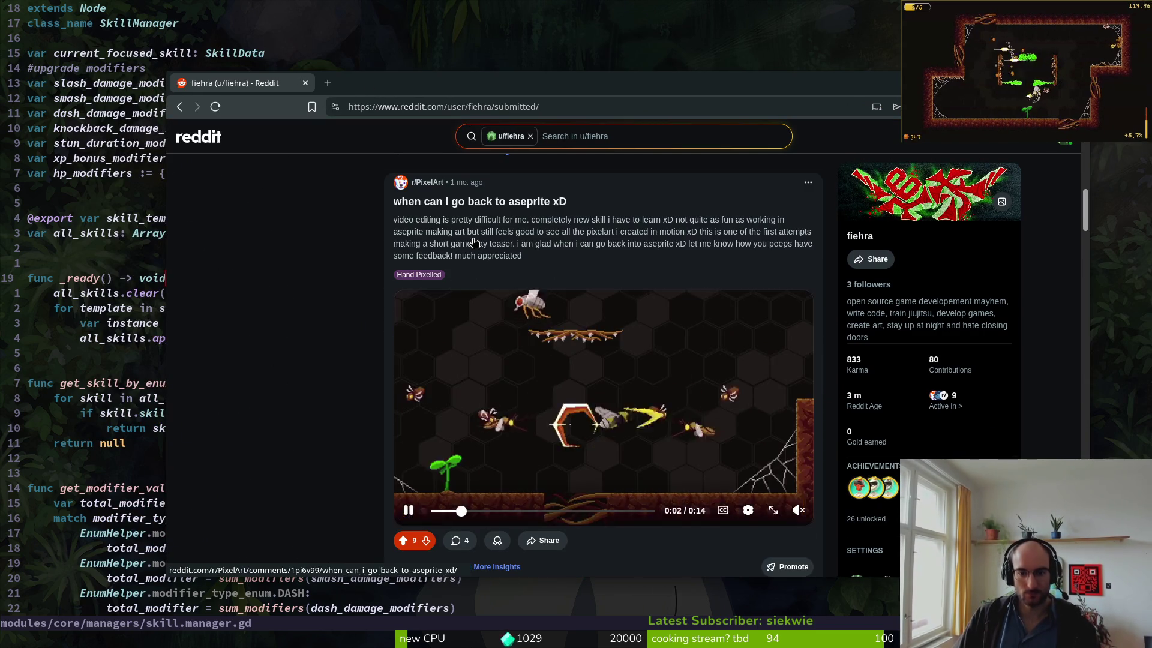
scroll(637, 303, "down", 1)
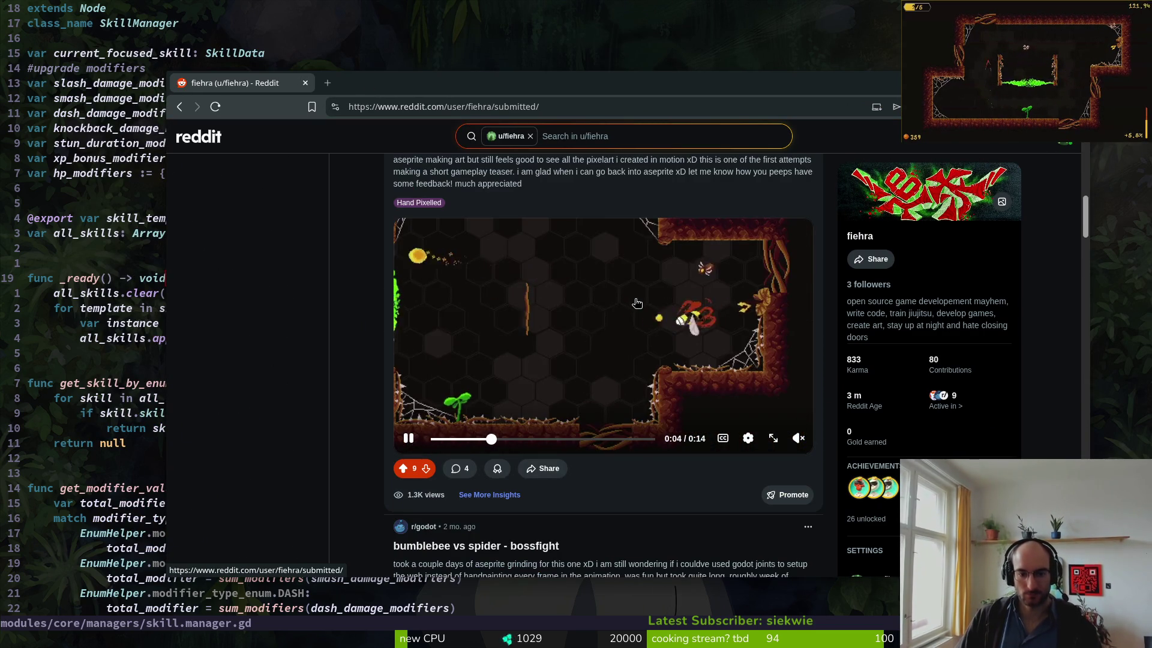
scroll(441, 483, "down", 2)
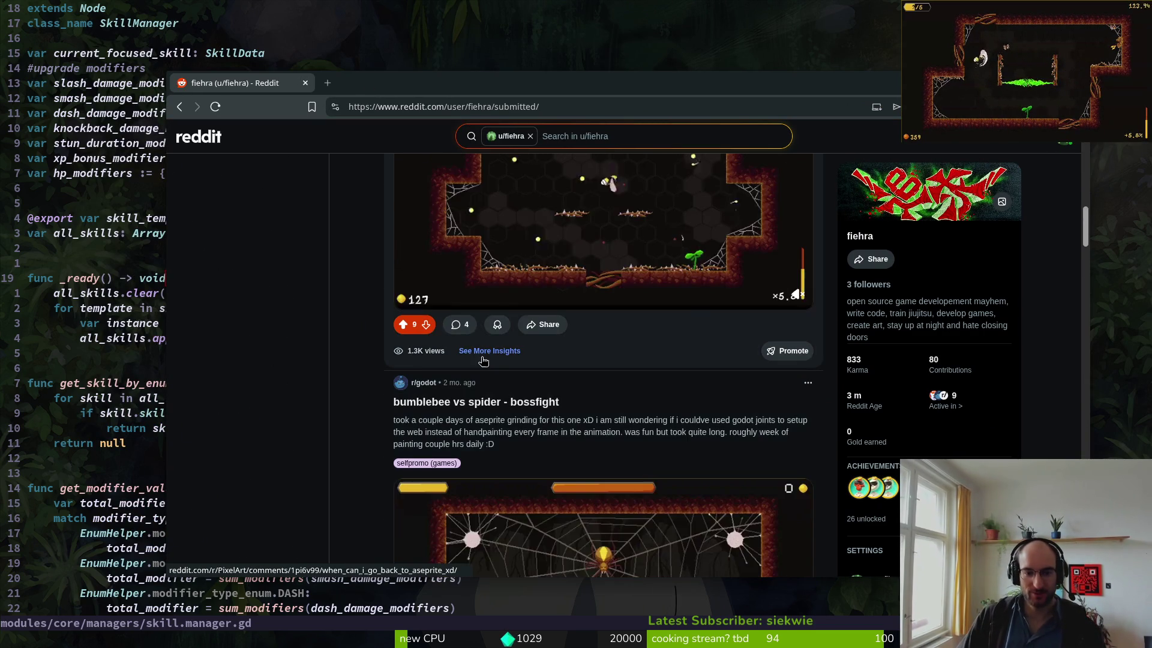
left_click(461, 326)
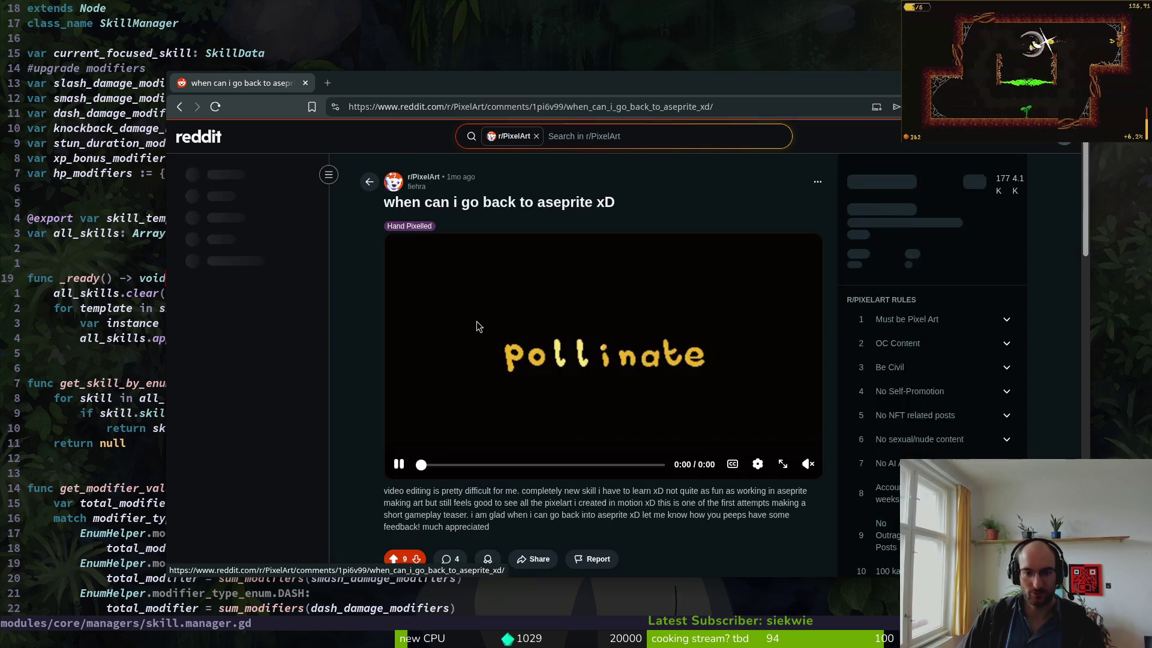
scroll(577, 437, "down", 2)
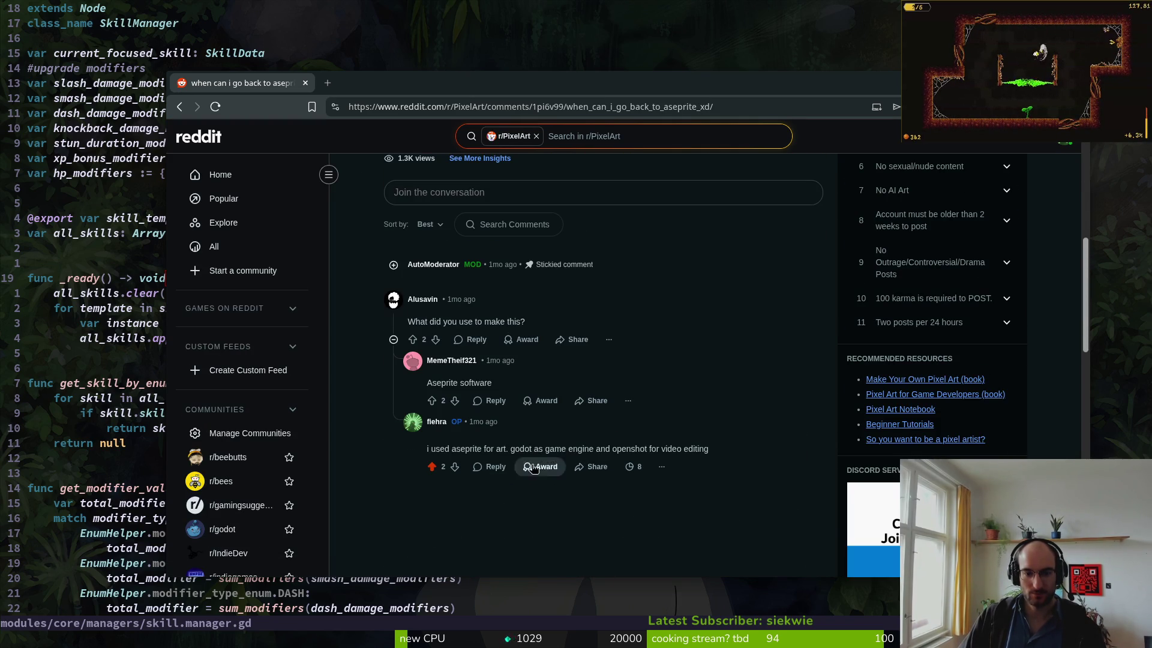
key("alt+Left")
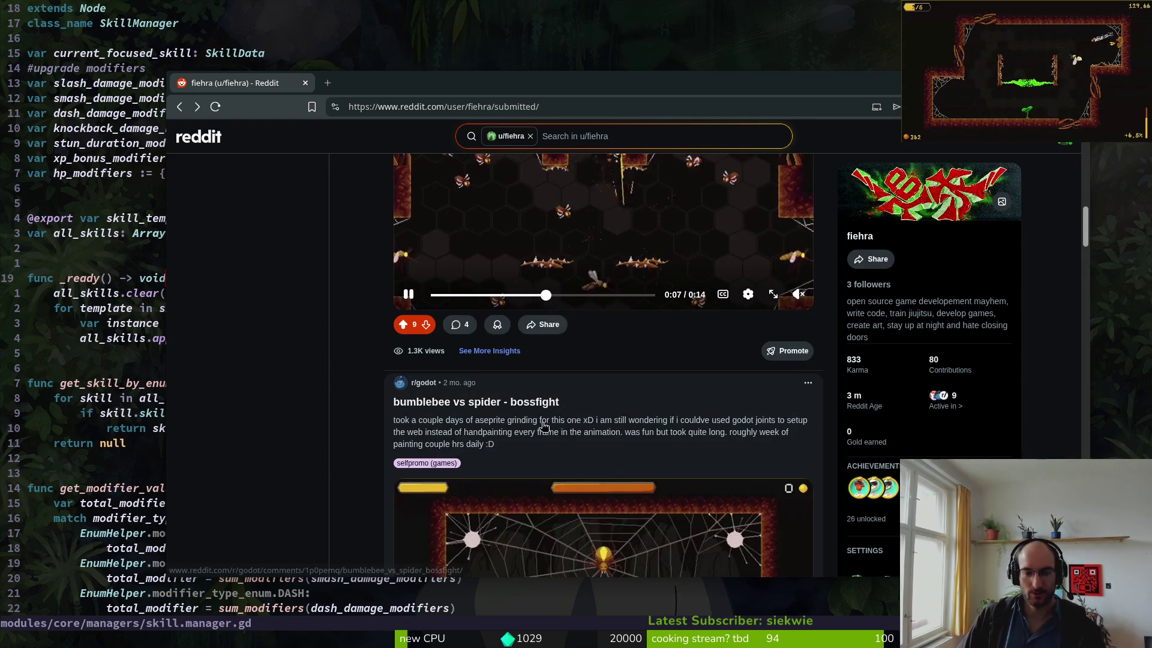
- Scroll back to the top of the submitted posts and switch the profile to the Overview tab
scroll(359, 390, "up", 8)
scroll(354, 402, "down", 4)
scroll(366, 390, "down", 6)
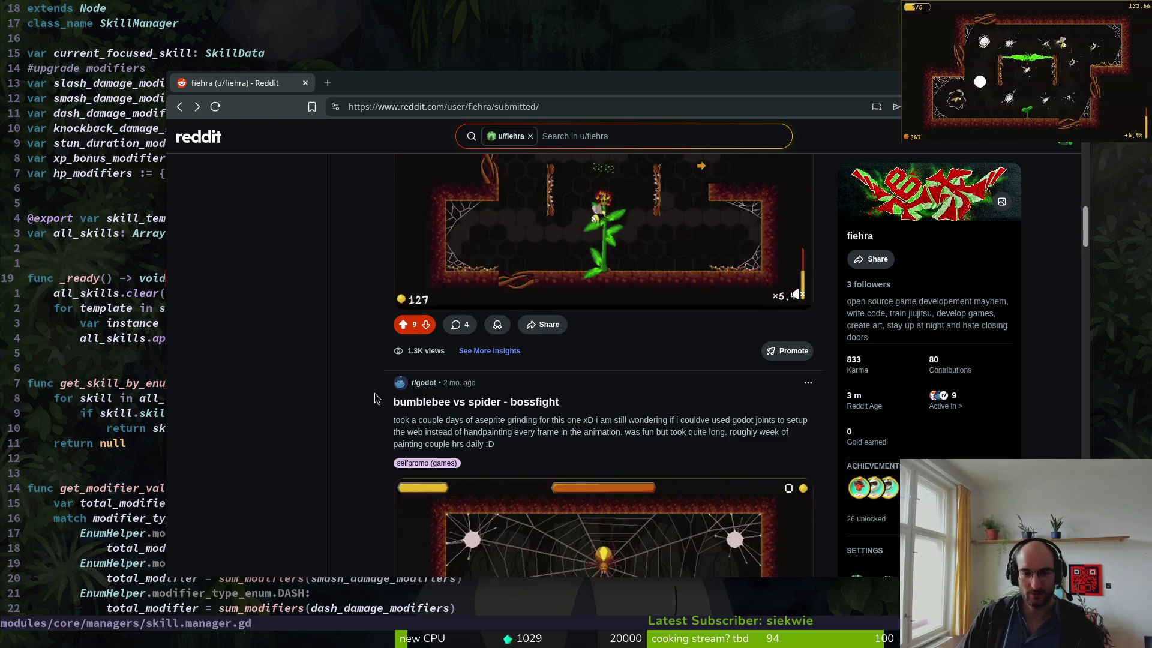
scroll(369, 393, "down", 2)
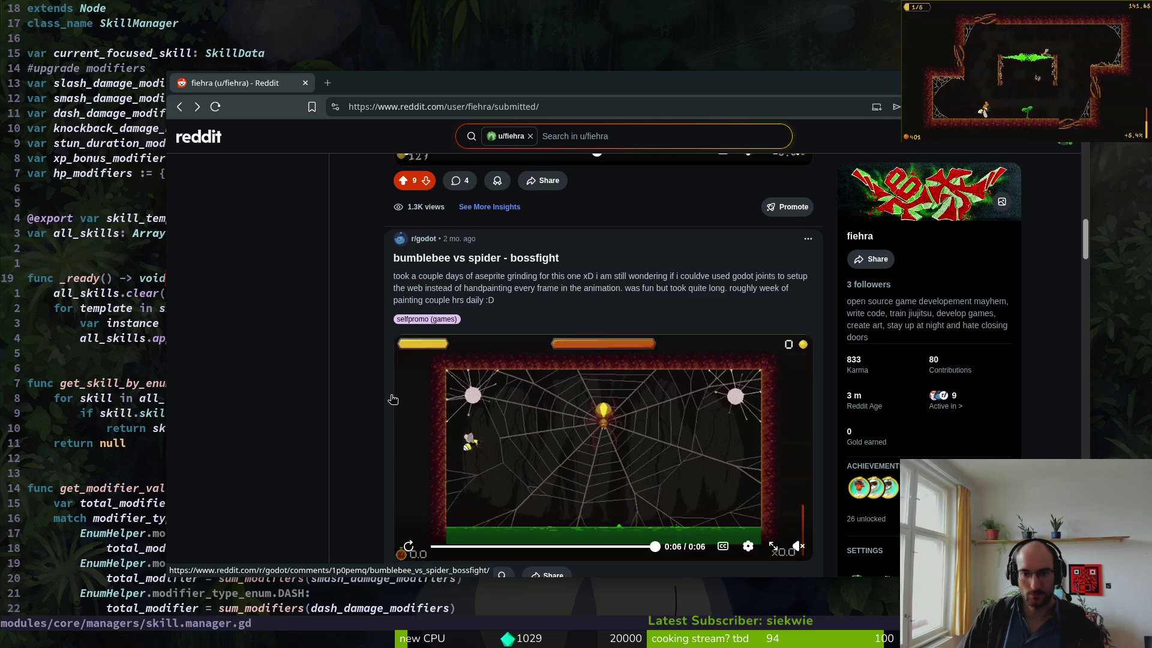
scroll(390, 399, "down", 5)
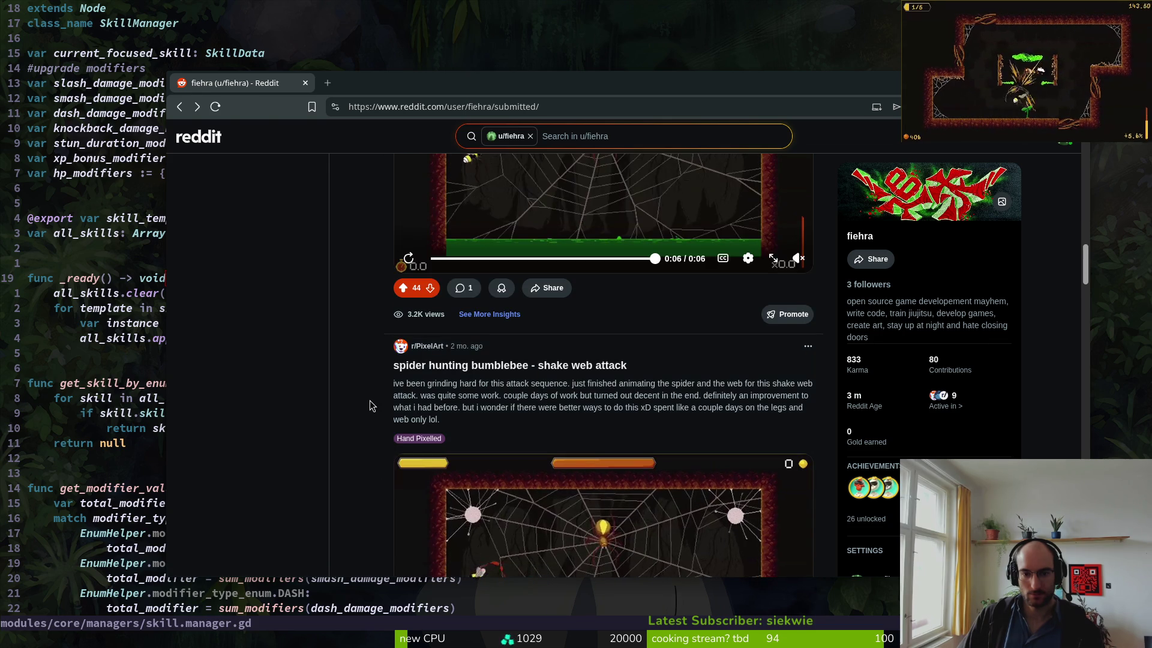
scroll(372, 402, "up", 7)
scroll(521, 372, "down", 12)
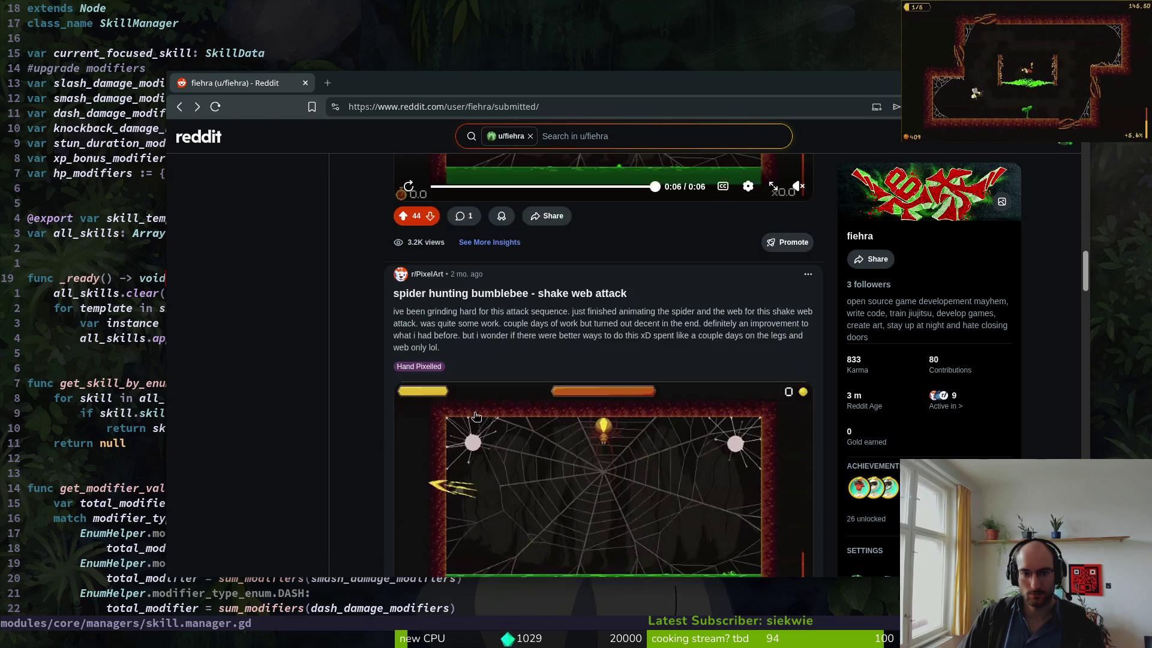
scroll(520, 372, "up", 3)
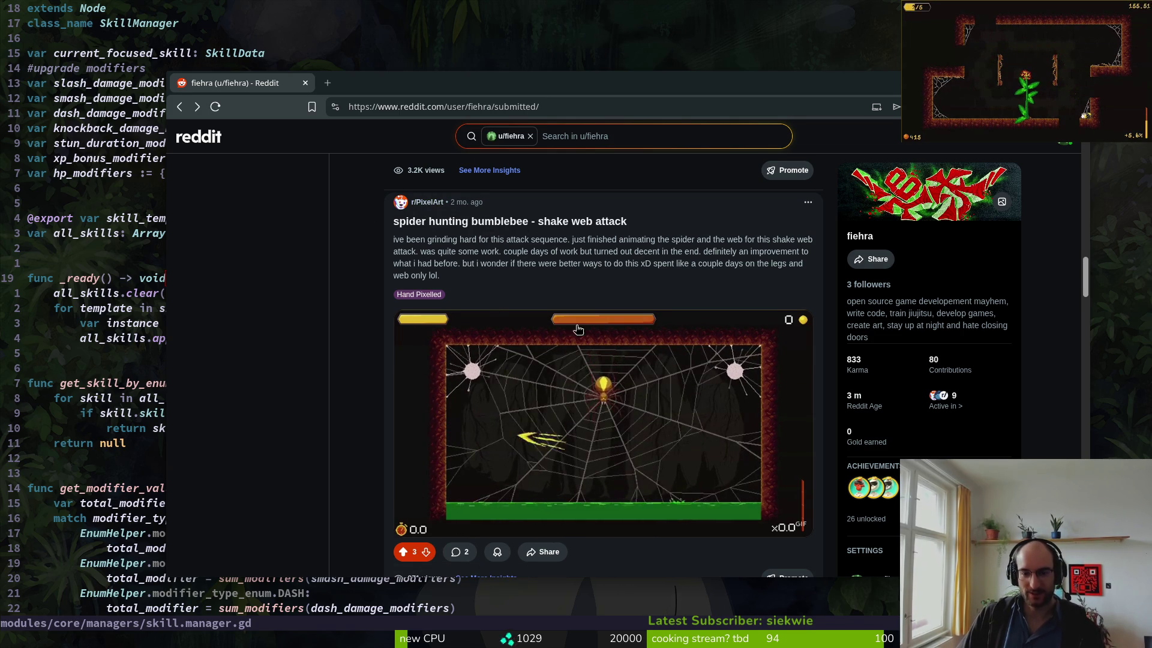
scroll(565, 318, "down", 2)
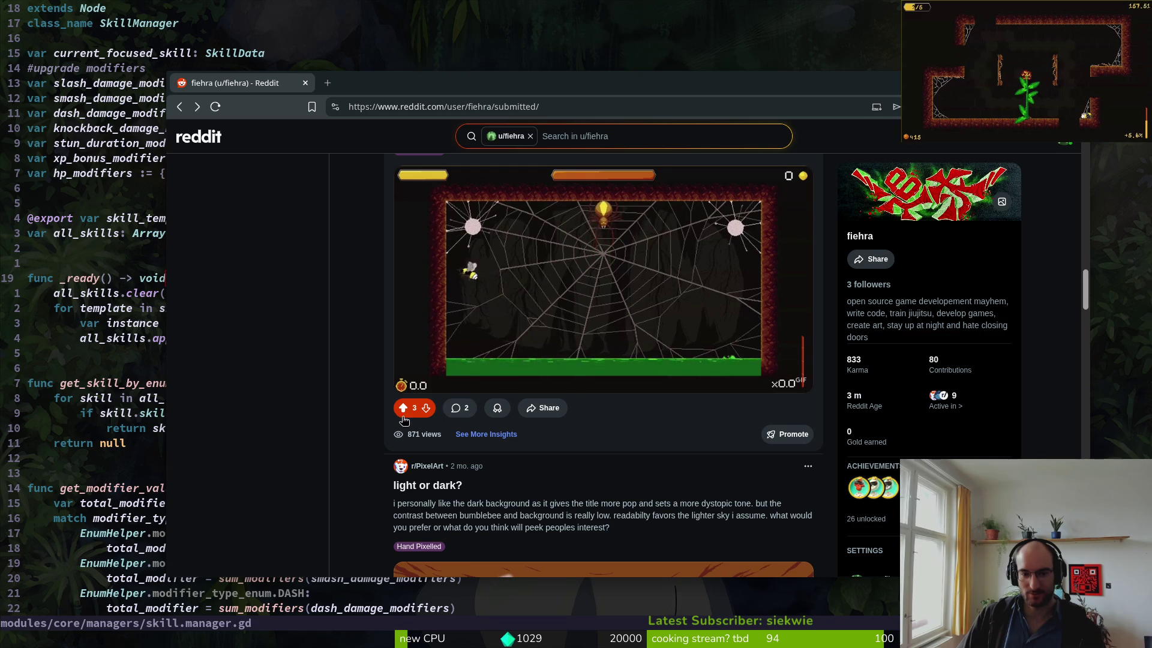
scroll(535, 348, "up", 5)
scroll(535, 348, "up", 1)
scroll(572, 402, "up", 1)
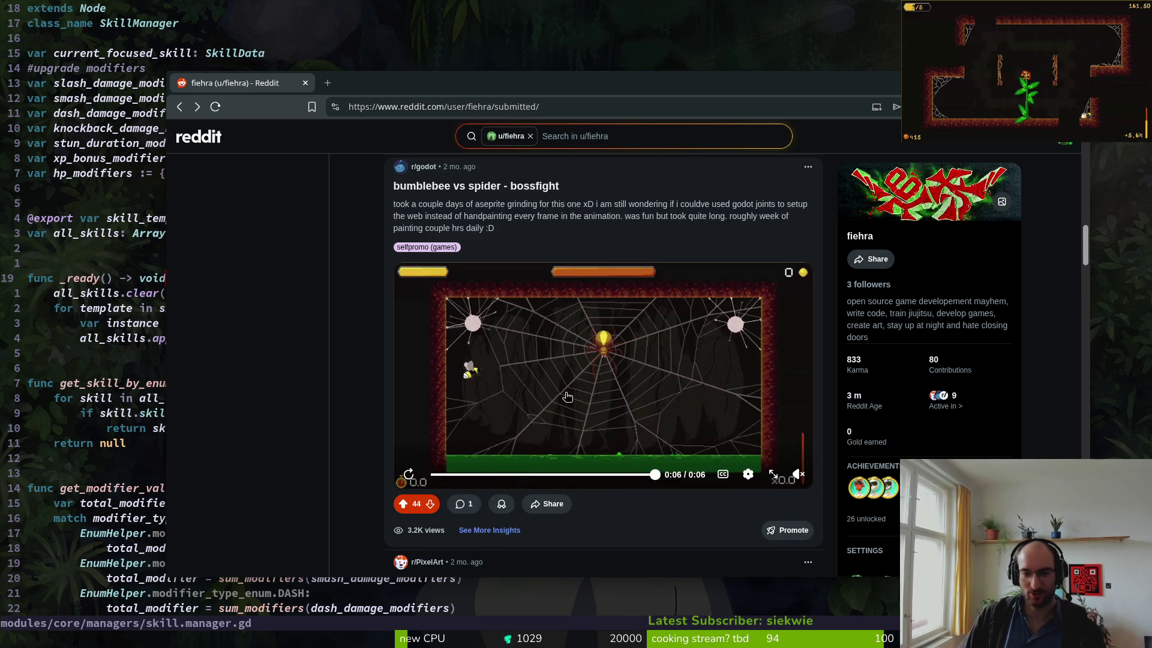
scroll(501, 369, "up", 1)
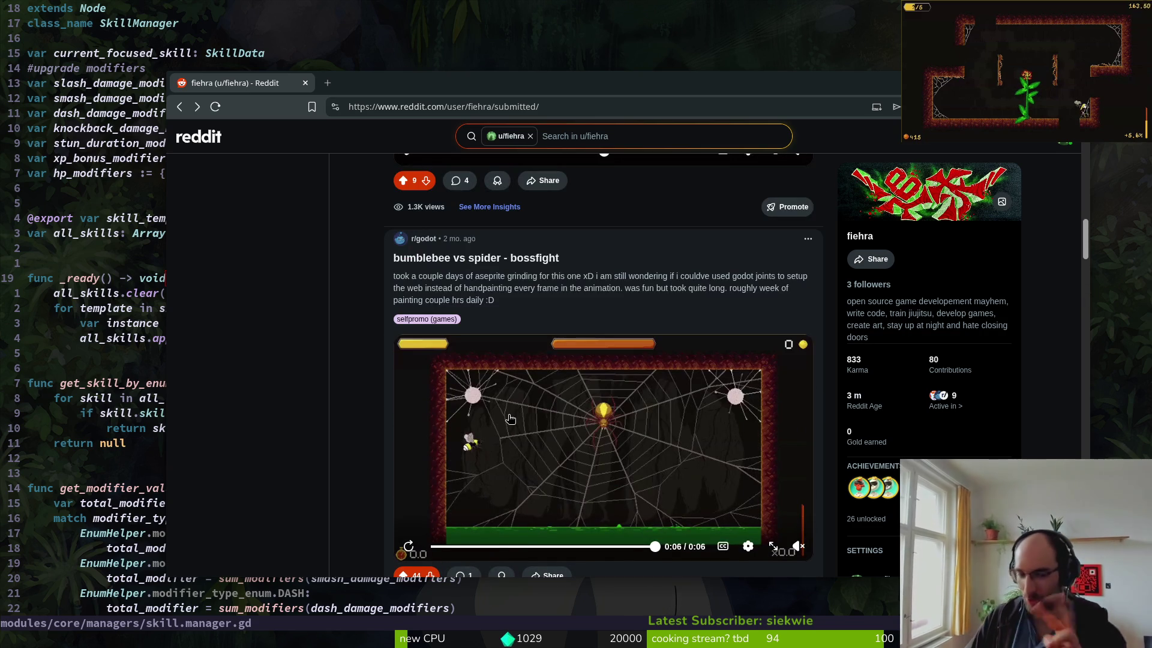
scroll(585, 362, "up", 20)
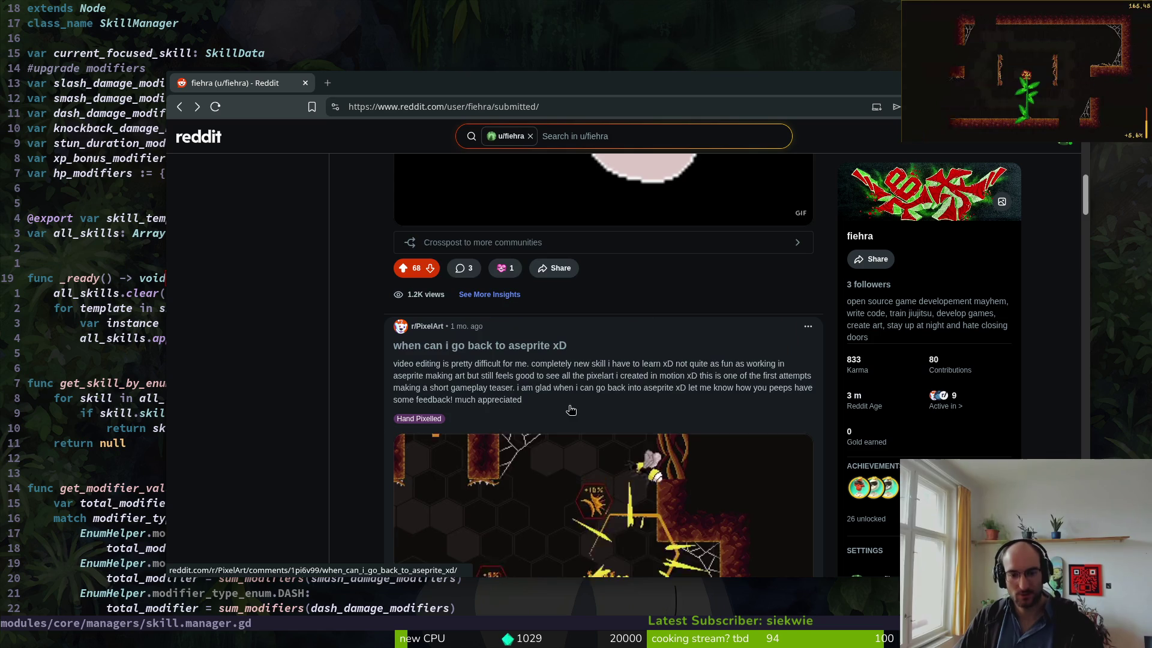
left_click(413, 233)
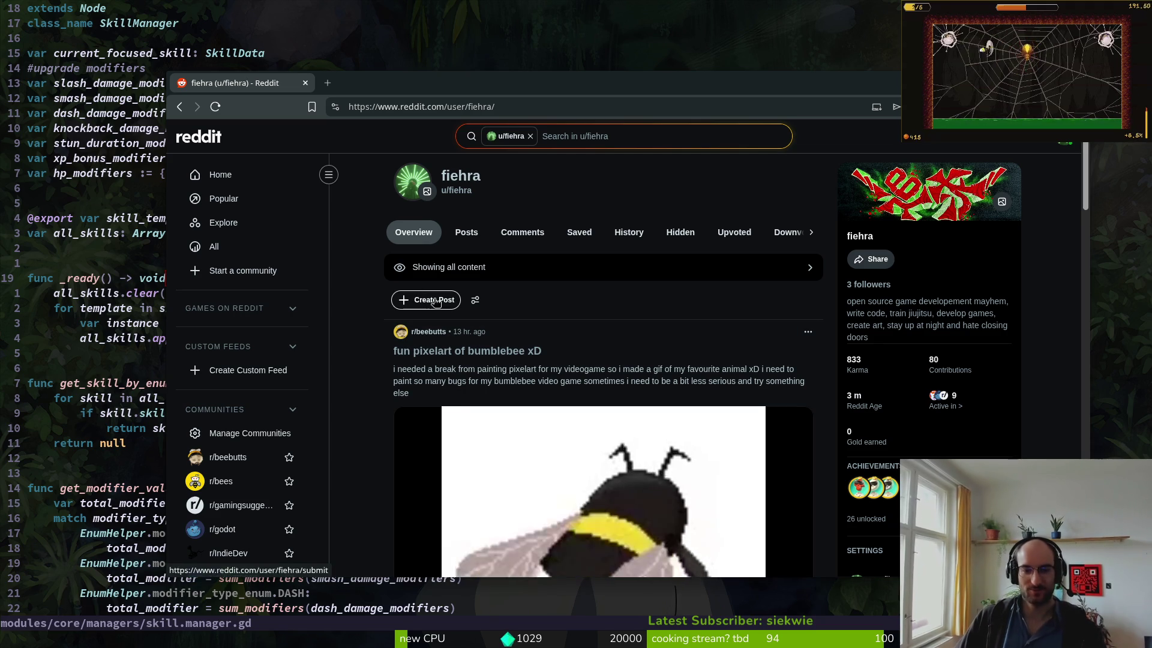
- Start a new post from the profile overview
scroll(353, 381, "down", 2)
scroll(354, 372, "up", 2)
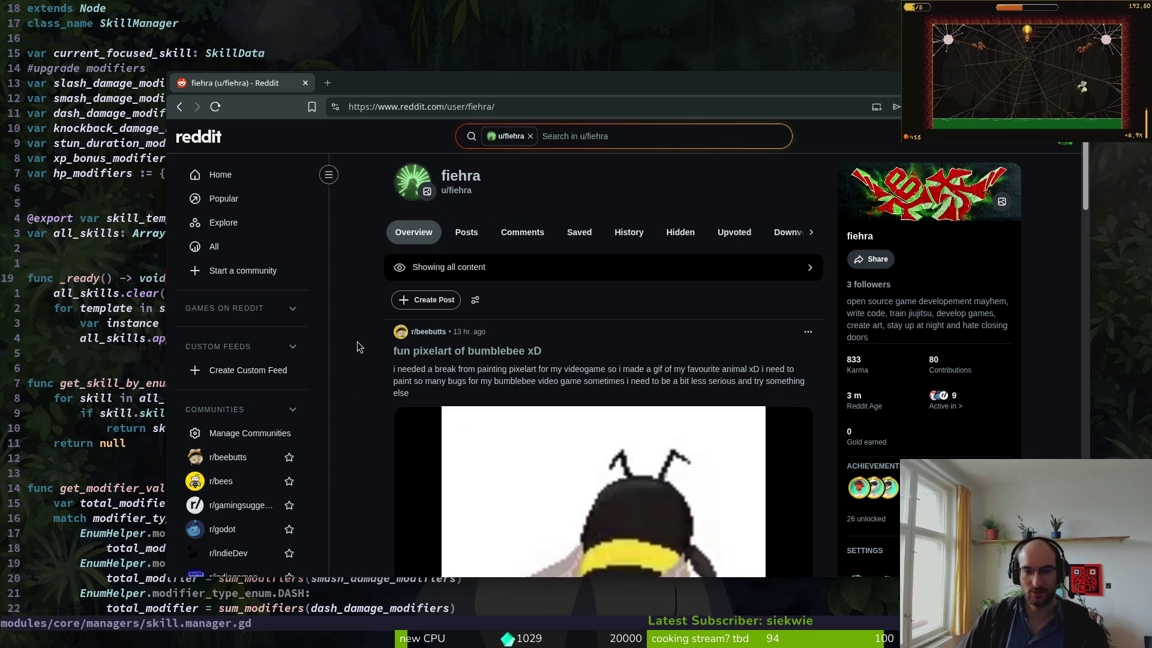
scroll(378, 345, "down", 15)
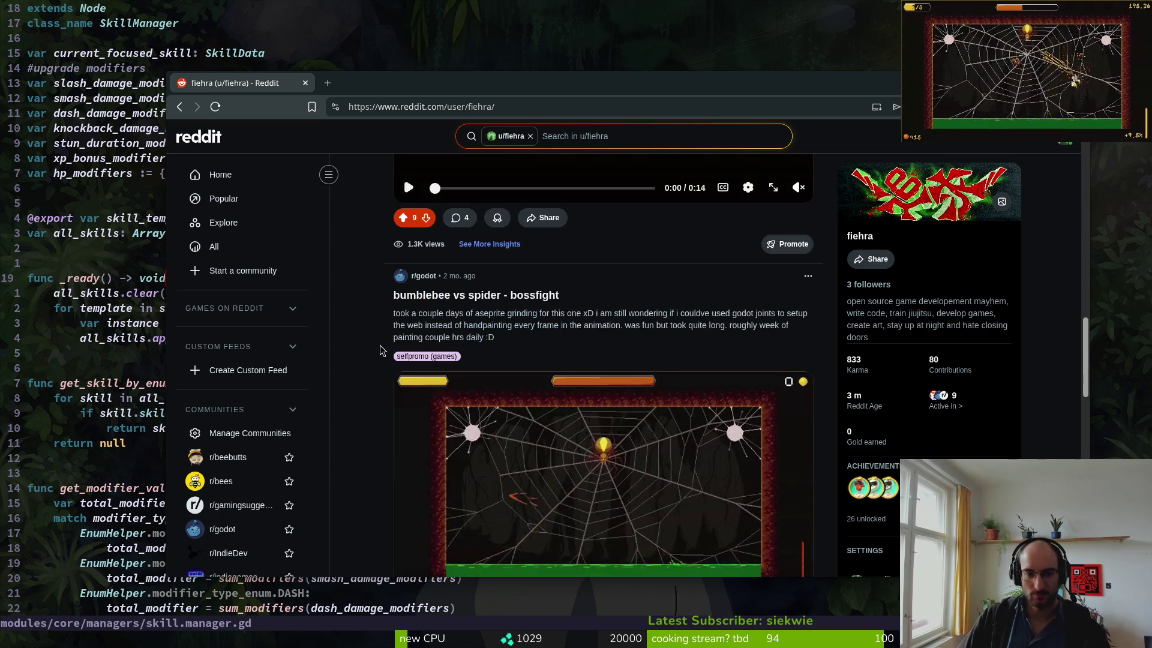
scroll(374, 351, "up", 8)
scroll(420, 323, "up", 7)
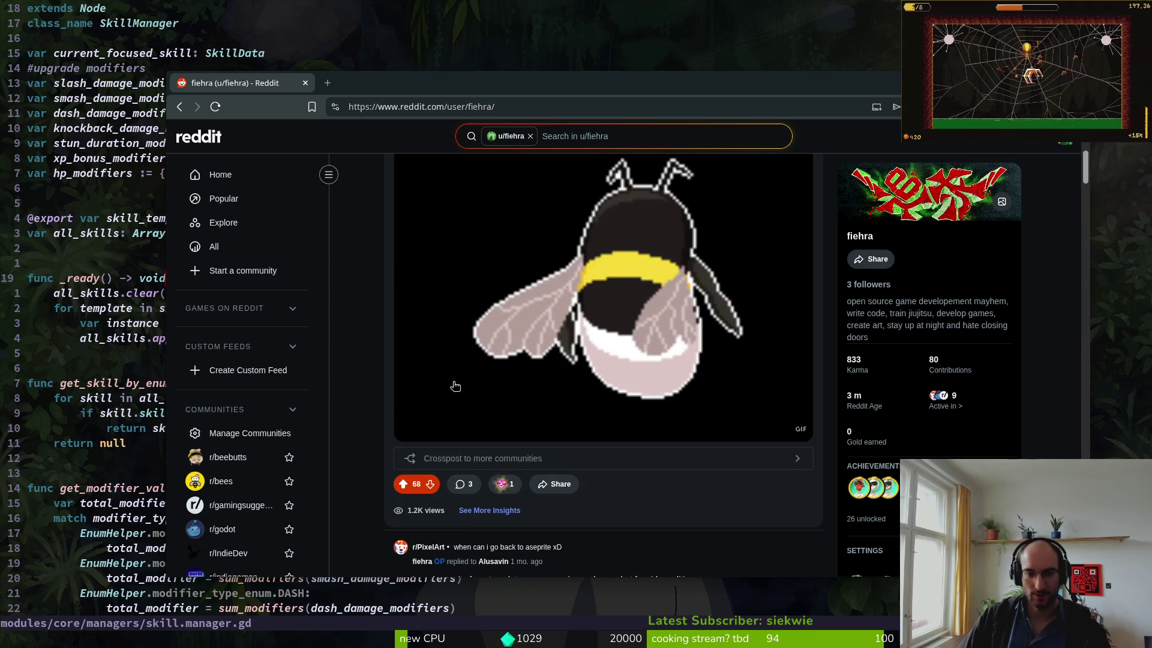
left_click(453, 298)
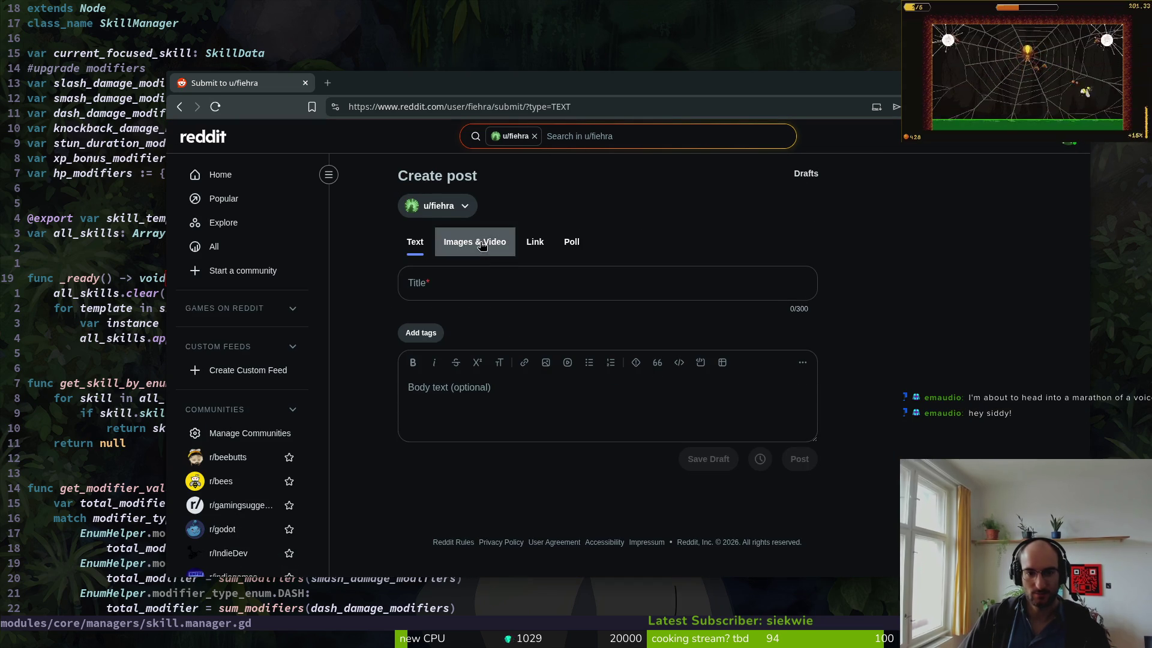
- Make the post an Images & Video post titled 'pollinate or die gameplay teaser'
left_click(472, 243)
left_click(455, 288)
type("pollinate or die teaser")
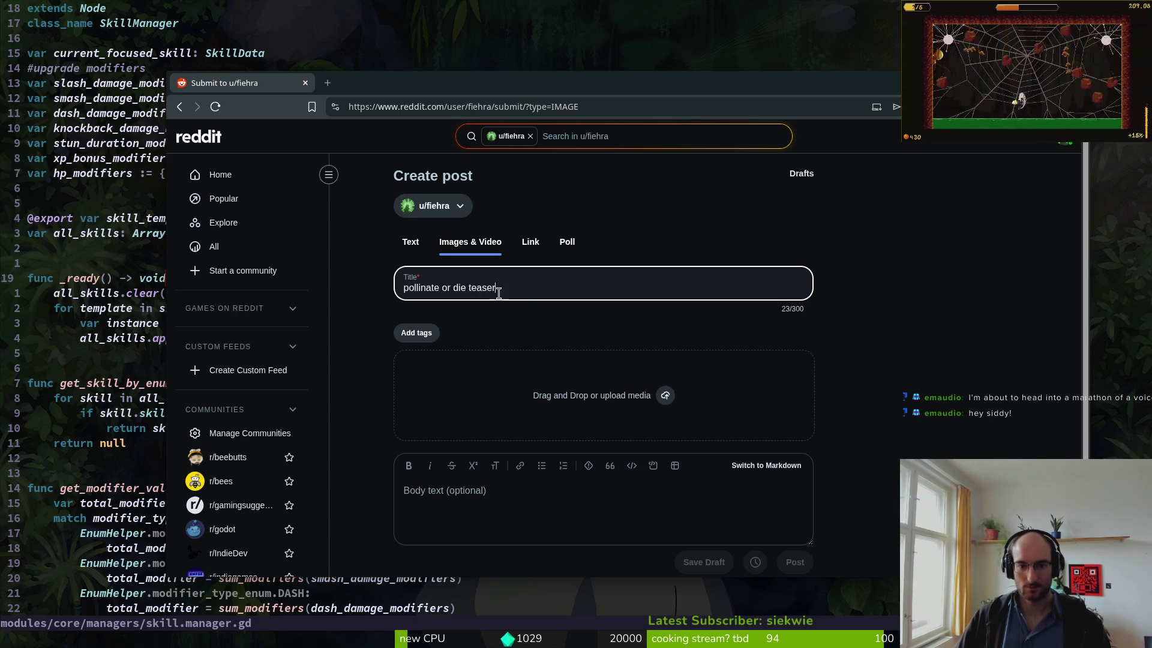
type("gameplay")
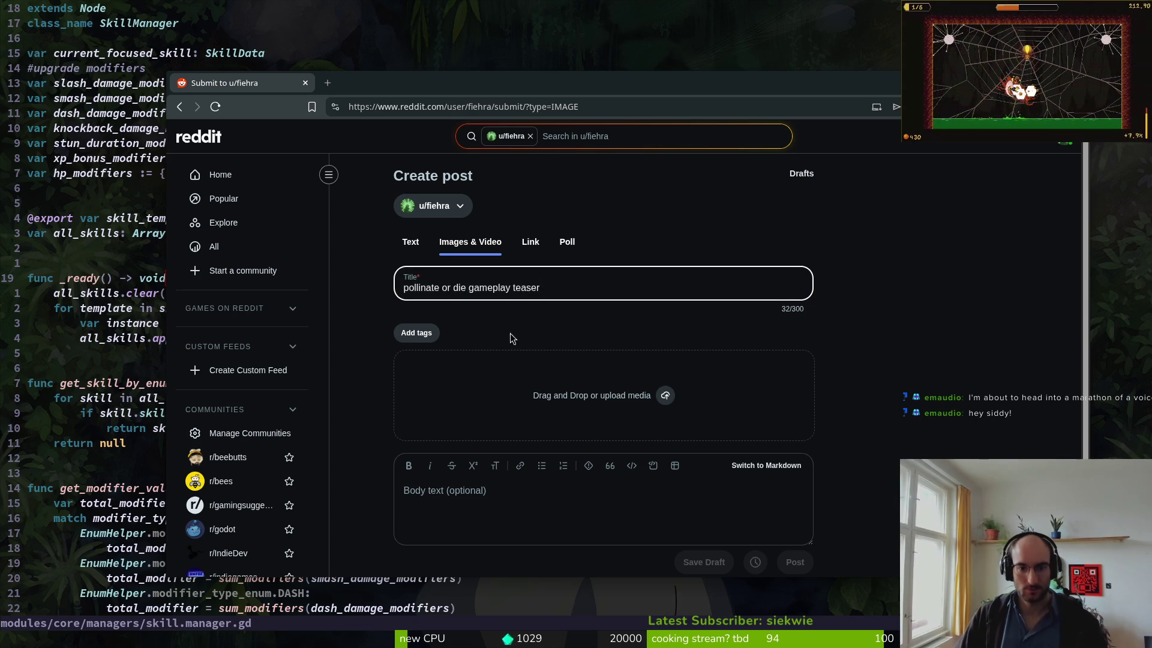
- Open the post's tagging options and close them without adding any tags
left_click(431, 338)
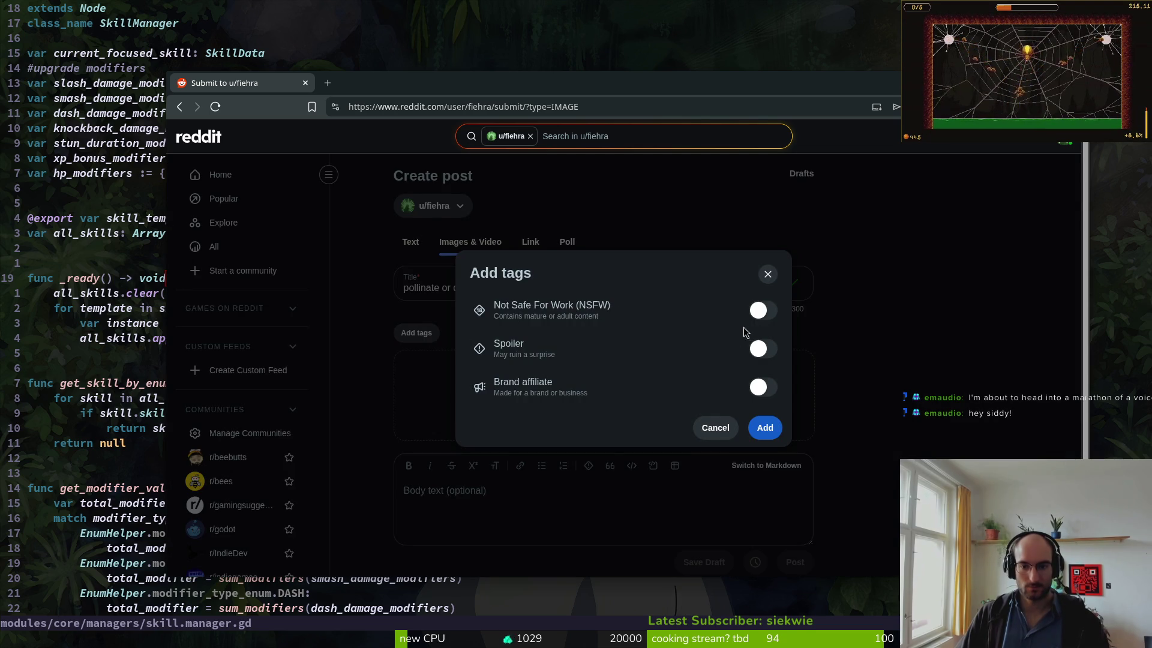
left_click(767, 274)
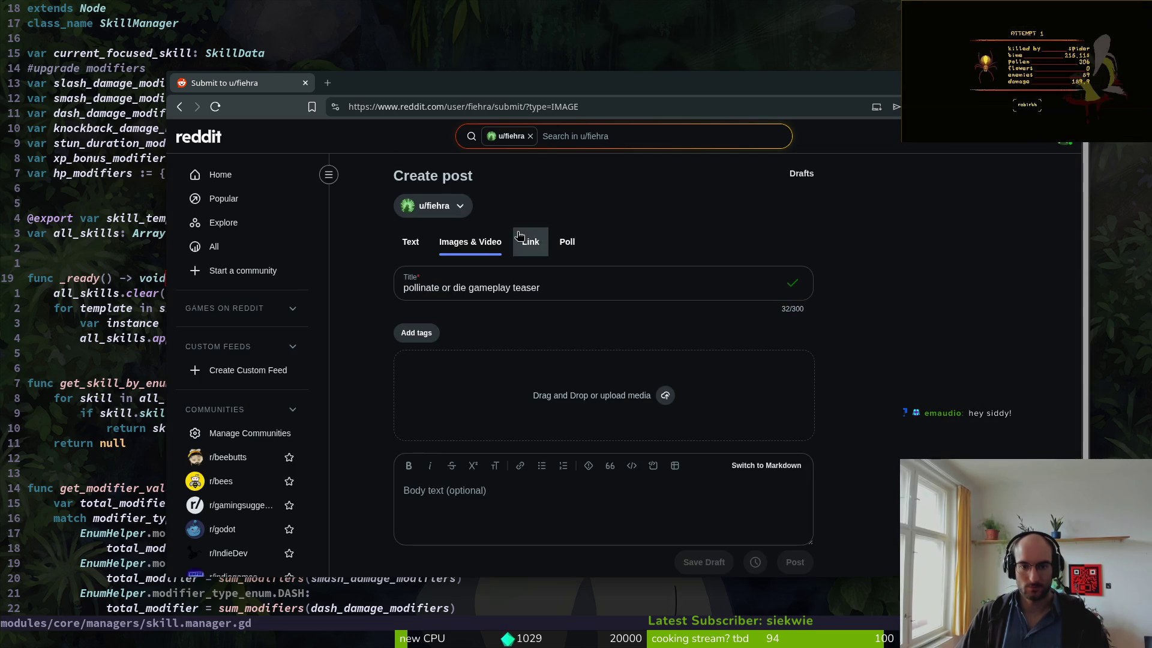
scroll(557, 495, "down", 2)
scroll(587, 487, "up", 2)
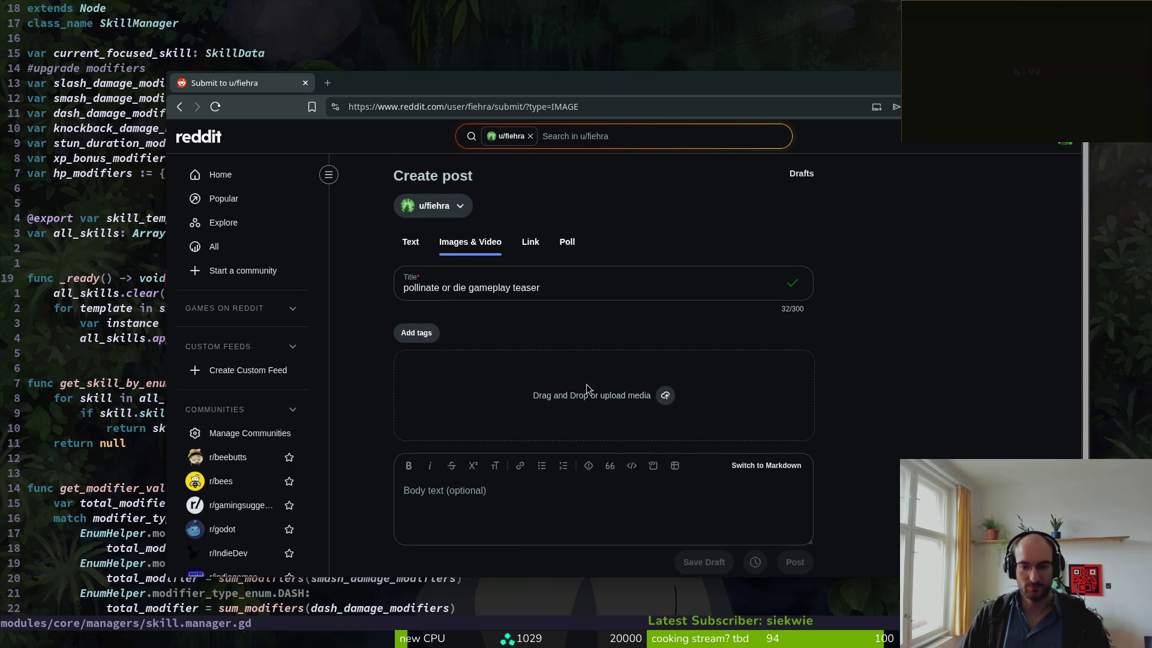
left_click(451, 205)
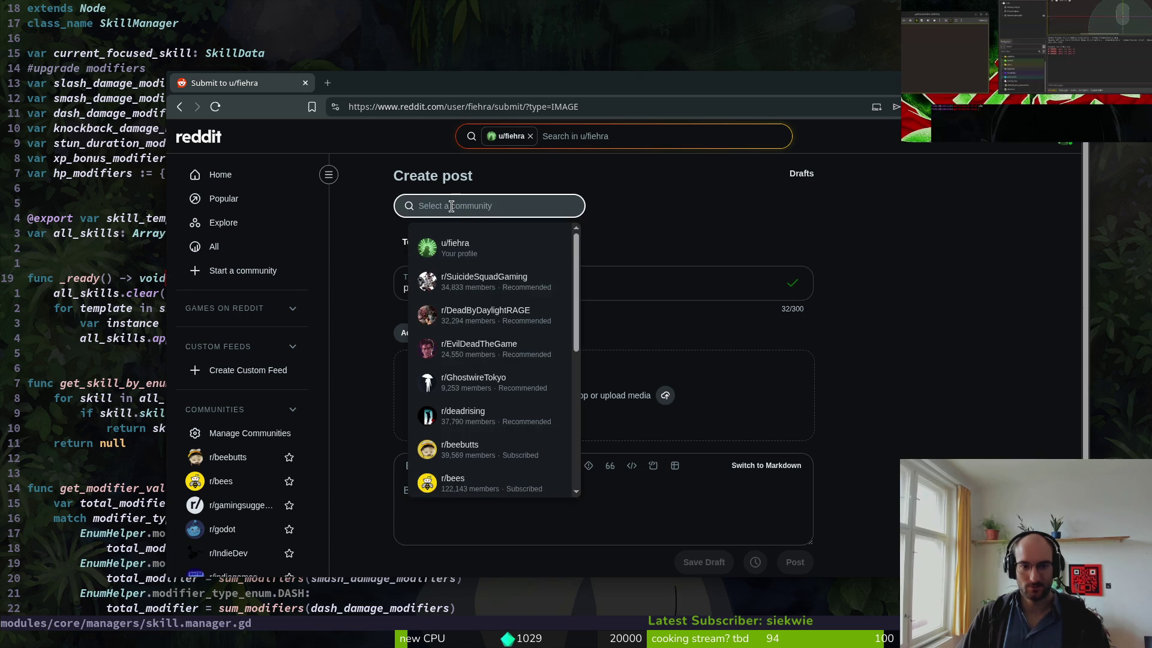
- Search 'indi' to pick r/indiegames as the community, and read its No crossposting rule
type("indi")
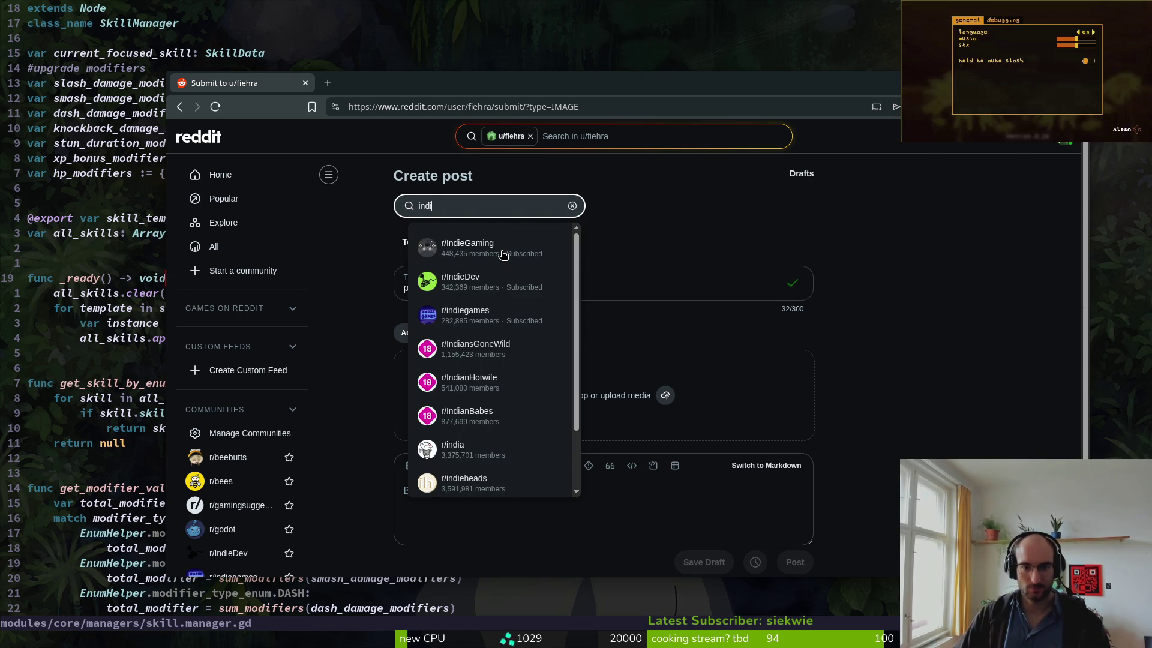
left_click(473, 315)
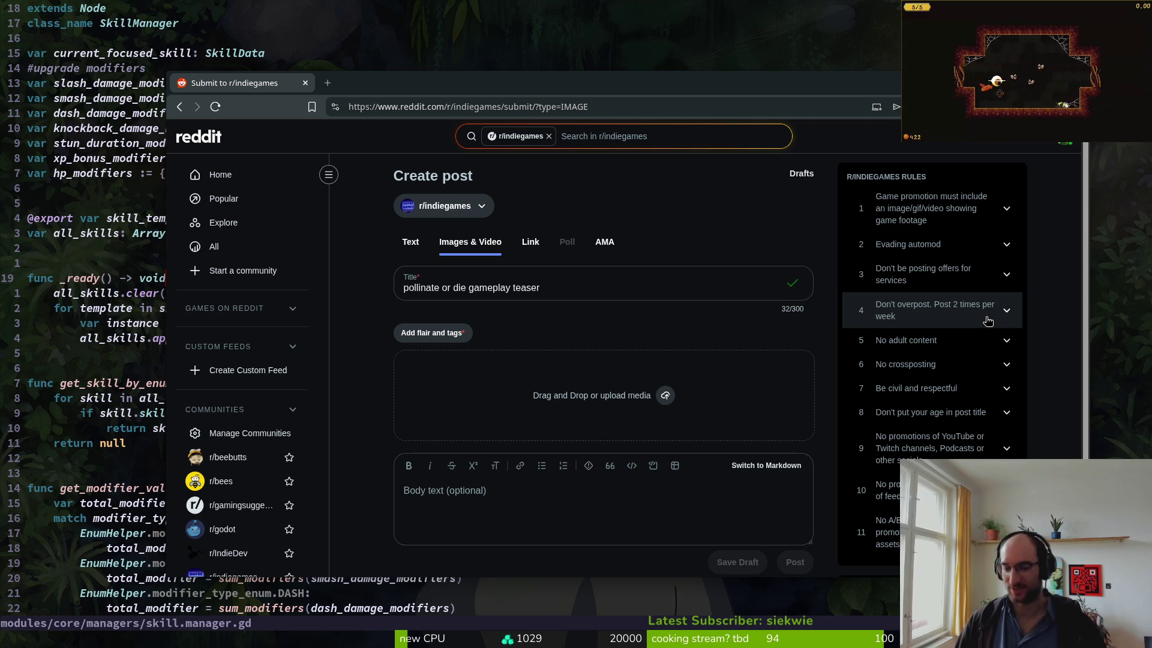
left_click(941, 365)
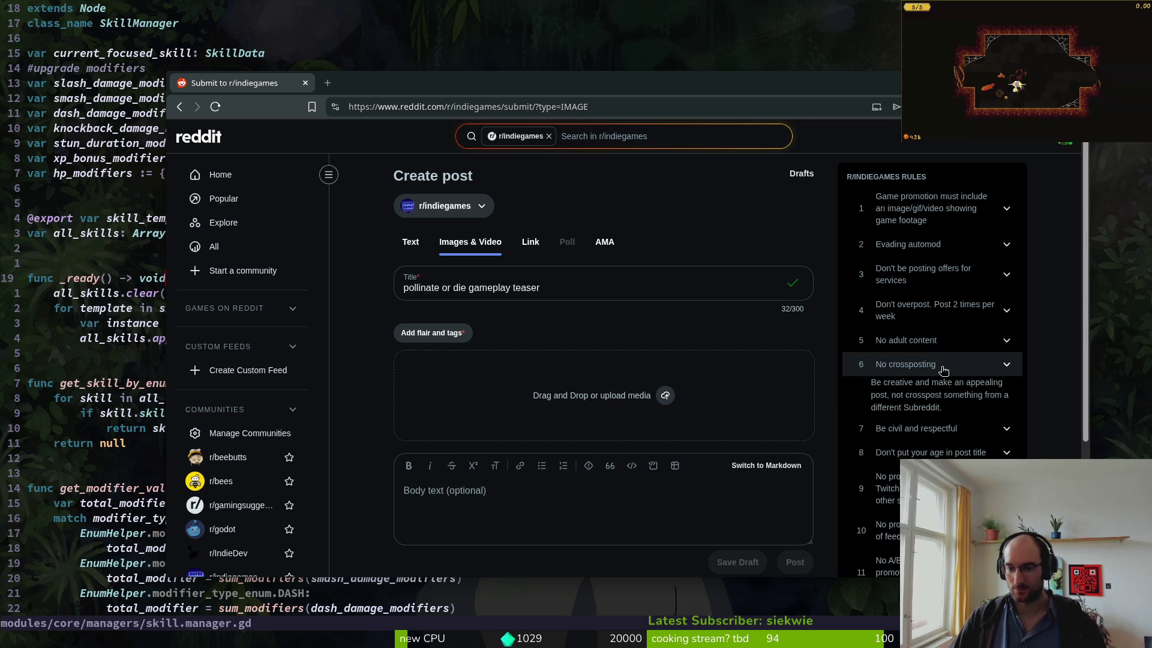
left_click(943, 367)
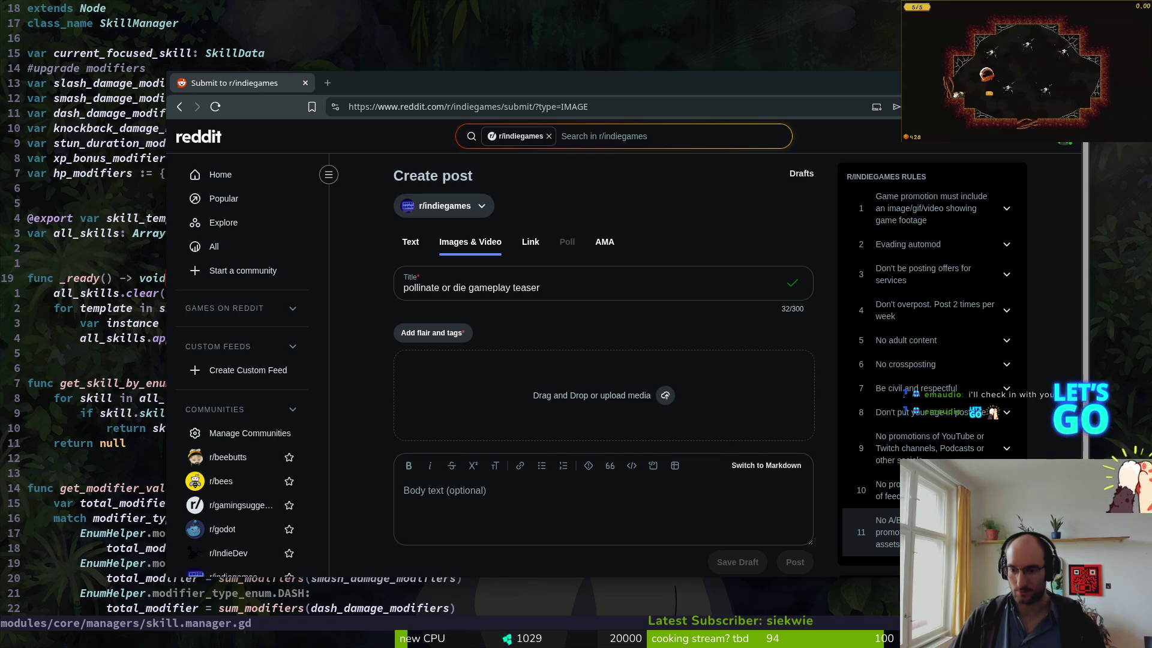
scroll(936, 528, "down", 2)
scroll(936, 381, "down", 2)
scroll(935, 387, "up", 4)
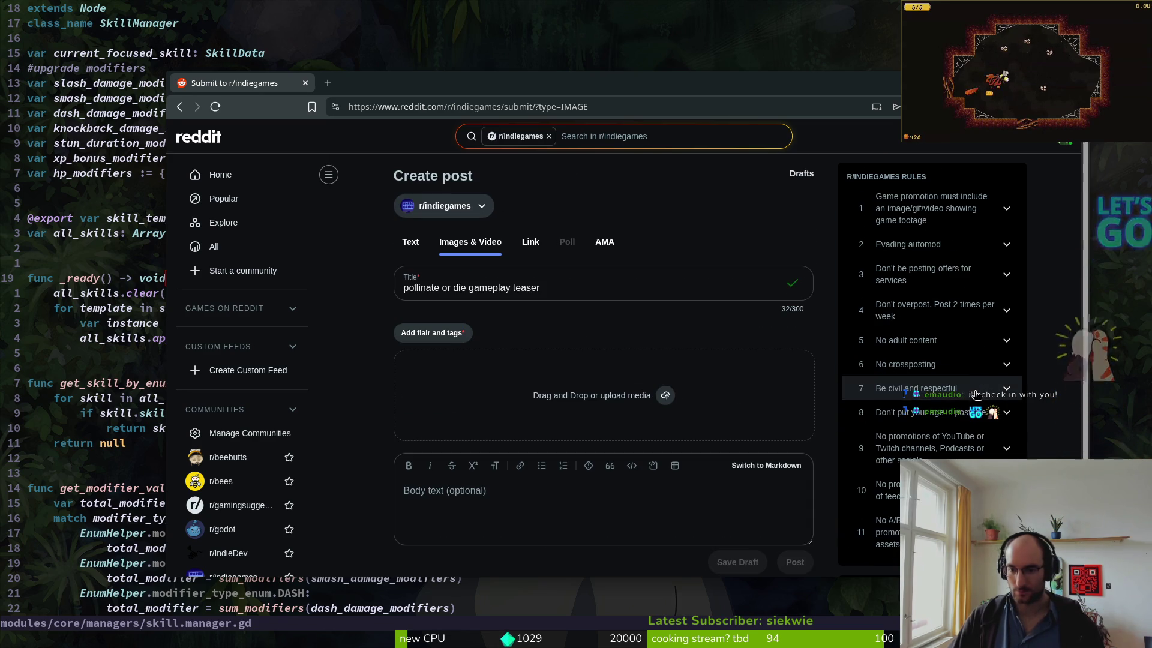
left_click(572, 289)
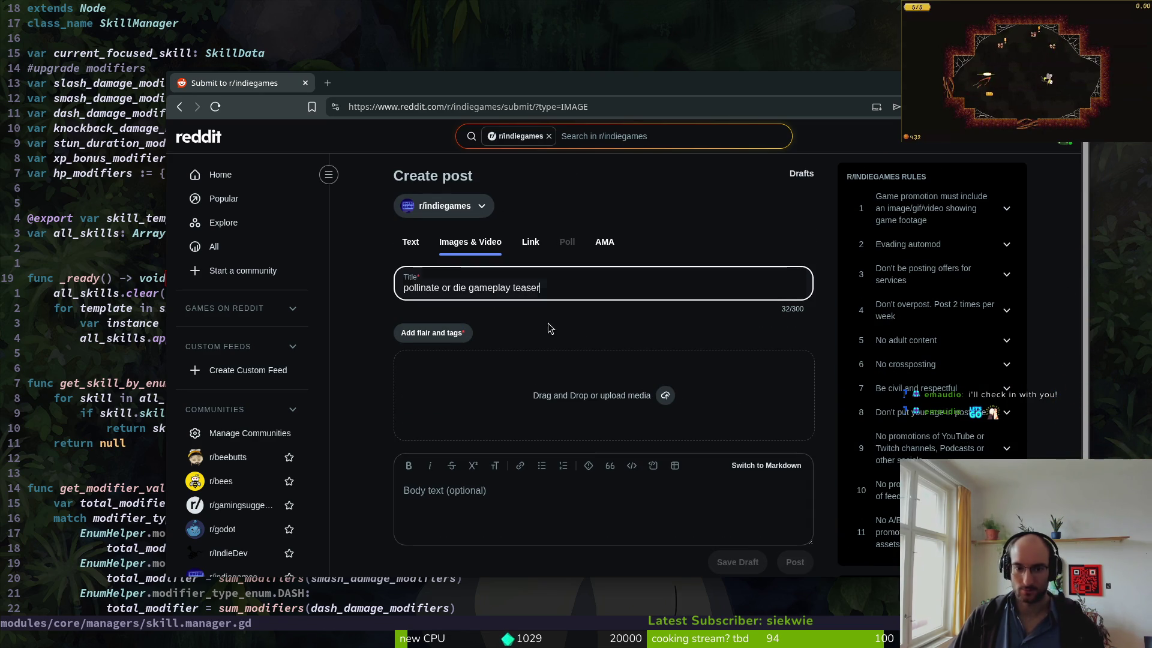
- Apply the Upcoming flair to the r/indiegames gameplay teaser post
left_click(446, 493)
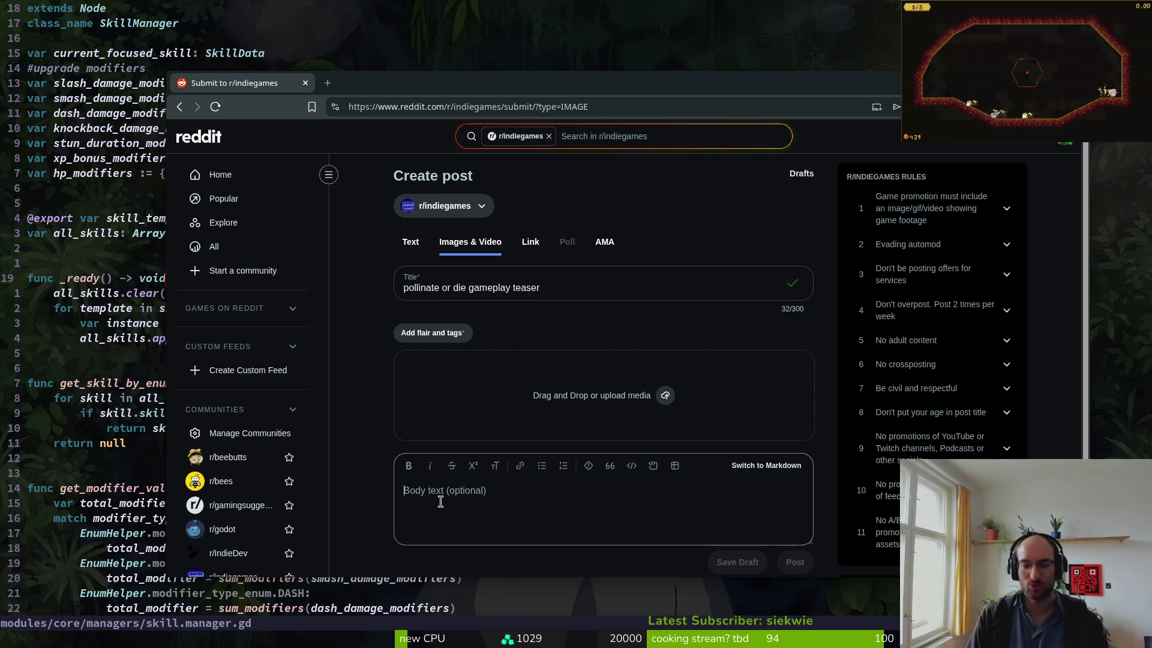
left_click(423, 336)
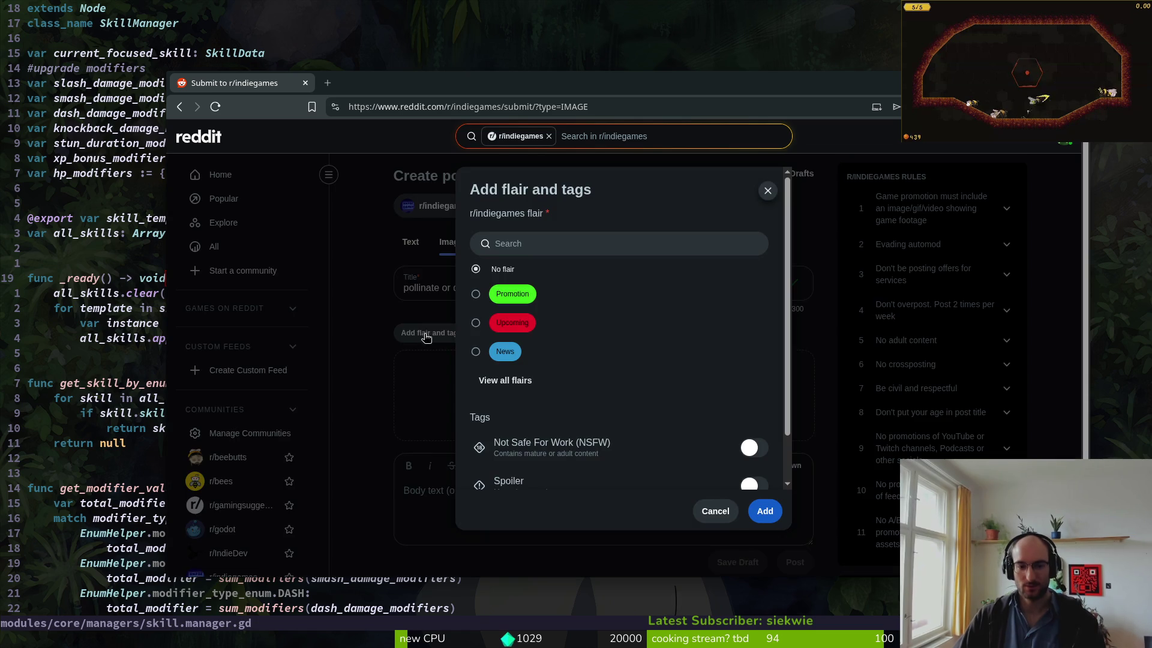
left_click(485, 324)
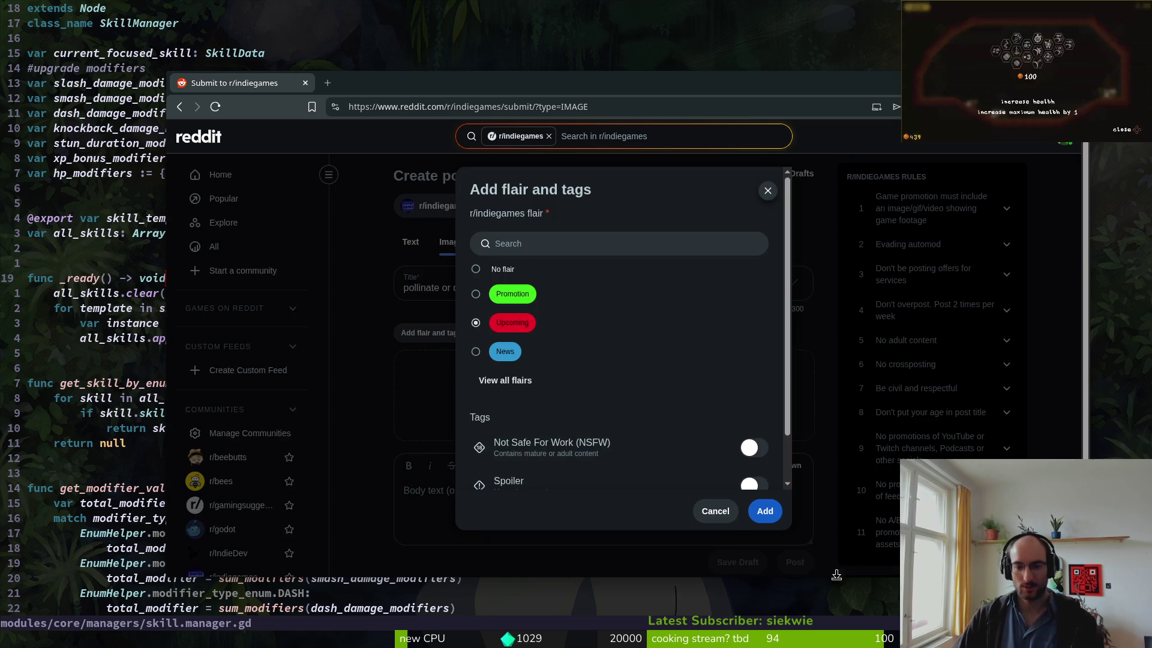
left_click(763, 513)
left_click(477, 515)
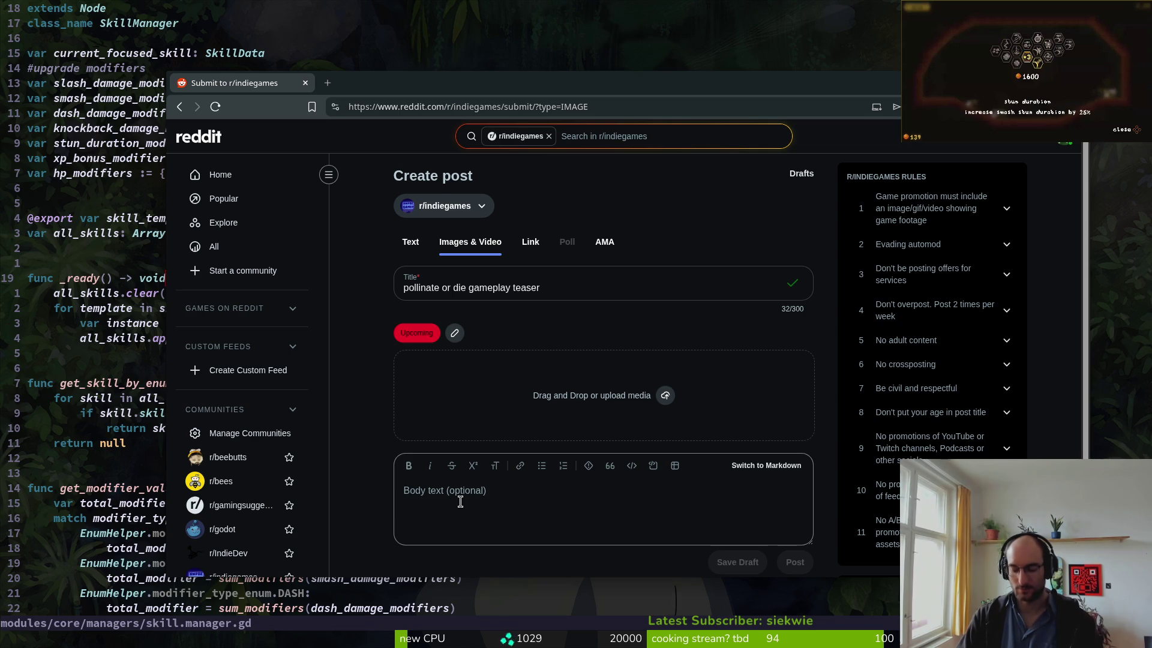
- Type the body about sfx and music affecting gameplay and an IRL friend helping with audio
type("when i started my gamedev journey i ")
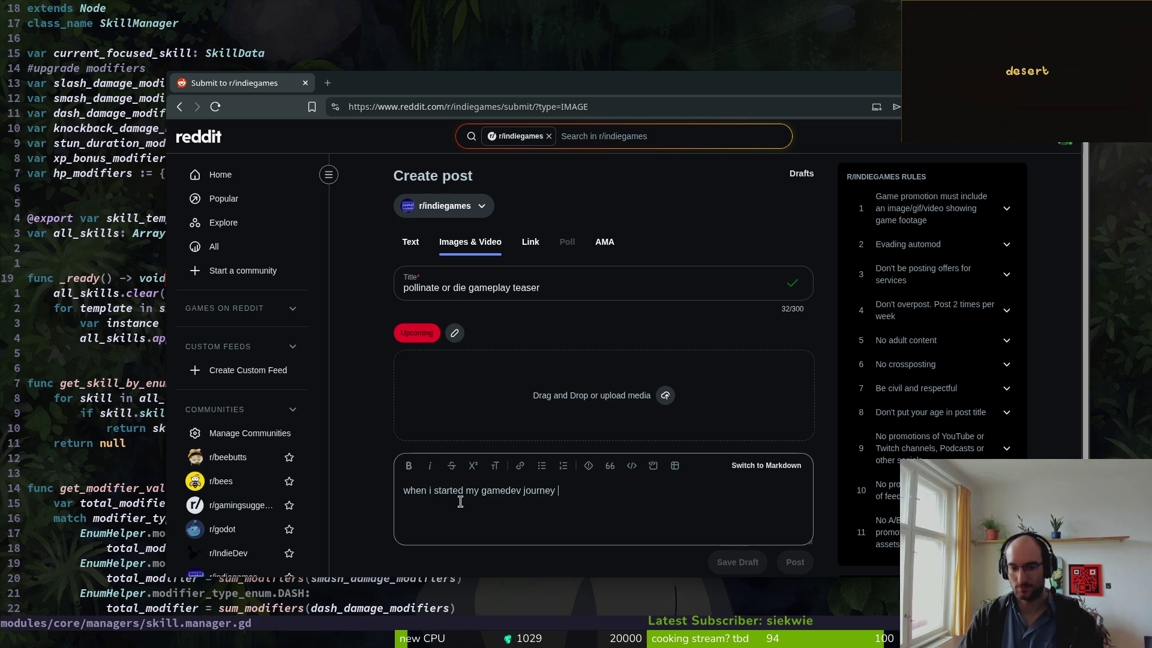
type("was not aware ")
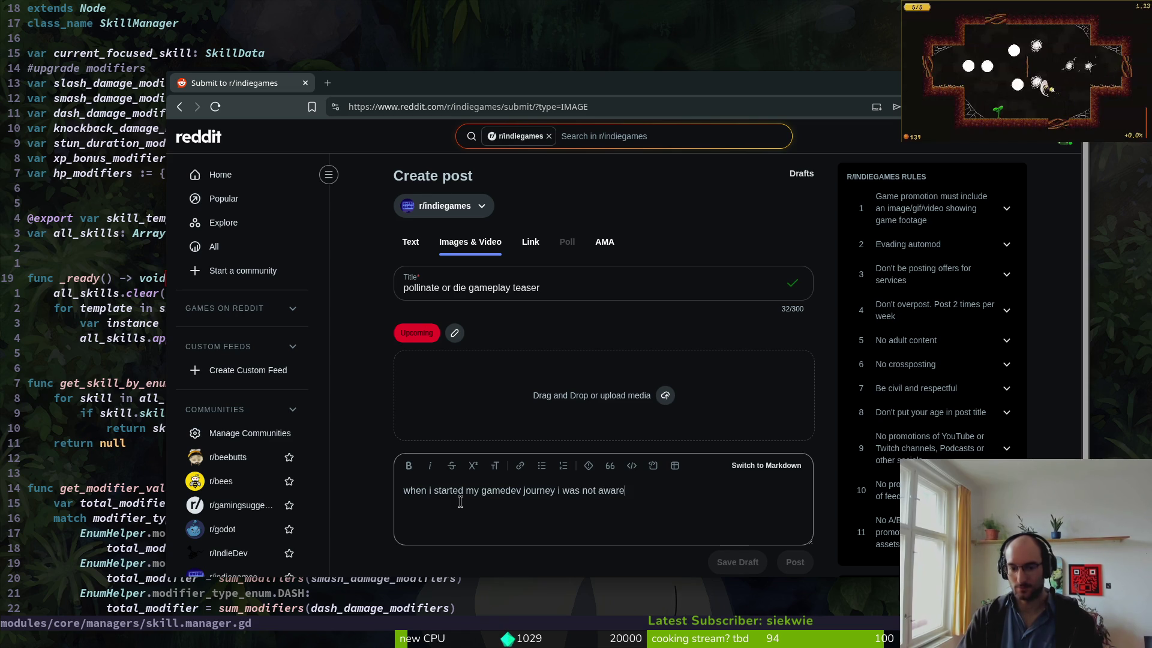
type("of h")
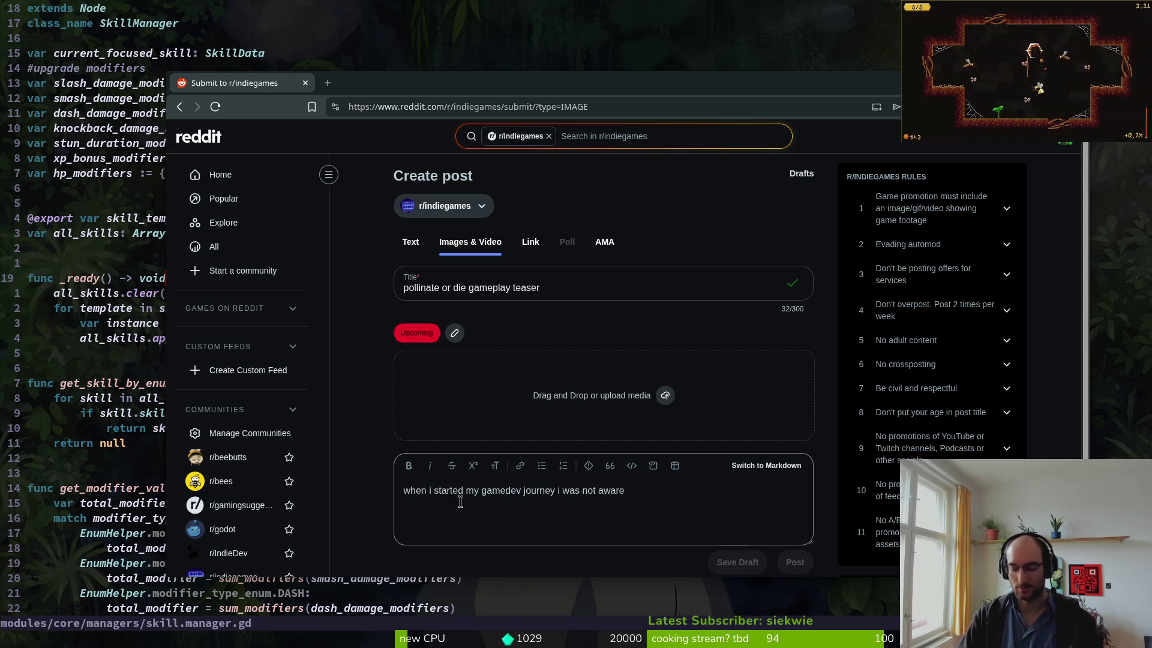
type("ow much")
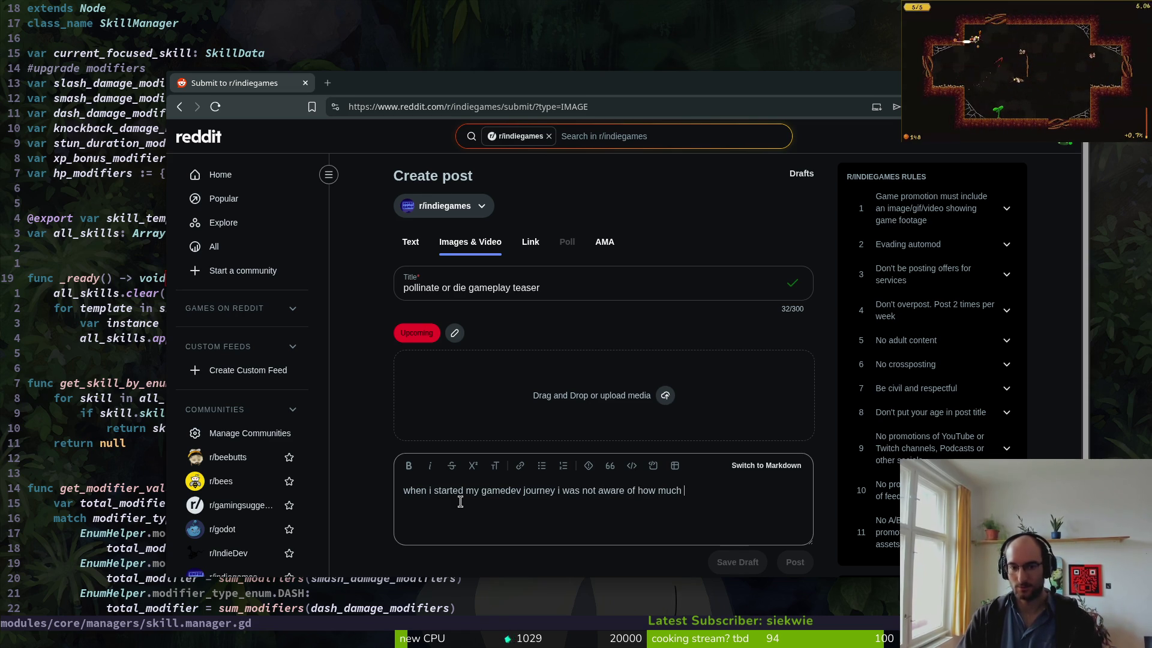
type(" sfx and mu")
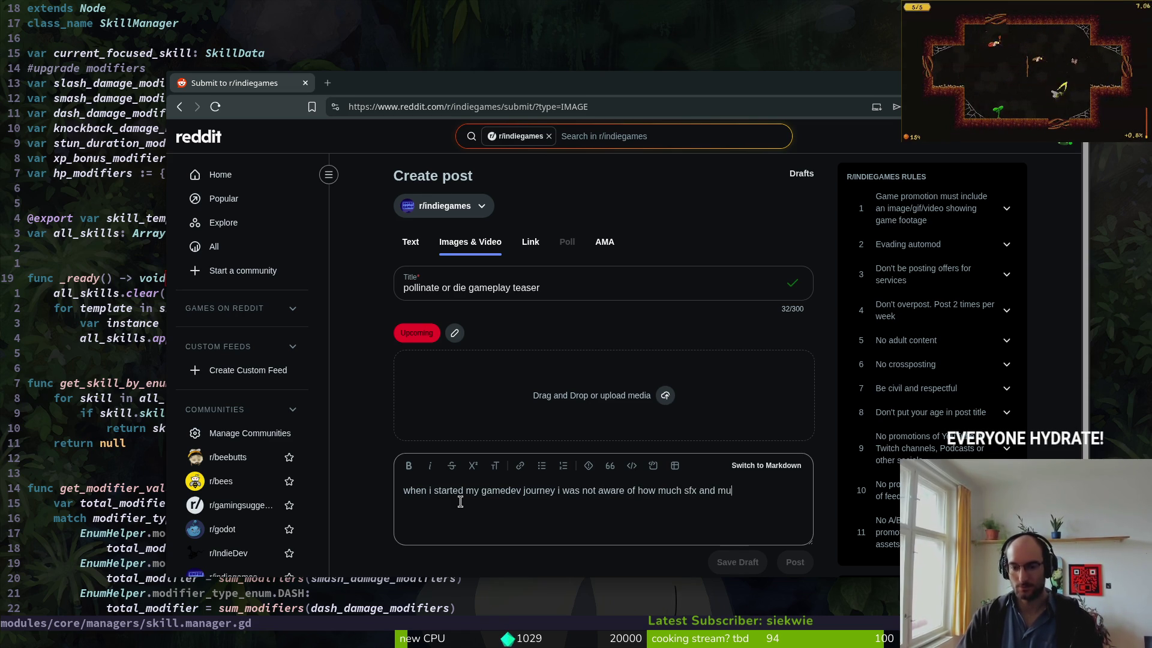
type("sic change the")
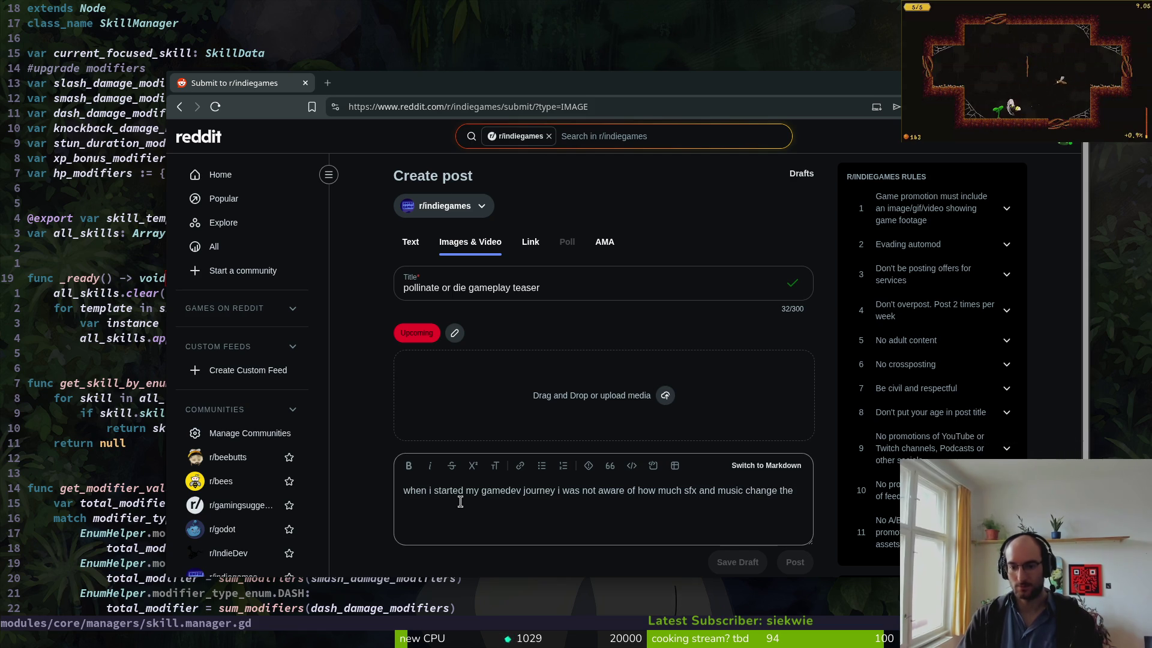
key("BackSpace")
key("BackSpace")
key("BackSpace")
type("have an impact on gameplay. ")
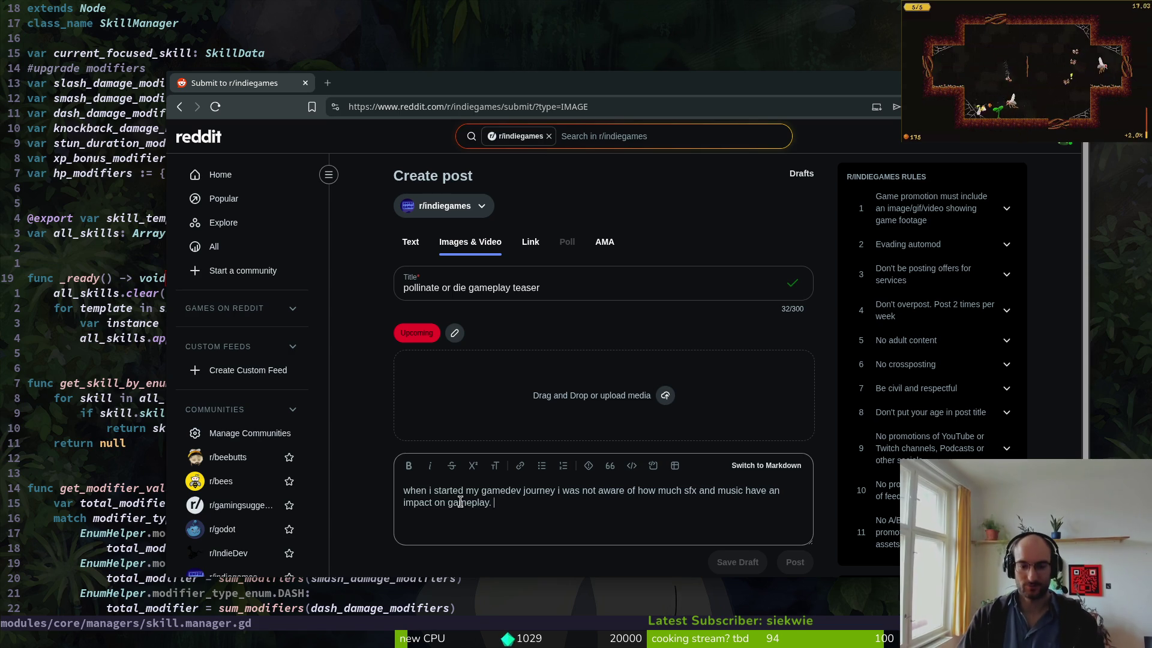
type("now that i have a frien")
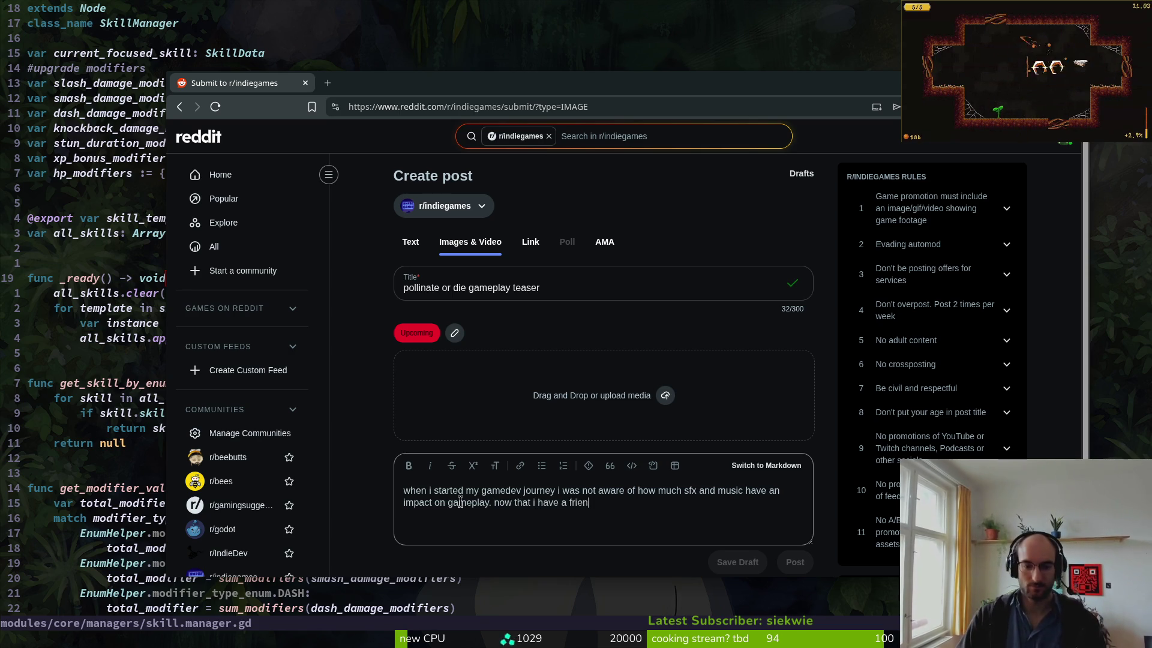
key("BackSpace")
key("BackSpace")
key("BackSpace")
type("n Rl")
type("L friend help")
type("ing with")
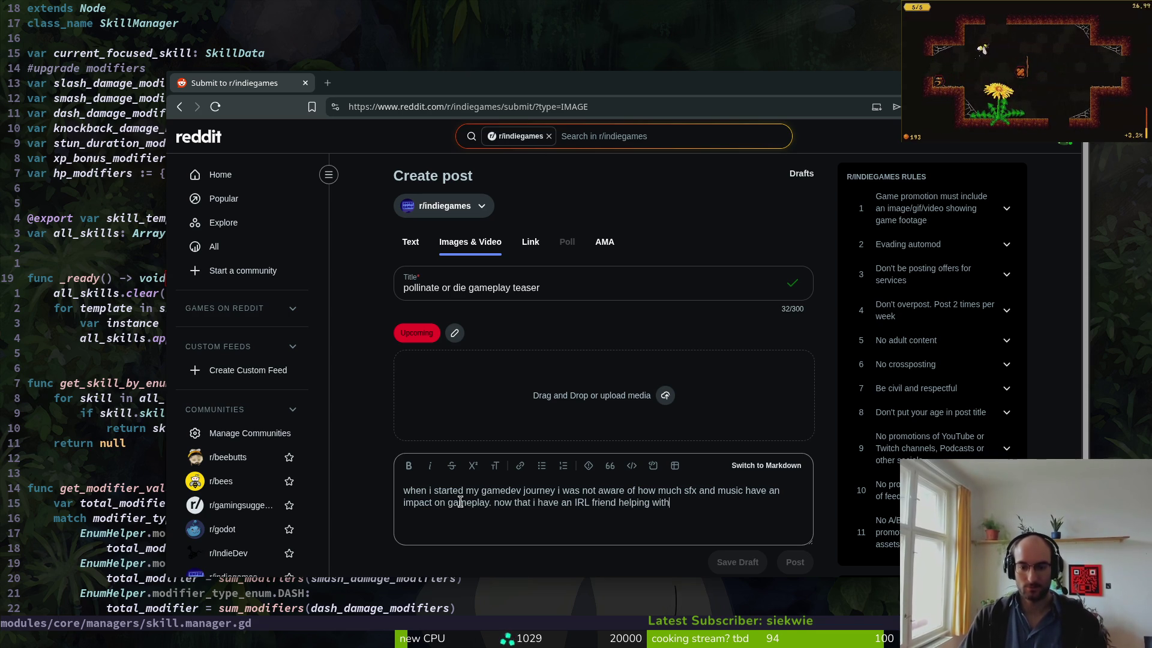
key("BackSpace")
key("BackSpace")
key("BackSpace")
key("BackSpace")
type("me with audio in my game i ")
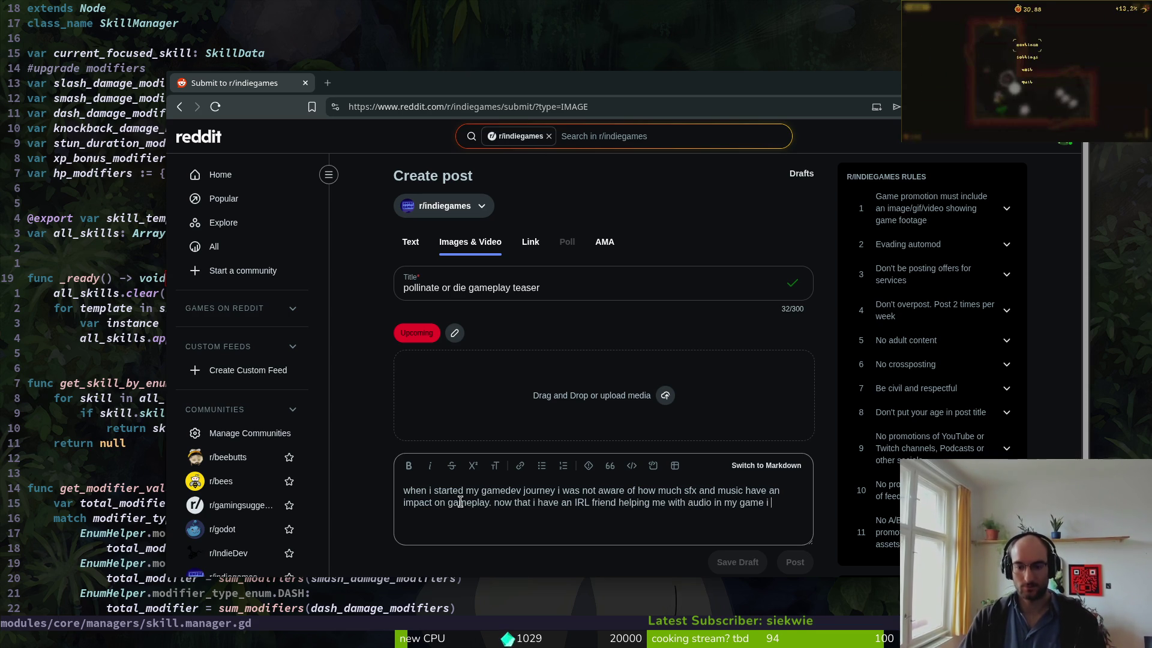
type("realise without it there")
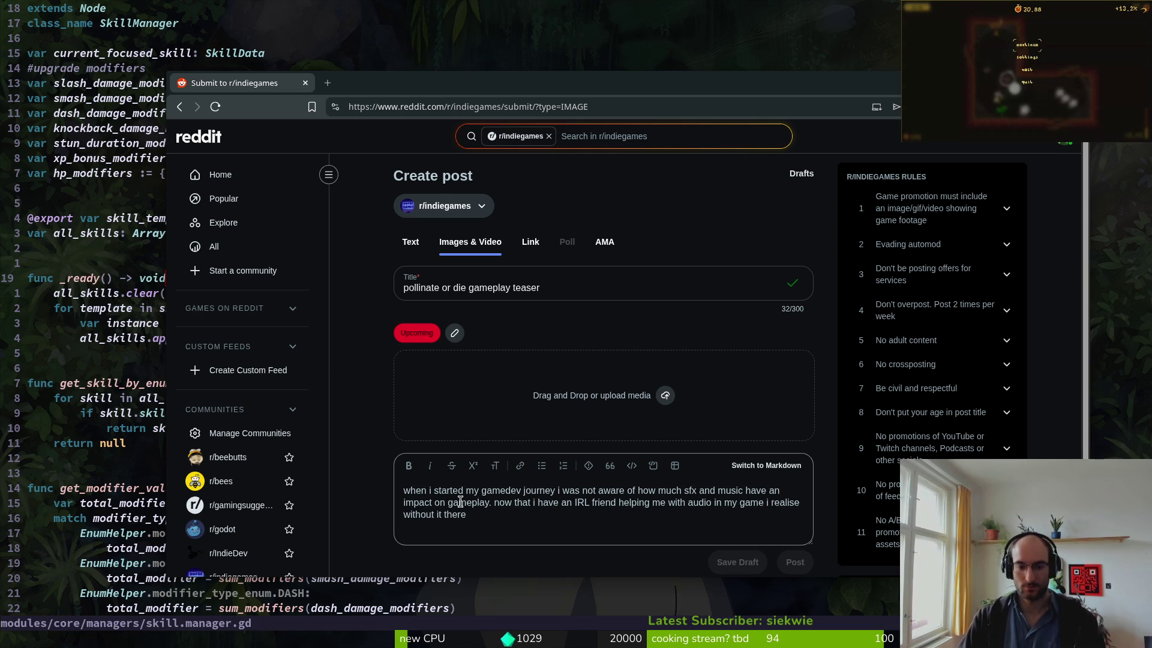
type(" would be literally no chan")
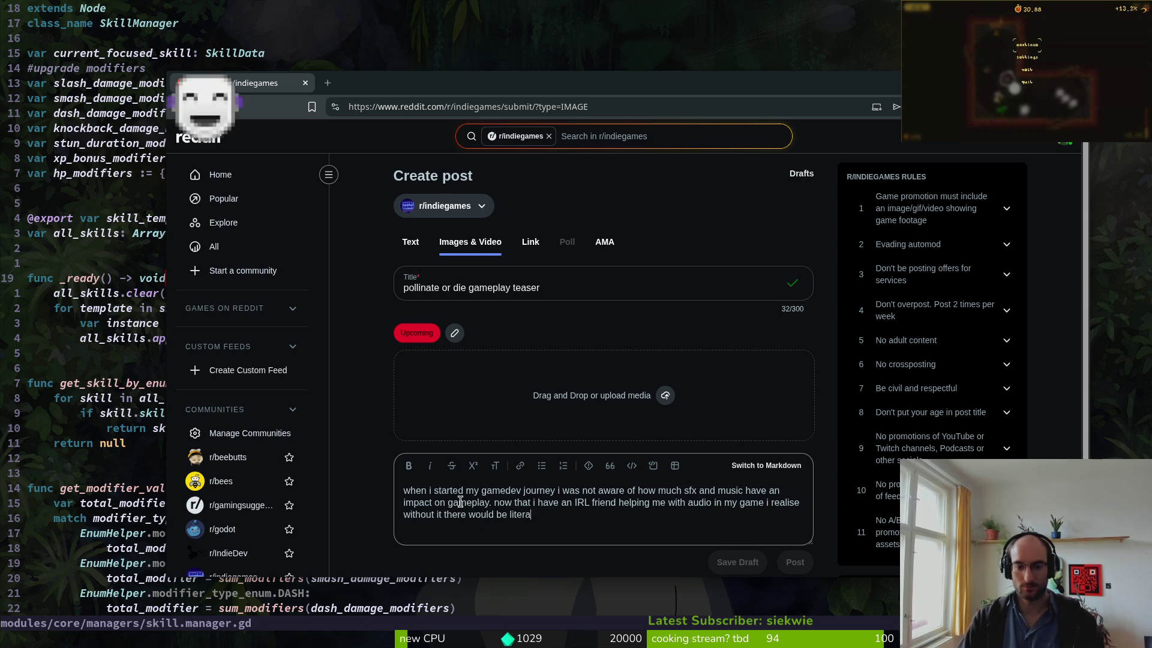
type("ce to ")
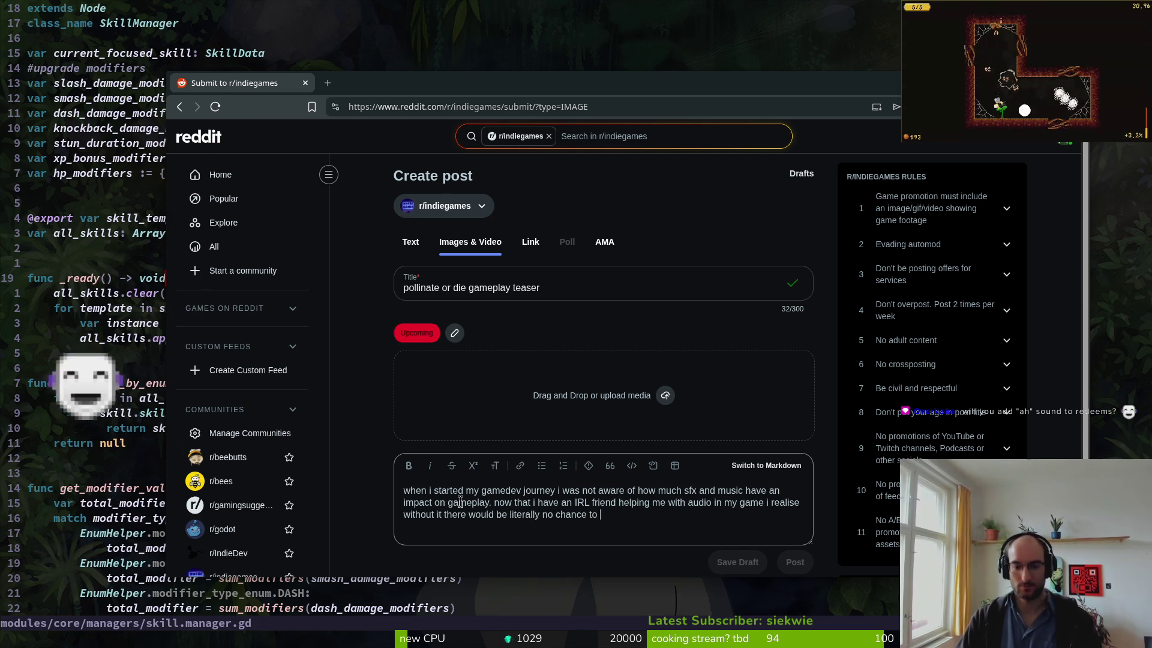
type("finish this")
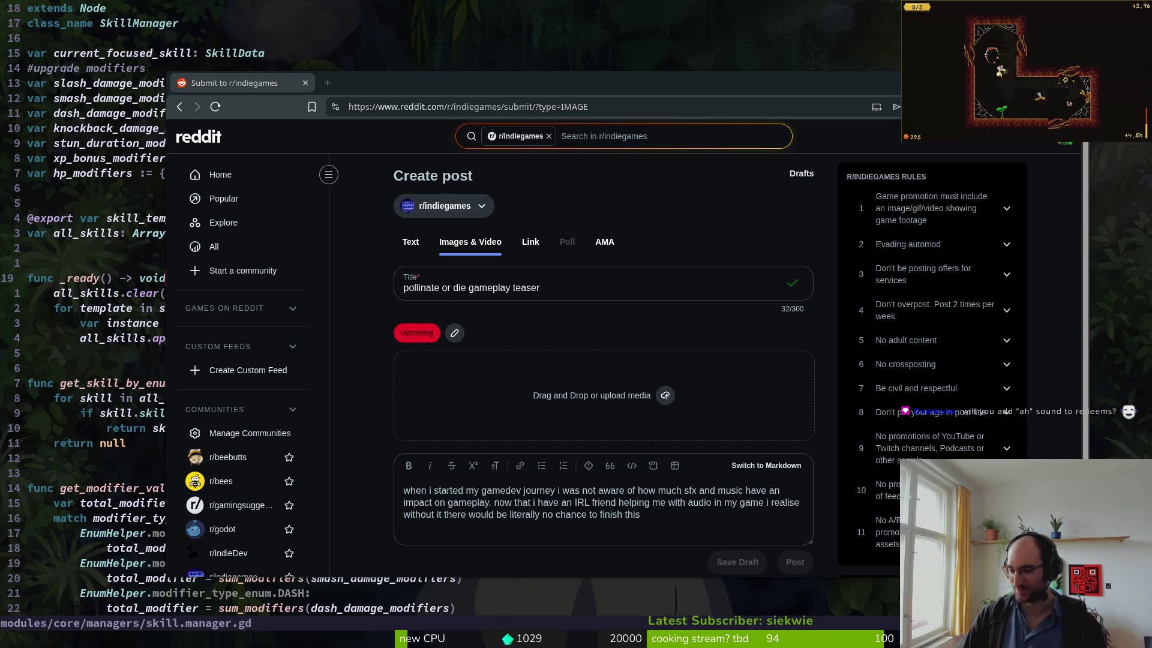
- Rework the sentence ending and select the text after 'realise' for replacement
left_click(662, 521)
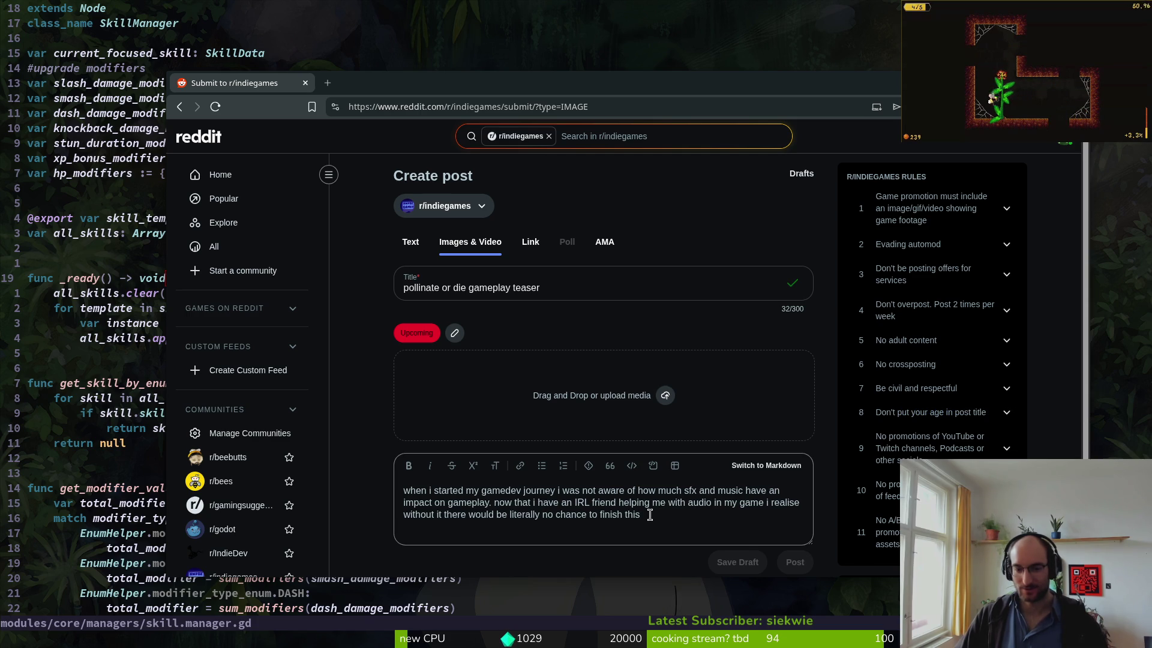
type("game")
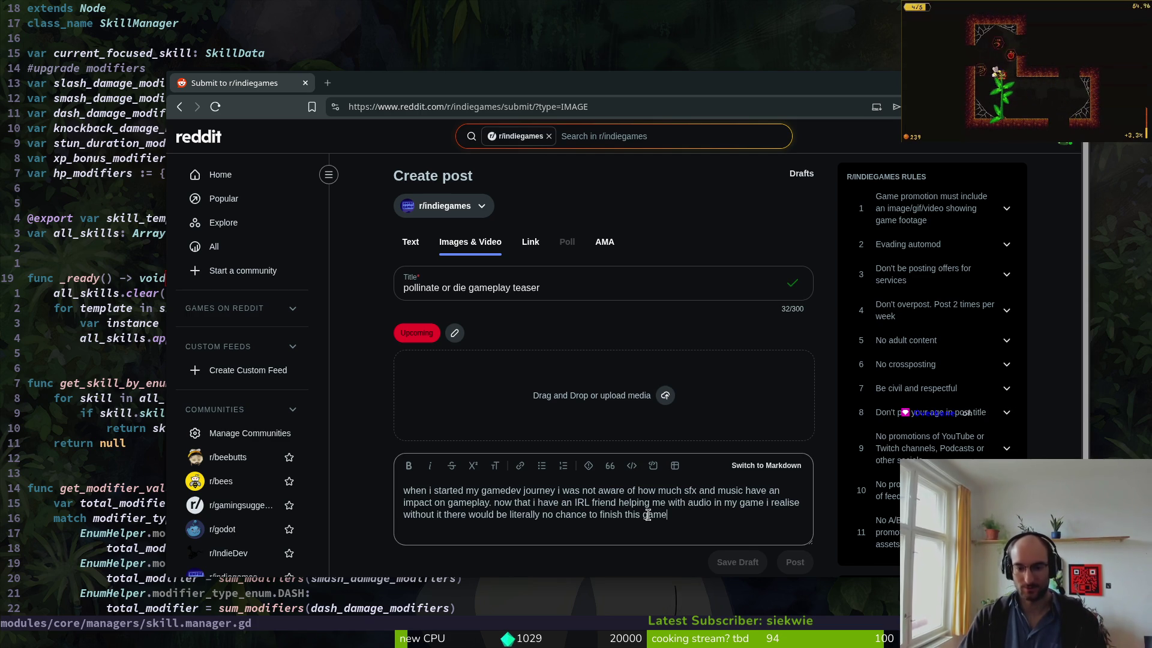
key("BackSpace")
key("BackSpace")
key("BackSpace")
key("BackSpace")
key("BackSpace")
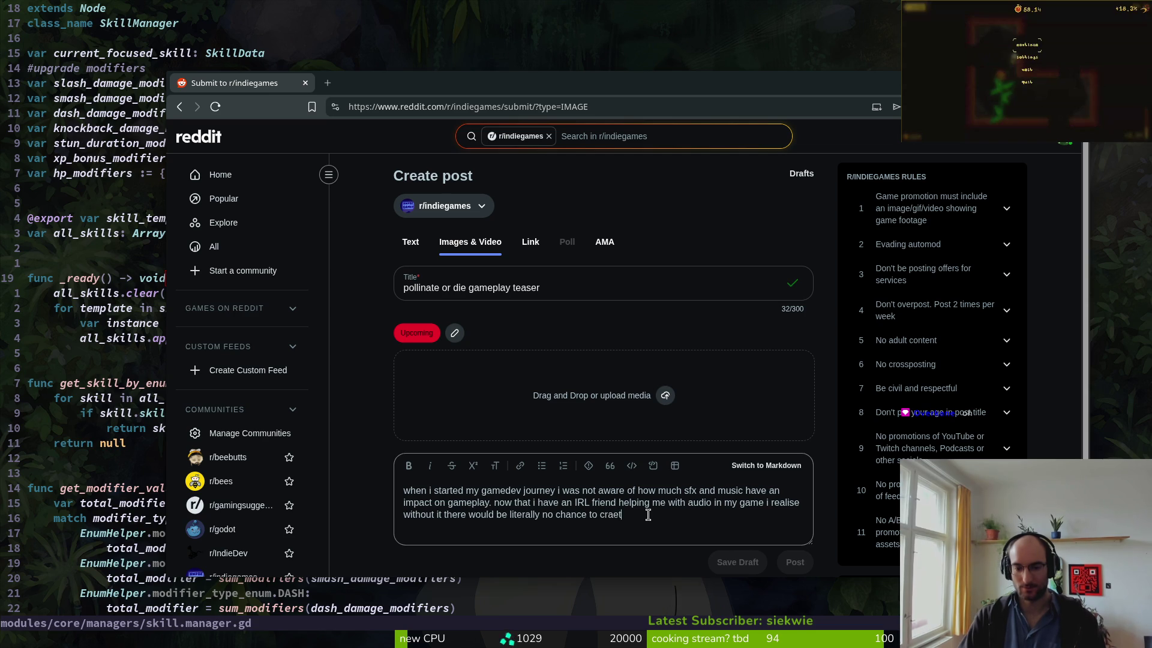
key("BackSpace")
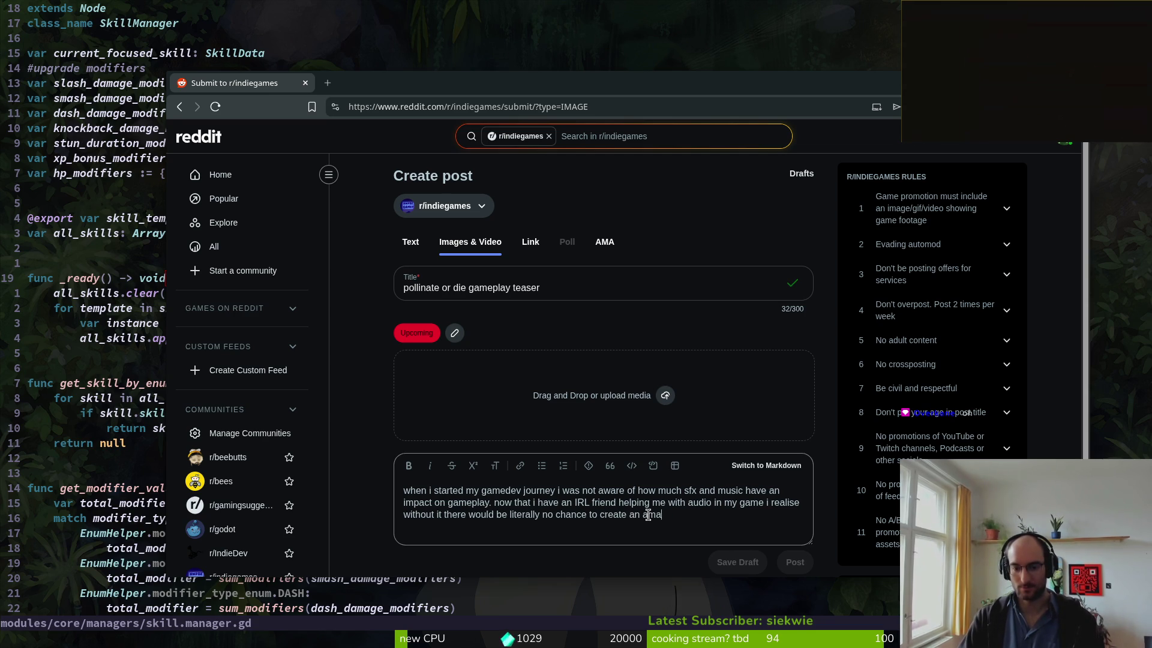
type("zing")
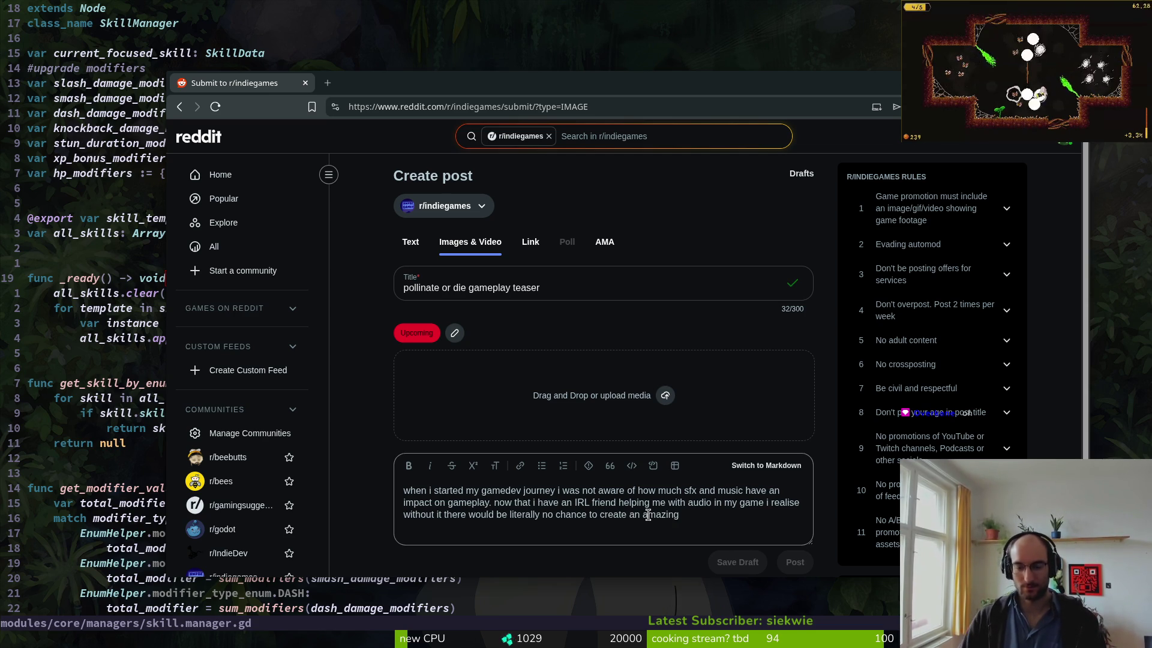
left_click_drag(749, 515, 805, 504)
- Replace the trailing 'i realise' clause with 'seeing how', then undo back to the 'now that' sentence
type("how much i")
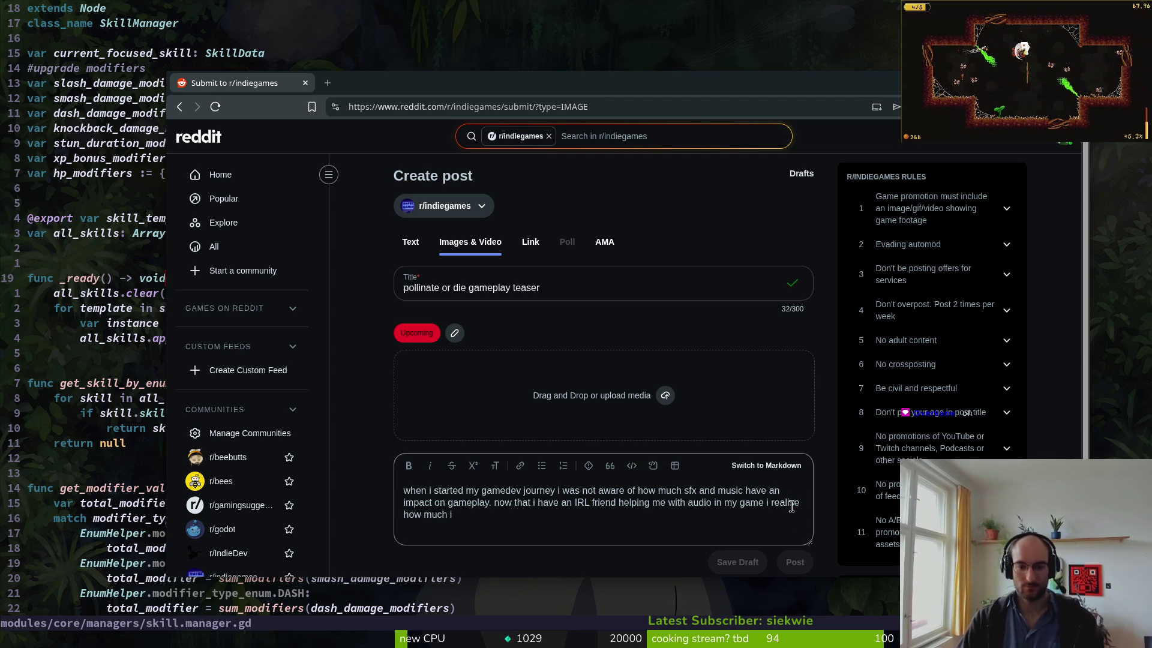
mouse_move(540, 517)
left_mouse_down()
mouse_move(635, 503)
mouse_move(642, 491)
mouse_move(716, 491)
left_mouse_up()
left_click(503, 517)
left_click_drag(474, 518, 495, 504)
left_click(492, 508)
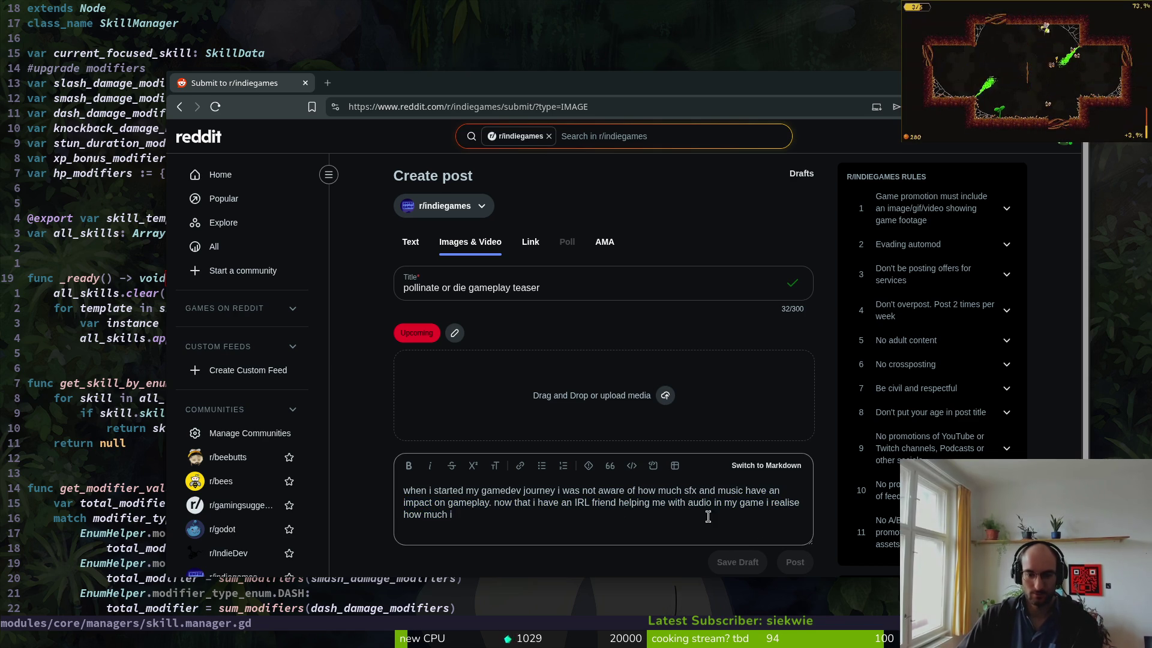
left_click_drag(763, 504, 768, 527)
key("BackSpace")
type("seeing ho")
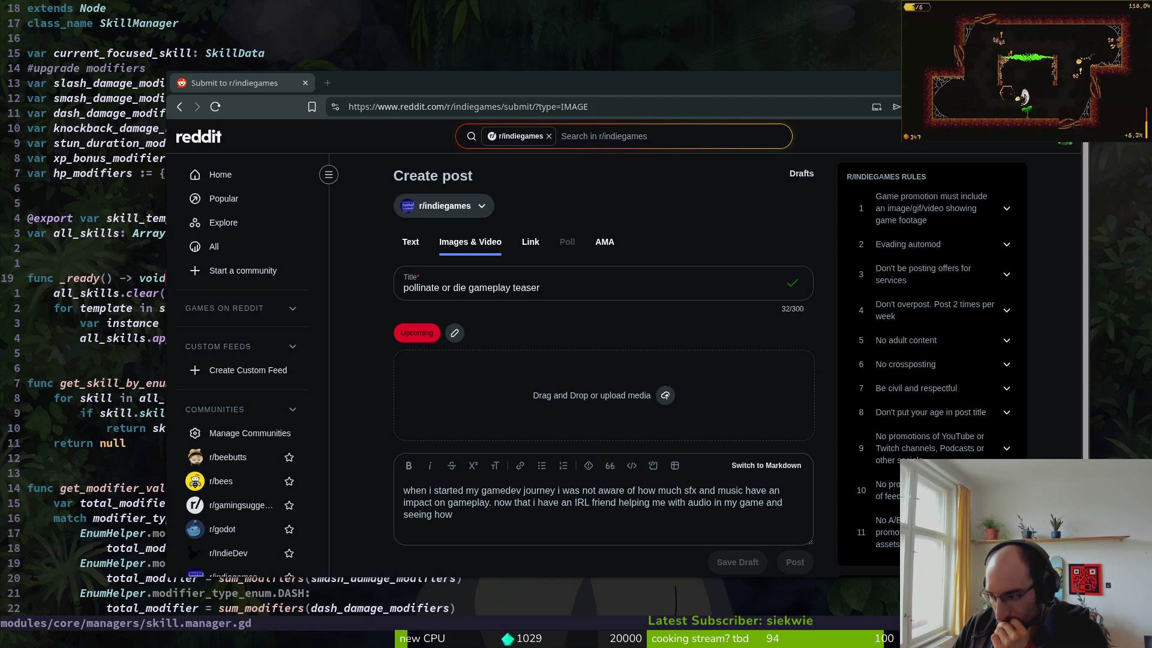
key("ctrl+z")
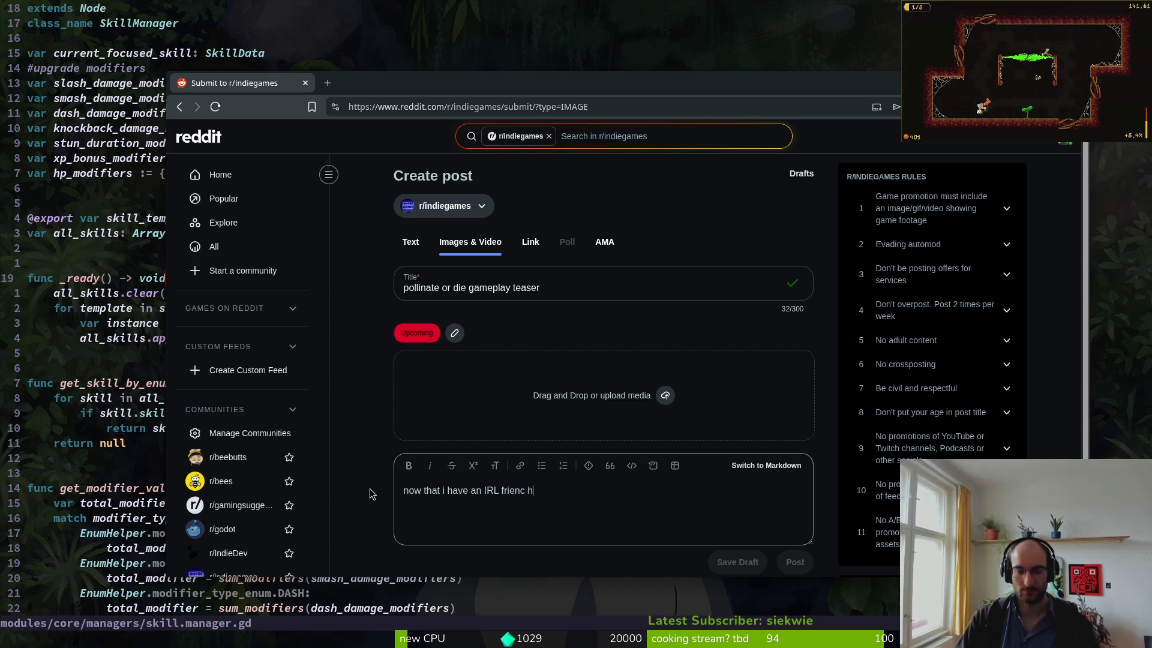
- Finish the body on underestimating sfx and music, ending with the 'pollinate or die' roguelite teaser
type("helping me with a")
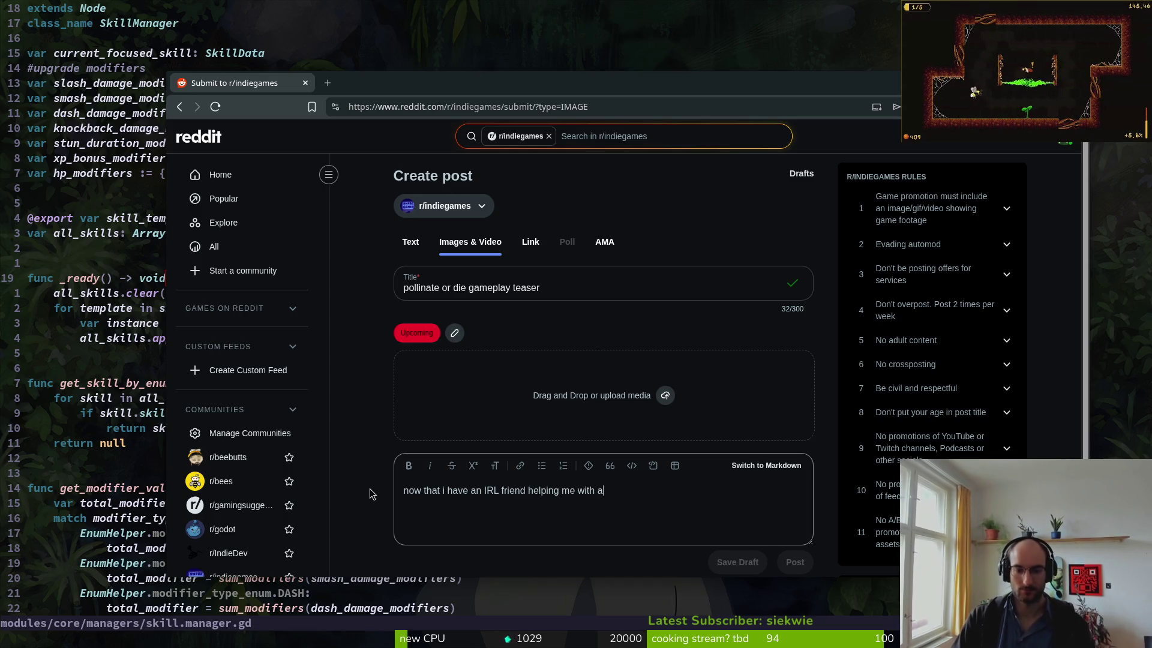
type("udio in my")
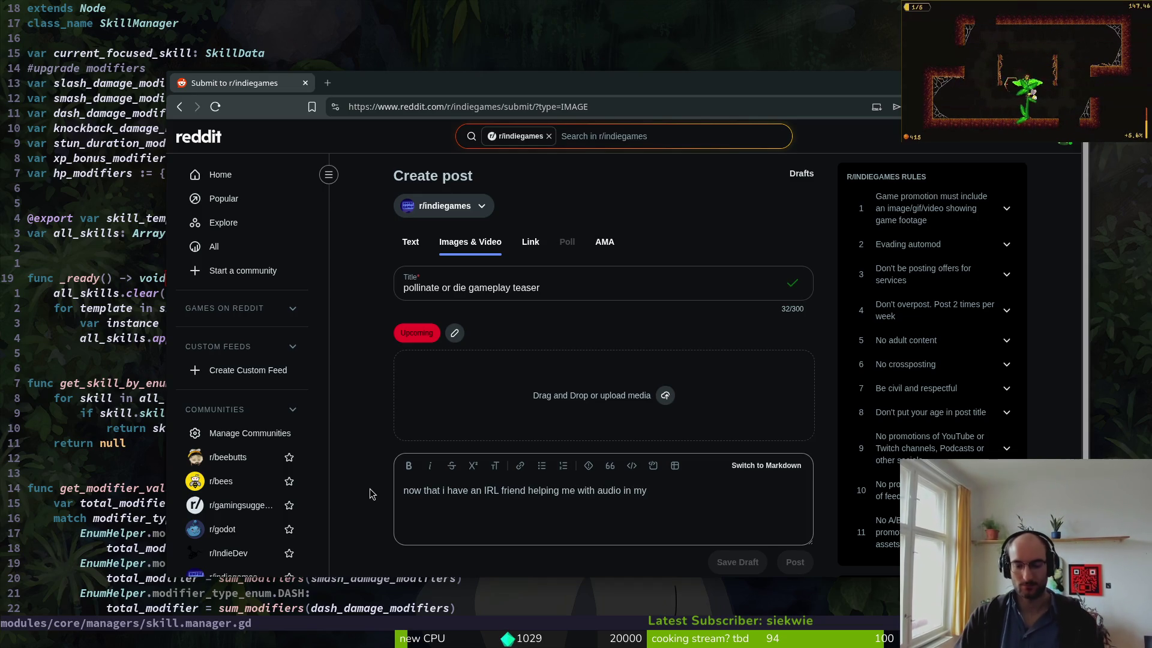
key("BackSpace")
key("BackSpace")
key("BackSpace")
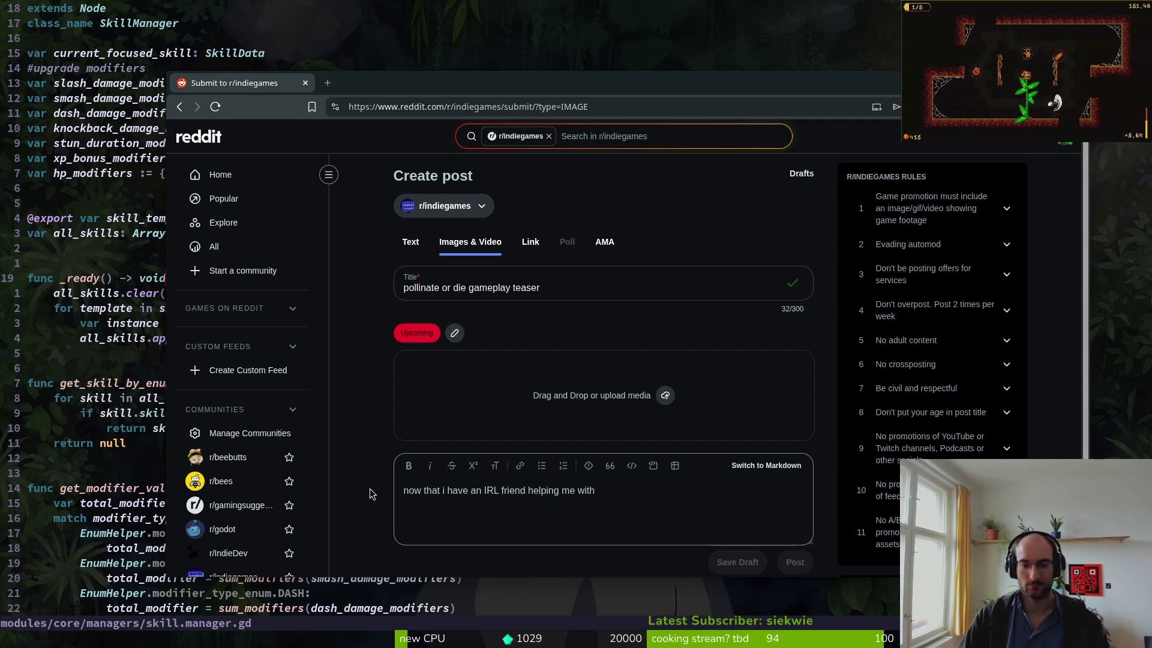
type(" audio in our game")
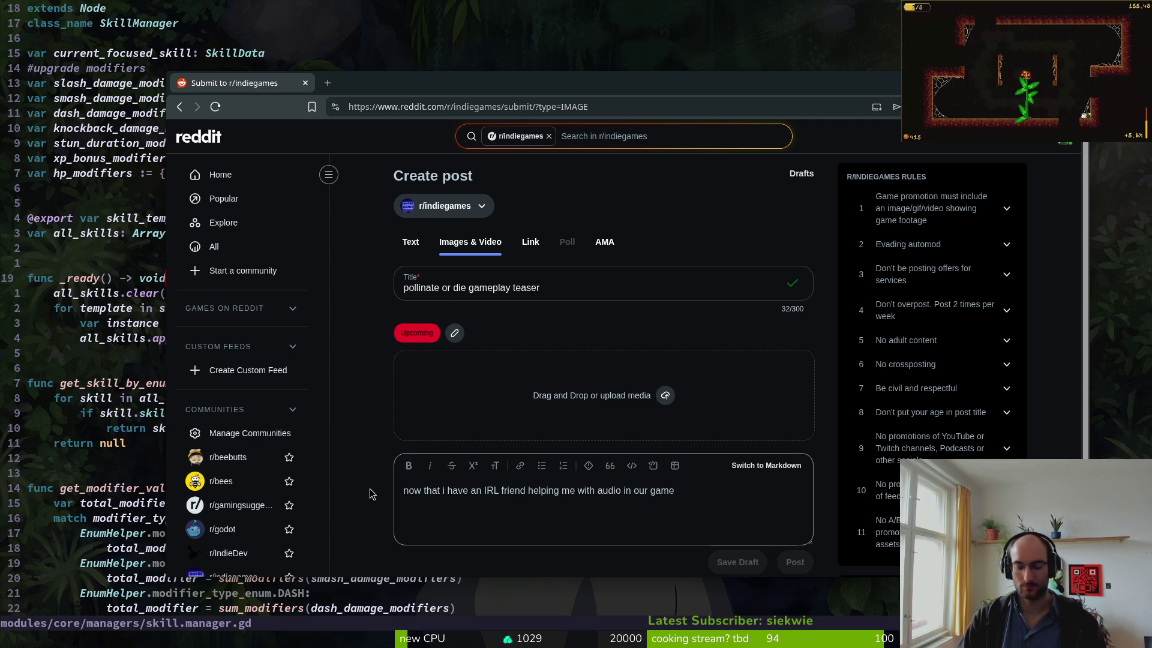
type(" i realise how much i underestimated th")
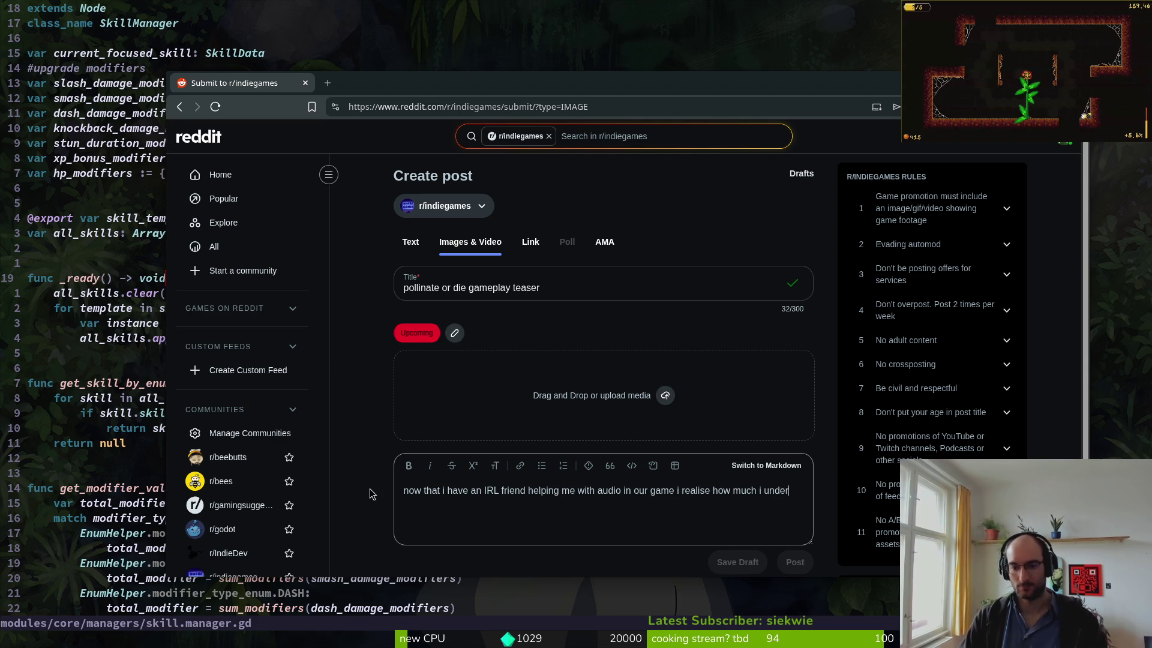
type("e impa")
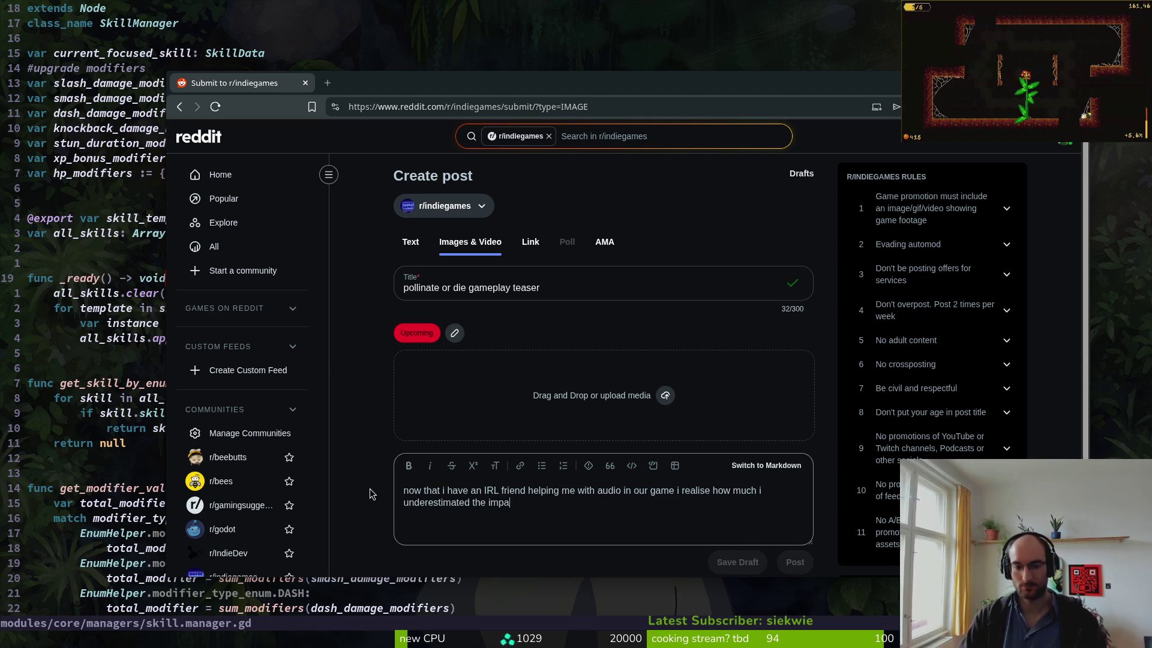
type("ct of sfx and m")
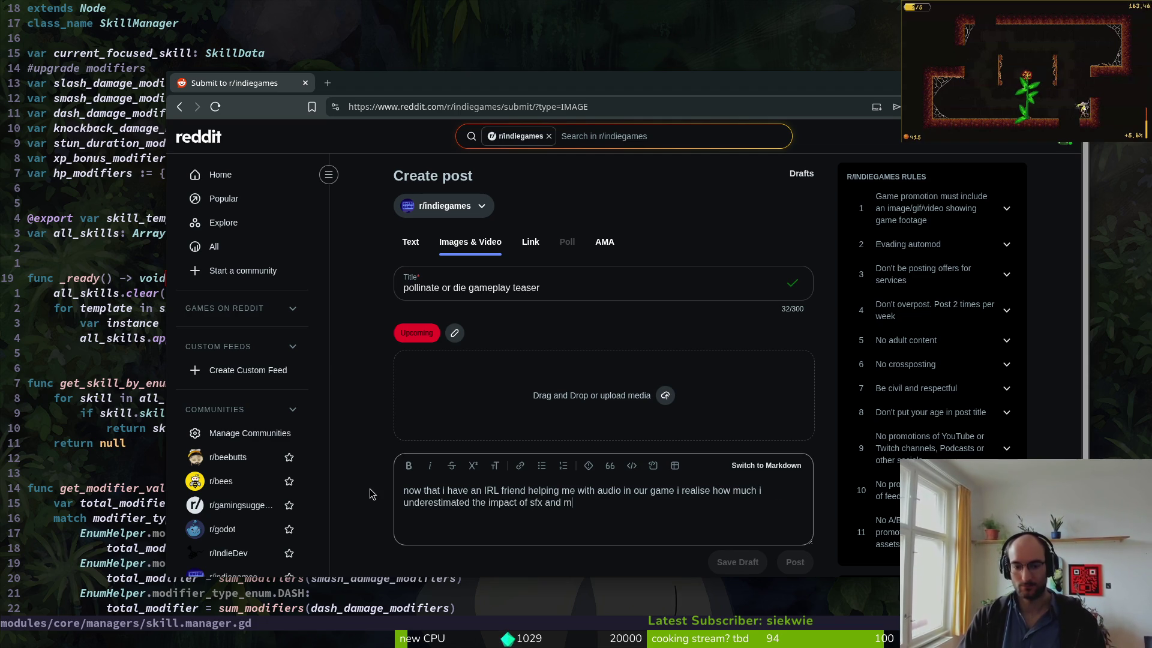
type("usic in video games")
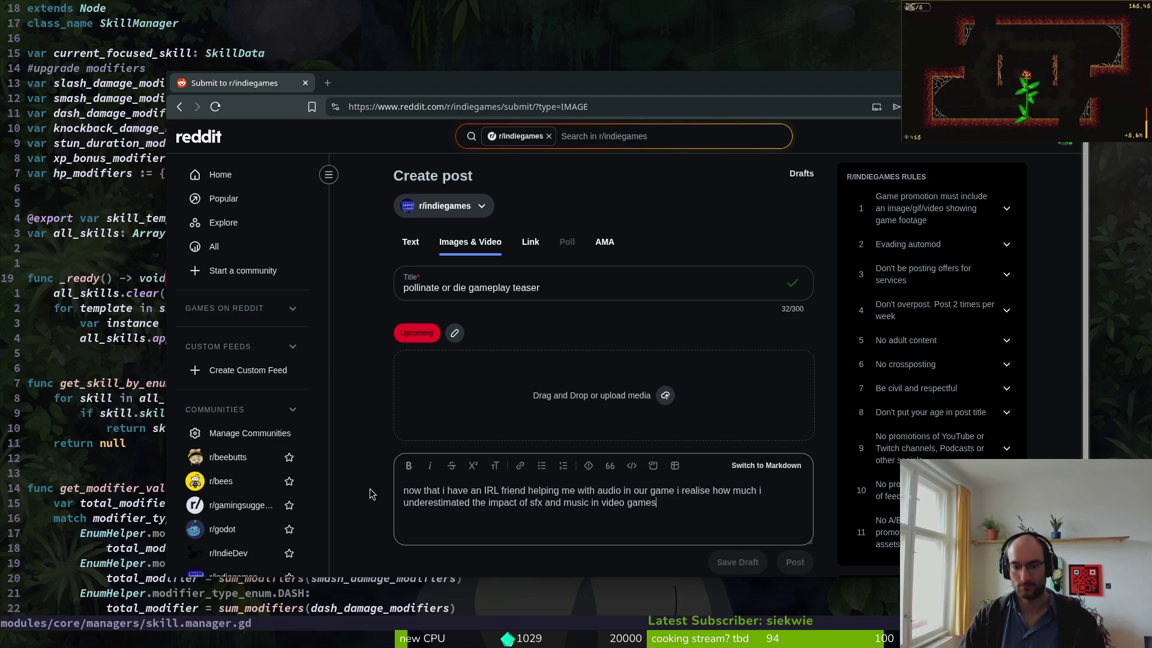
type(" xD so thankful for")
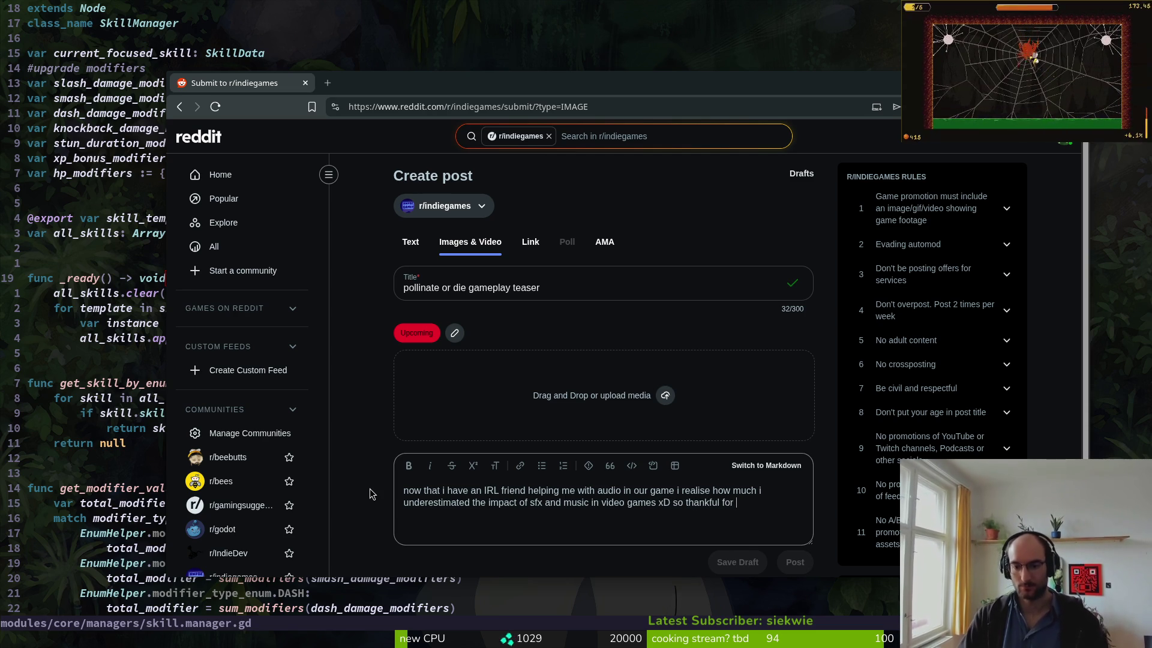
type("he a")
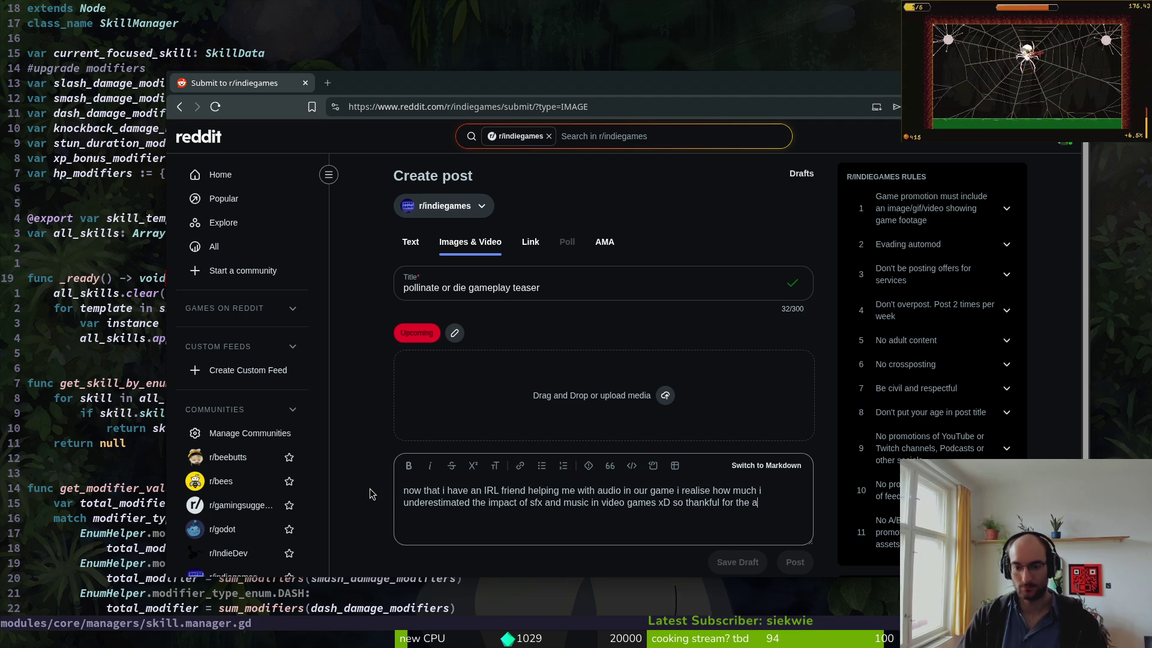
type("mazing ")
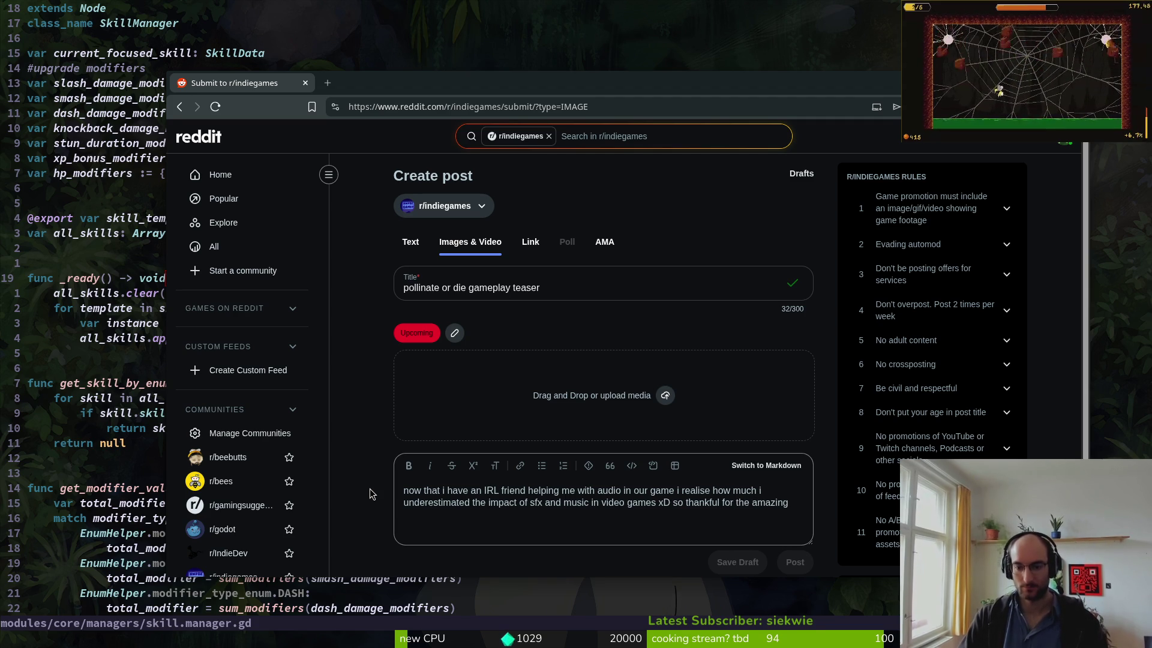
type("value the")
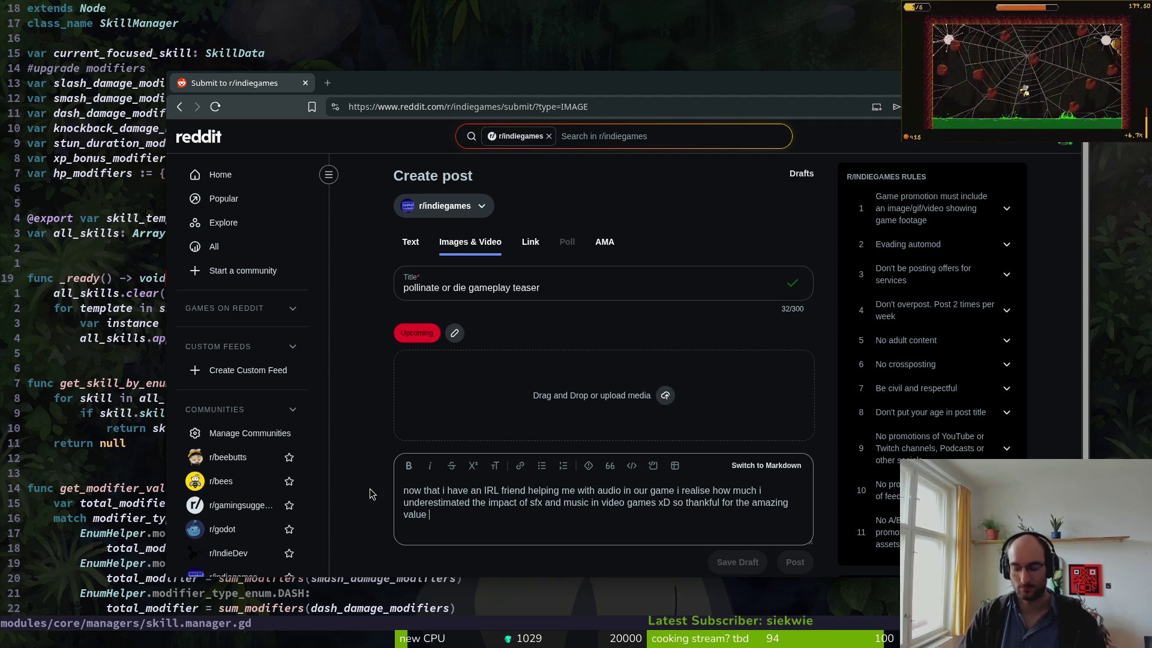
key("BackSpace")
key("BackSpace")
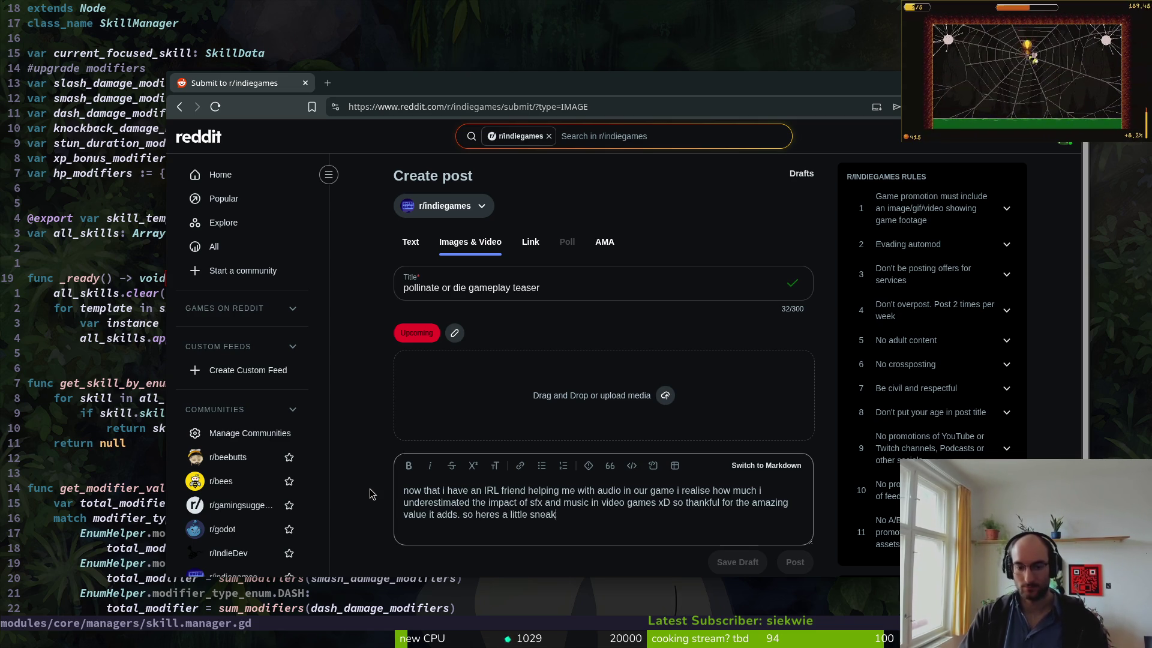
type("our upcoming ")
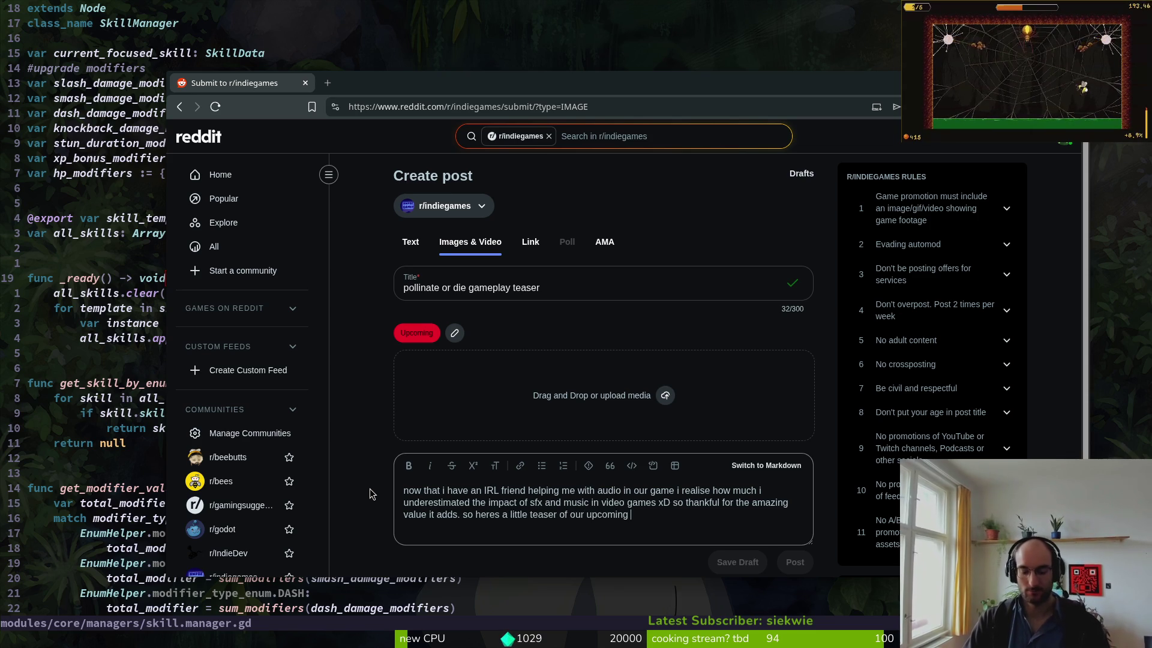
type("action roguelite pollinate or die")
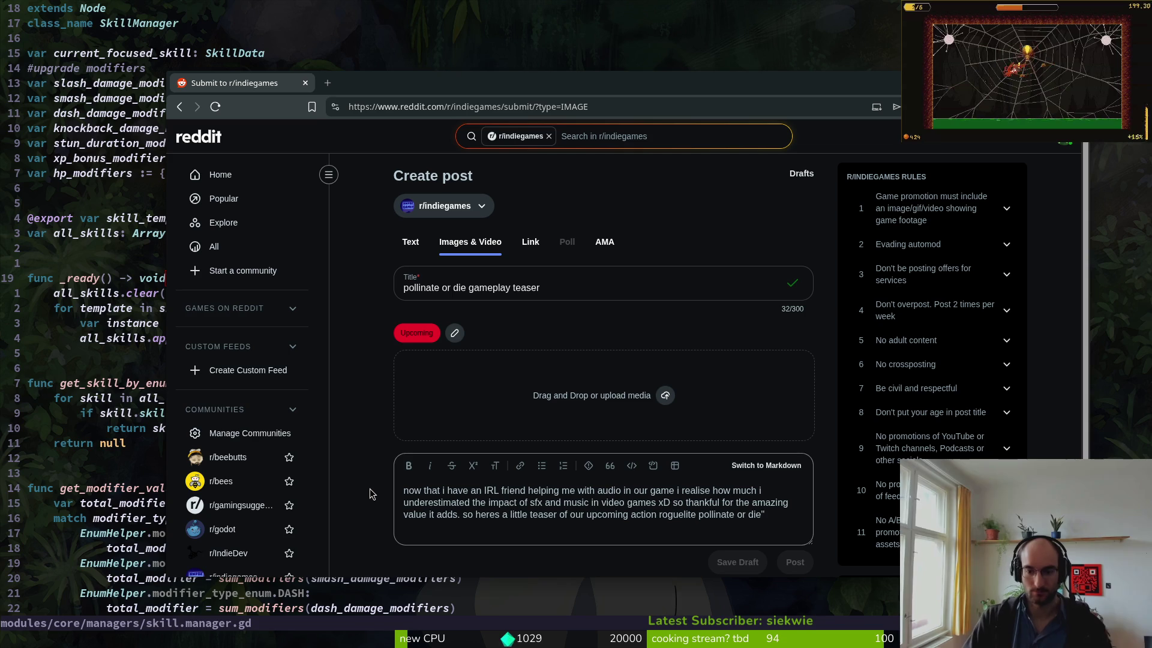
type("\"")
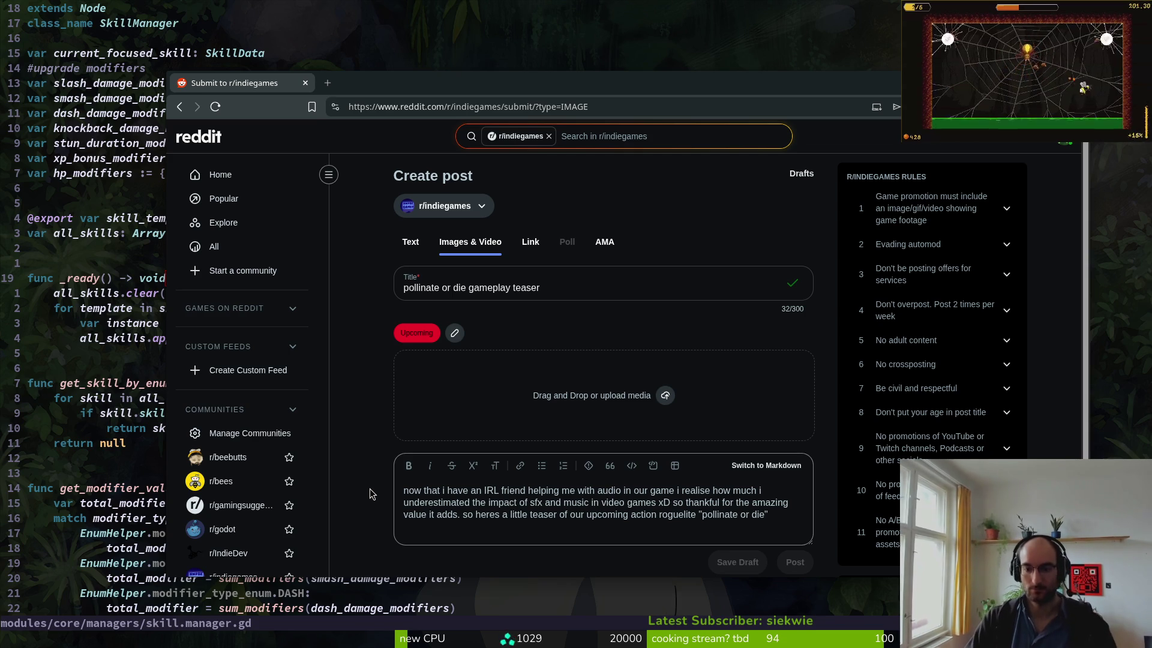
key("BackSpace")
key("BackSpace")
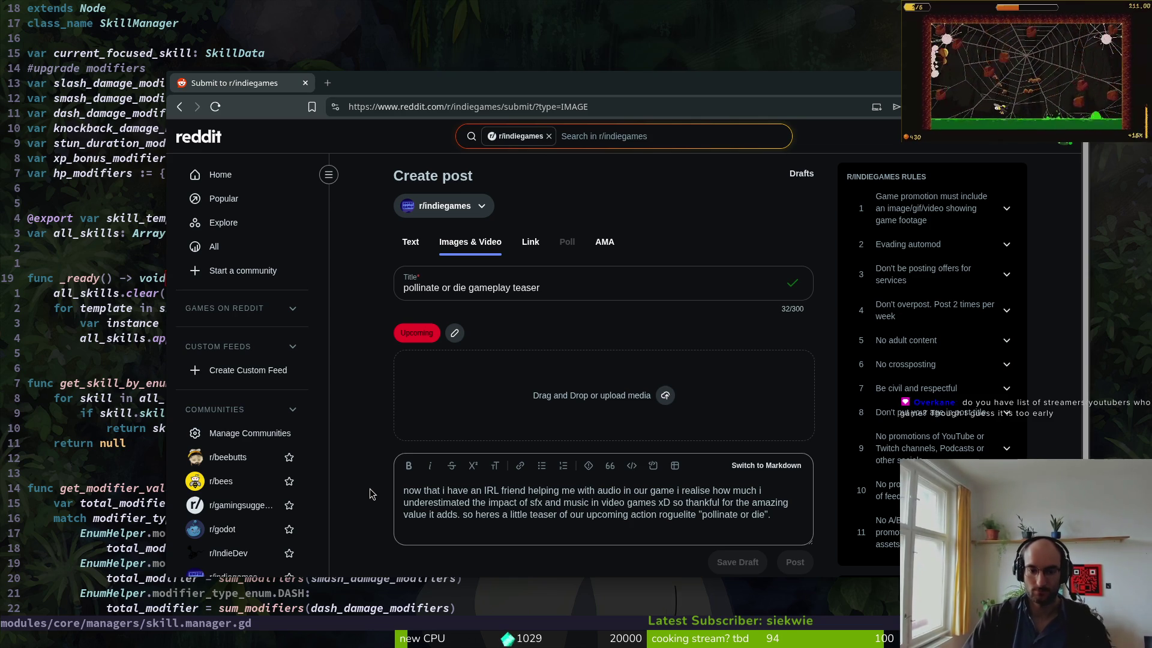
- Finish the post body with the line 'demo coming veeerrryy soon and i am nervous :D'
type("dem")
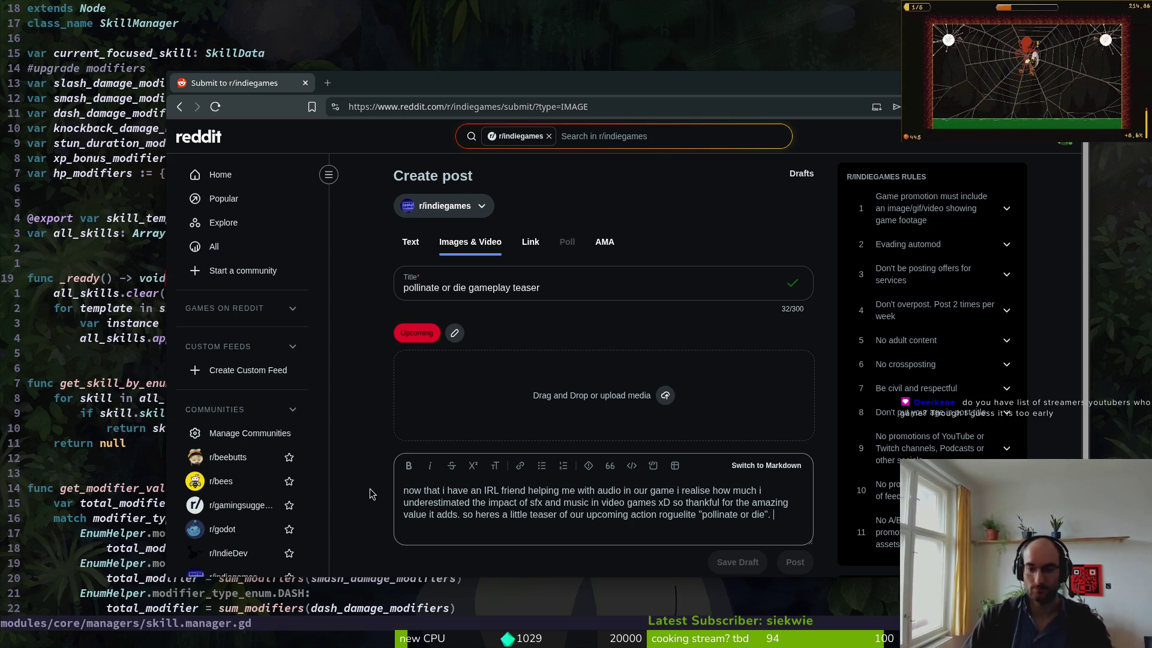
type("o ")
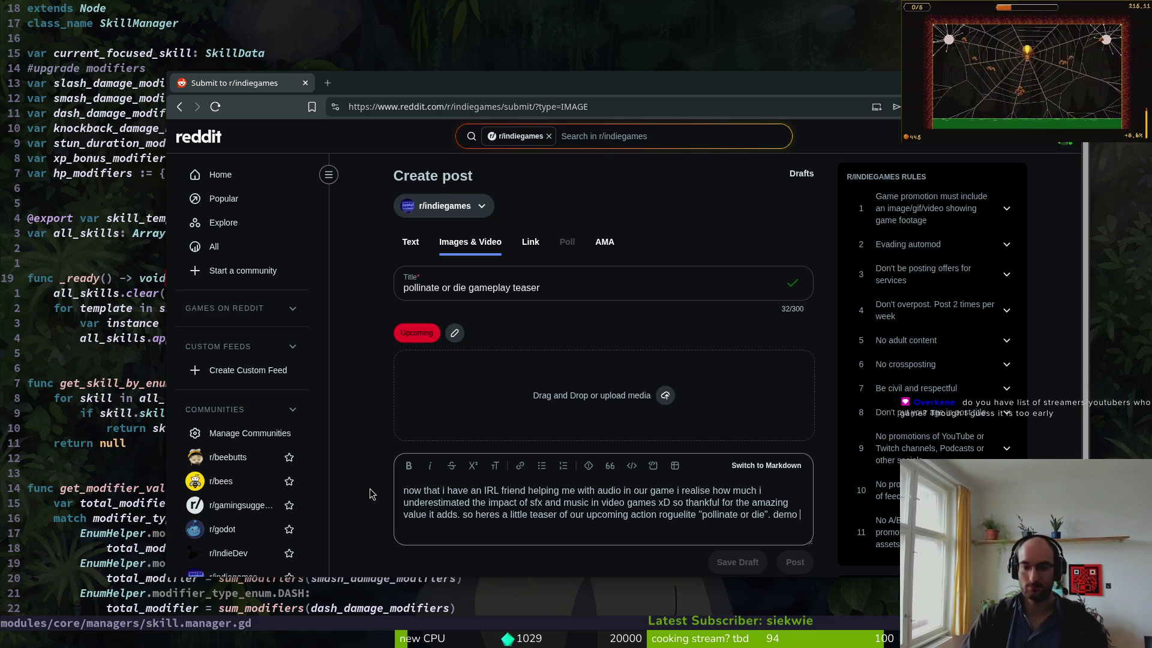
type("coing")
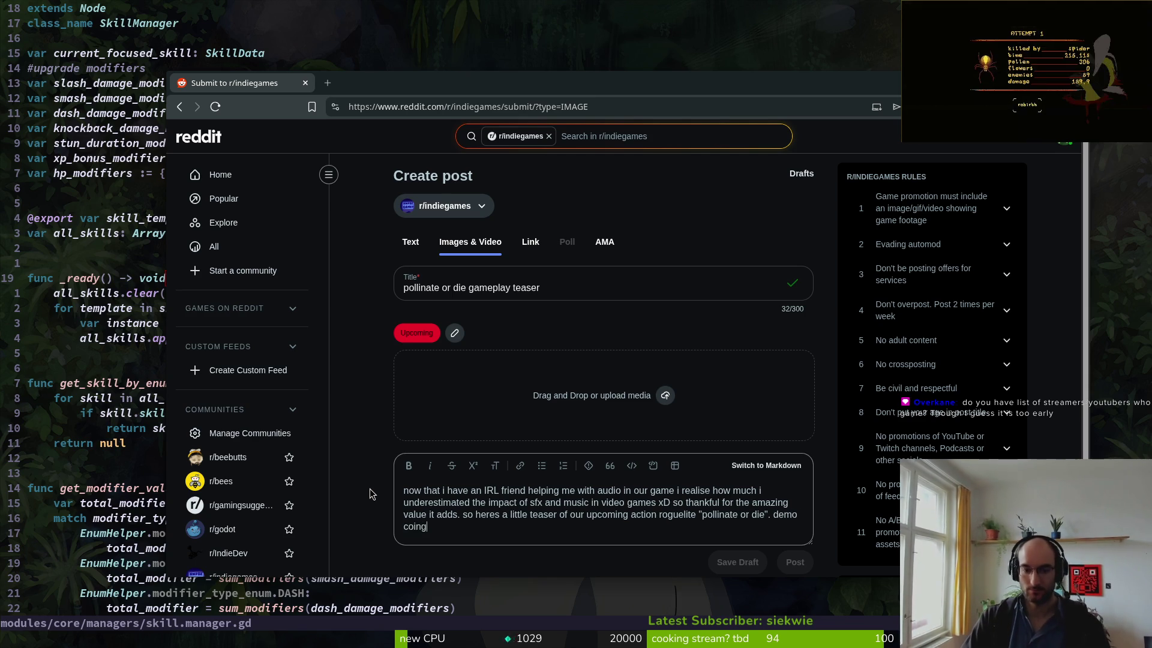
key("BackSpace")
key("BackSpace")
key("BackSpace")
key("BackSpace")
key("BackSpace")
key("BackSpace")
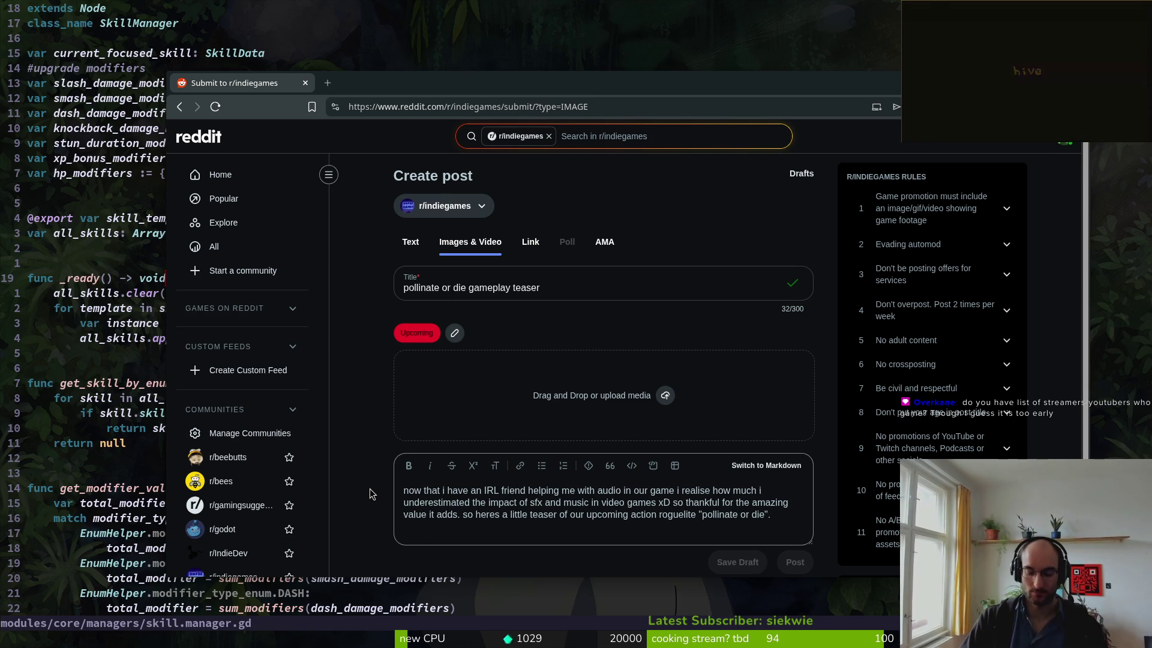
type("demo on steam coin")
key("BackSpace")
key("BackSpace")
key("BackSpace")
key("BackSpace")
key("BackSpace")
key("BackSpace")
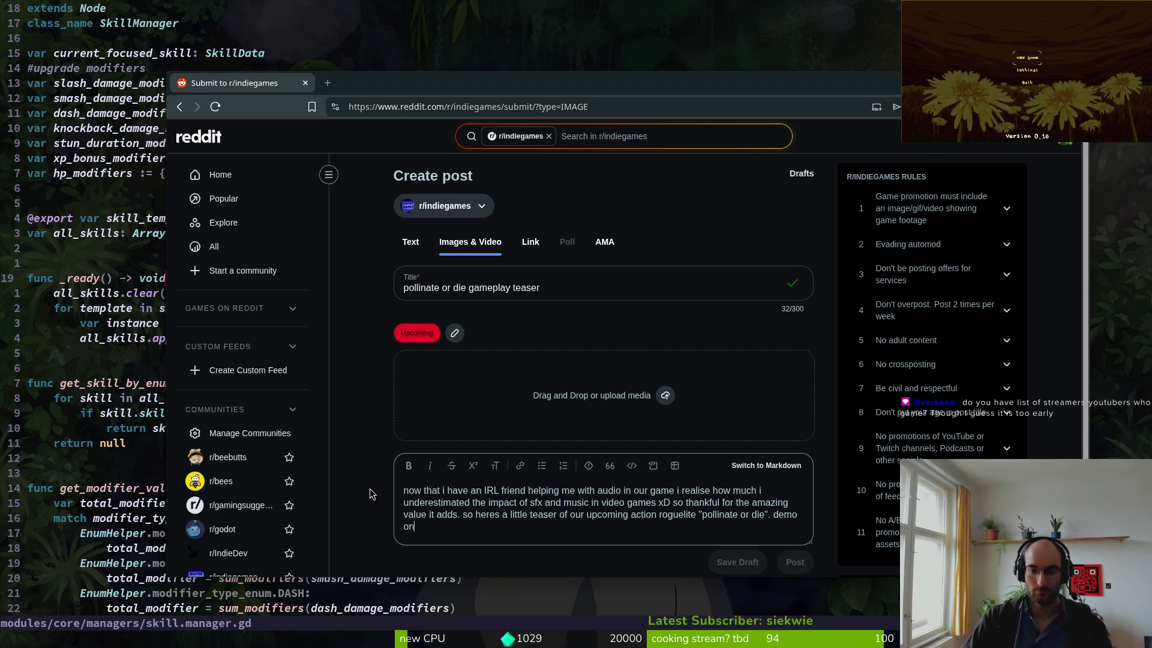
key("BackSpace")
key("BackSpace")
key("BackSpace")
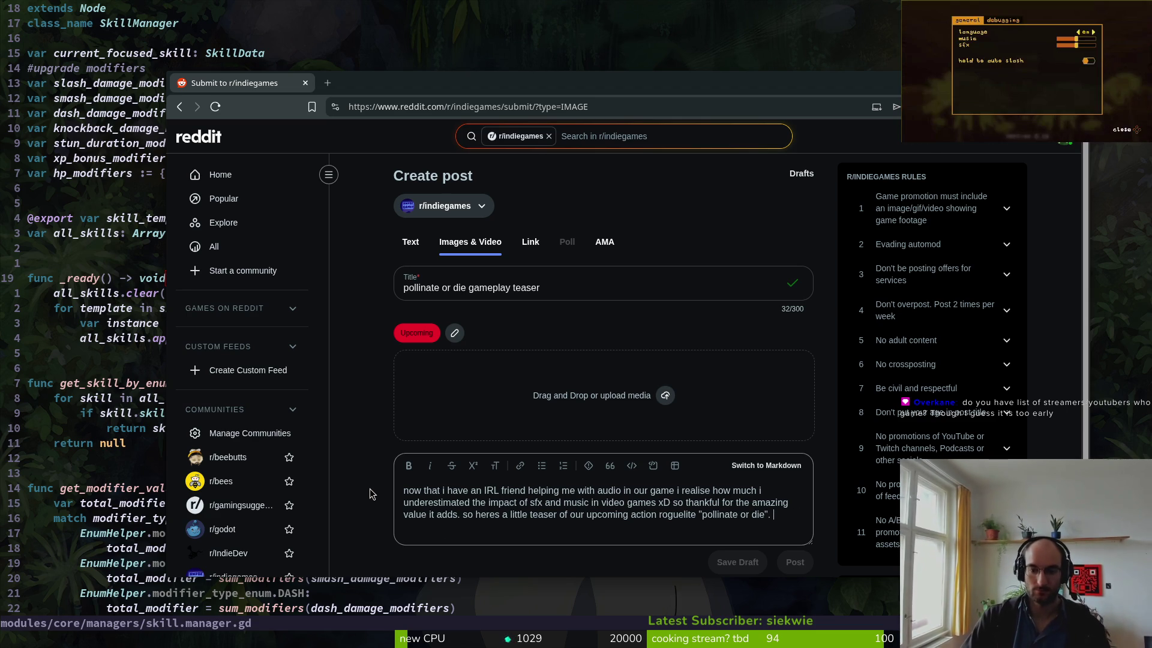
type("demo comin")
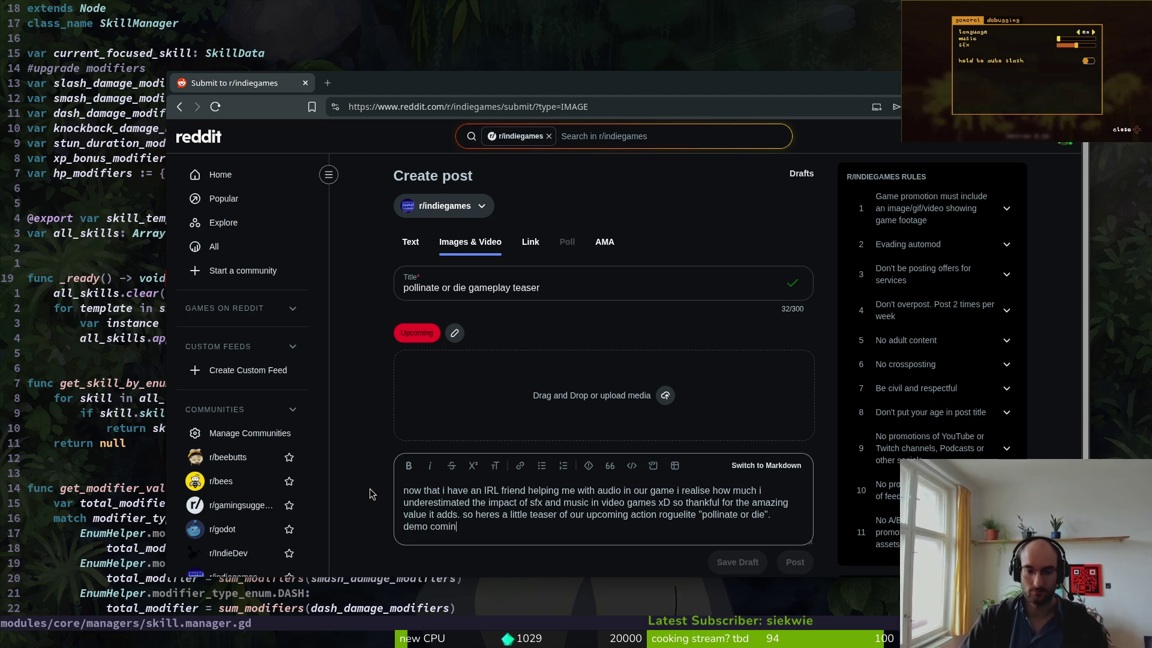
type("g veeerrryy soo")
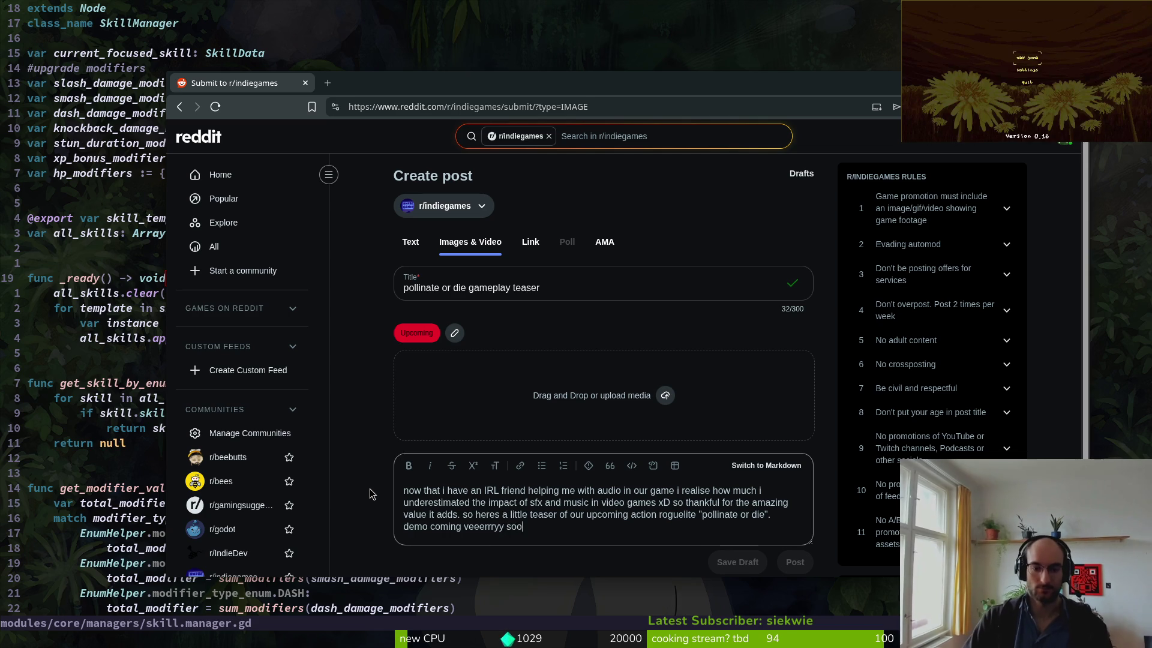
type("n and im ")
type("am nervous xD")
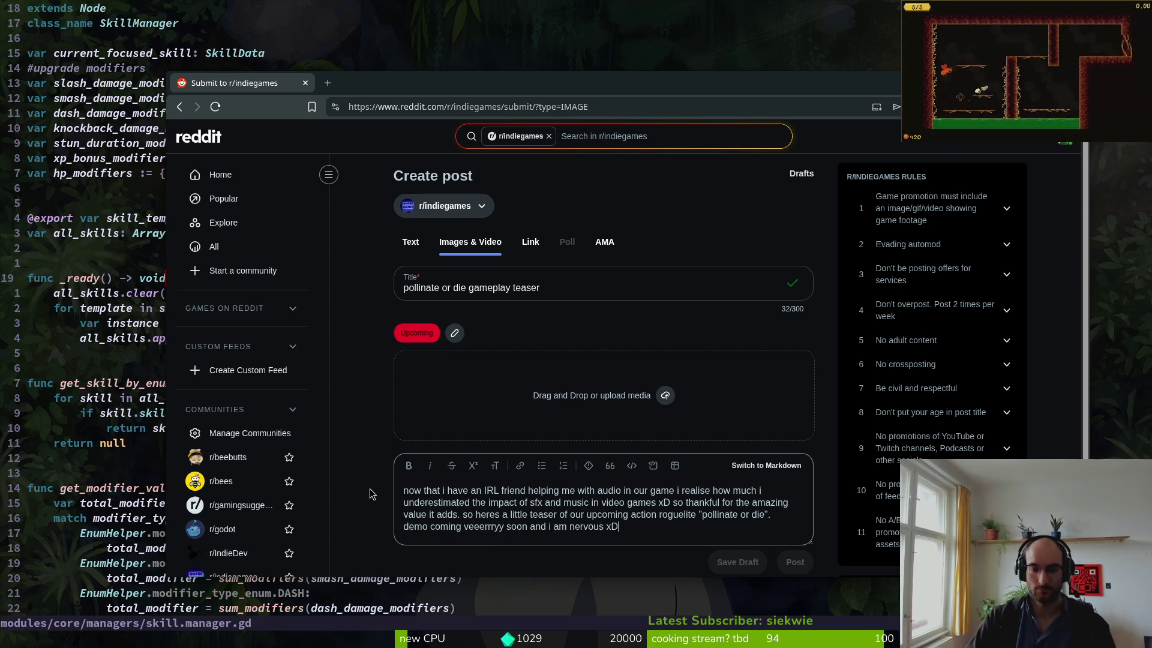
key("BackSpace")
key("BackSpace")
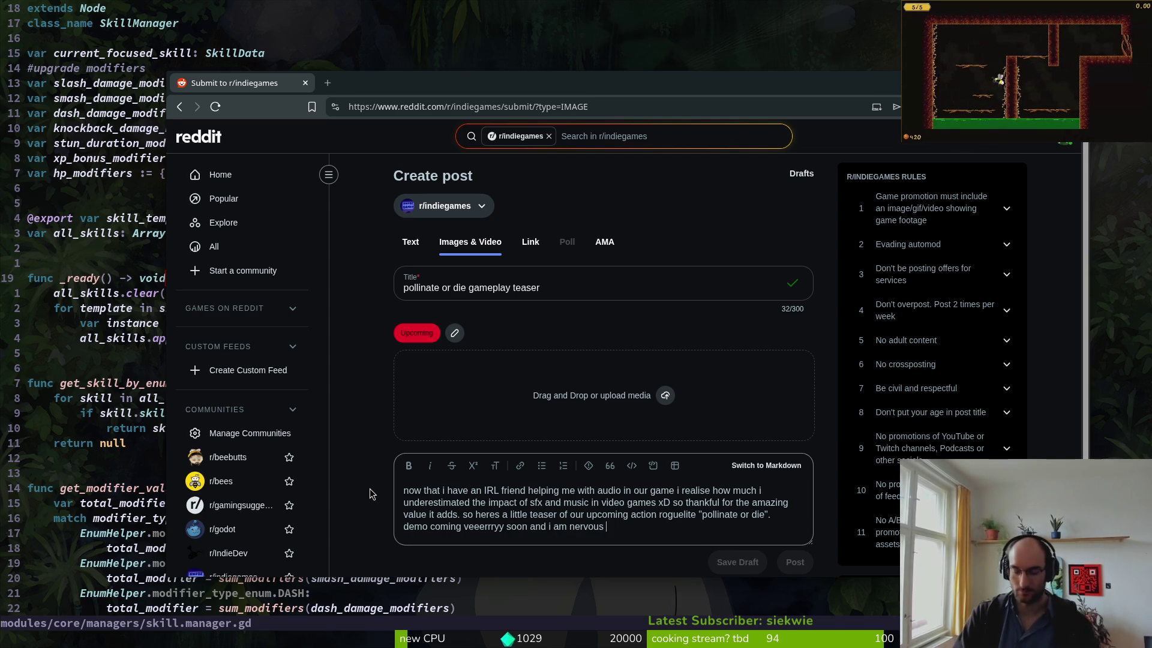
type(":D")
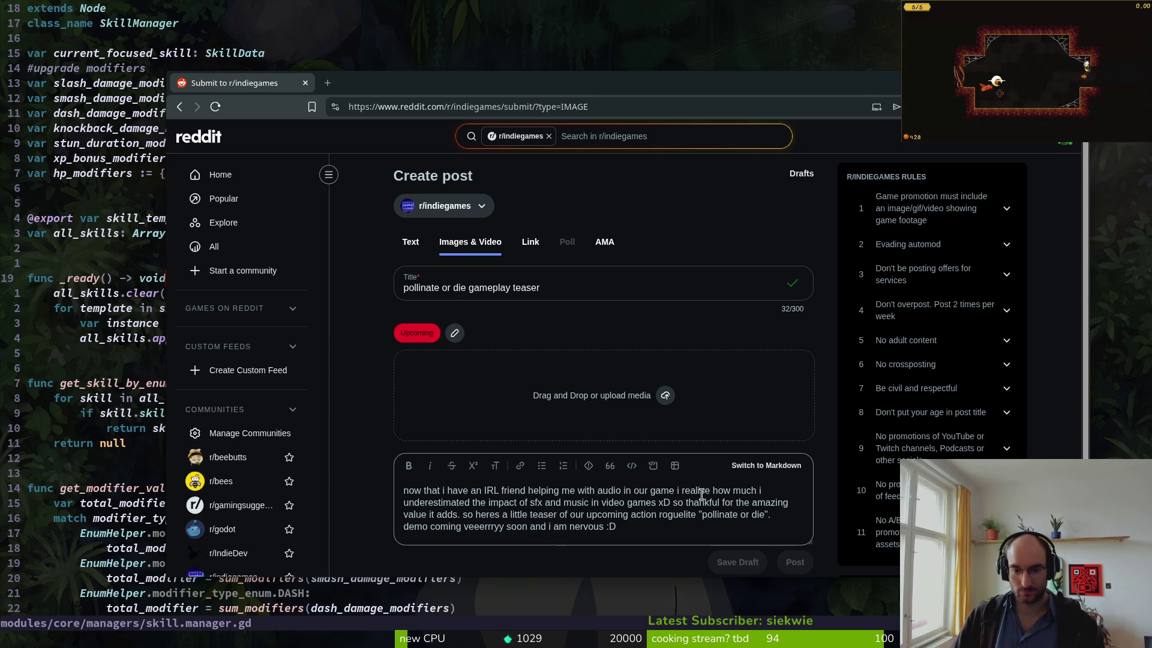
left_click(708, 492)
- Correct 'realise' to 'realize' and replace 'value it adds' with 'that he decided to join in'
key("BackSpace")
type("z")
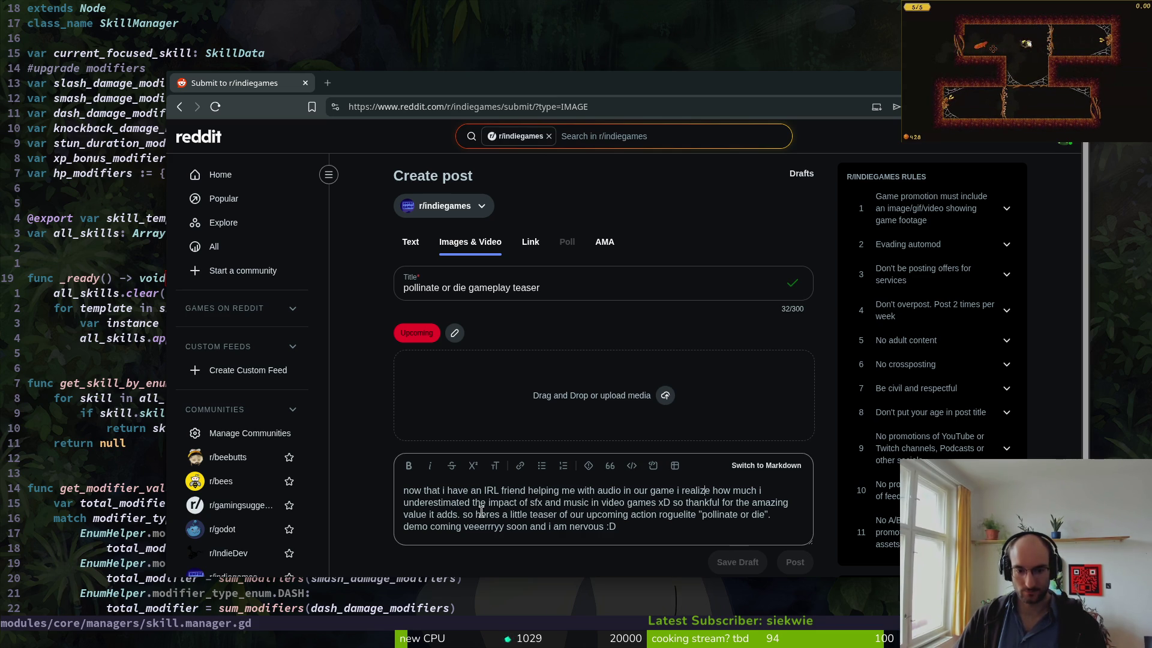
mouse_move(457, 517)
left_mouse_down()
mouse_move(729, 503)
mouse_move(667, 514)
mouse_move(404, 515)
left_mouse_up()
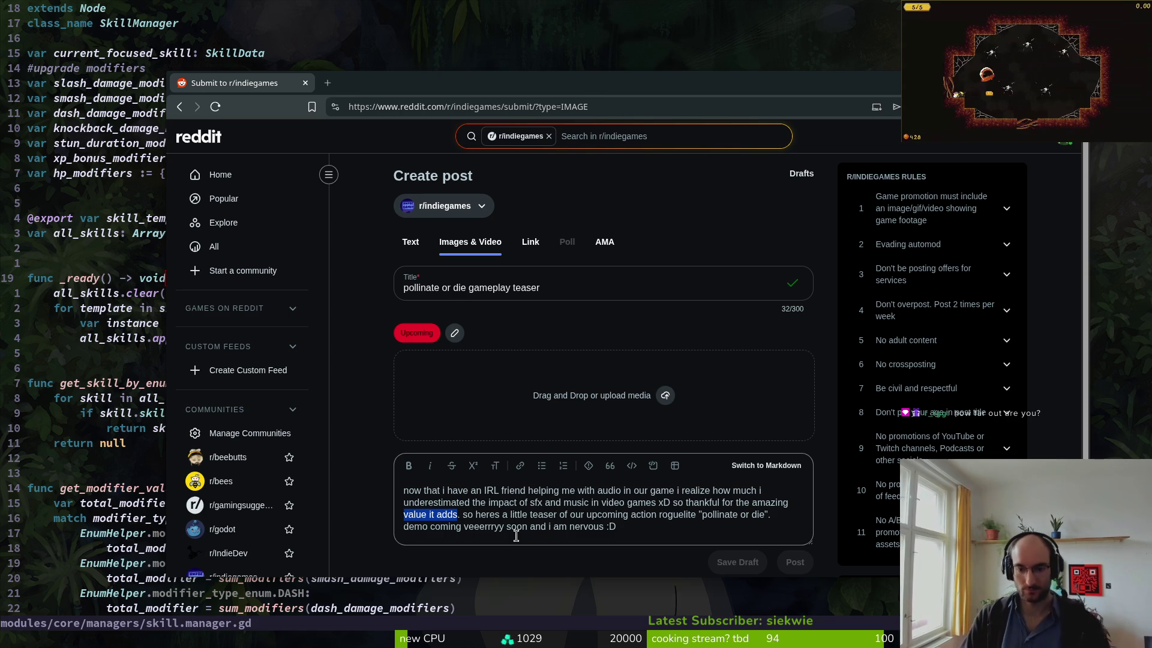
key("BackSpace")
key("BackSpace")
key("BackSpace")
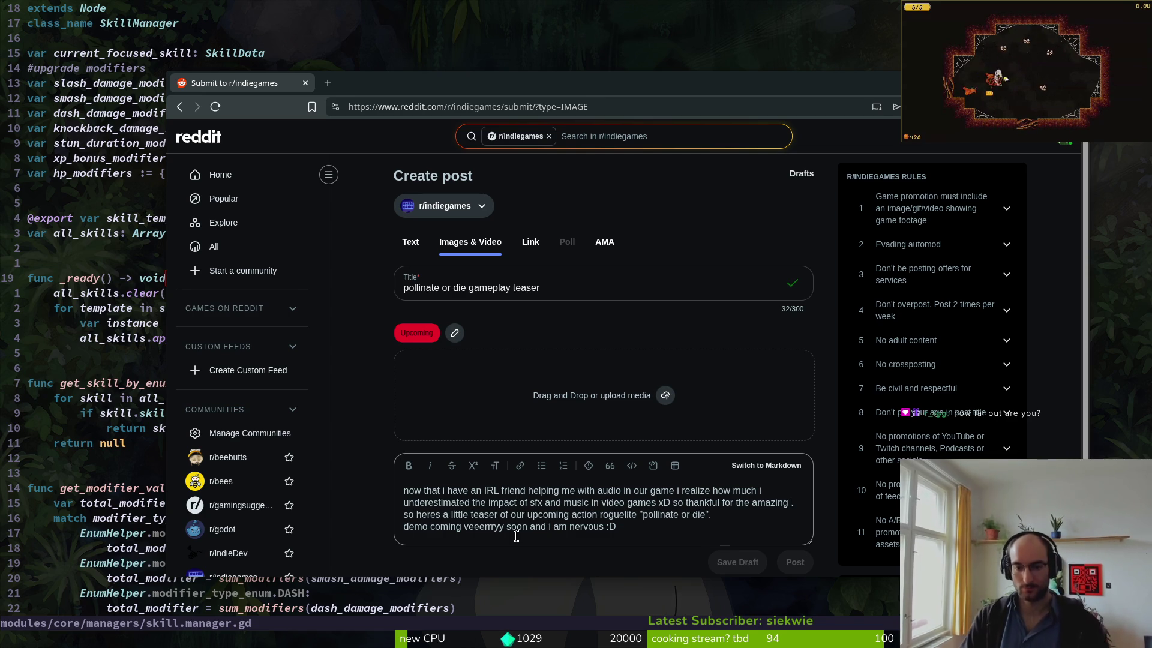
type("that he decid")
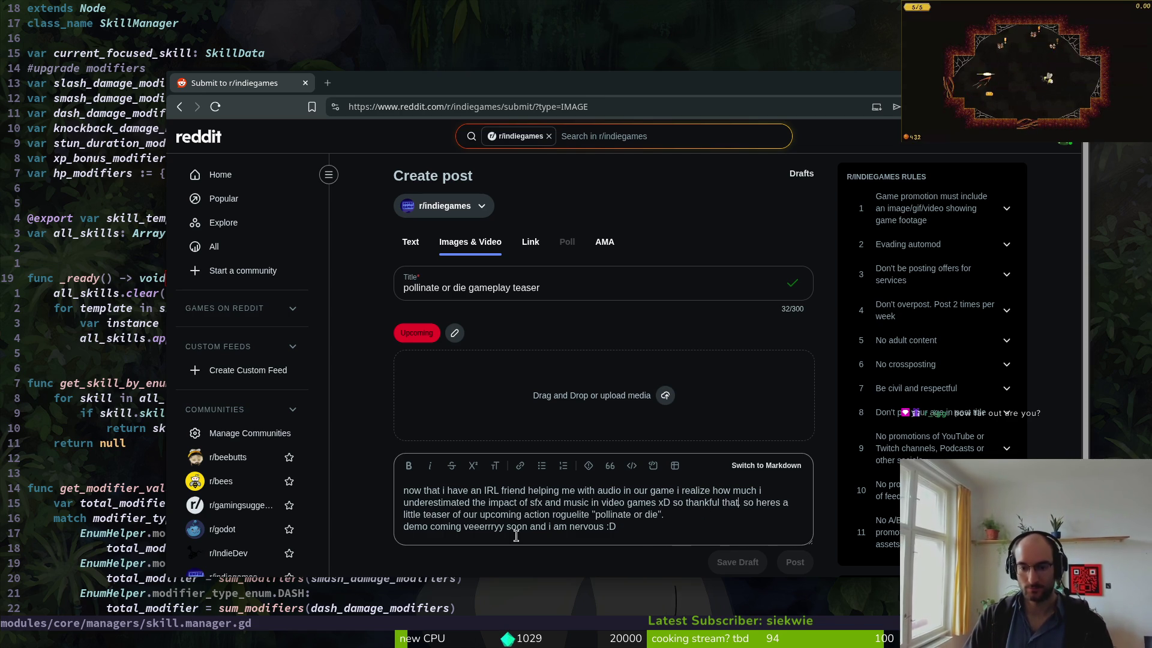
type("ed to join in.")
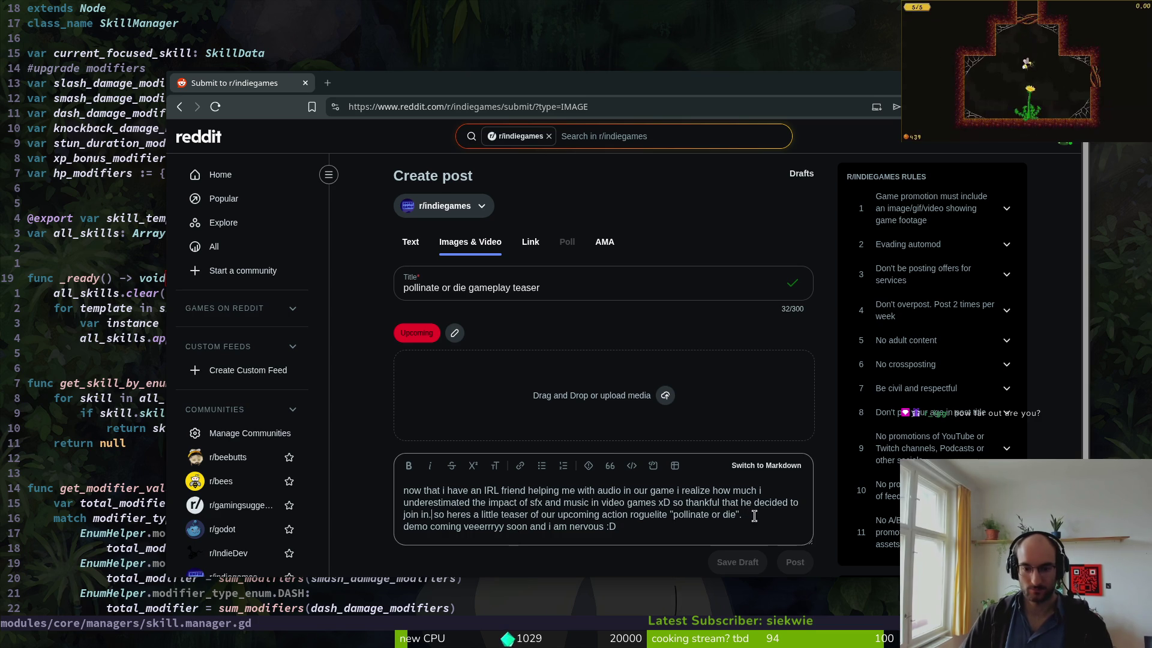
- Insert 'very' before 'nervous' and bring up the media upload file chooser
left_click(628, 528)
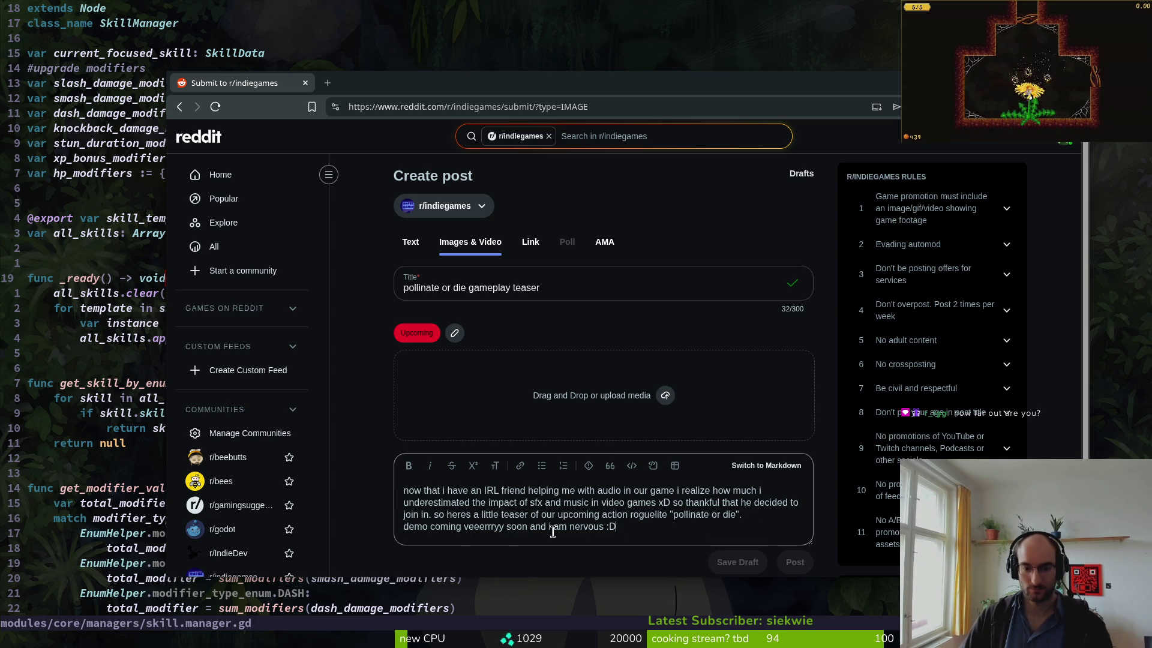
left_click(571, 527)
type("very")
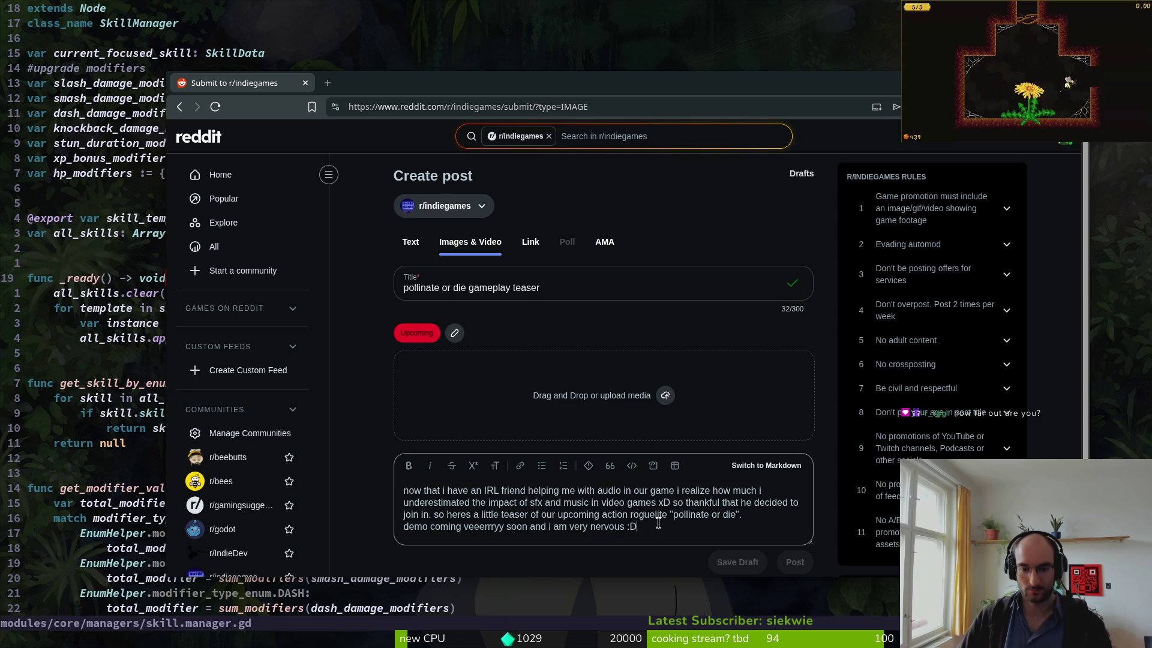
left_click(665, 395)
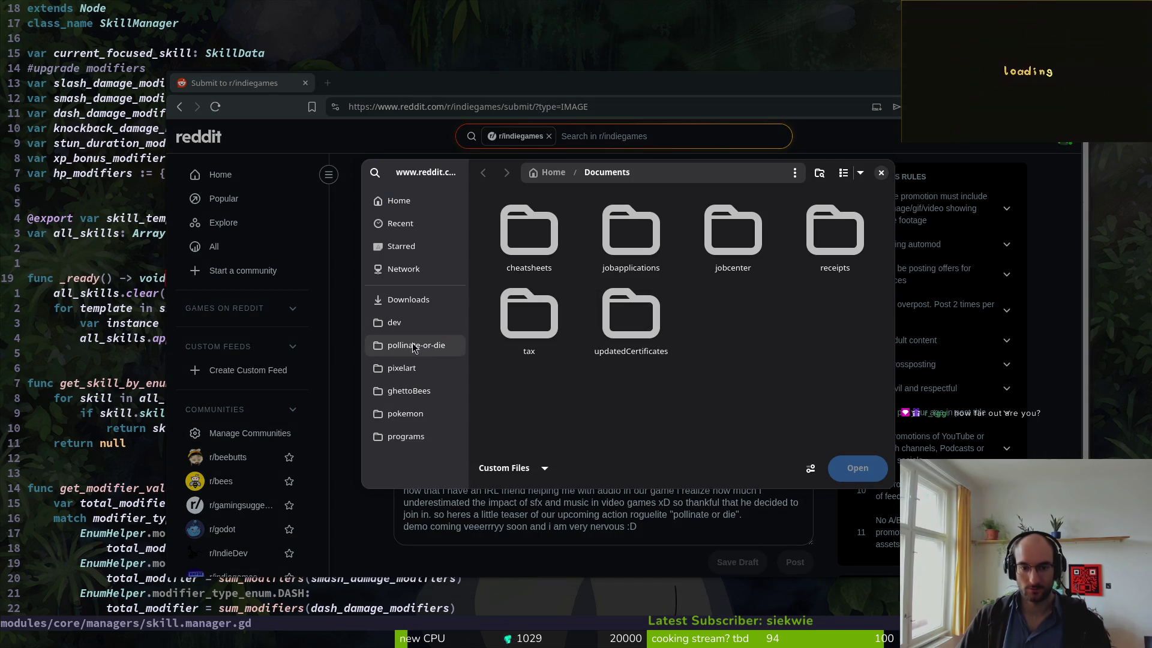
- Upload trailer.mp4 from Downloads/pollinateOrDieSteamMarketingStuff/videos as the post's video
left_click(408, 300)
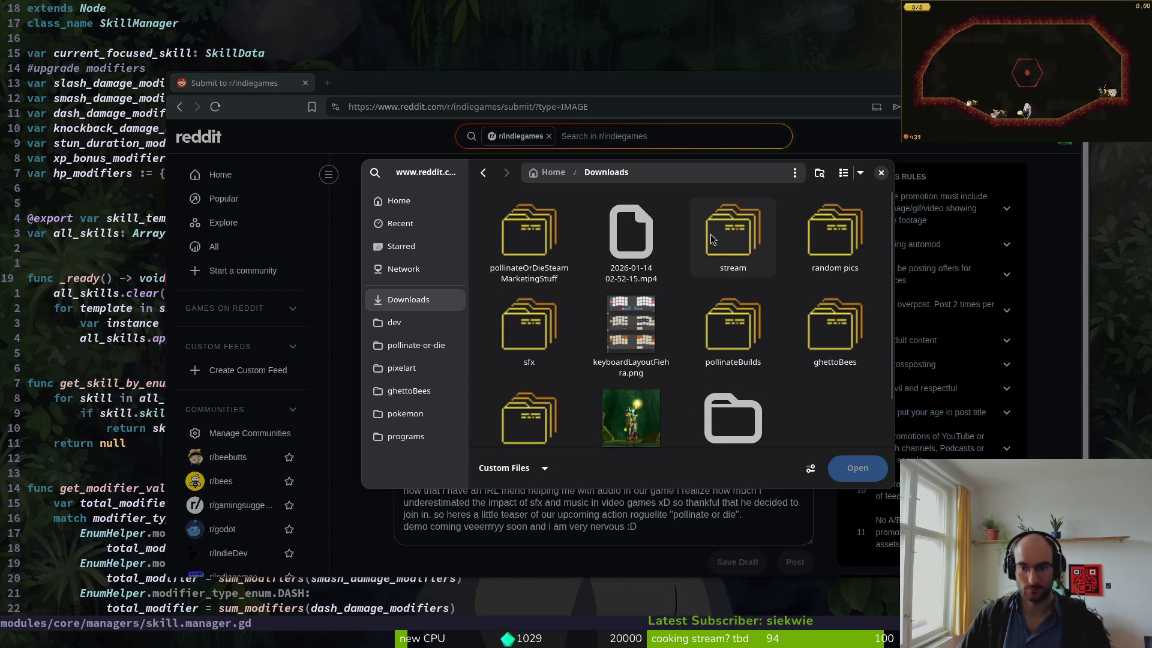
double_click(529, 236)
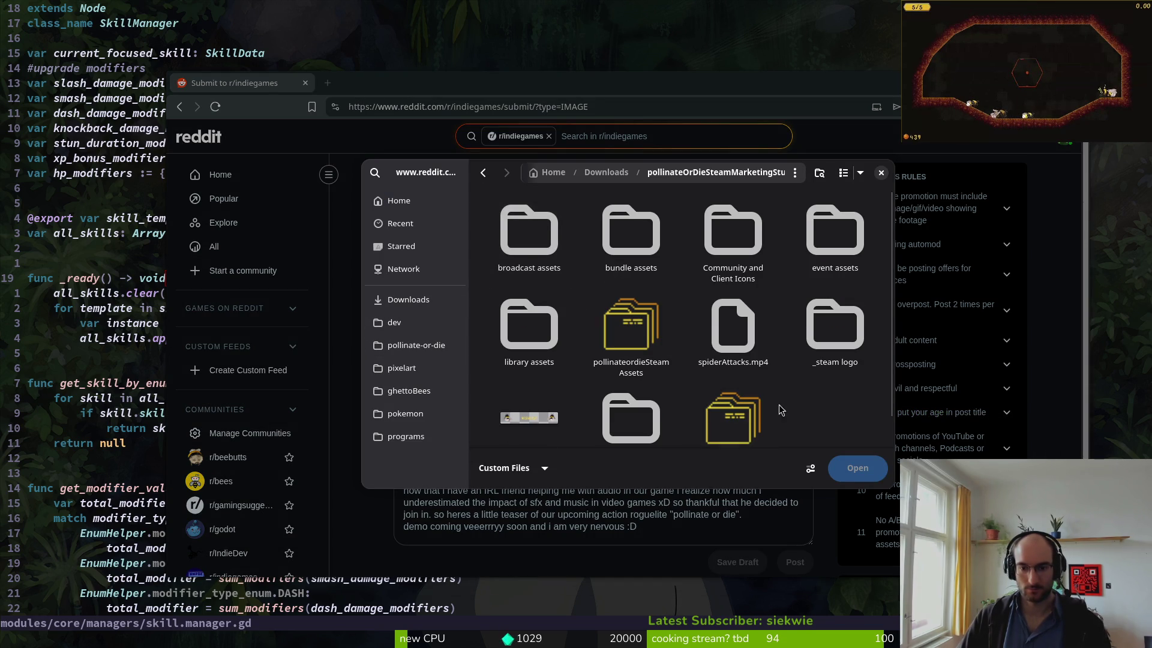
scroll(750, 384, "down", 1)
double_click(743, 374)
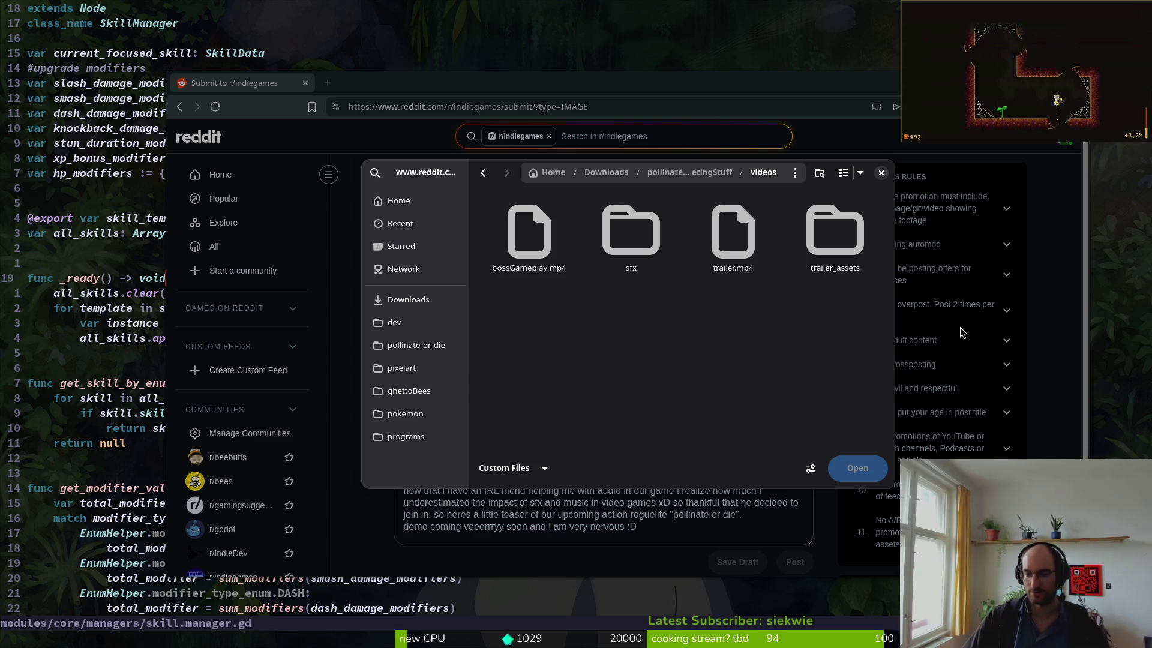
left_click(737, 271)
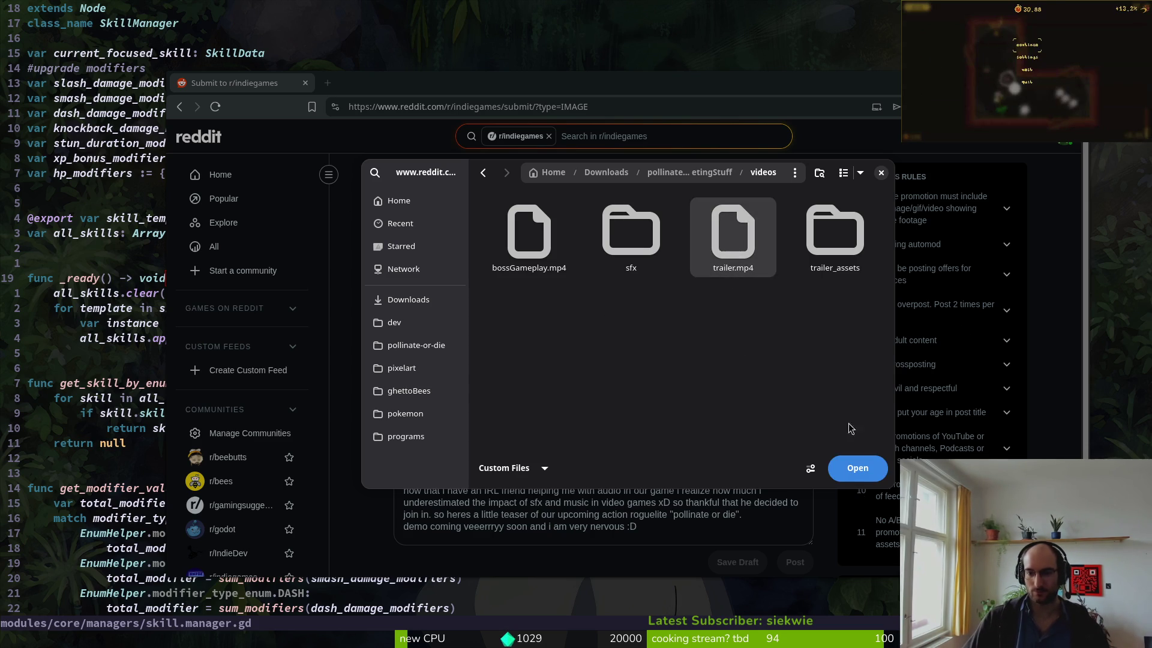
left_click(857, 467)
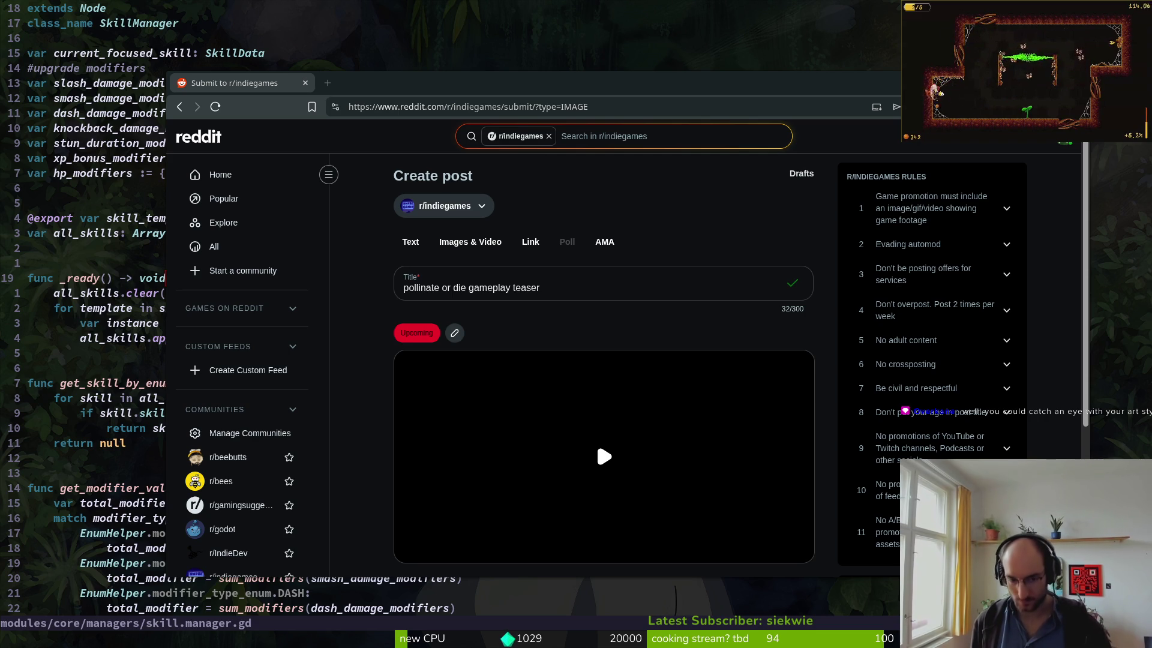
scroll(388, 313, "down", 1)
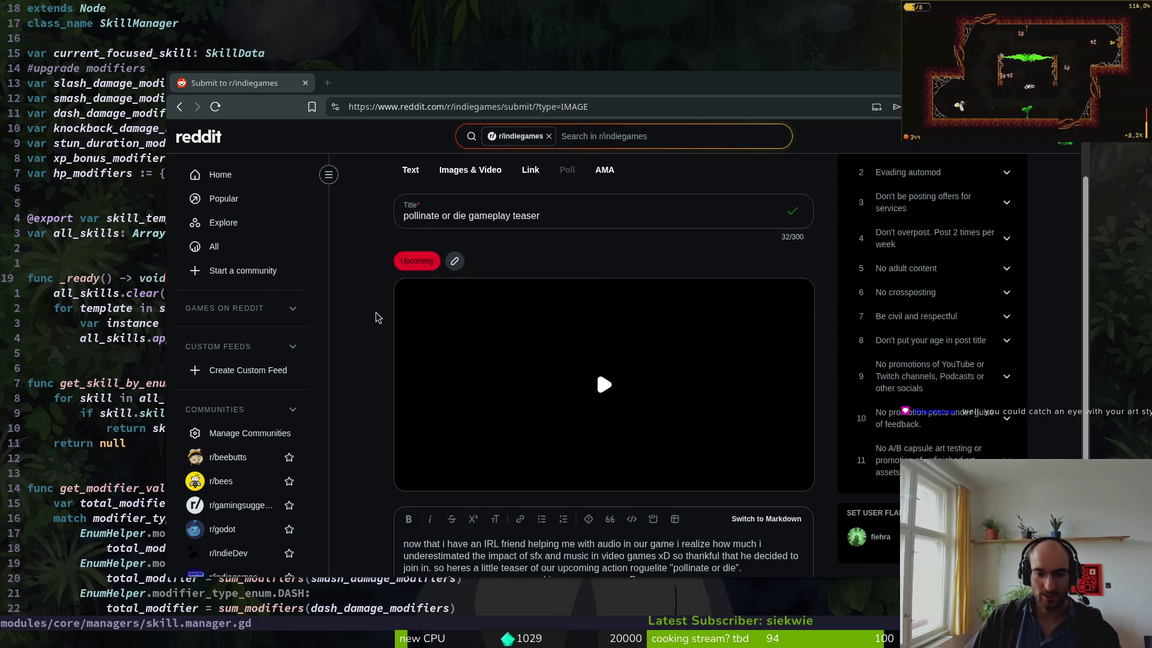
scroll(420, 330, "down", 2)
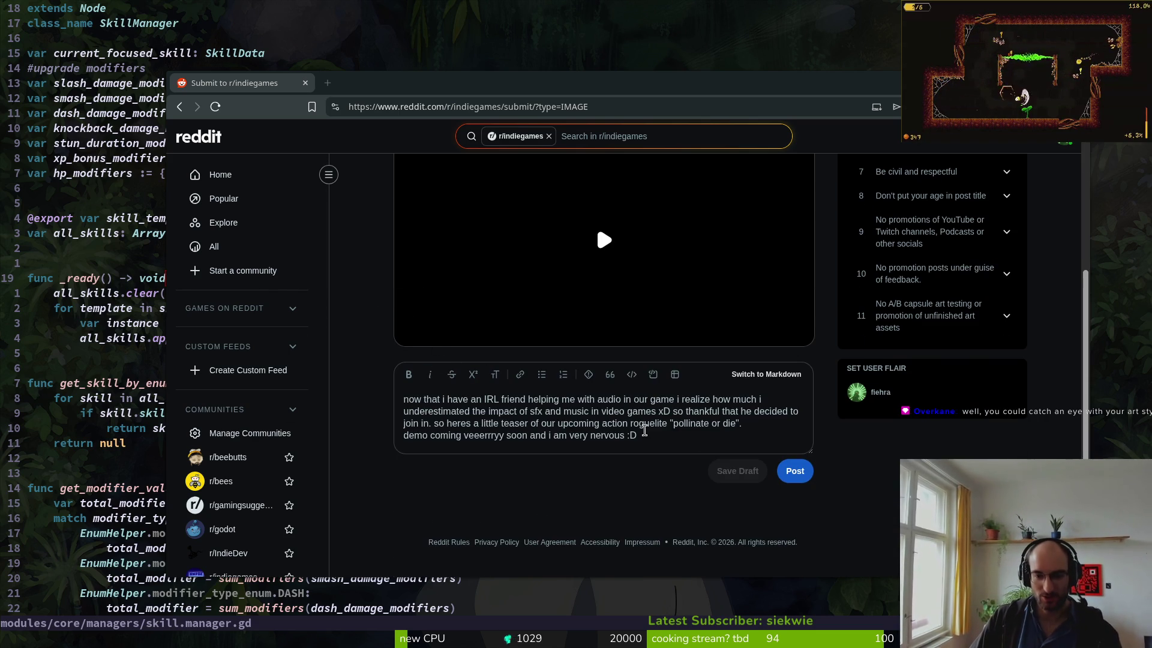
scroll(660, 444, "up", 3)
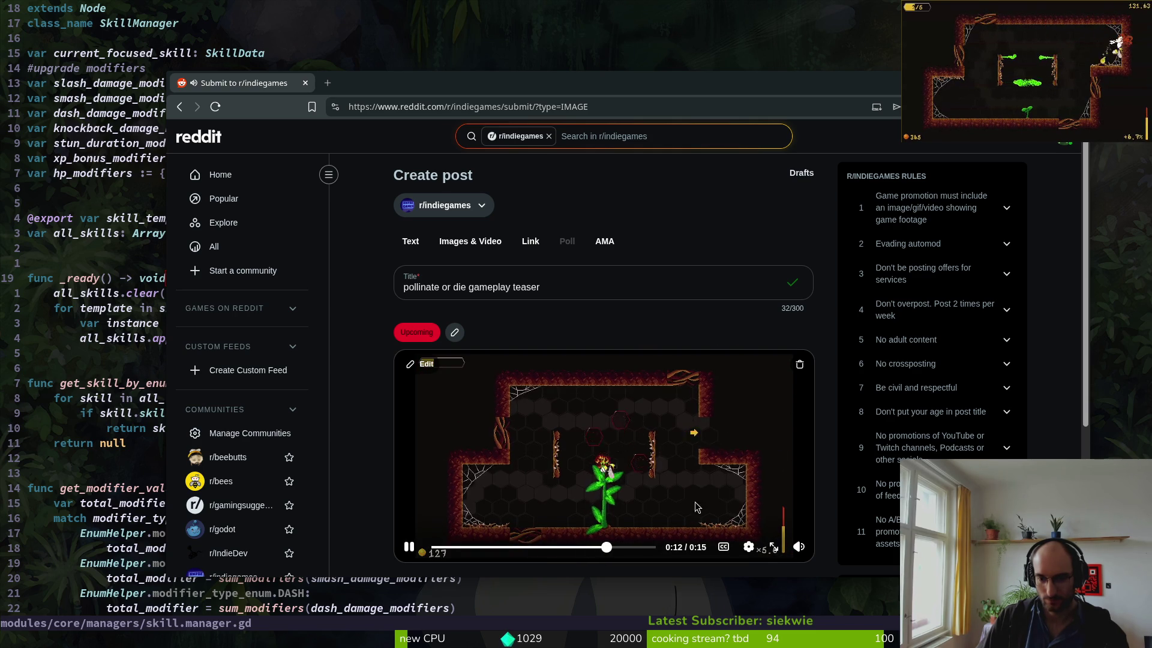
left_click(773, 547)
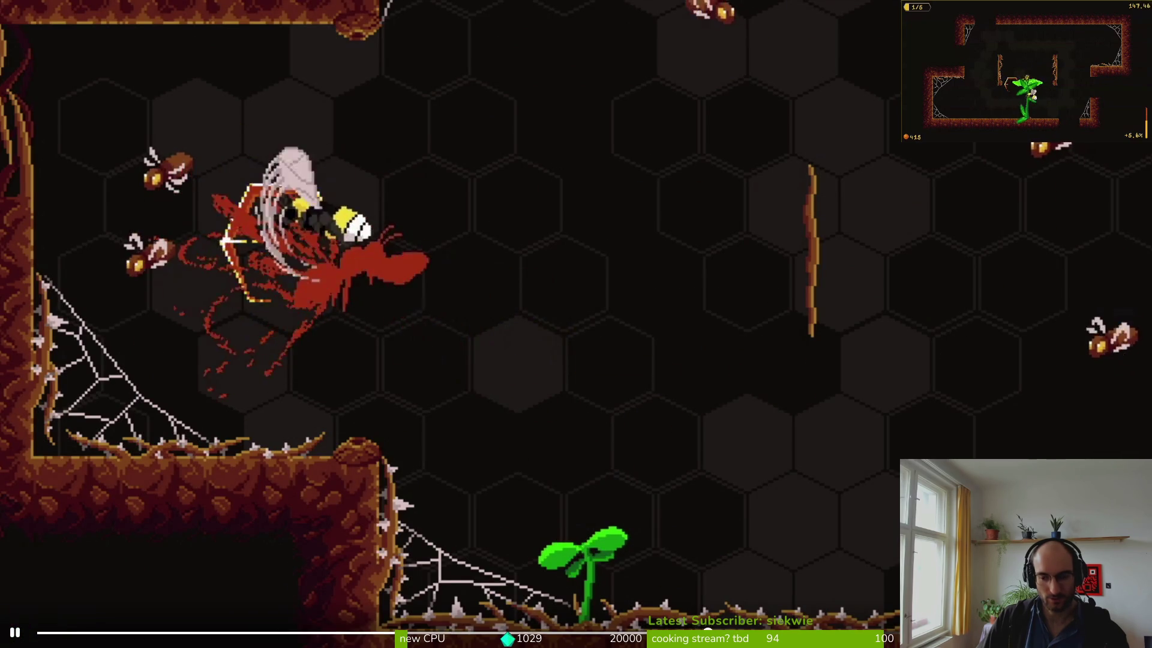
key("Escape")
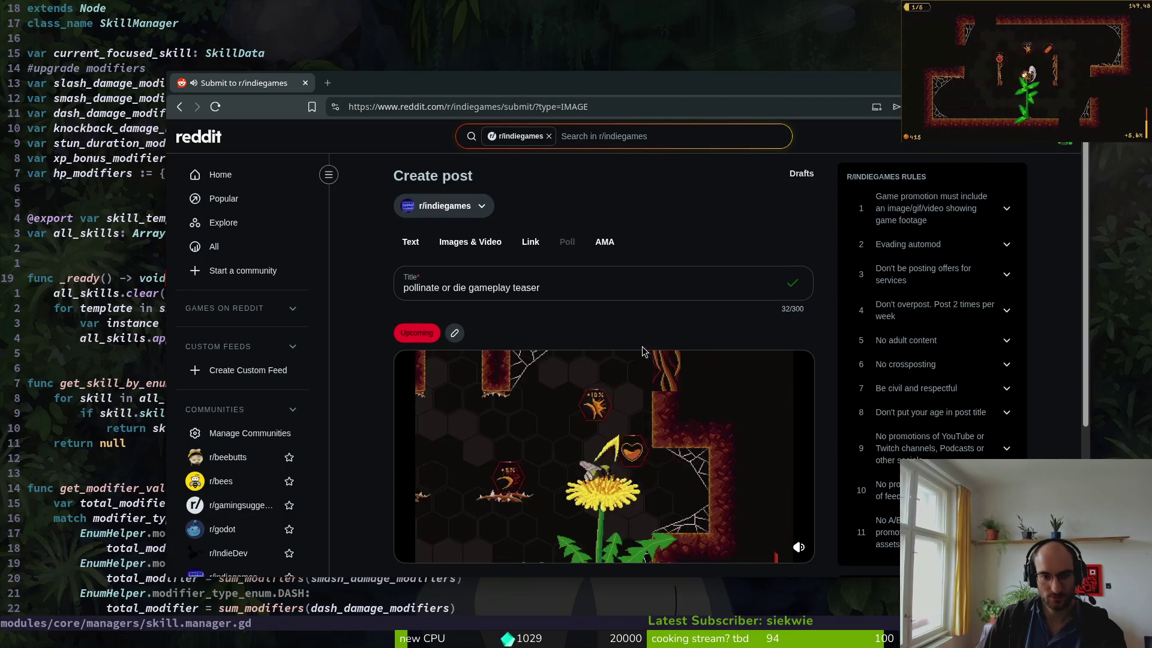
scroll(386, 314, "down", 3)
scroll(386, 314, "up", 3)
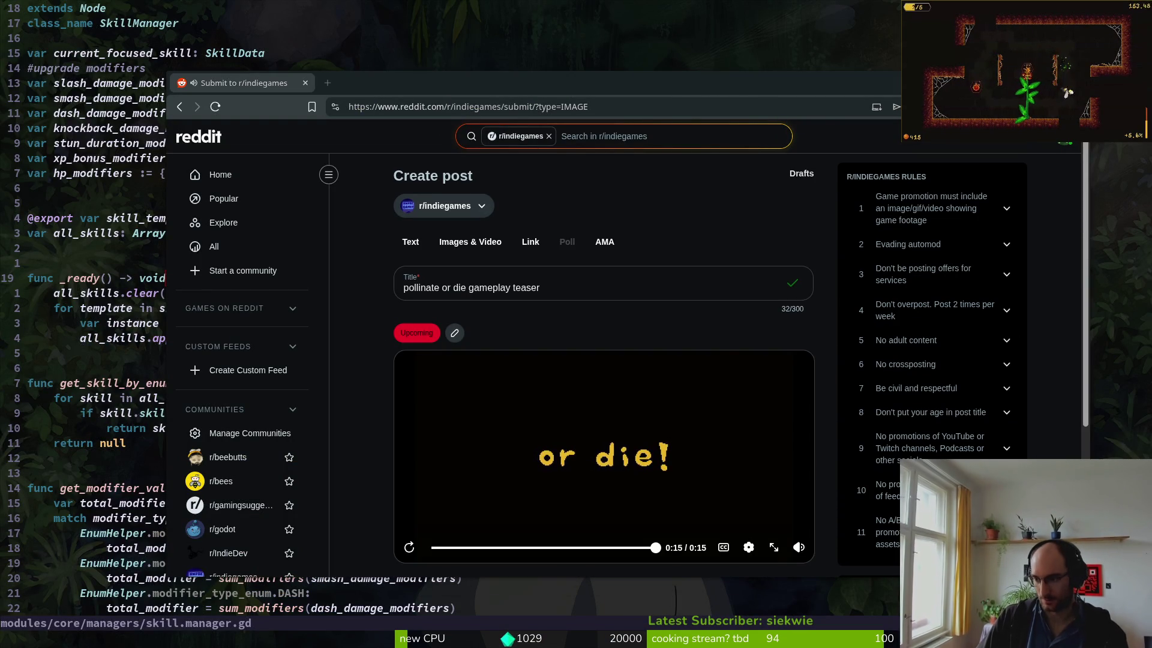
key("super+e")
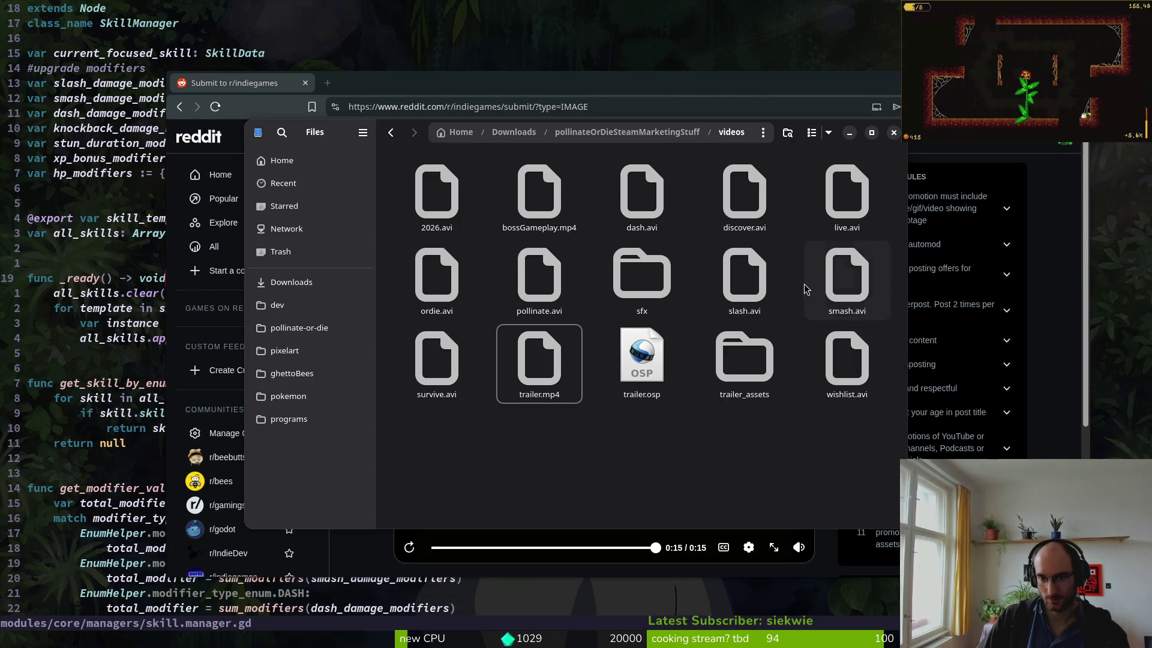
- Deselect trailer.mp4 and open trailer.osp from the videos folder in OpenShot
left_click(573, 464)
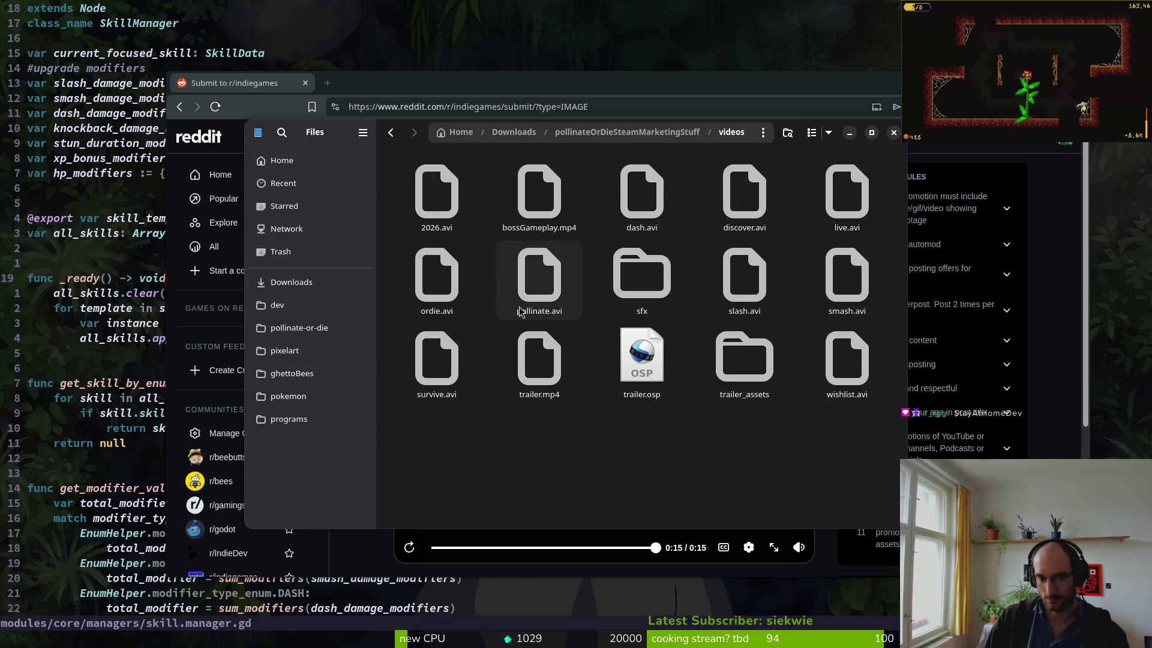
left_click(638, 374)
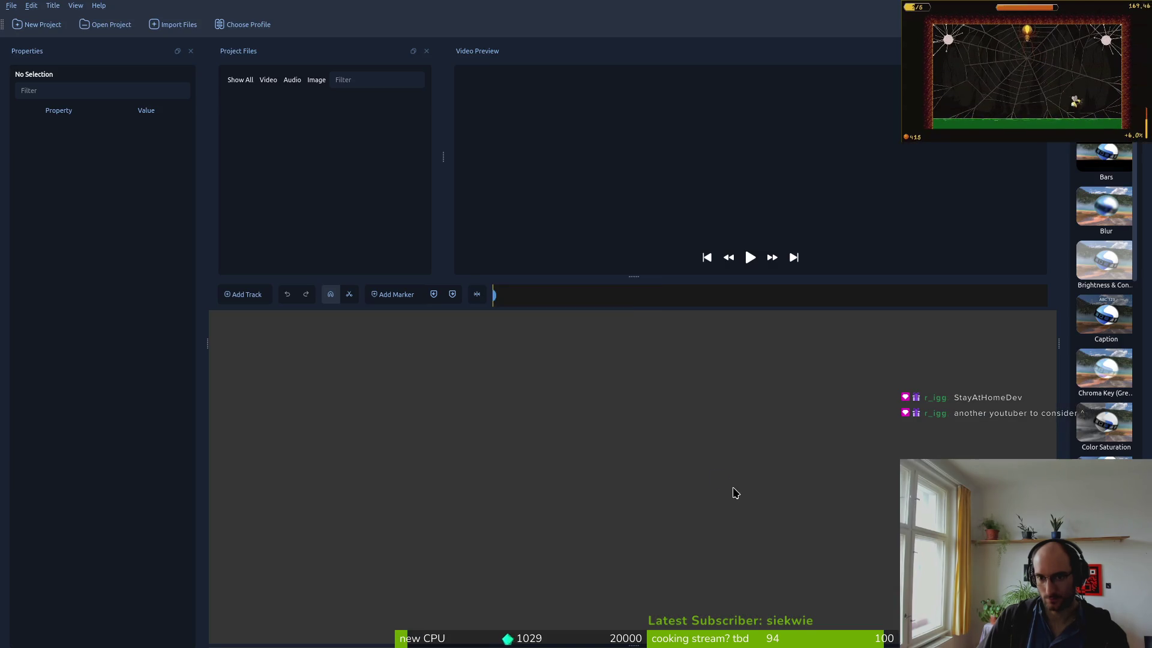
- Close OpenShot's Missing File warning and show the activities overview of all windows
left_click(649, 258)
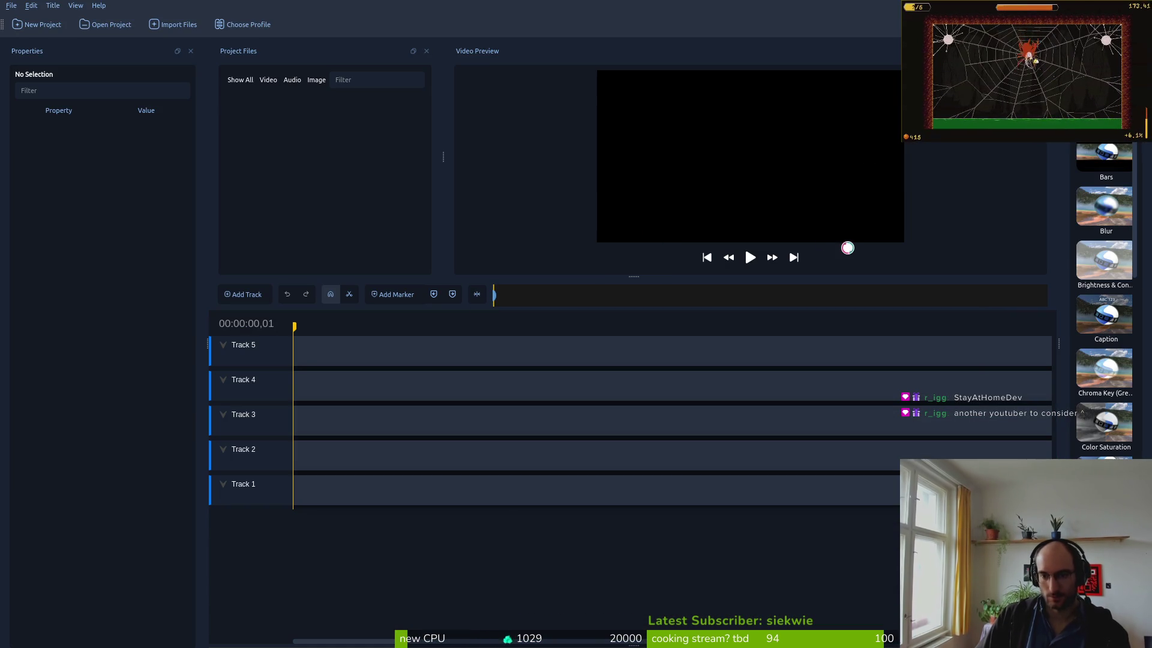
key("super")
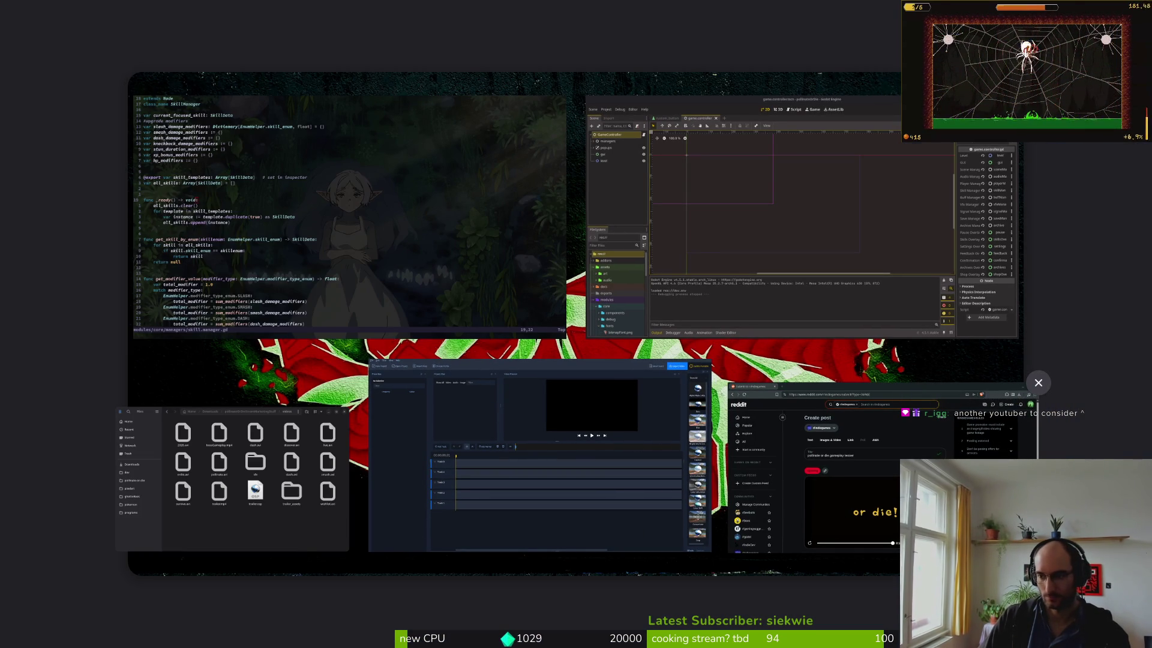
key("super")
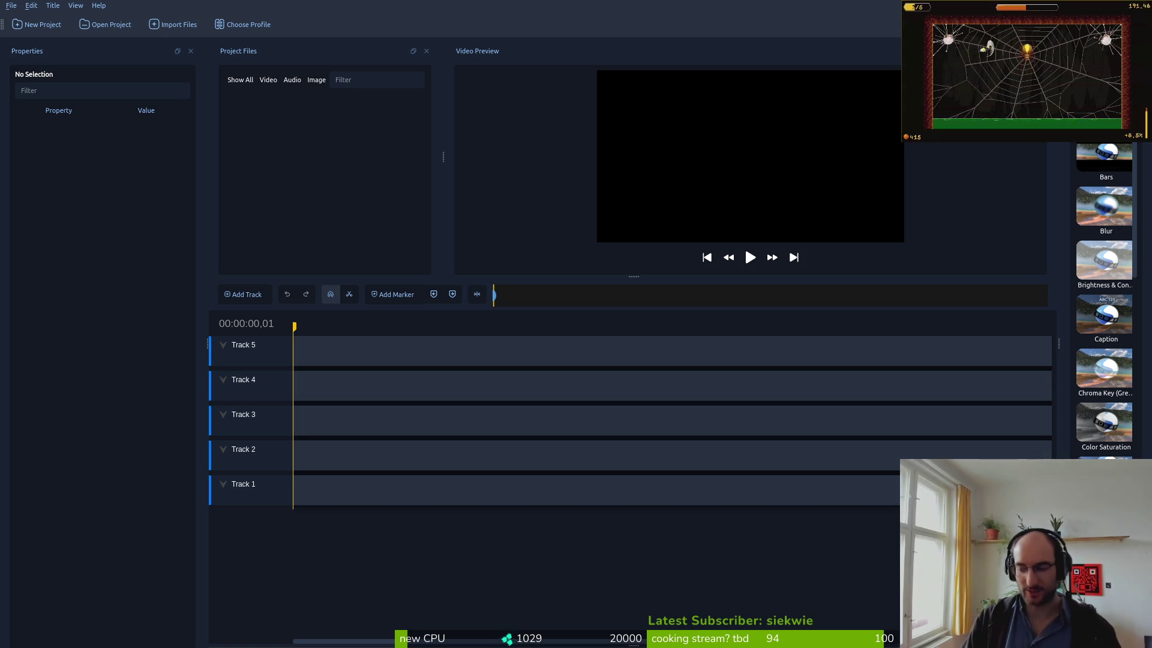
key("super")
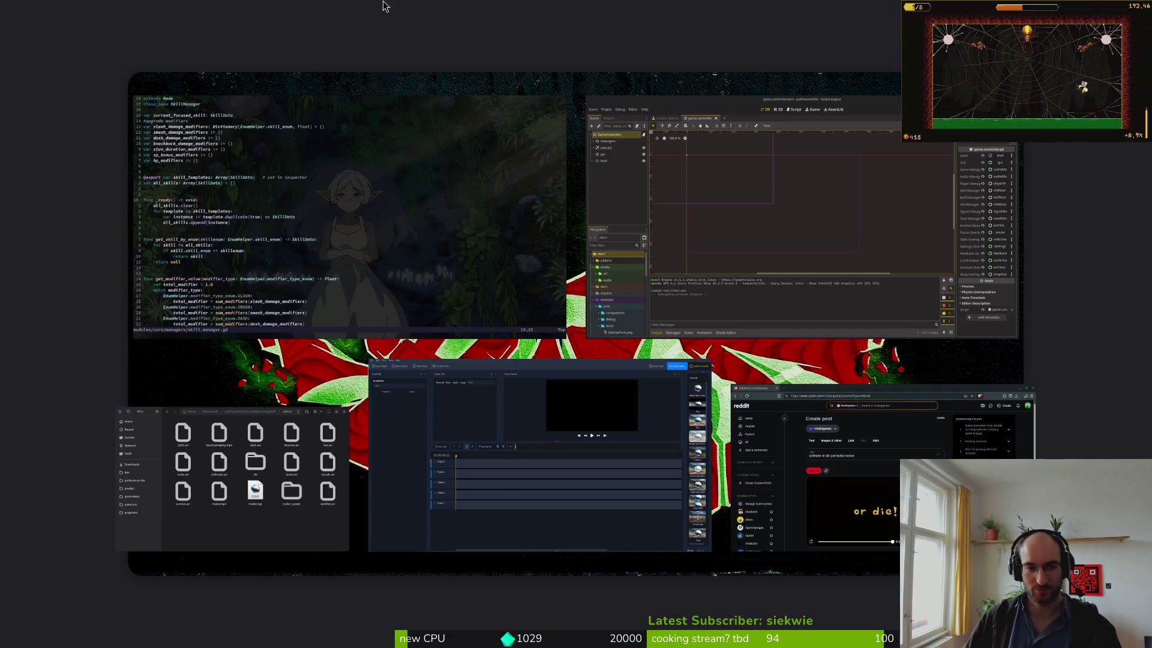
- Switch to Neovim and use the file finder to open README.md, then docs/changelog.md
left_click(340, 236)
key("space")
key("f")
key("f")
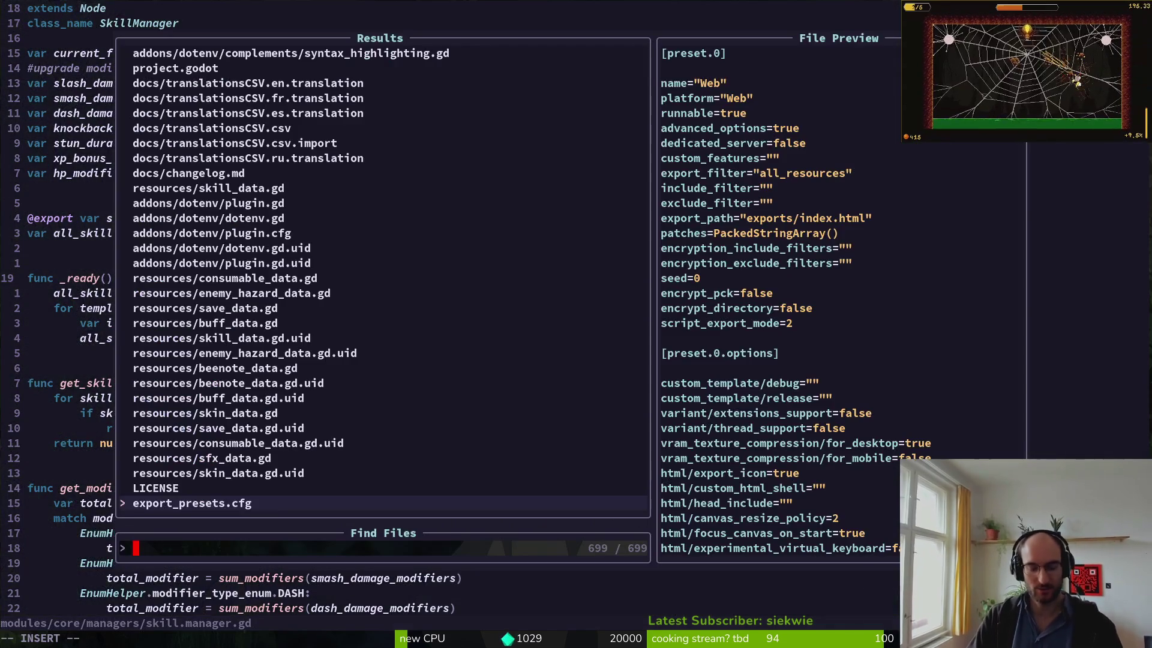
type("r")
key("Return")
key("space")
key("f")
key("f")
type("docs")
key("Return")
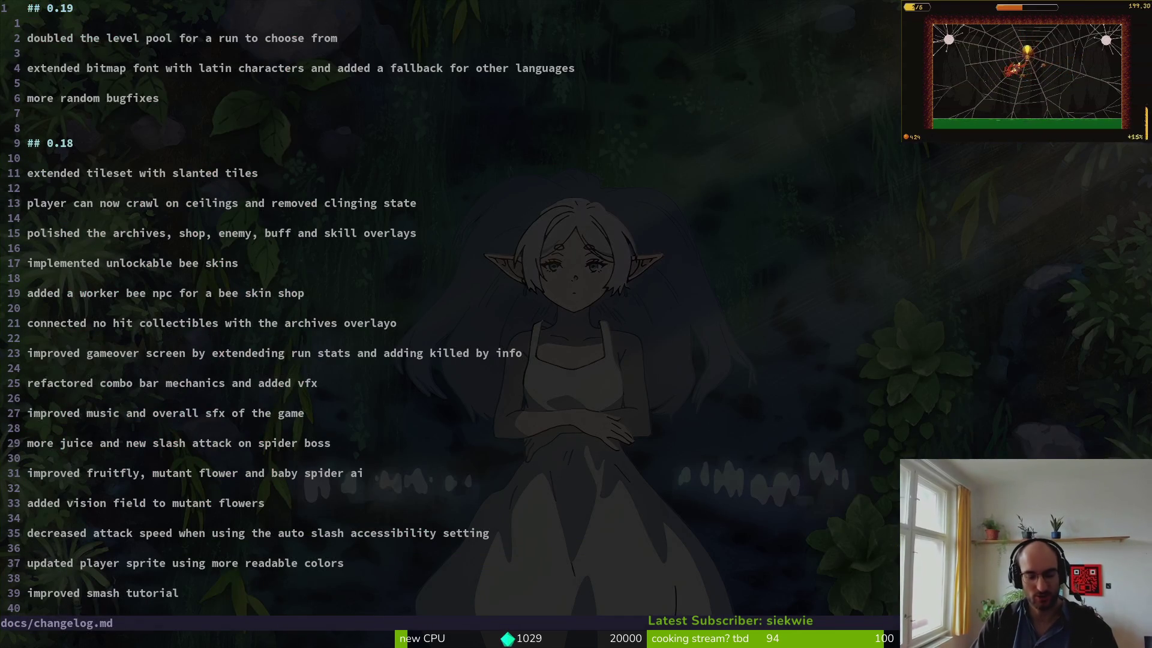
- From the docs folder listing, create content_creators.md and start writing in it
key("space")
key("p")
key("v")
key("j")
key("j")
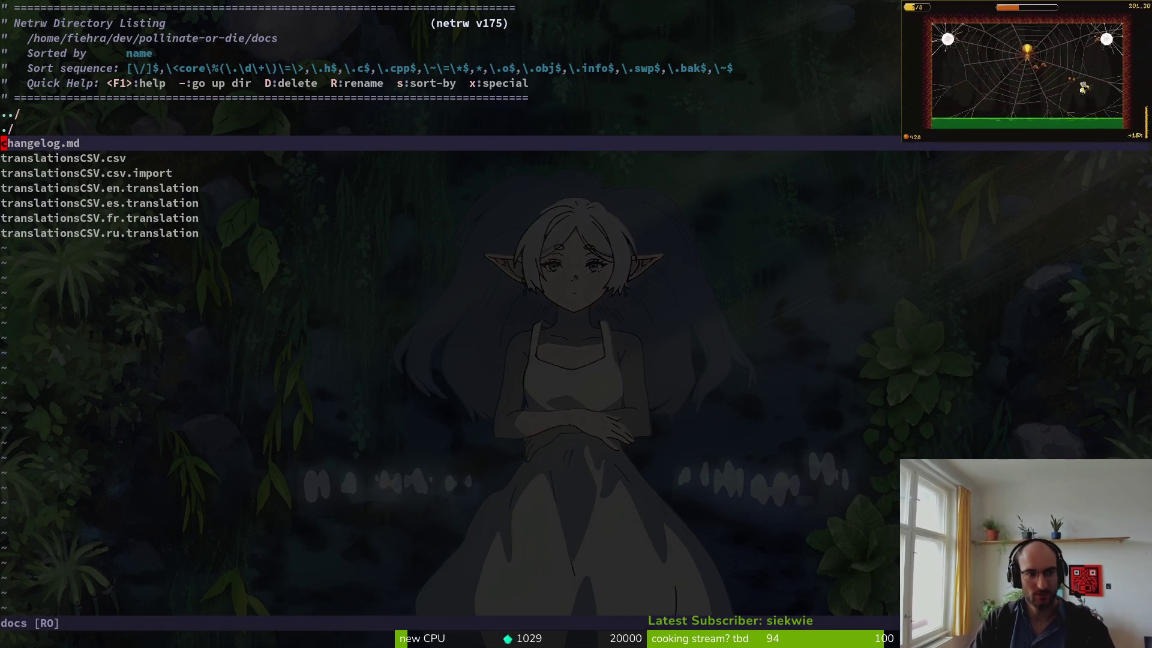
key("percent")
type("content_creta")
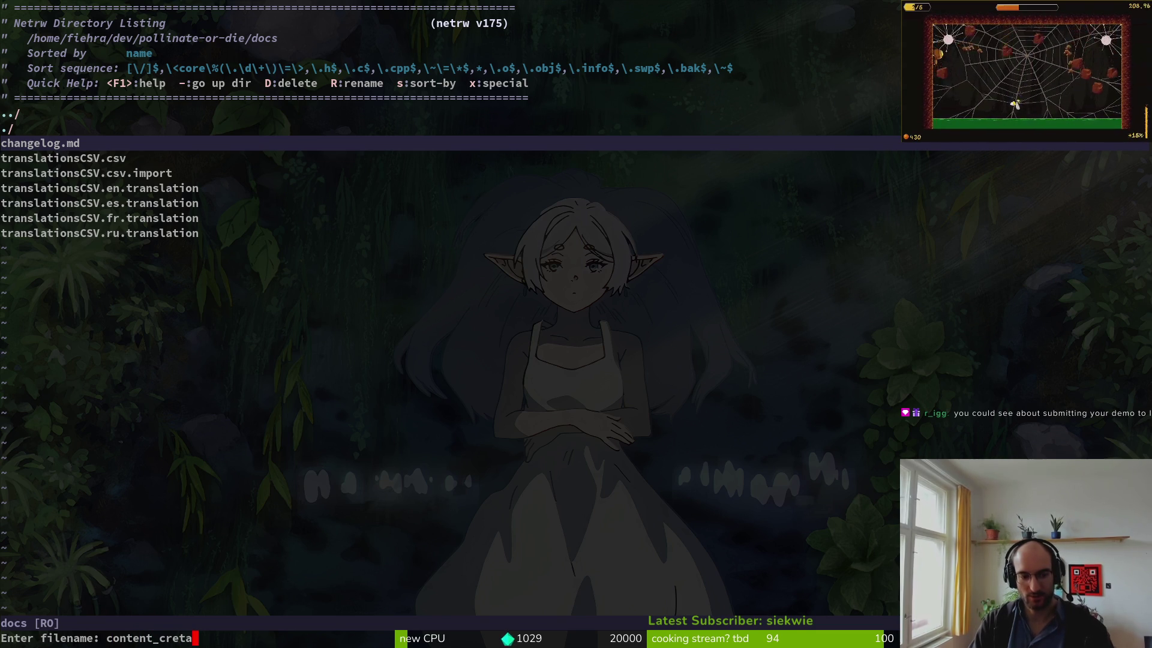
key("BackSpace")
key("BackSpace")
type("rs.")
type("n")
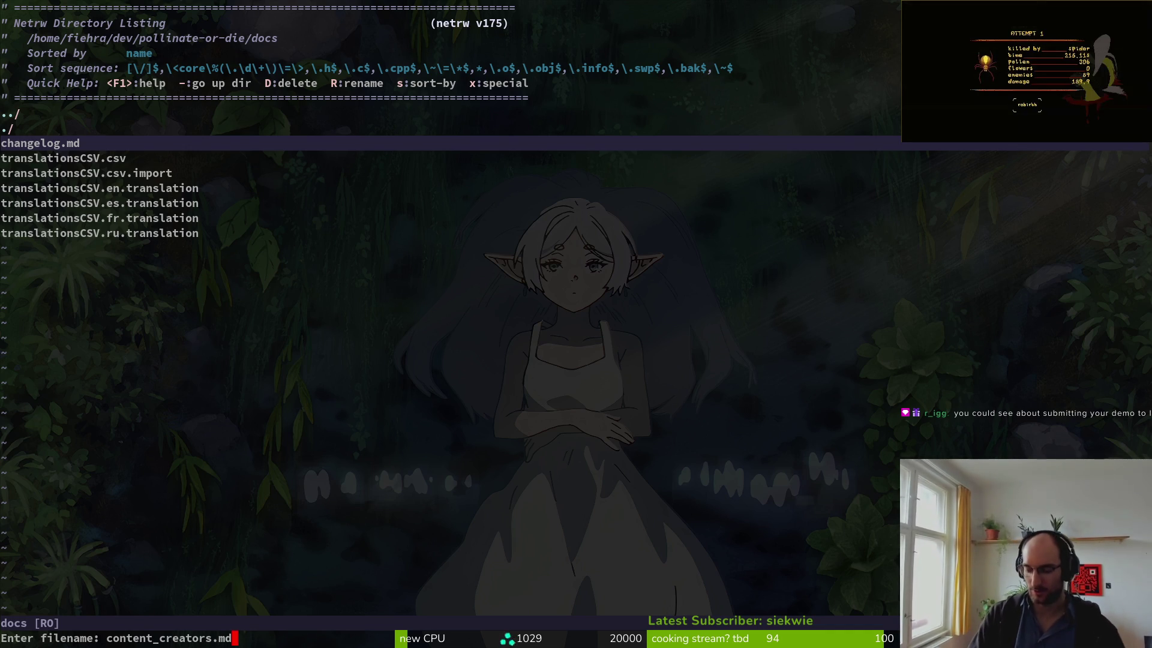
key("Return")
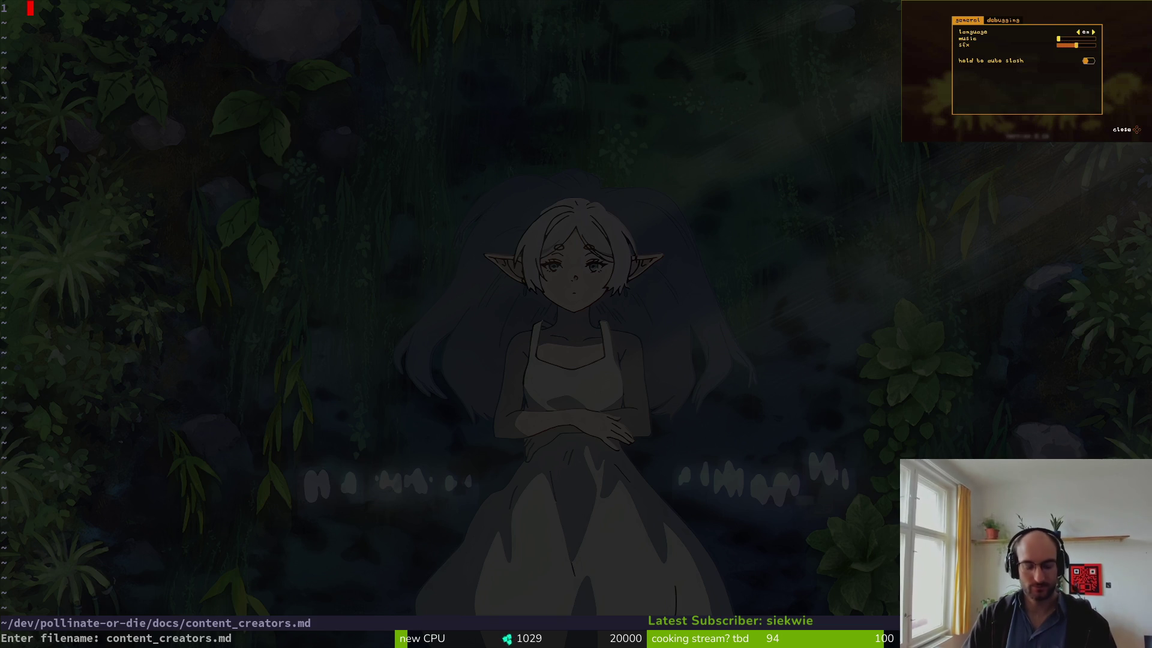
key("Return")
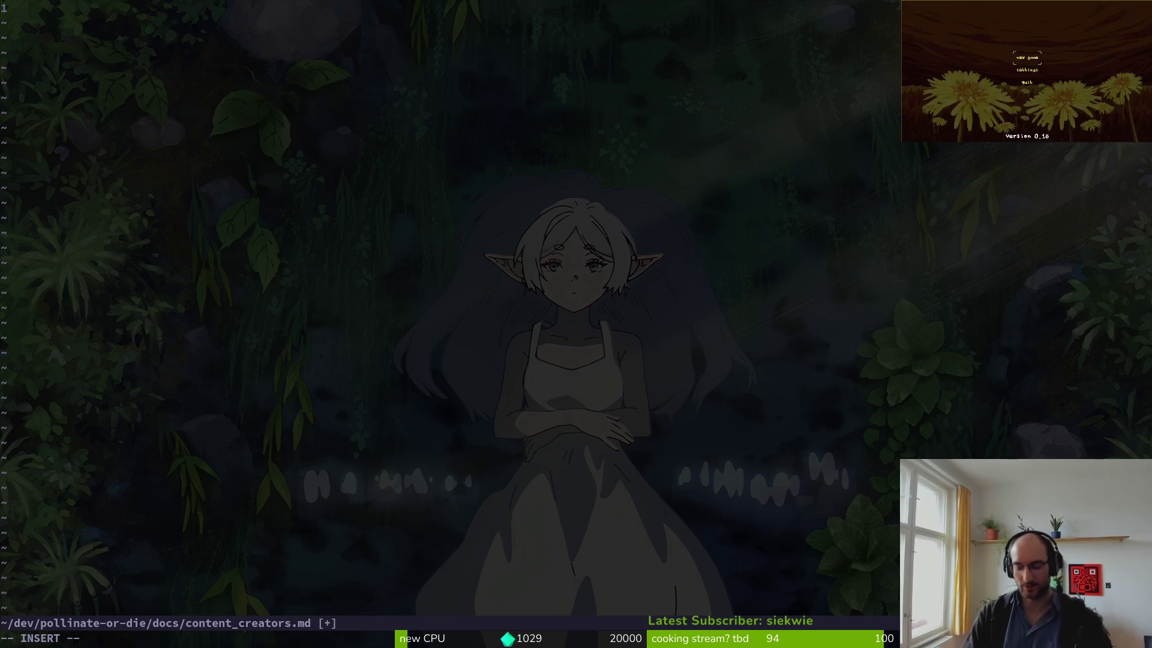
- Write 'youtube' and 'twitch' section lines separated by blank lines
type("youtube")
key("Return")
key("Return")
key("Return")
type("twitch")
key("Return")
key("Return")
key("Return")
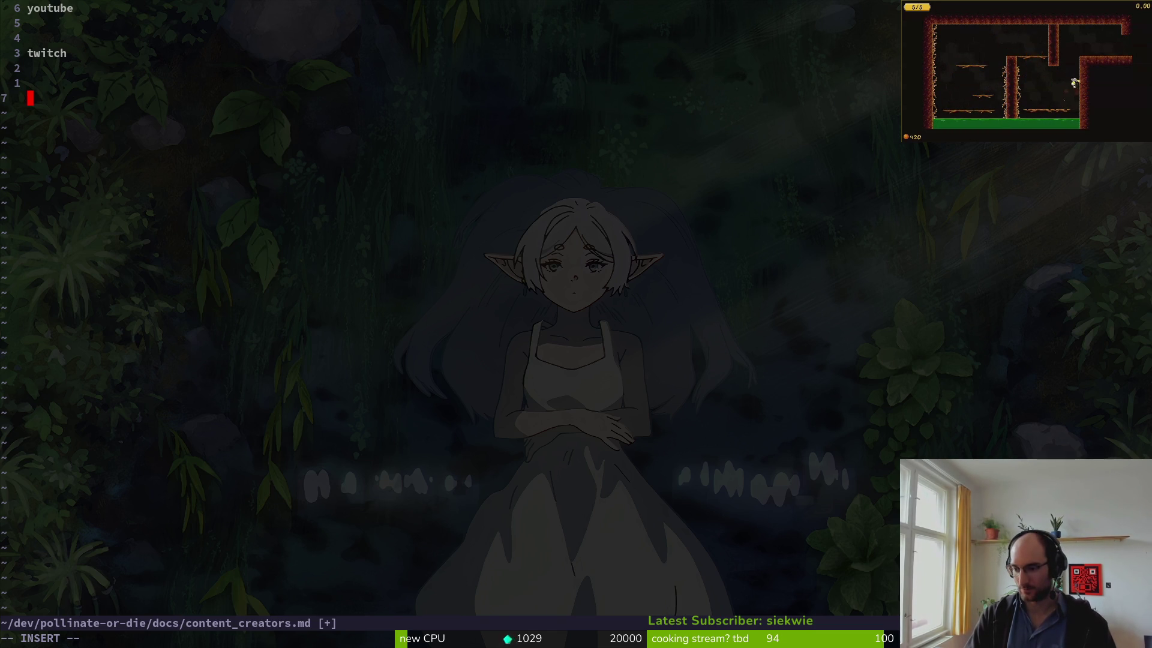
key("Escape")
key("3")
key("k")
key("j")
key("j")
key("j")
key("o")
key("Escape")
key("k")
key("k")
key("k")
- Make youtube and twitch '##' headings and add a '## critique review' heading
type("I##")
key("Escape")
key("j")
key("j")
key("j")
type("I##")
key("Escape")
key("j")
key("j")
key("j")
type("I## ")
type("critique")
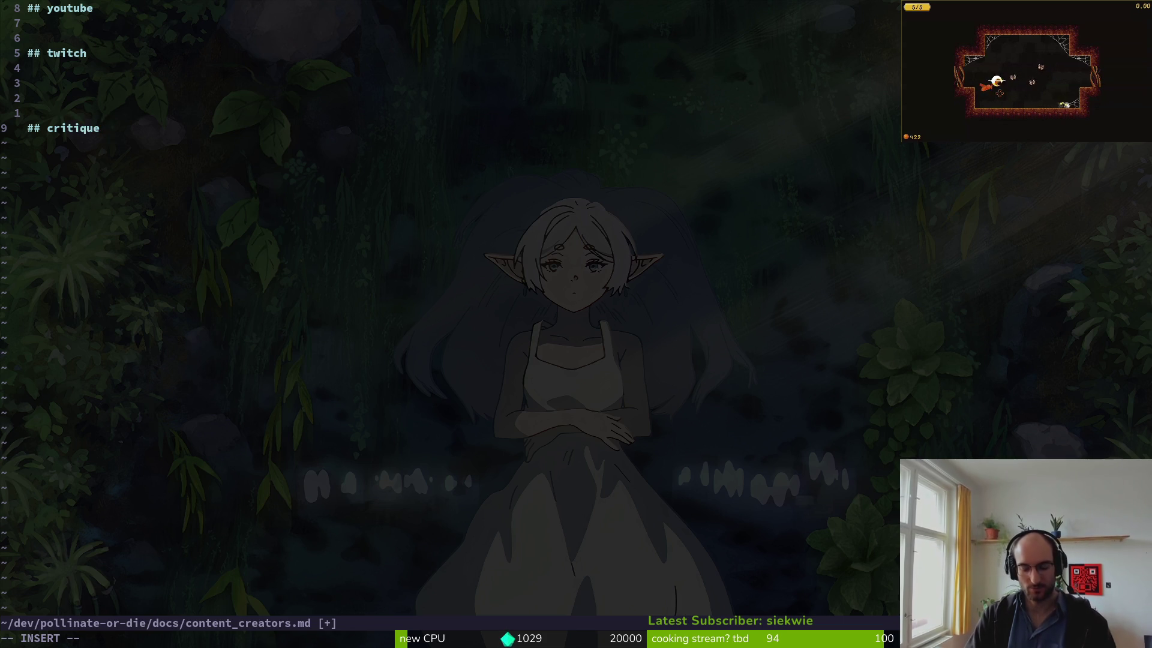
key("BackSpace")
type("re")
key("BackSpace")
key("BackSpace")
key("BackSpace")
type("reciew")
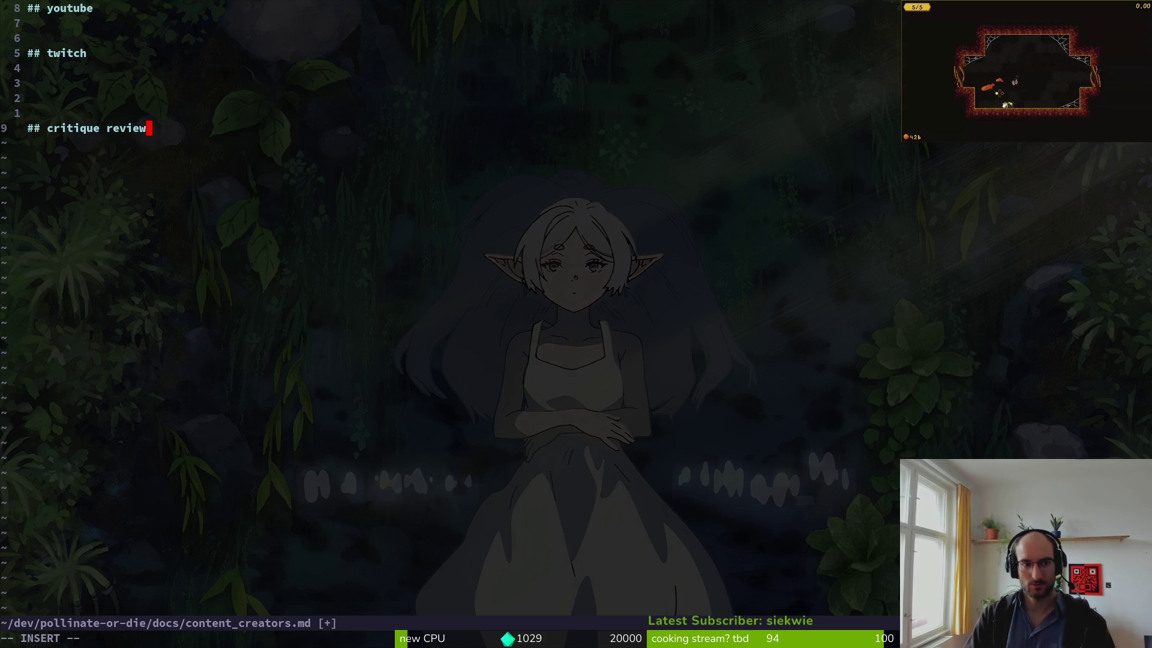
type("view")
key("Return")
- List firebelly and indieGameClinic under the critique review heading
type("fireber")
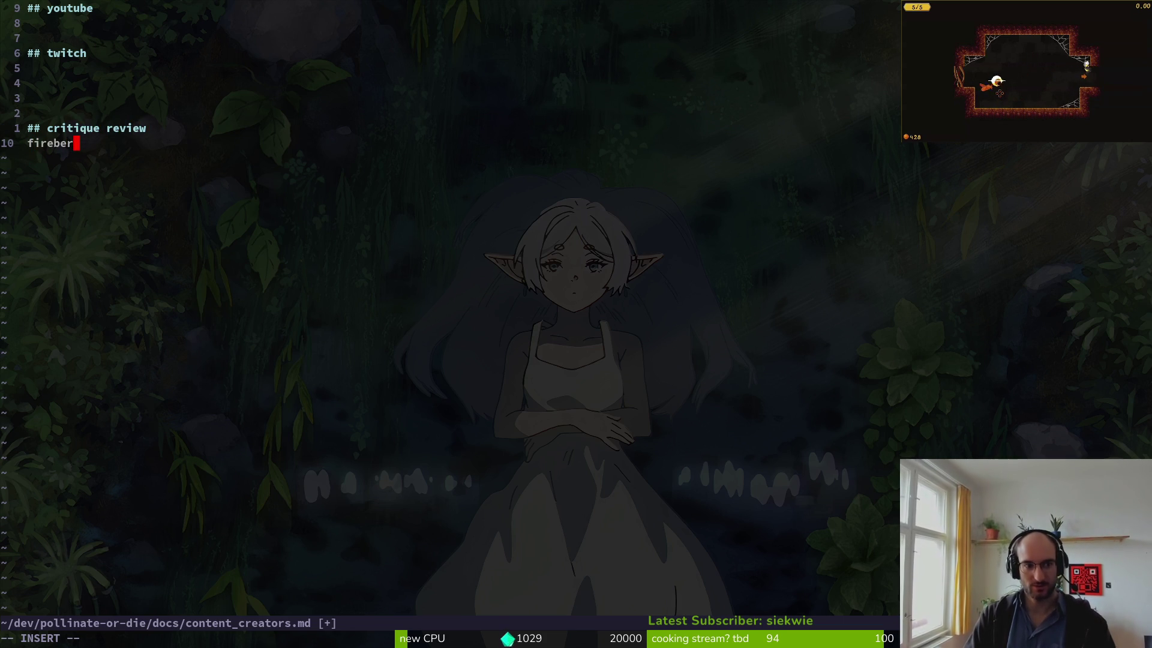
key("BackSpace")
type("lly")
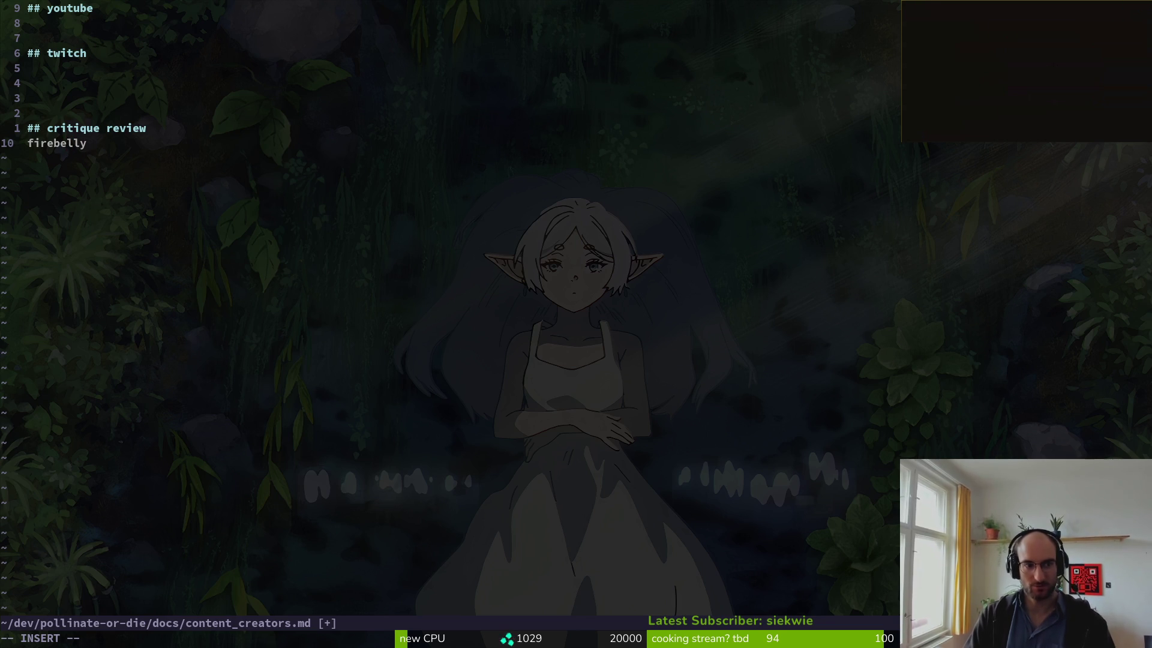
type("oindi")
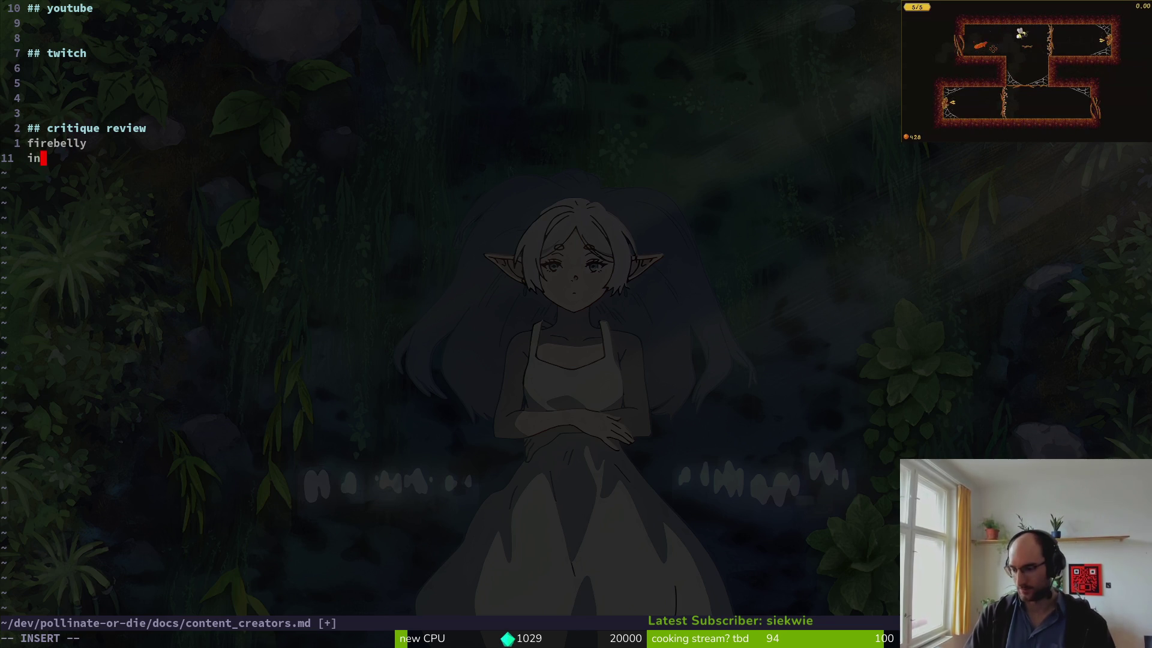
type("egame")
key("BackSpace")
key("BackSpace")
key("BackSpace")
type("GameClinic")
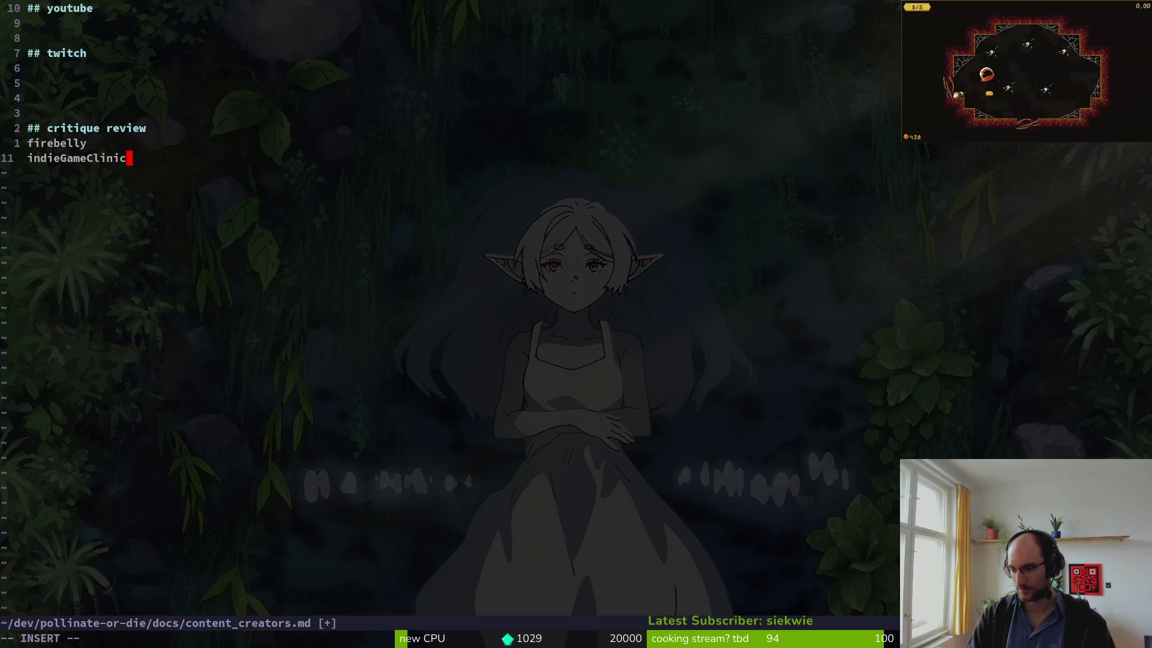
key("Escape")
key("Up")
type("3k2k2k2kOp")
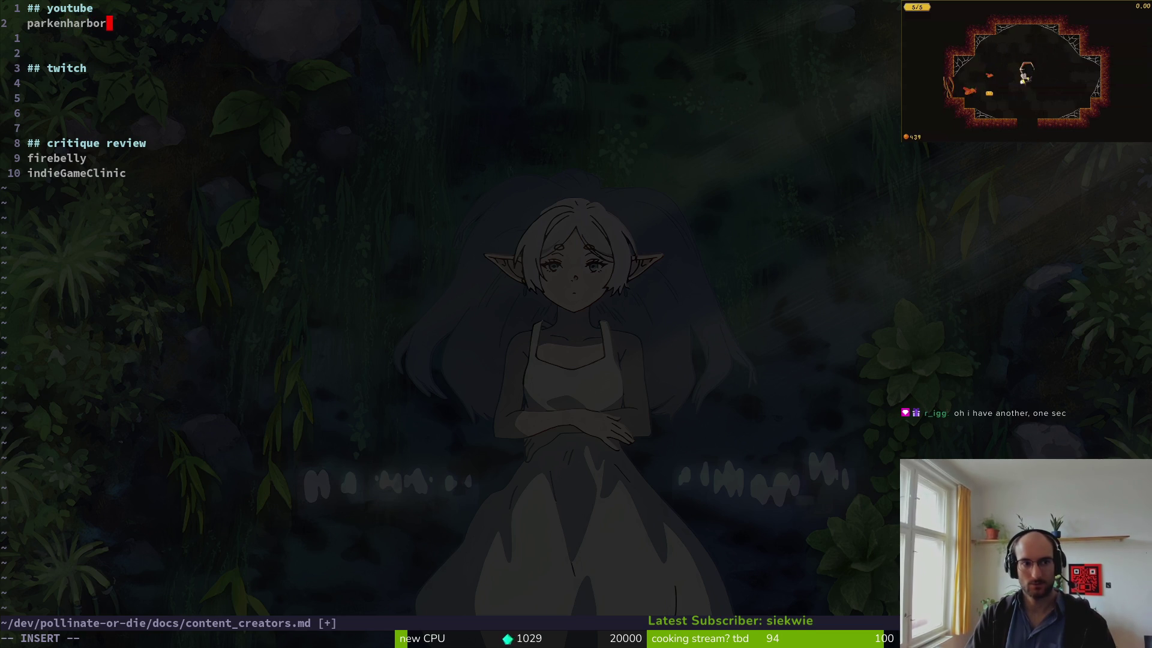
- Save the file and add a 'gamedev category' line below parkenharbor
key("Escape")
type(":w")
key("Return")
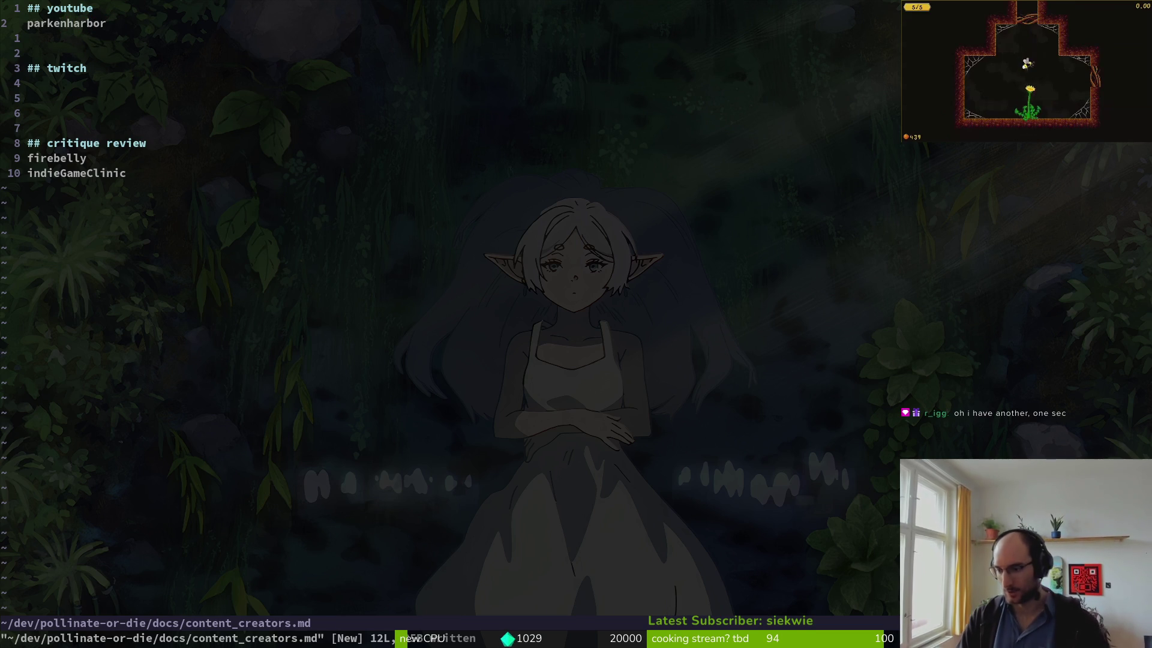
key("ctrl+t")
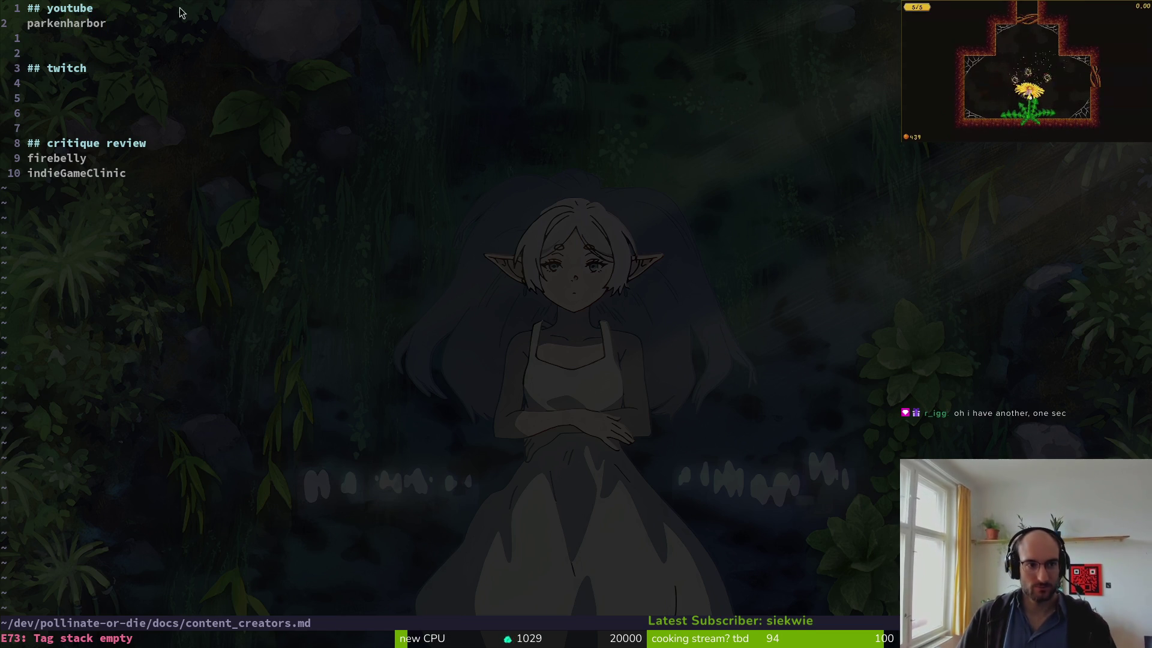
type("ogamed")
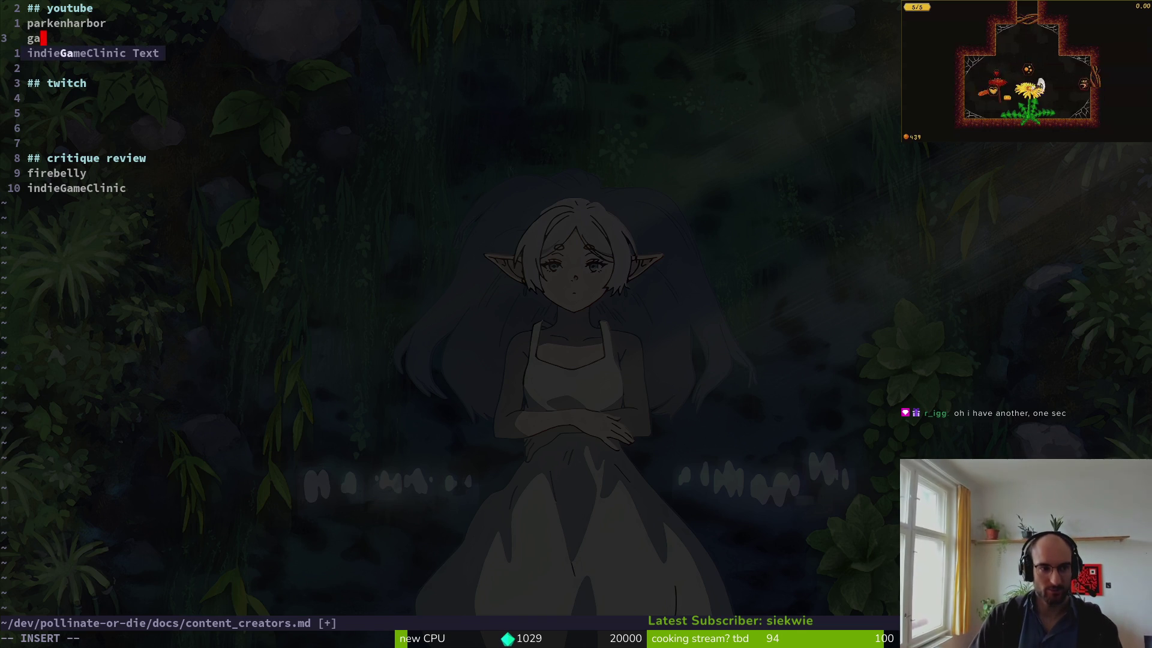
type("ev category")
key("Return")
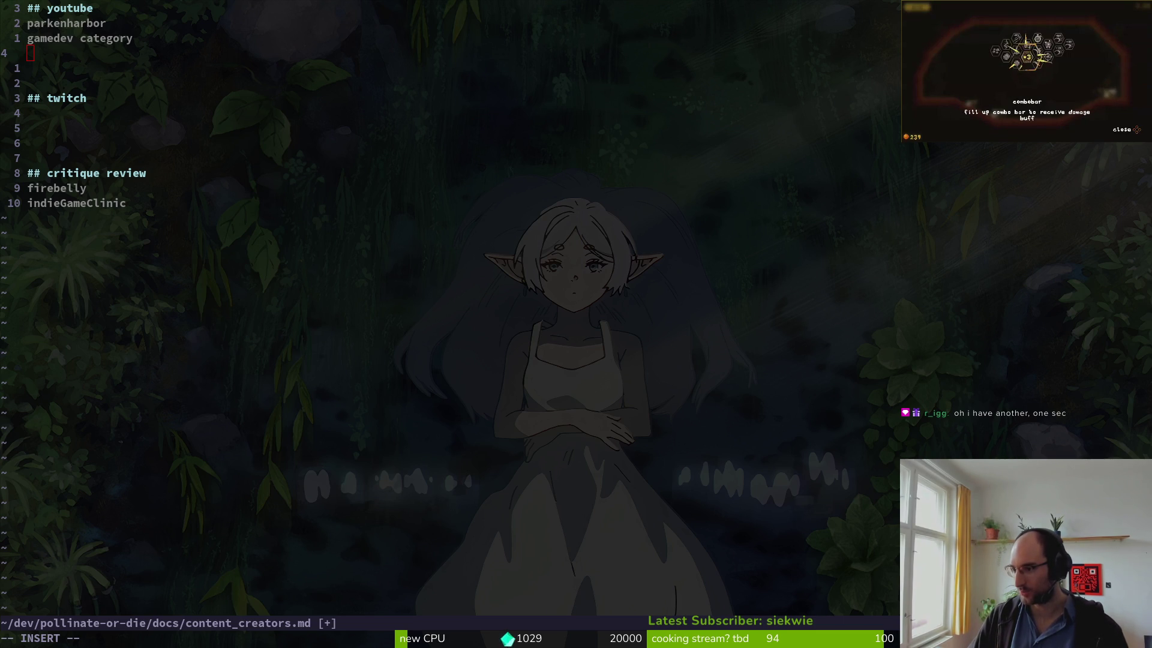
- Move the parkenharbor and gamedev category lines under the ## twitch heading
key("super+b")
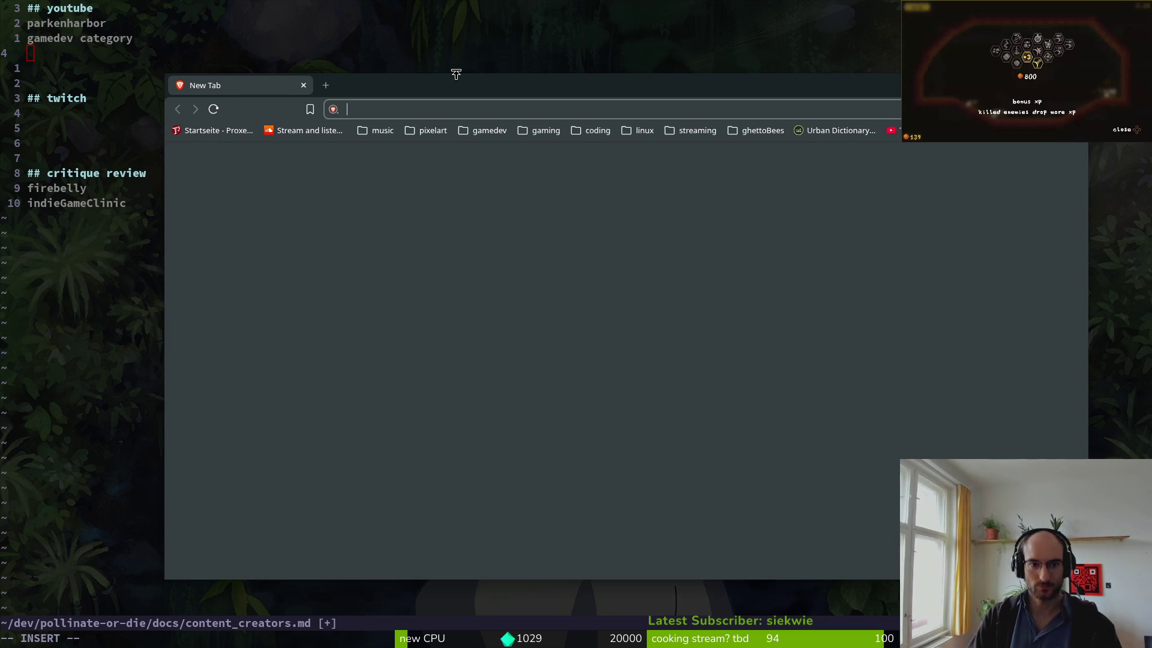
key("ctrl+w")
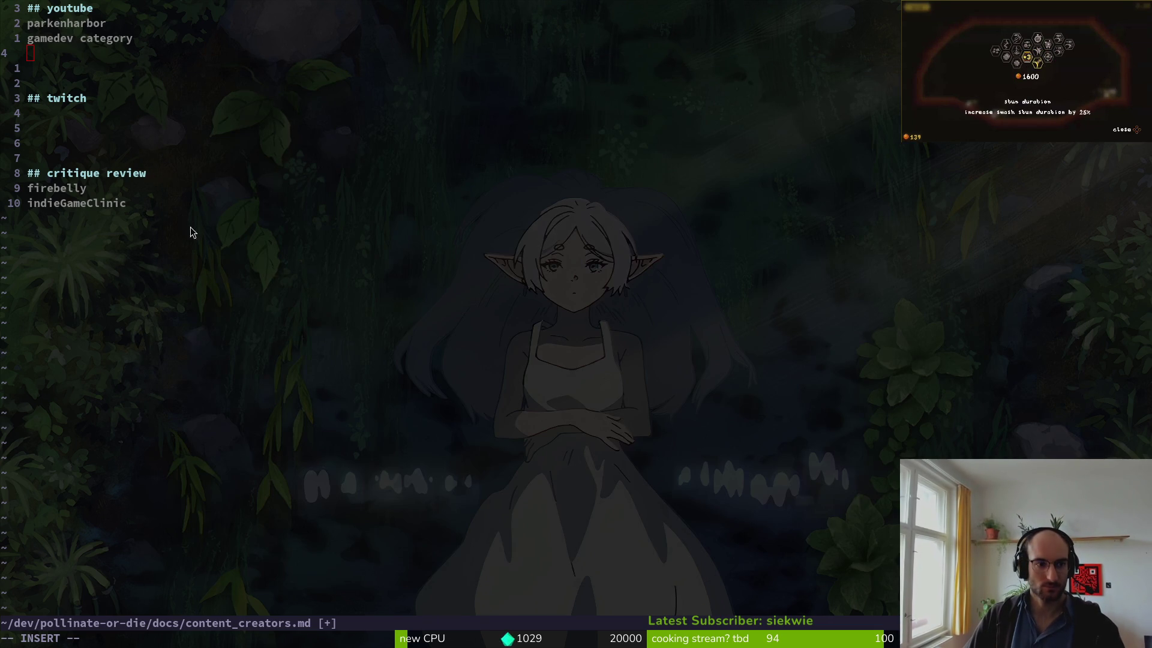
left_click(102, 96)
left_click(153, 41)
type("VJJ")
key("Escape")
key("k")
key("k")
key("j")
key("V")
key("j")
key("J")
key("J")
key("J")
key("Escape")
- Delete the stray 'VJJ' text and save content_creators.md
key("t")
key("V")
key("l")
key("v")
key("dollar")
type("d")
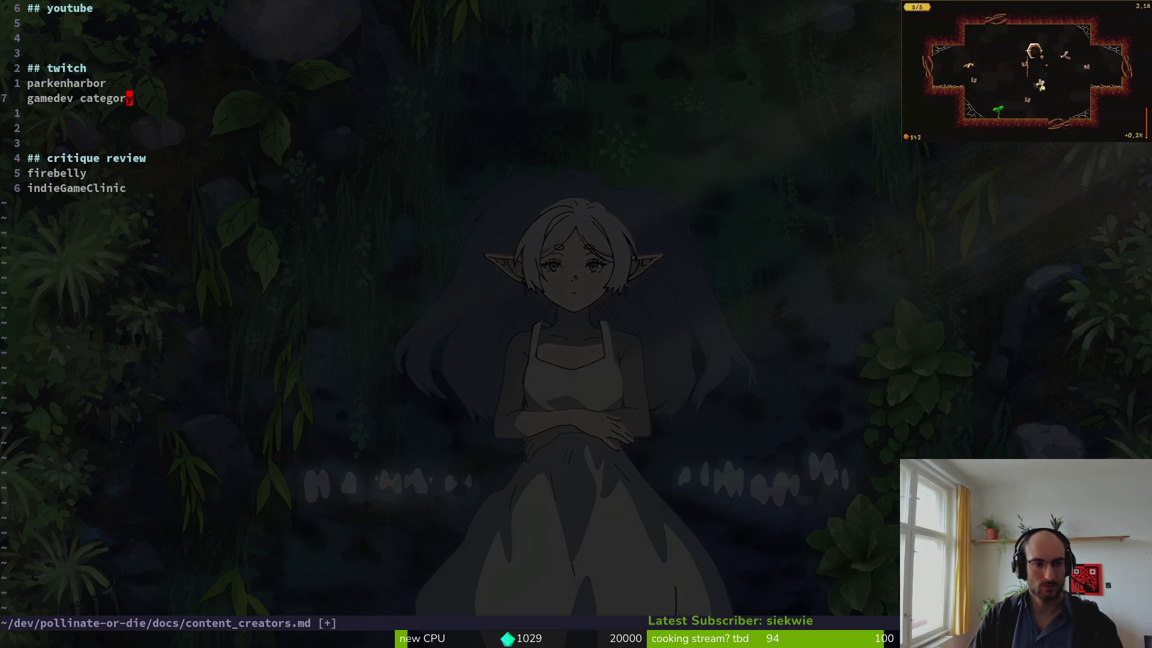
type(":w")
key("Return")
- Add stayAtHomeDev under youtube and bring the YouTube browser window forward
key("k")
key("k")
key("k")
type("OstayAtHYom")
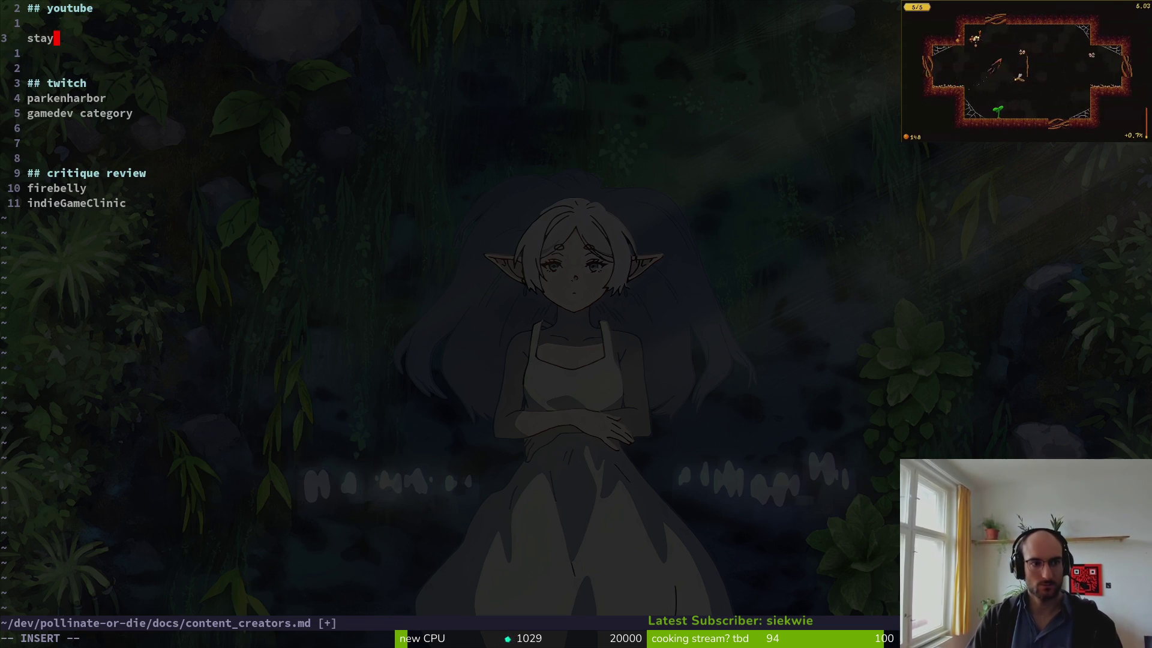
key("BackSpace")
key("BackSpace")
key("BackSpace")
type("HomeDev")
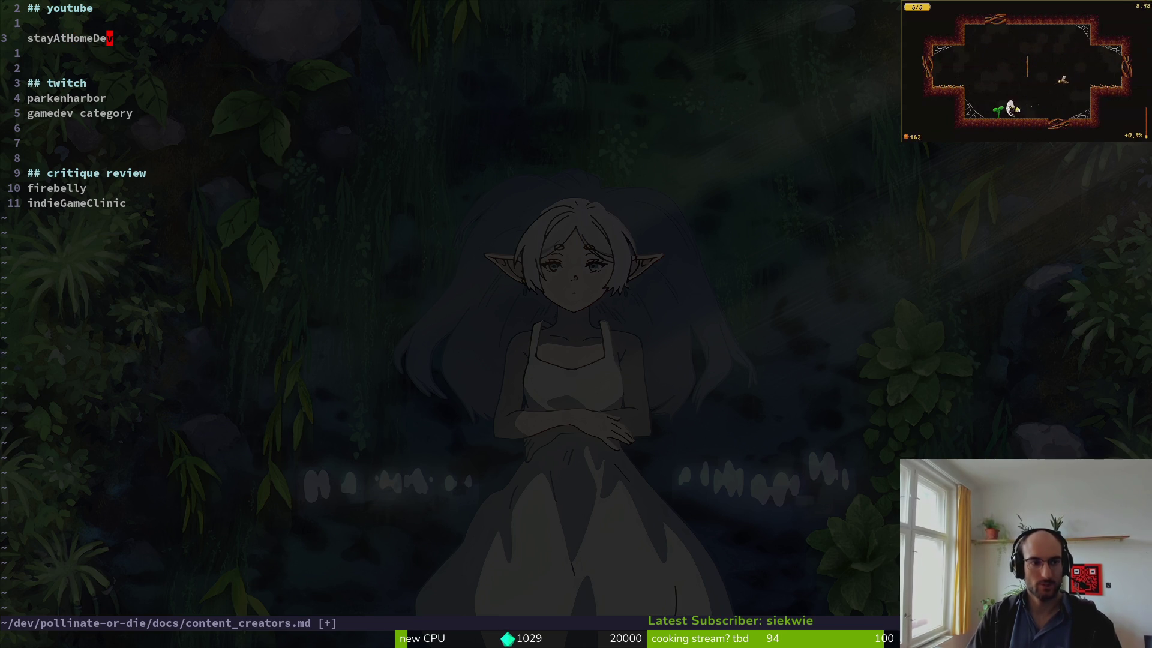
key("Return")
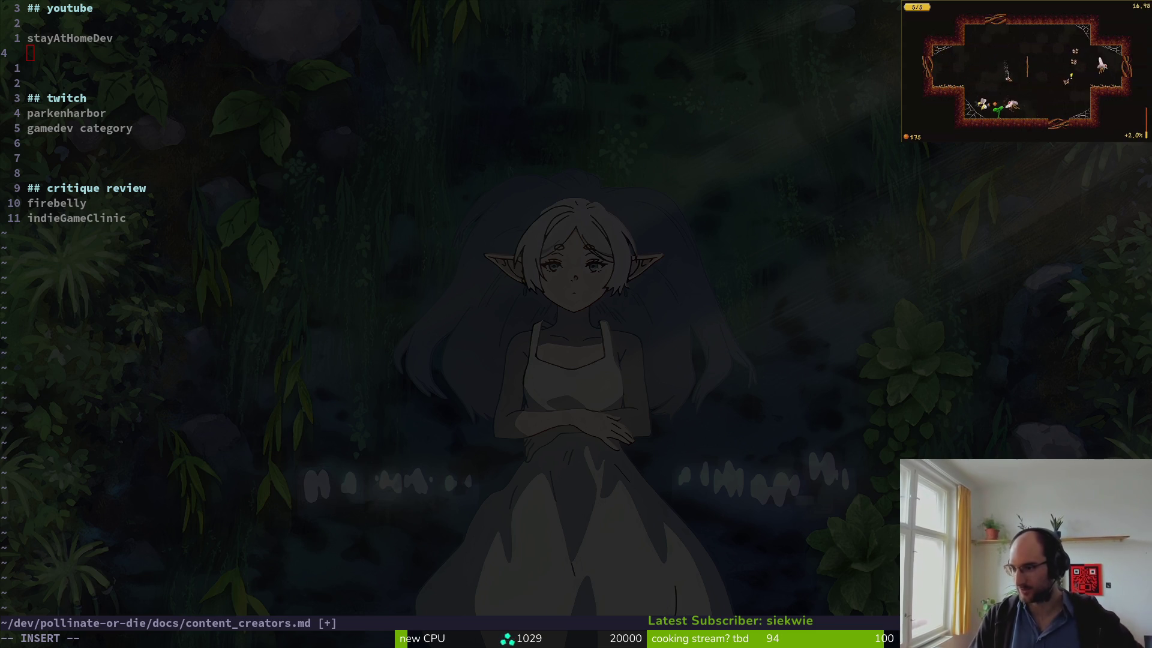
key("alt+Tab")
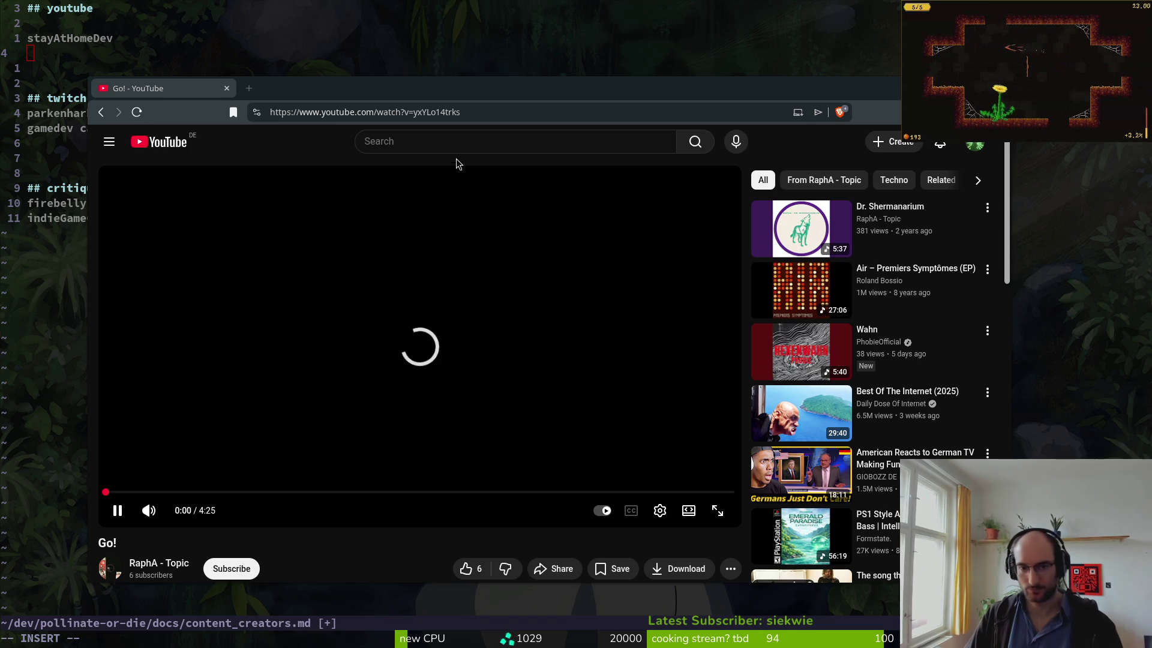
- Pause the playing video and search YouTube for 'best pixelartgame ever scourgebringer'
left_click(379, 273)
left_click(388, 142)
type("scour")
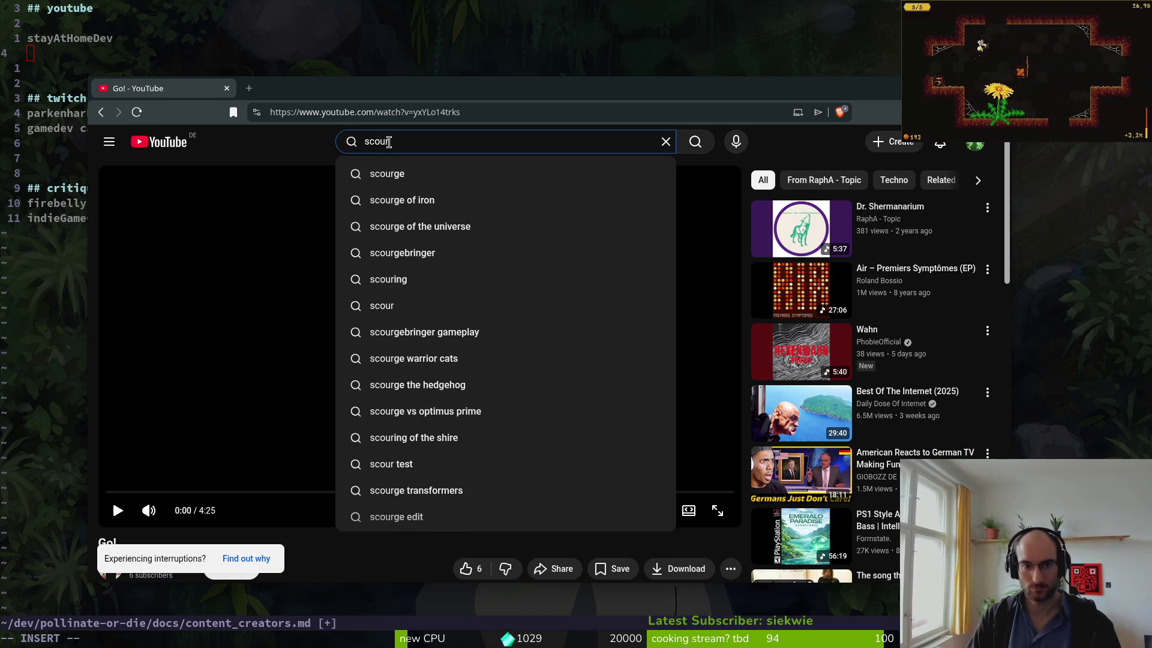
key("ctrl+a")
type("best pixelartgame ev")
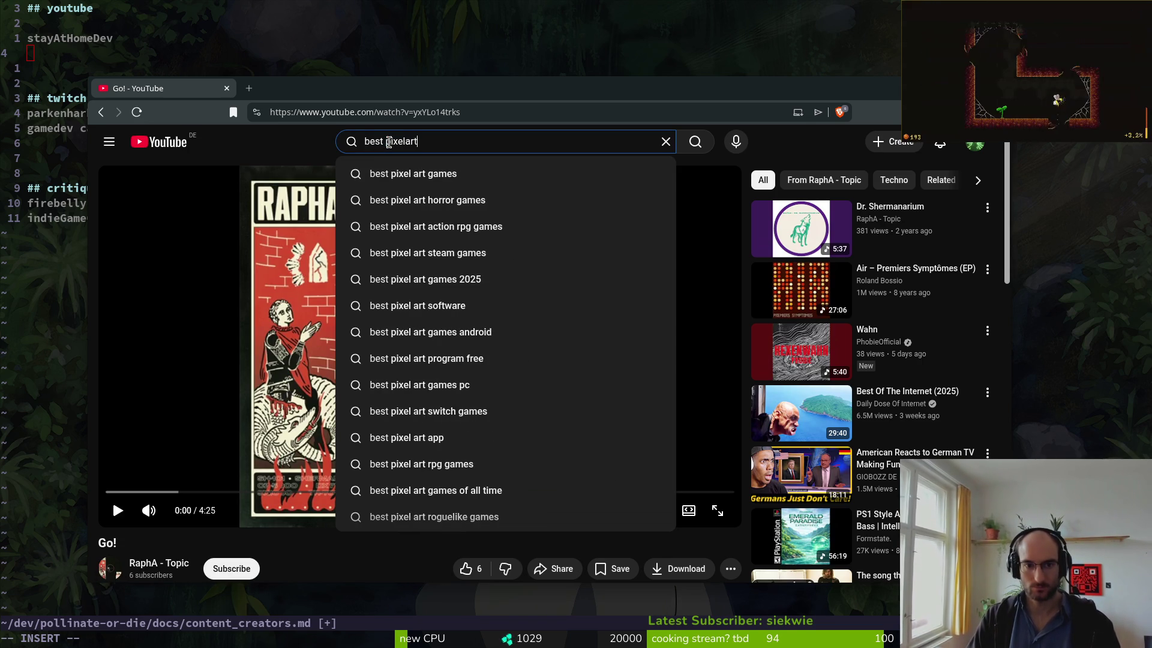
type("er scou")
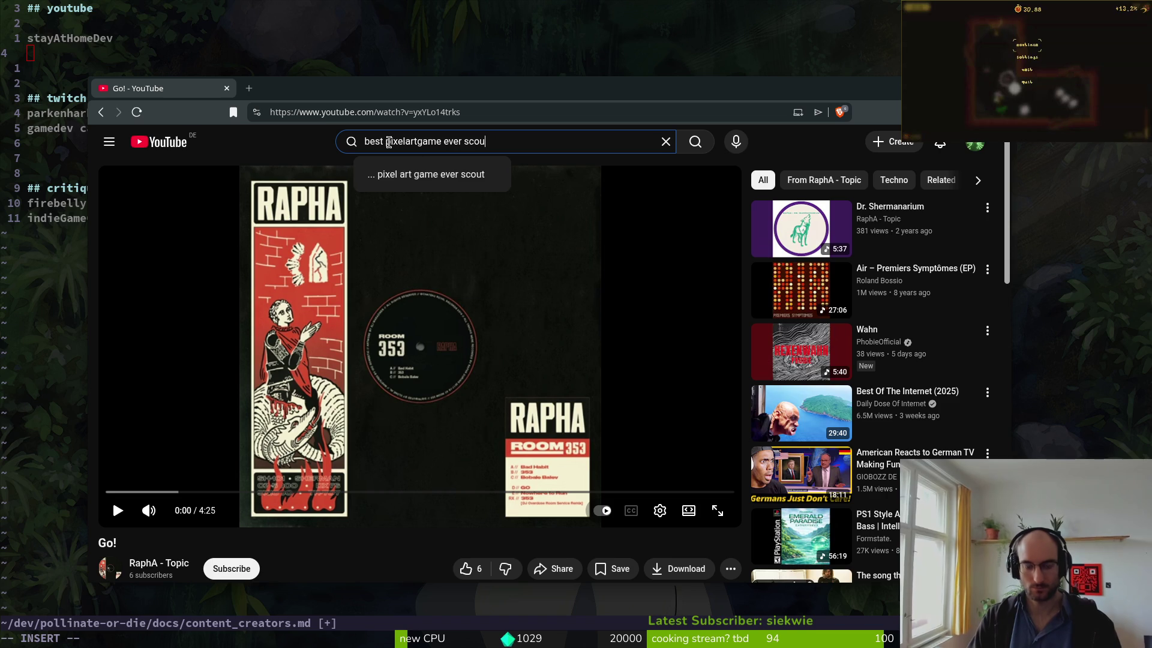
type("rgebringer")
key("Return")
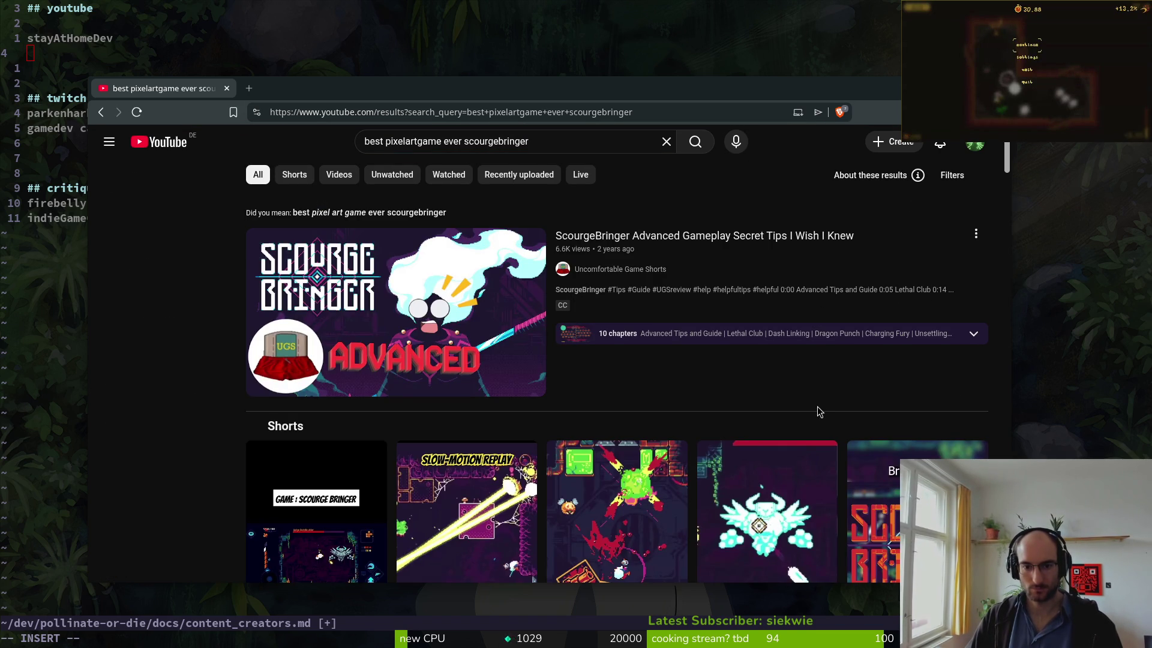
- Open the Mochibeans channel from the results and browse its Videos tab
scroll(506, 303, "down", 5)
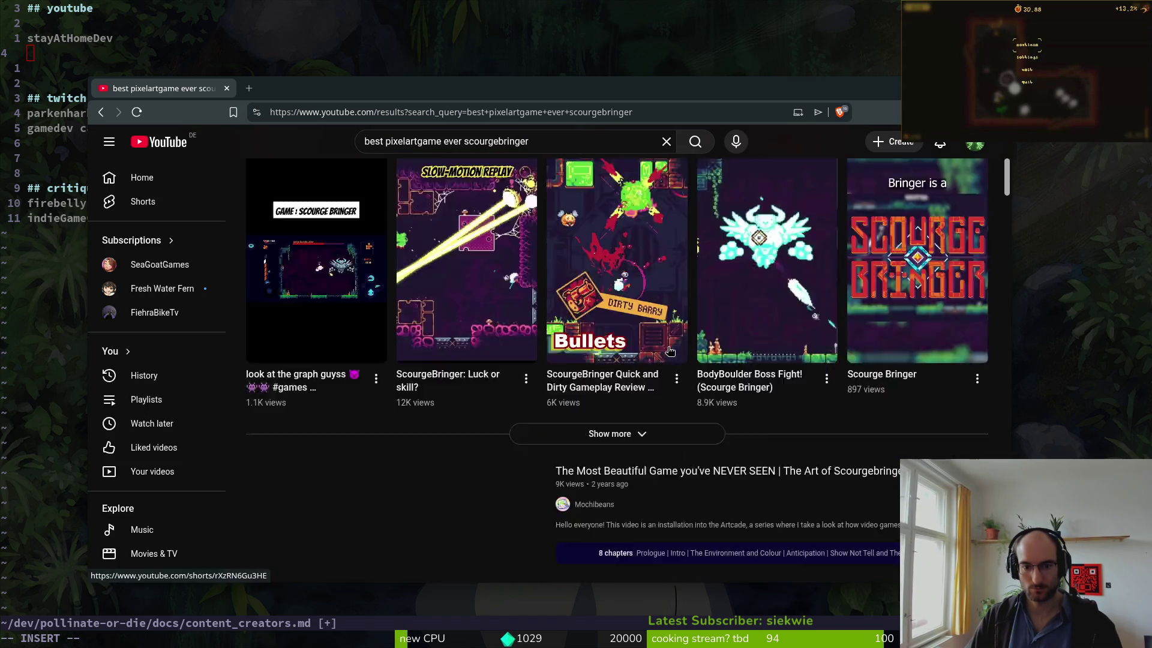
scroll(710, 406, "down", 2)
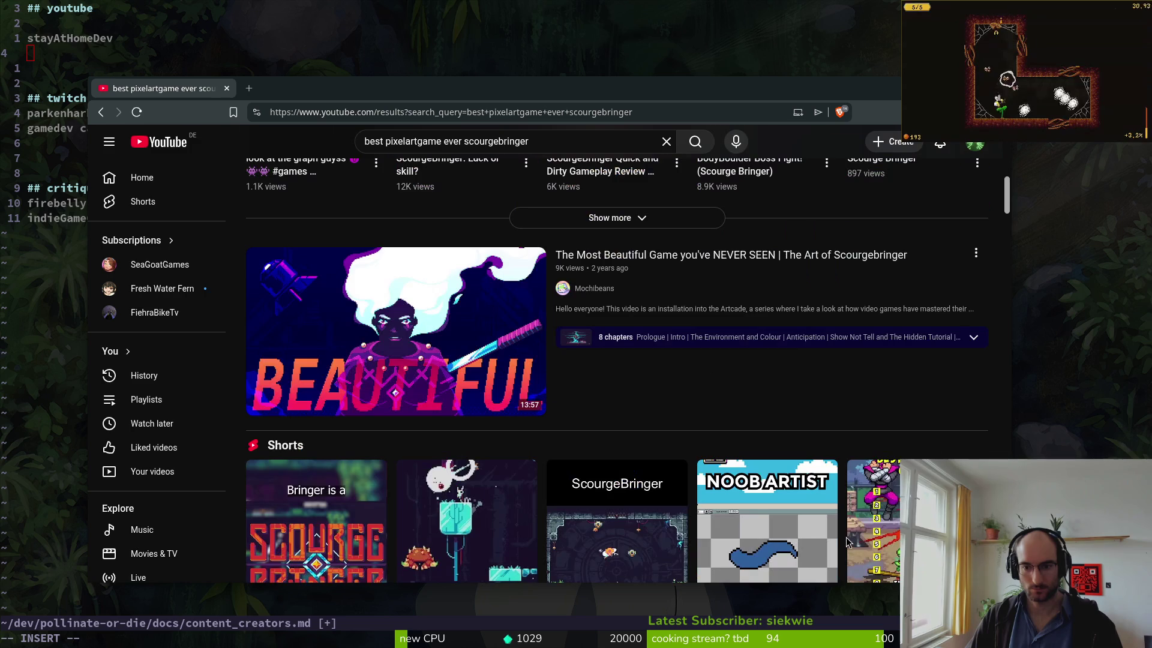
left_click(594, 288)
left_click(354, 402)
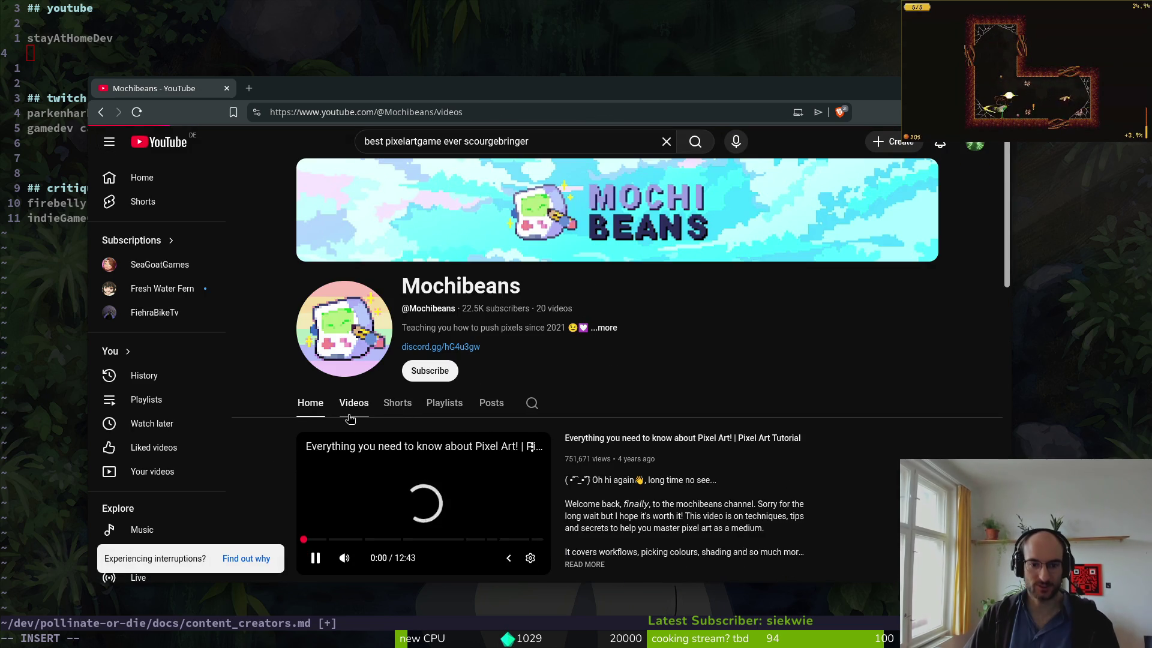
scroll(665, 374, "down", 1)
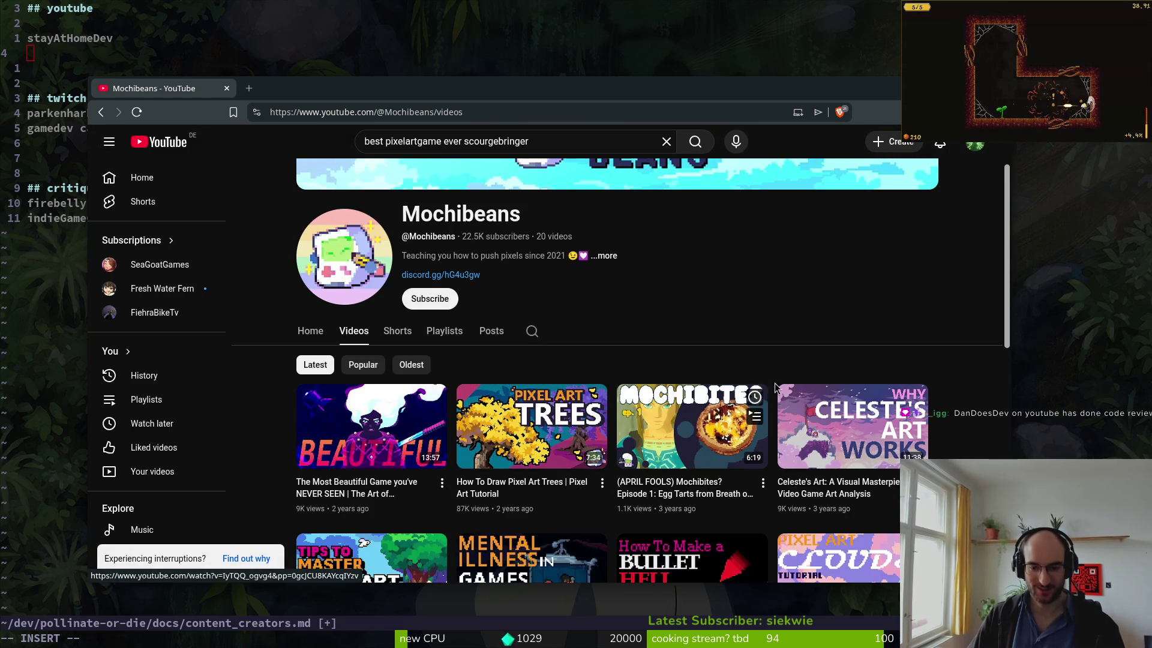
scroll(743, 373, "down", 2)
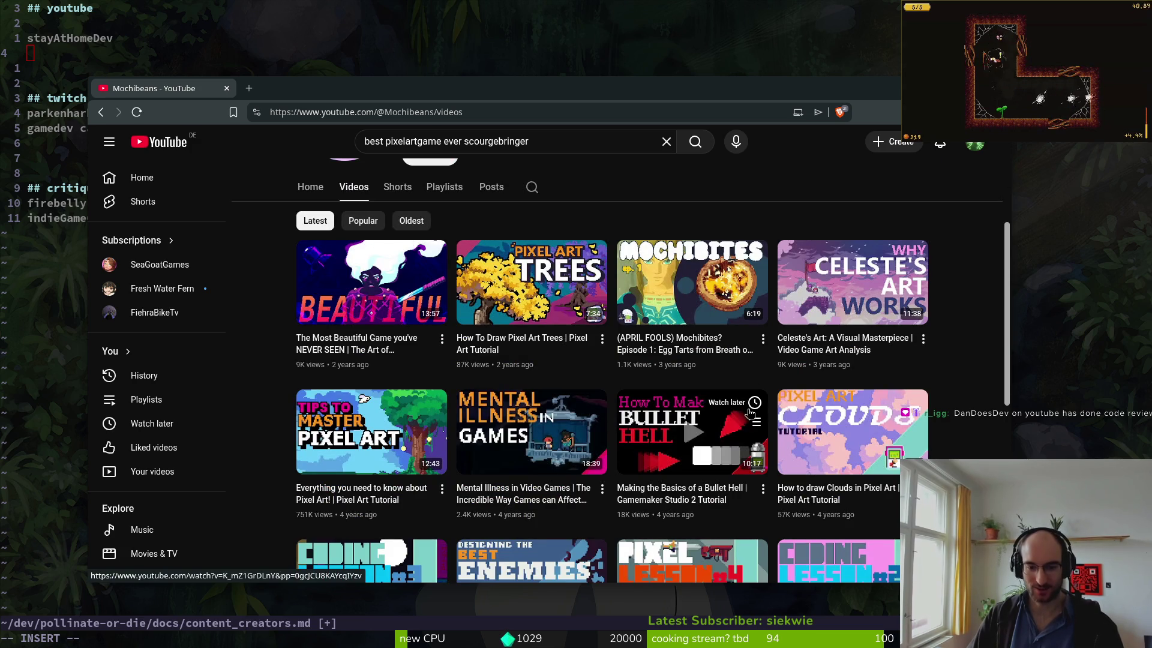
scroll(689, 428, "up", 2)
scroll(480, 456, "down", 2)
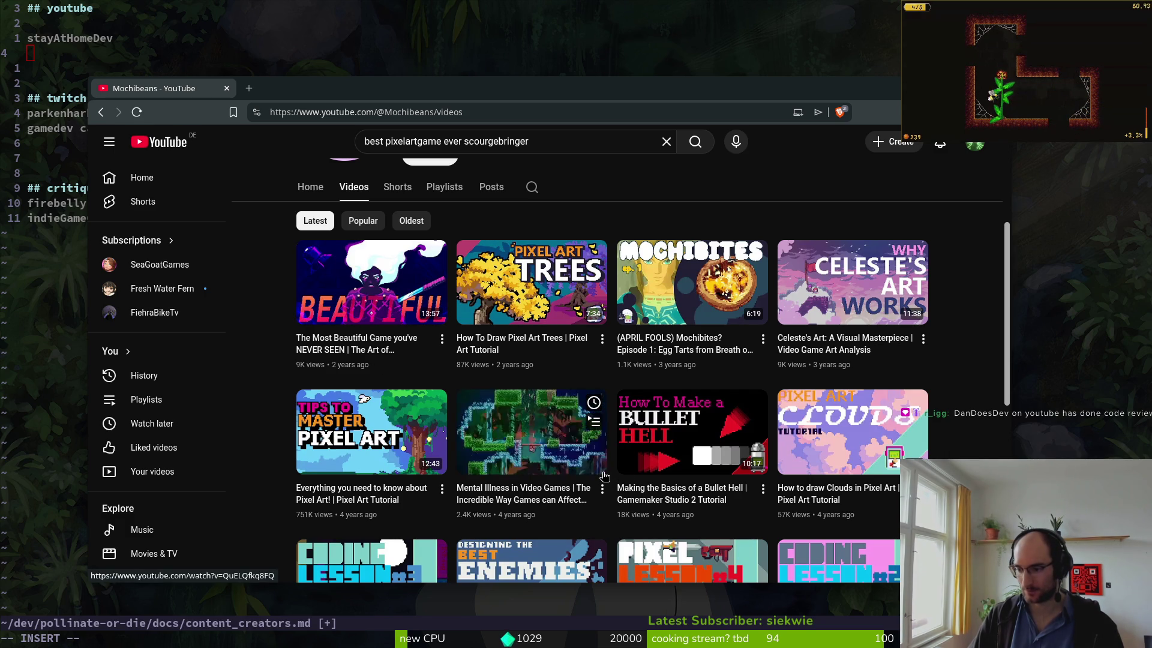
- Remove the stray line and move stayAtHomeDev below indieGameClinic, saving the file
key("ctrl+w")
type("j")
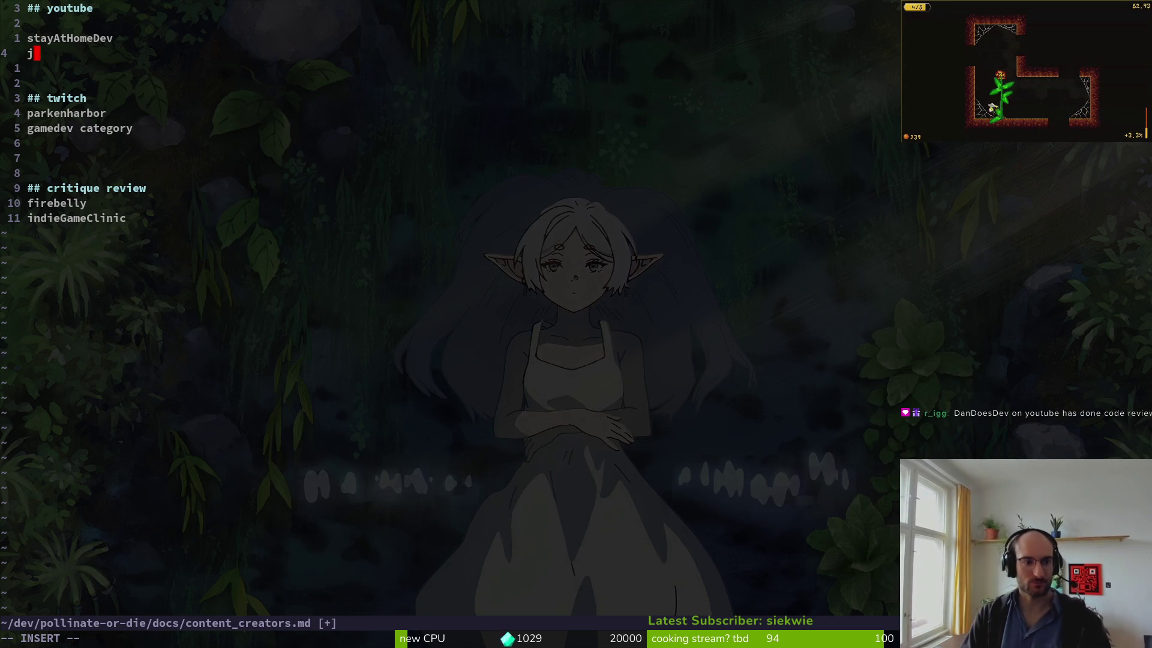
key("BackSpace")
key("BackSpace")
key("BackSpace")
key("Escape")
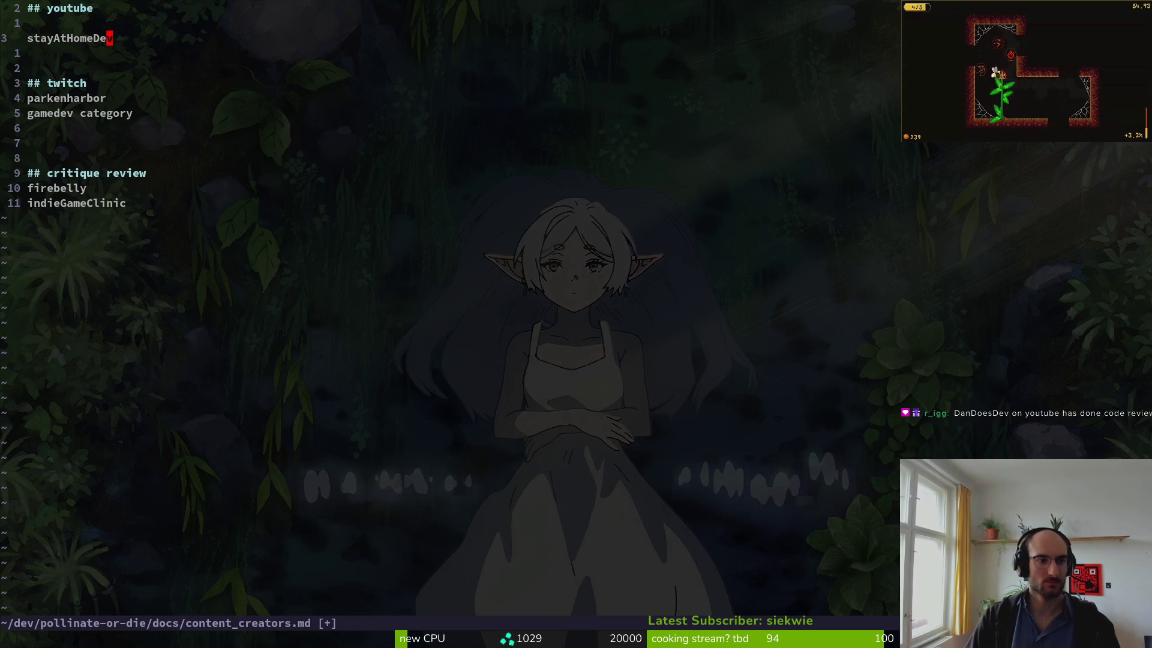
key("shift+v")
key("shift+k")
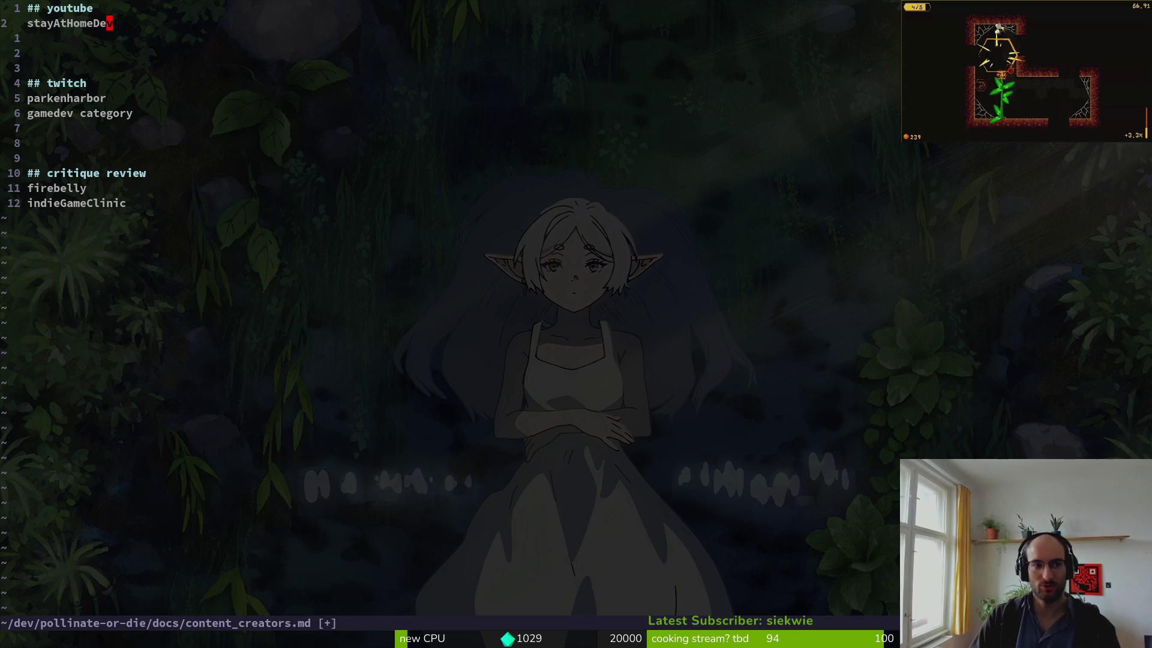
type("d")
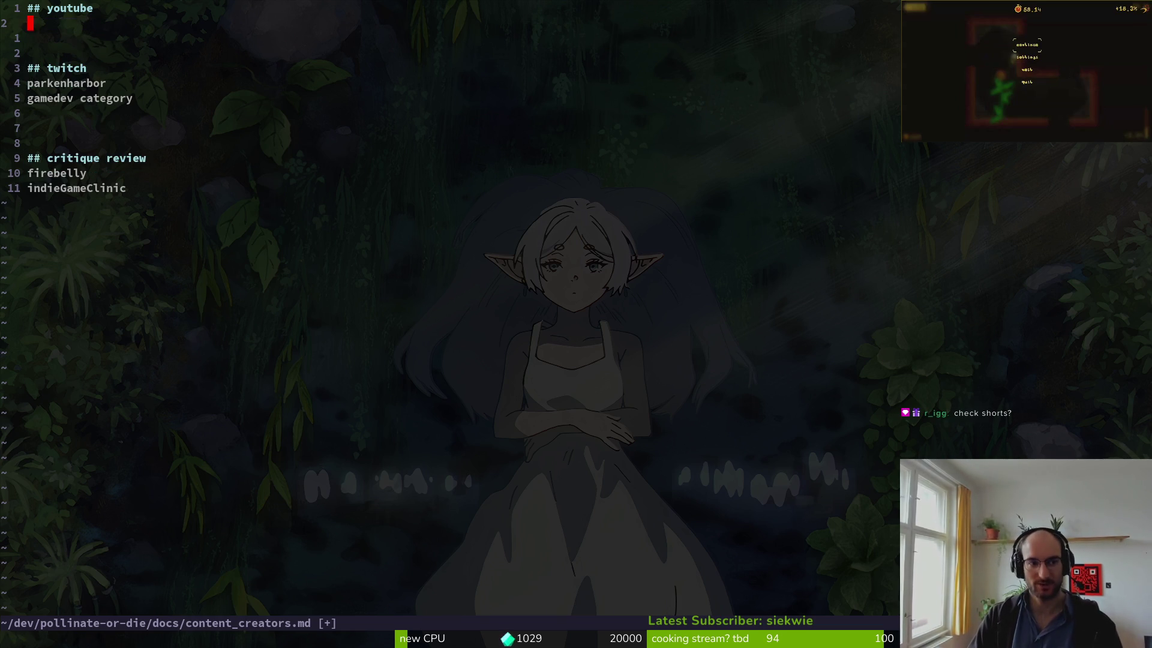
type(":w")
key("Return")
key("shift+g")
key("p")
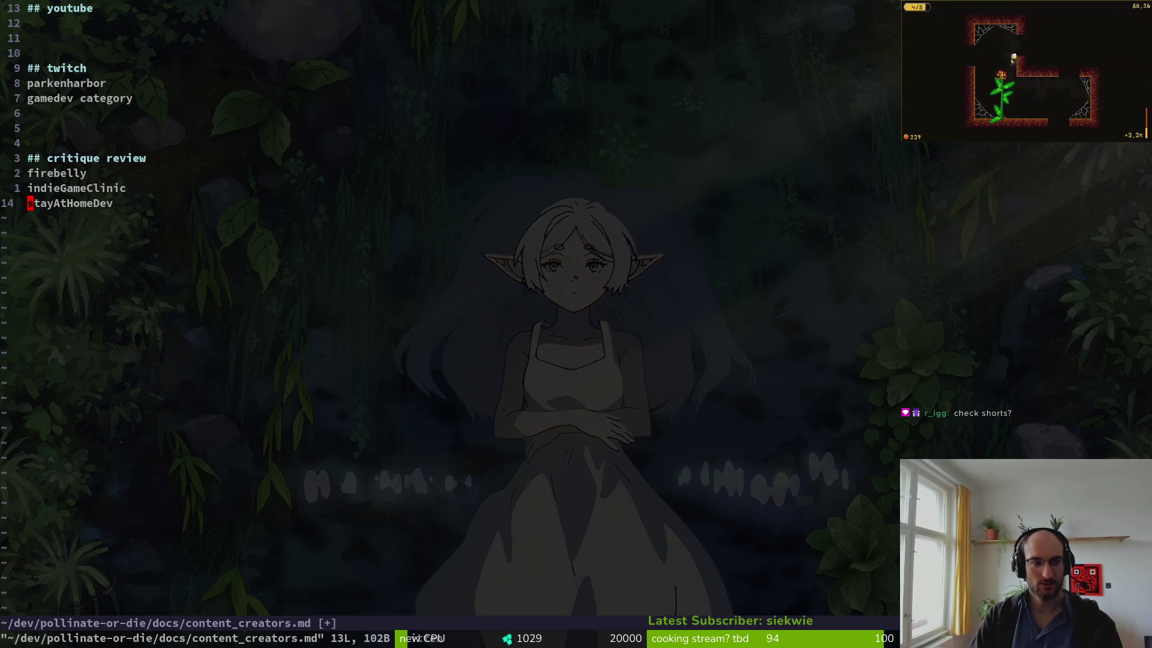
- Add danDoesDev with an empty line after it, save, and return to the Mochibeans page
type("odanDoesD")
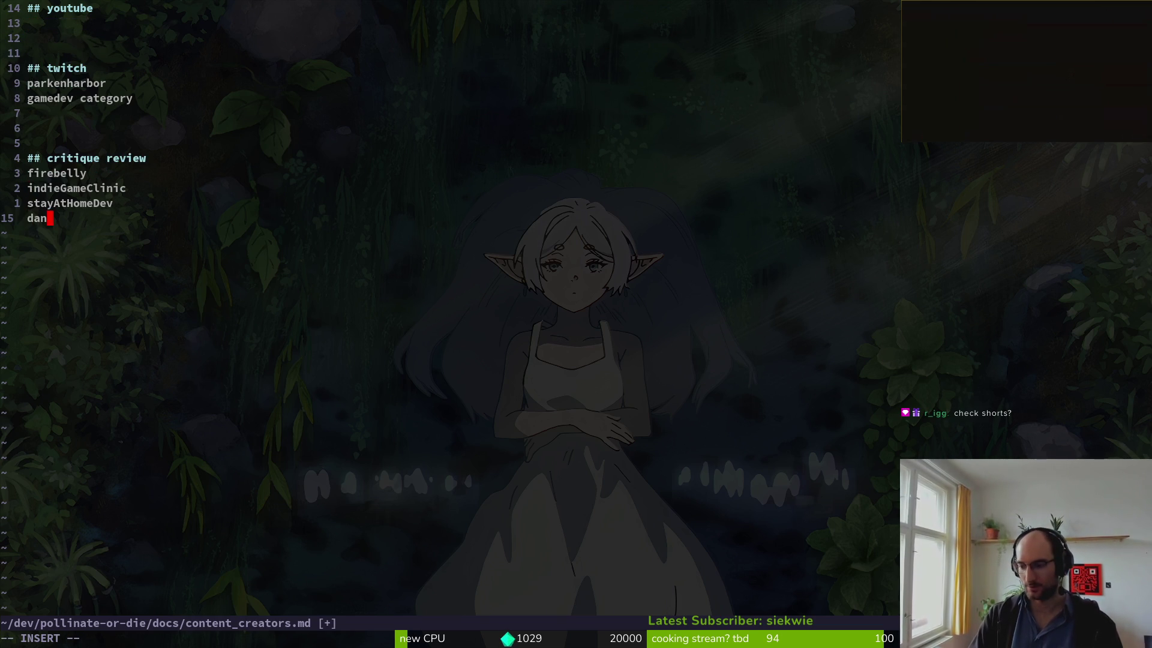
key("Return")
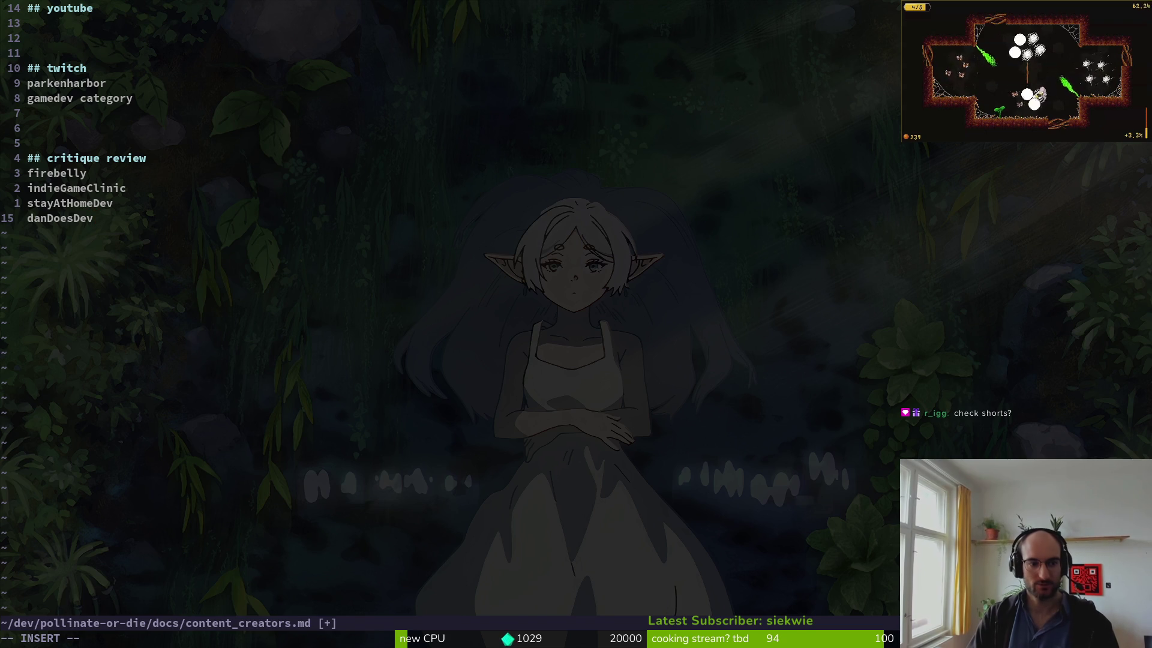
key("Escape")
type(":w")
key("Return")
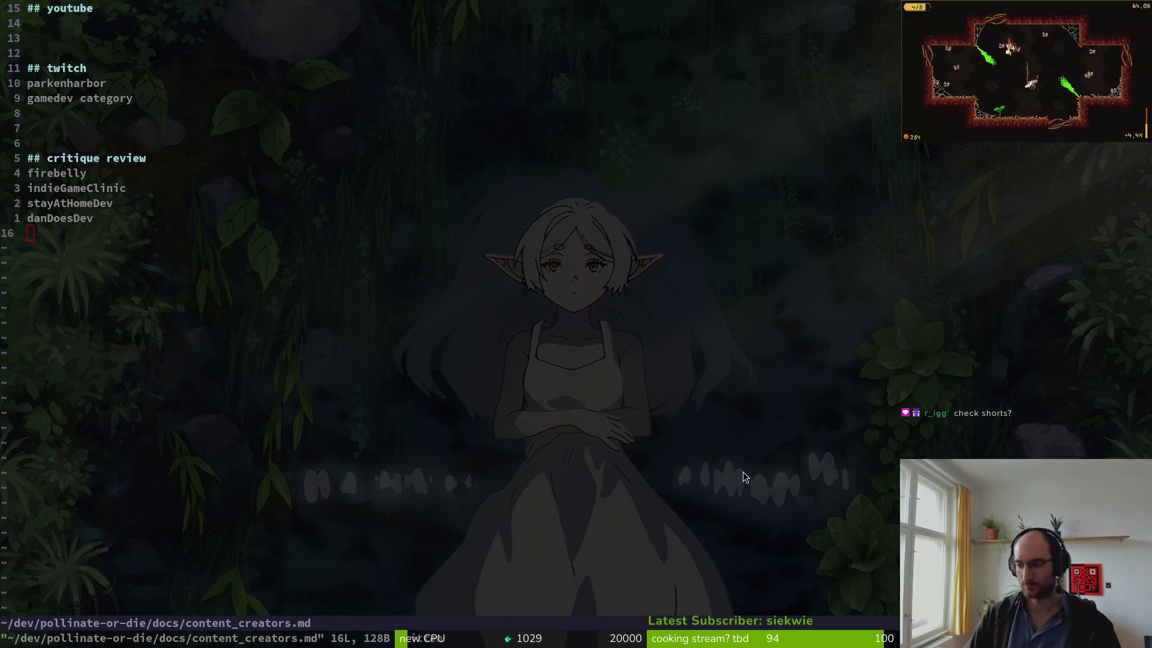
key("alt+Tab")
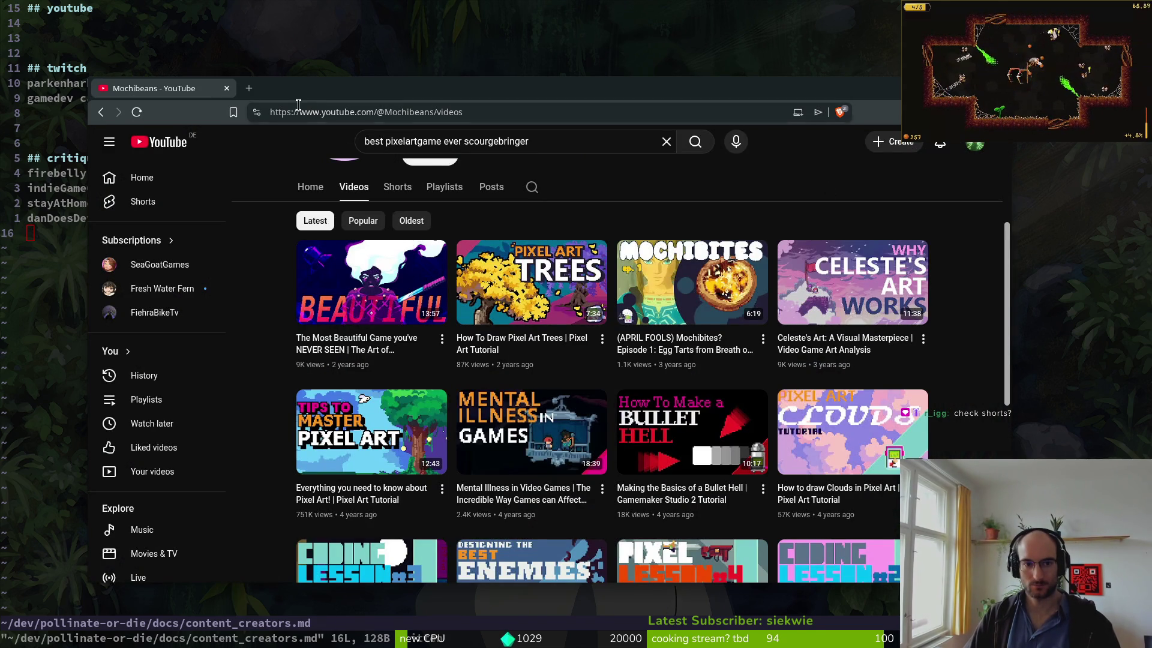
- Open YouTube in a new tab, pause the autoplaying video, and search 'scourgebringer gameplay'
left_click(257, 91)
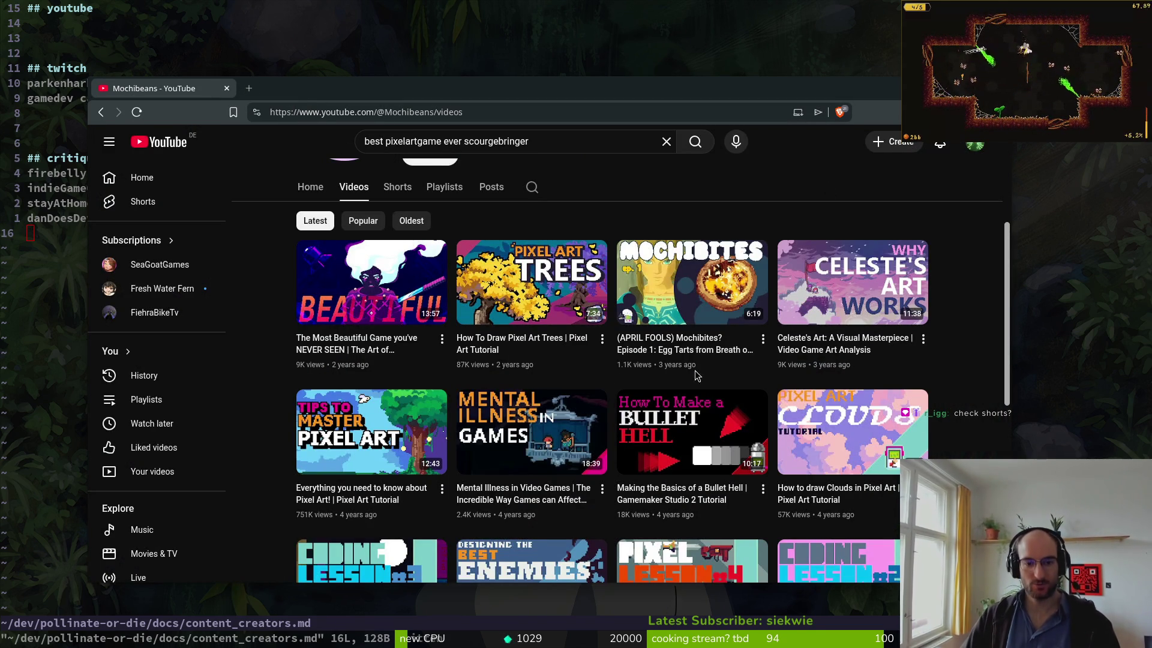
type("s")
key("BackSpace")
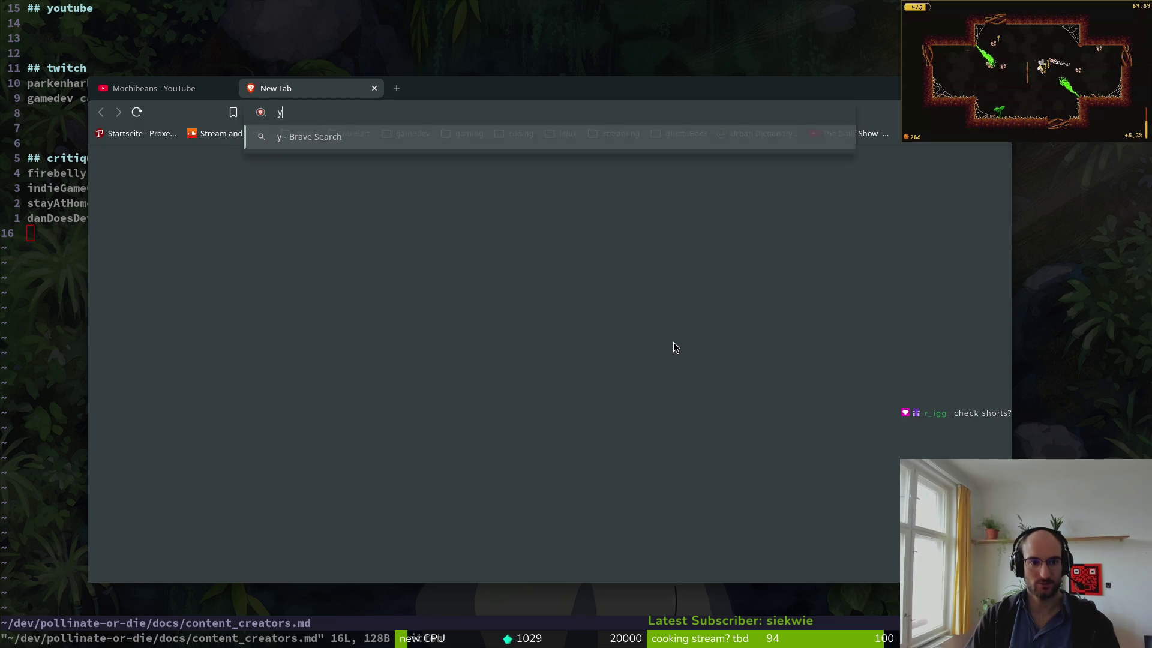
type("youtu")
key("Down")
key("Return")
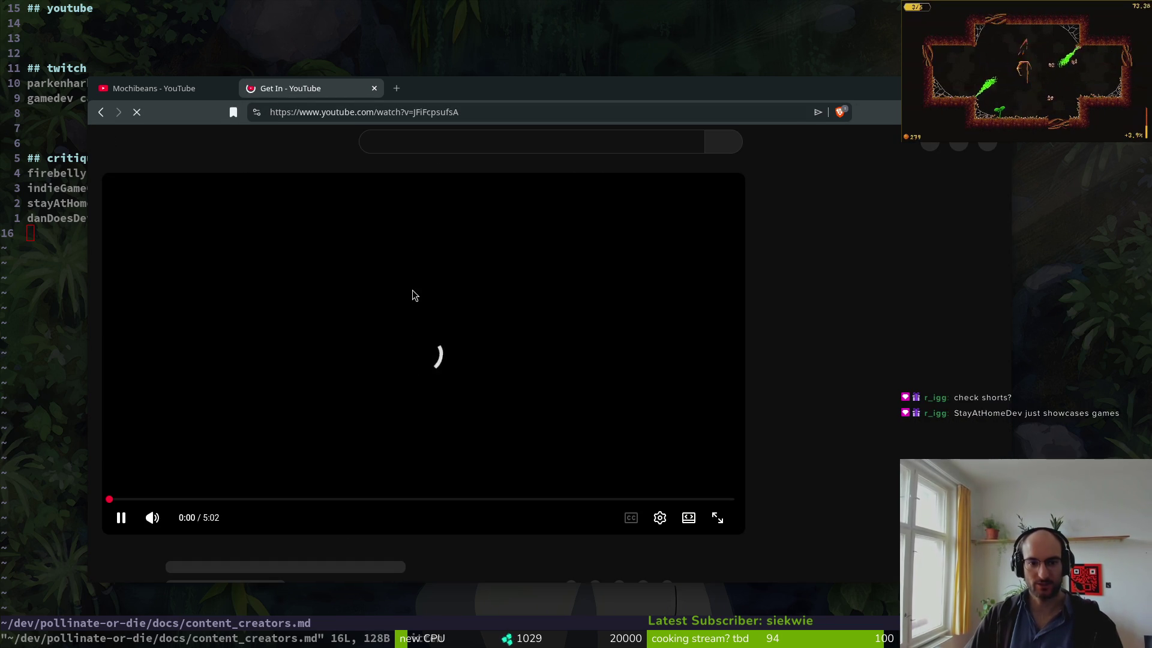
left_click(406, 238)
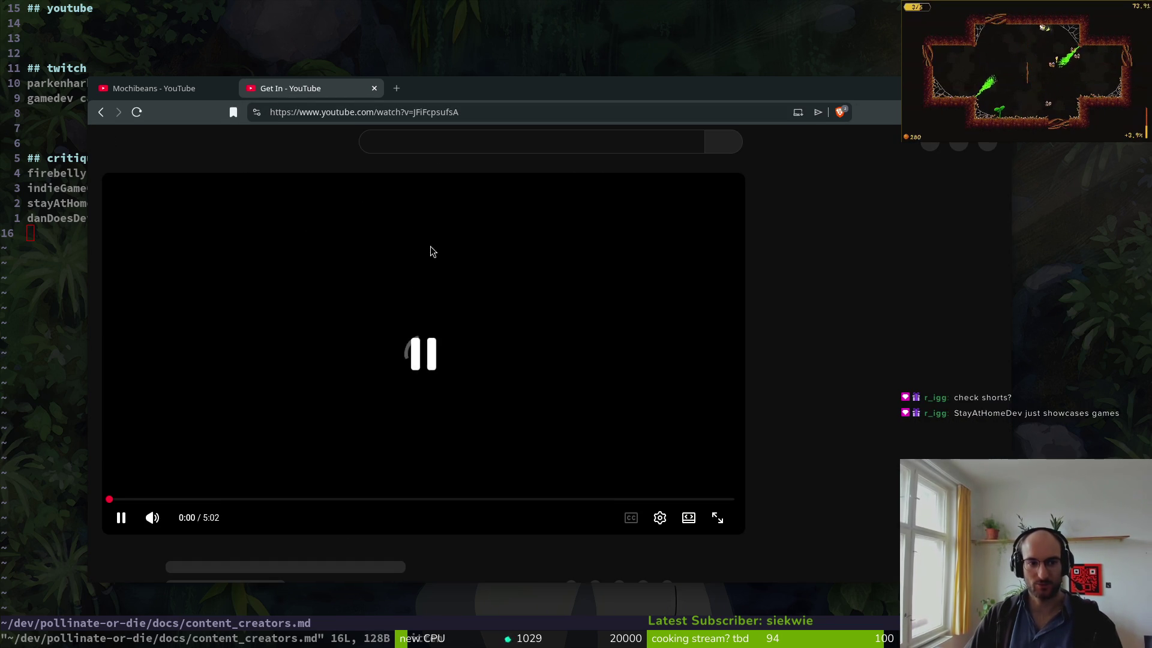
left_click(374, 143)
type("scourge")
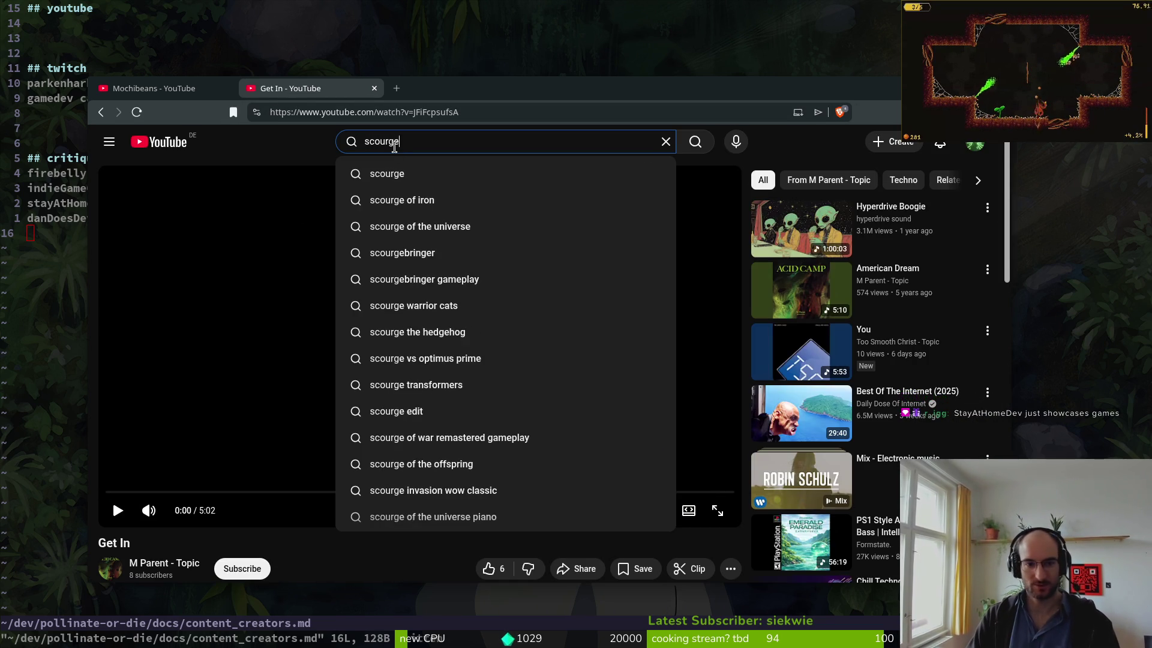
type("bringer gameplay")
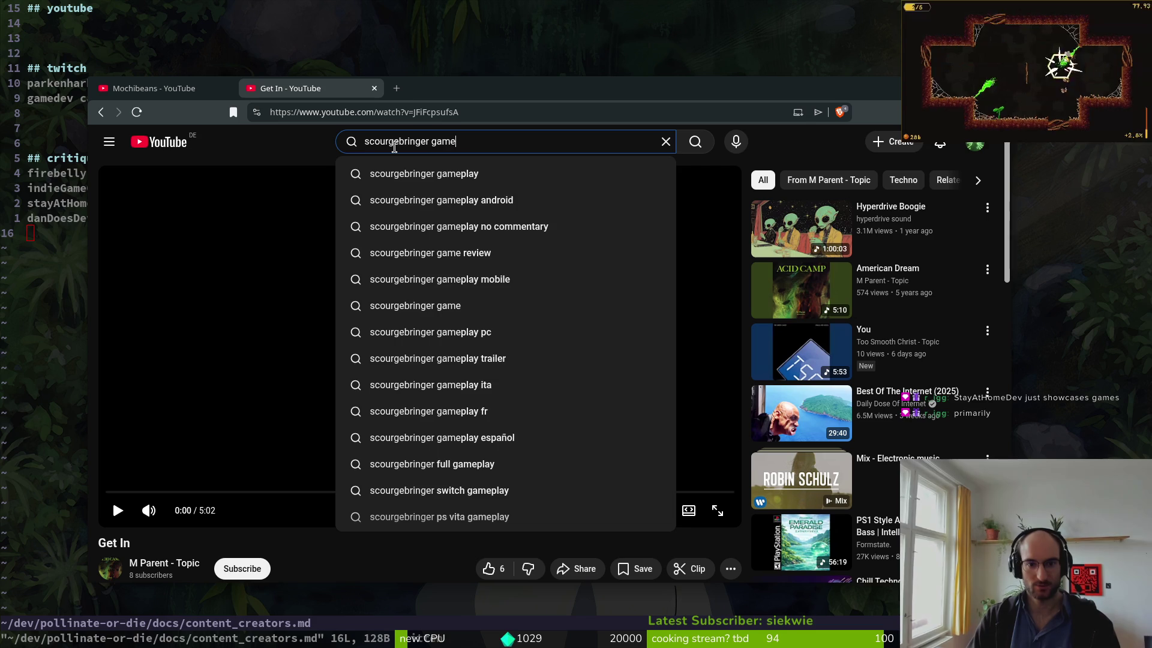
key("Return")
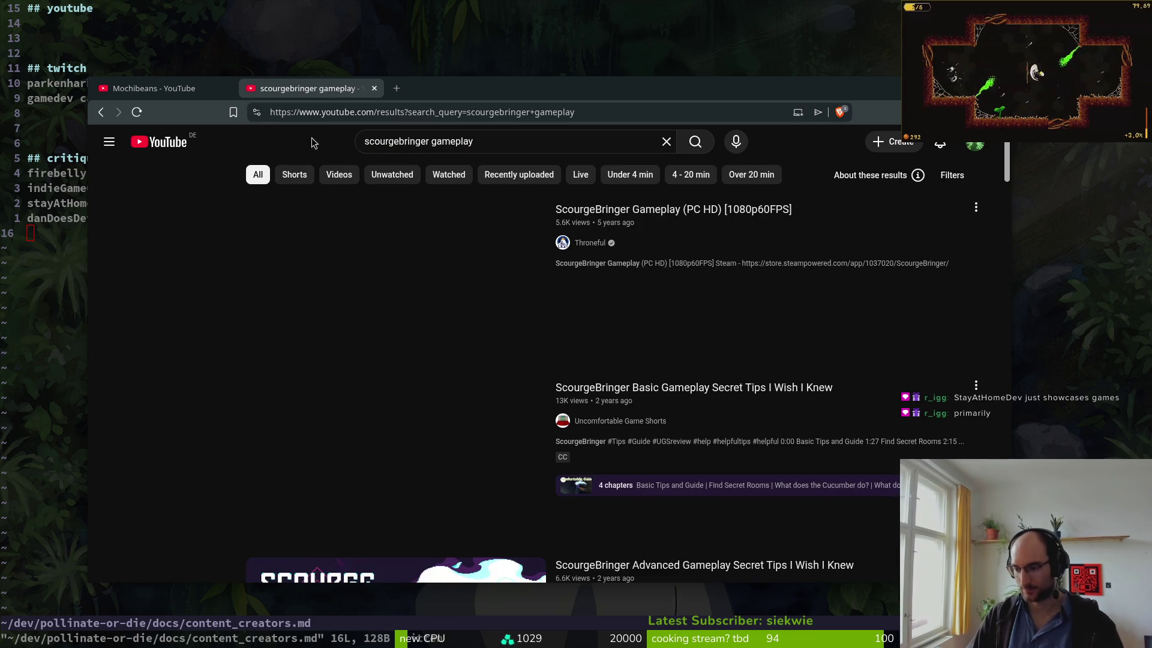
- In Neovim, move the stayAtHomeDev line from critique review to under ## youtube and save
key("alt+Tab")
left_click(77, 218)
key("d")
key("d")
type(":w")
key("Return")
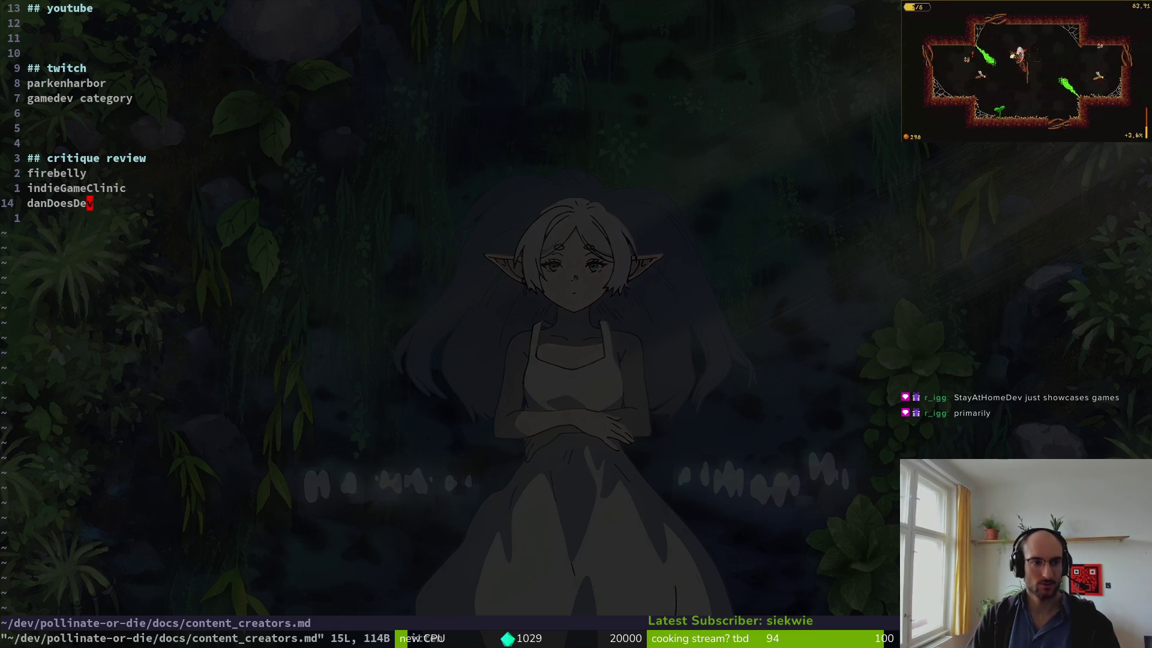
left_click(27, 22)
type("p")
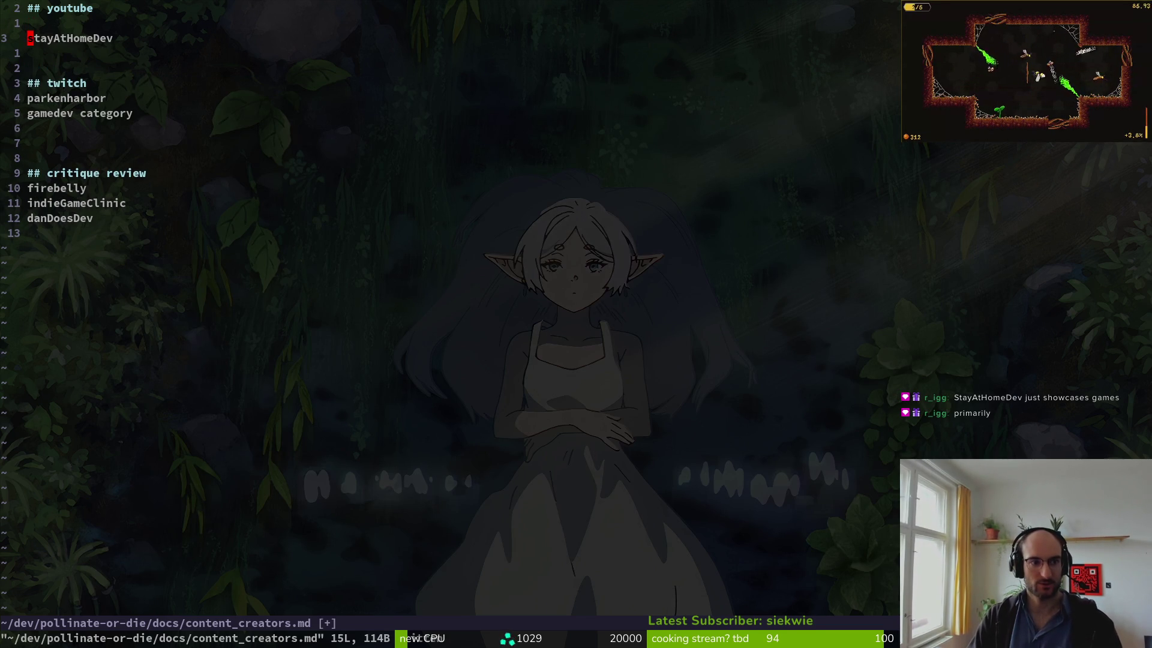
type(":w")
key("Return")
- Open the Wanderbots Let's Play ScourgeBringer video from the results and select its address
key("alt+Tab")
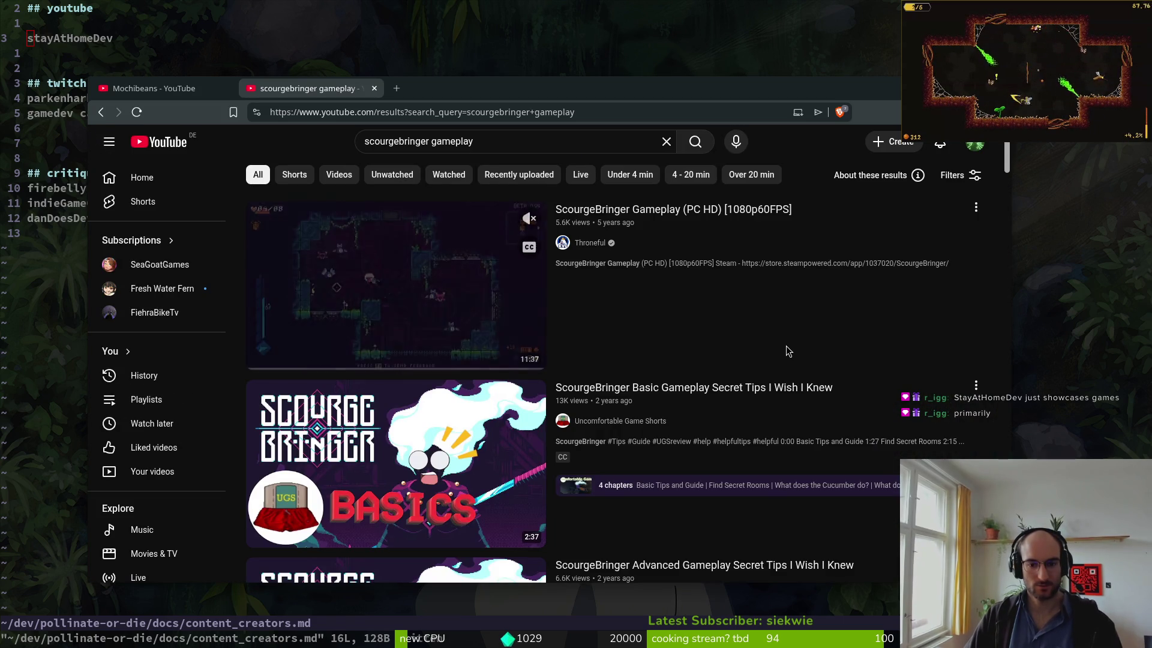
scroll(878, 356, "down", 8)
scroll(890, 391, "down", 5)
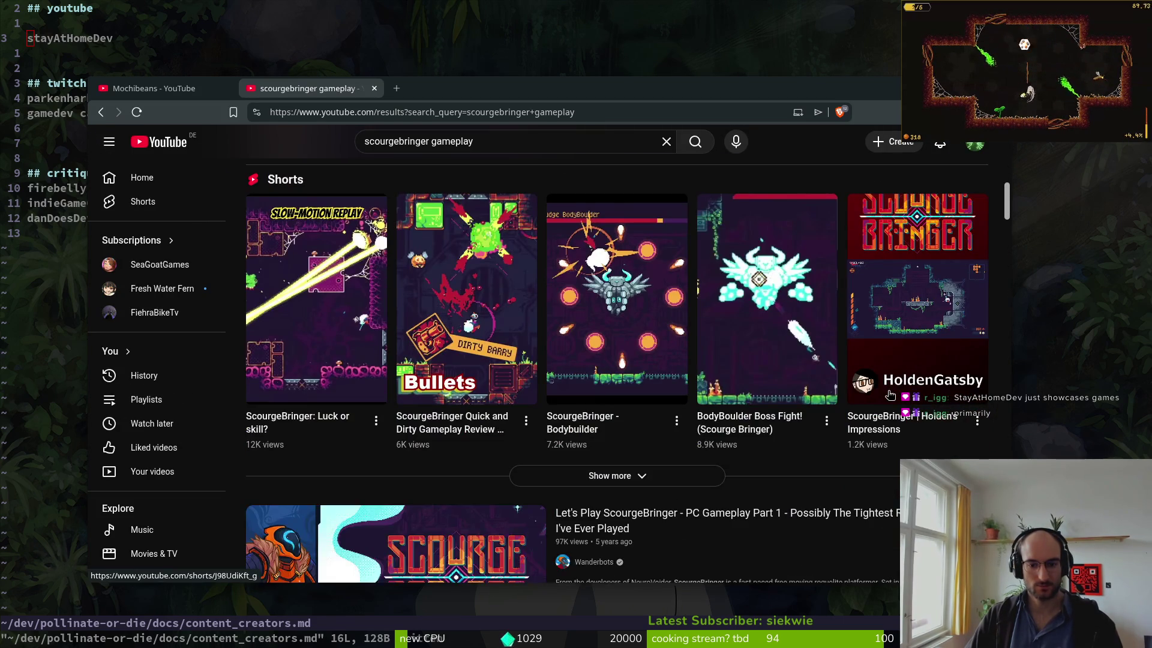
left_click(411, 351)
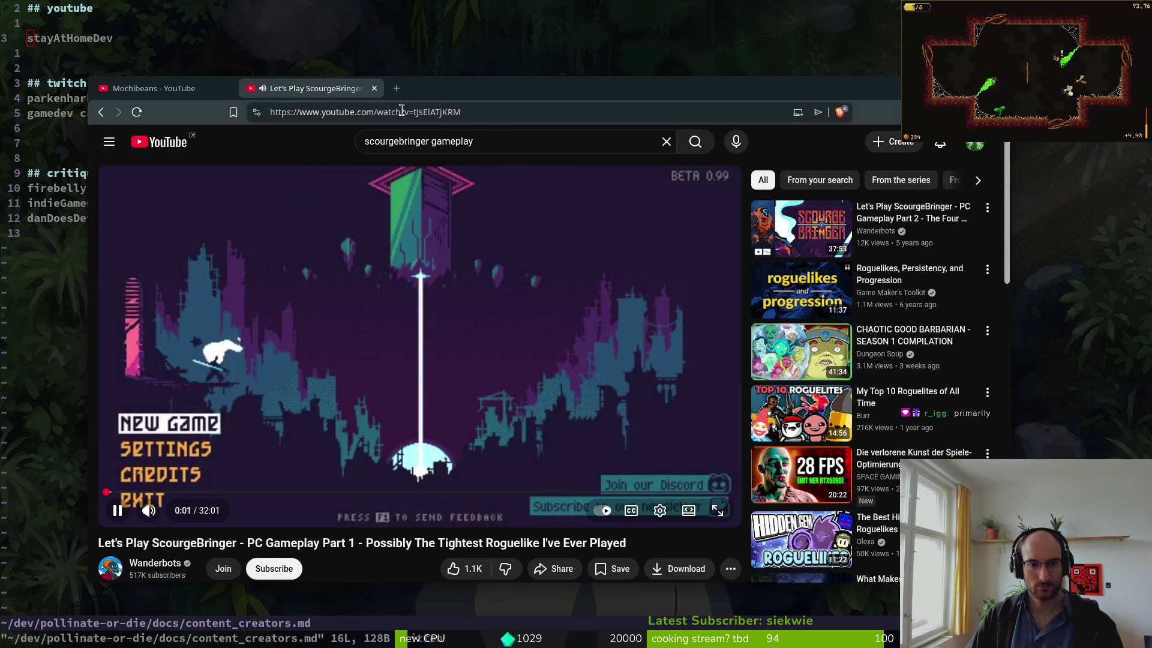
left_click(493, 113)
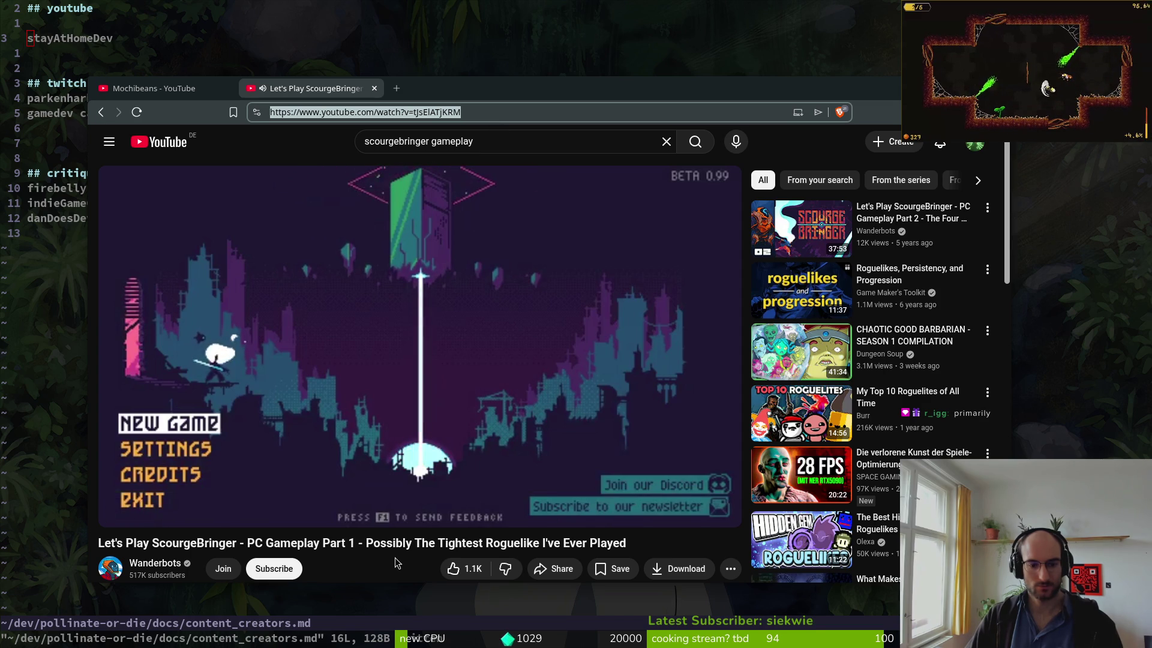
- Add a wanderBots line under the youtube heading in content_creators.md and save with :w
left_click(130, 53)
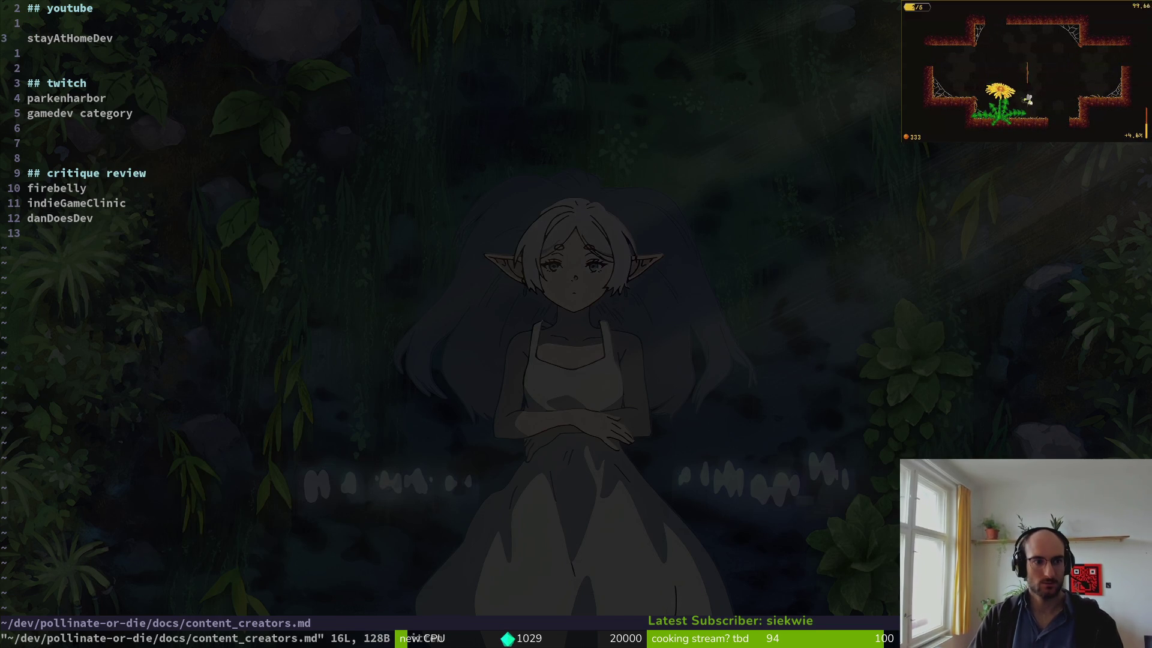
type("owan")
key("BackSpace")
key("BackSpace")
type("Bots")
key("Escape")
type(":w")
key("Return")
key("alt+Tab")
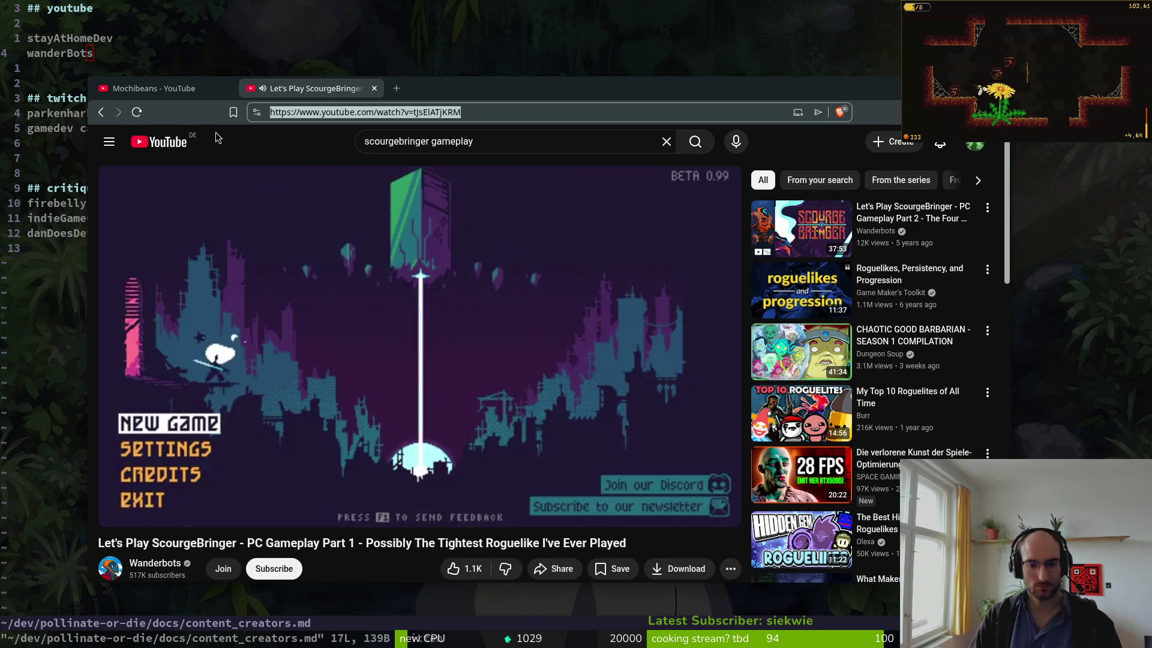
left_click(217, 138)
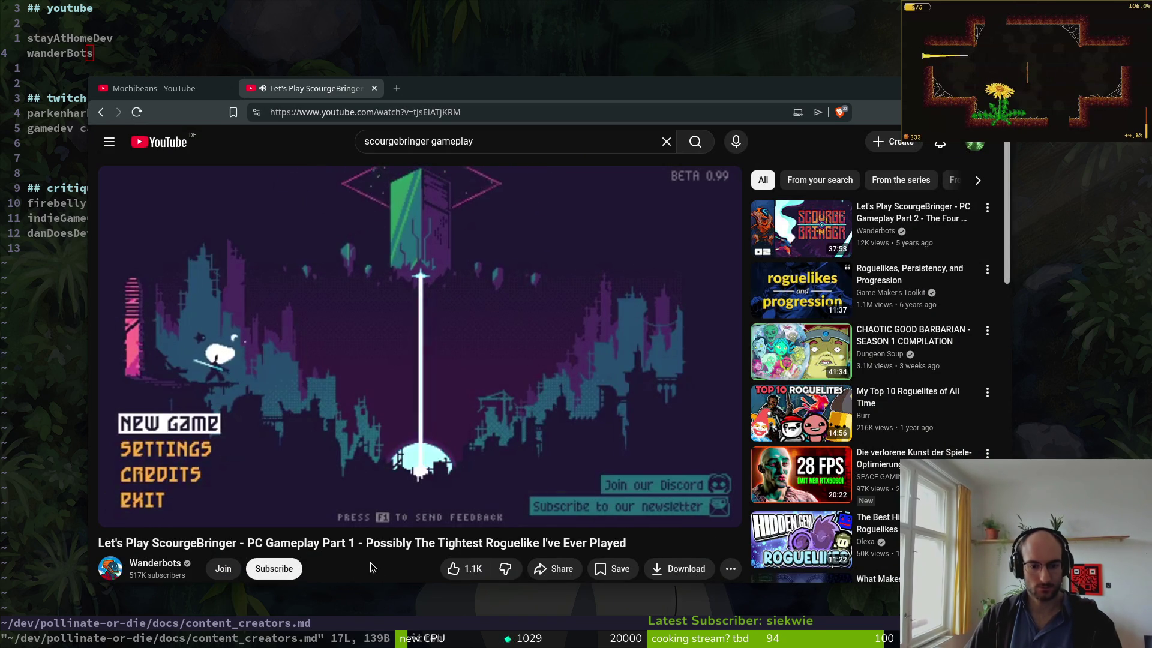
- Expand the replies under the video's top comment, then close the Let's Play ScourgeBringer tab
scroll(372, 571, "down", 3)
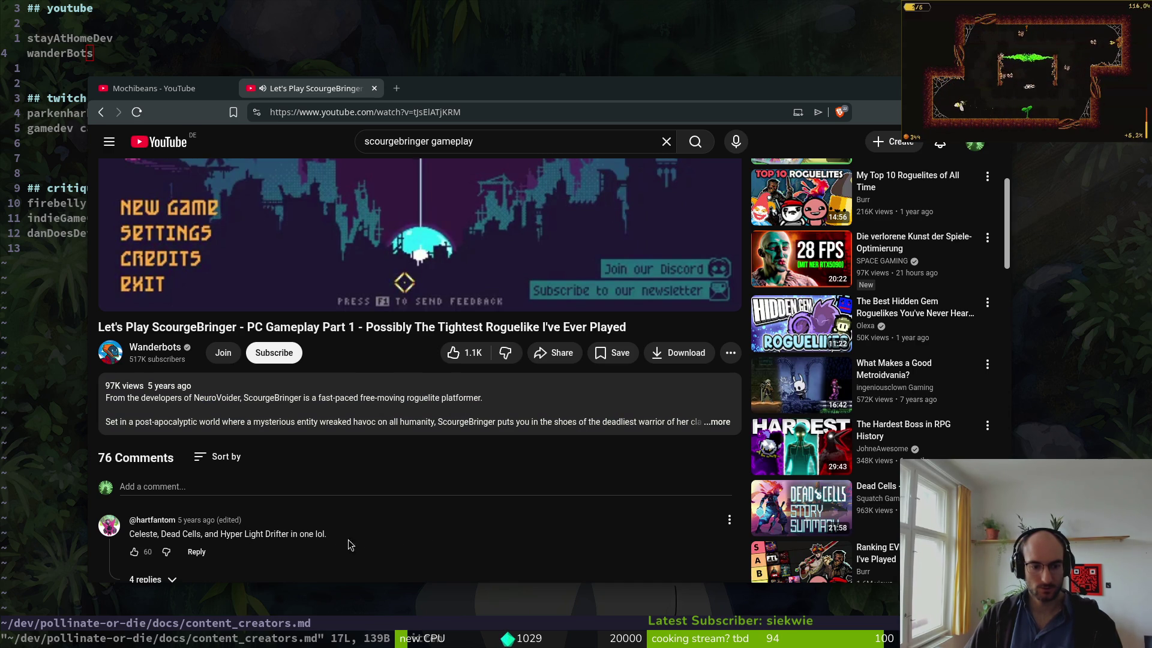
scroll(371, 527, "down", 2)
left_click(153, 508)
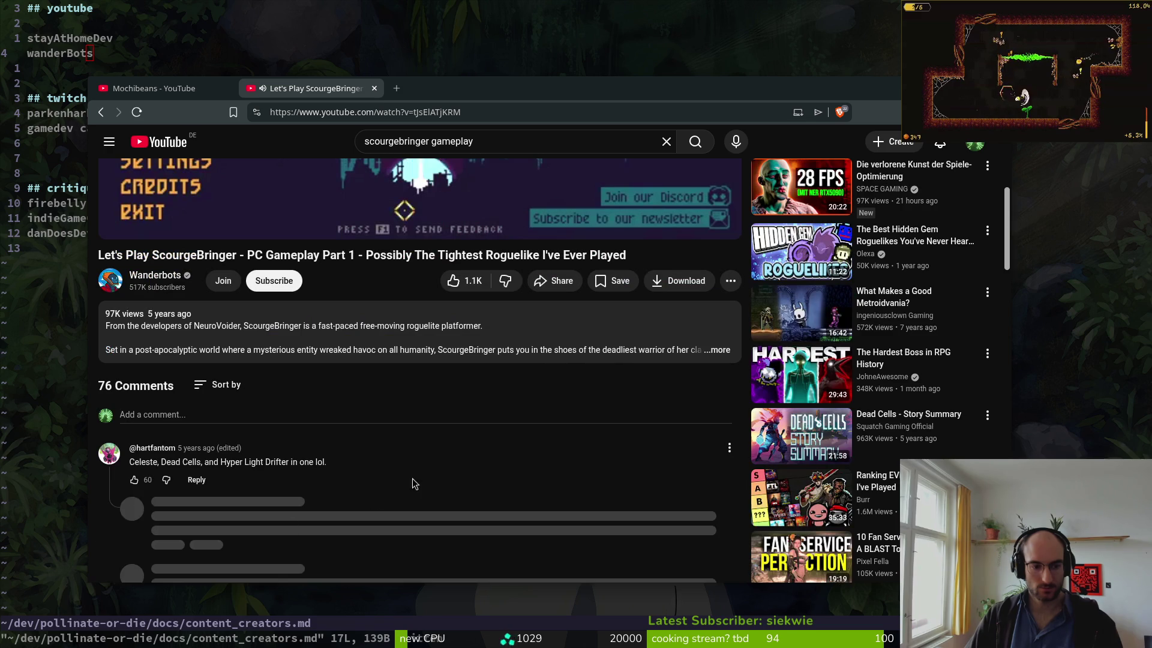
scroll(452, 460, "down", 2)
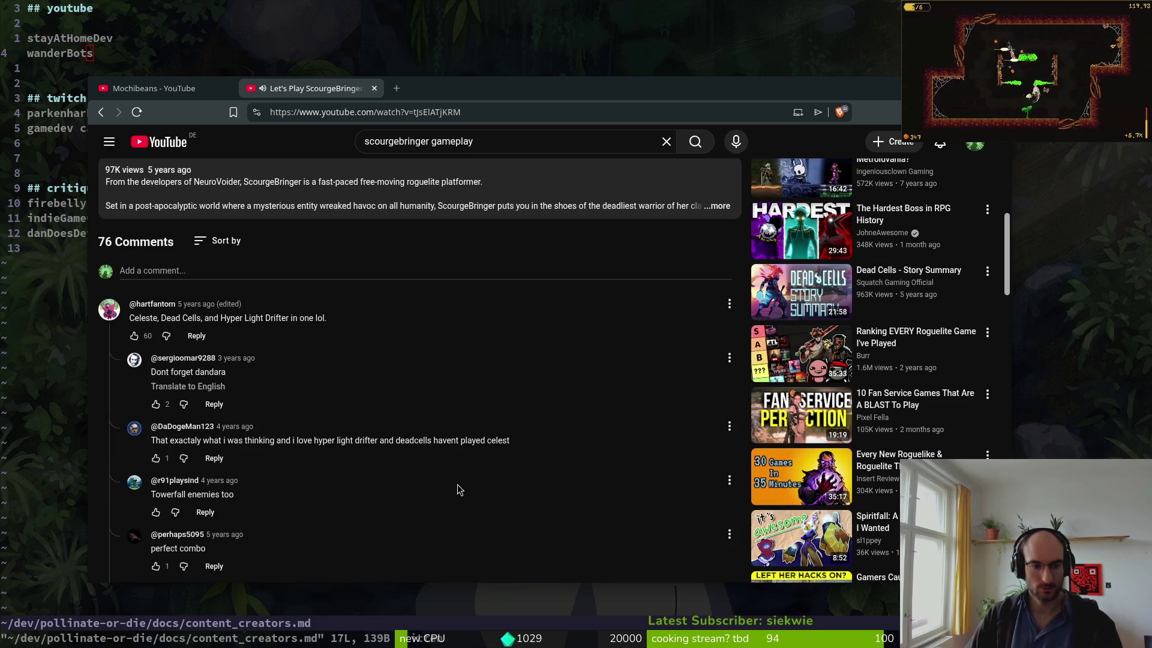
left_click_drag(346, 321, 130, 302)
left_click(349, 90)
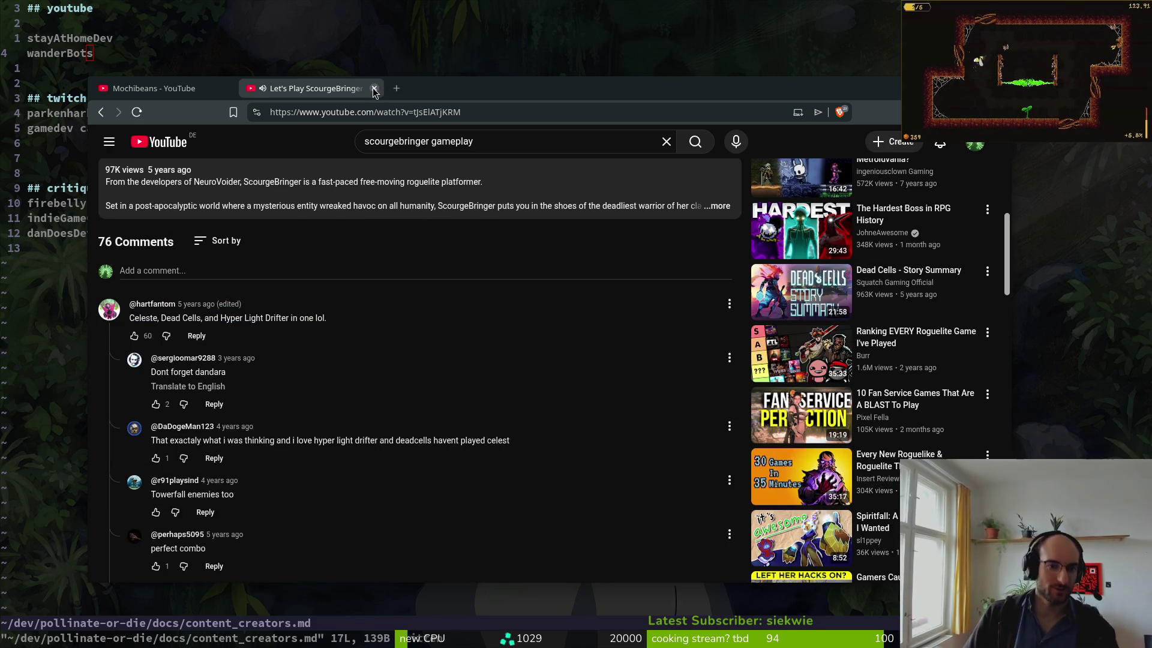
left_click(375, 89)
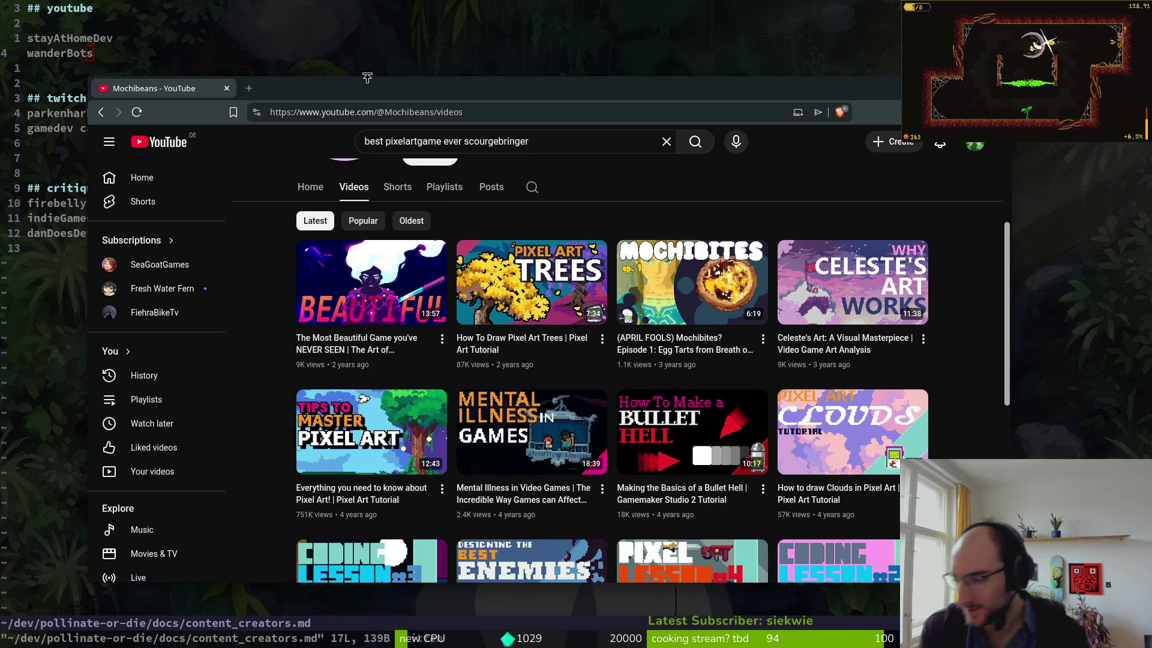
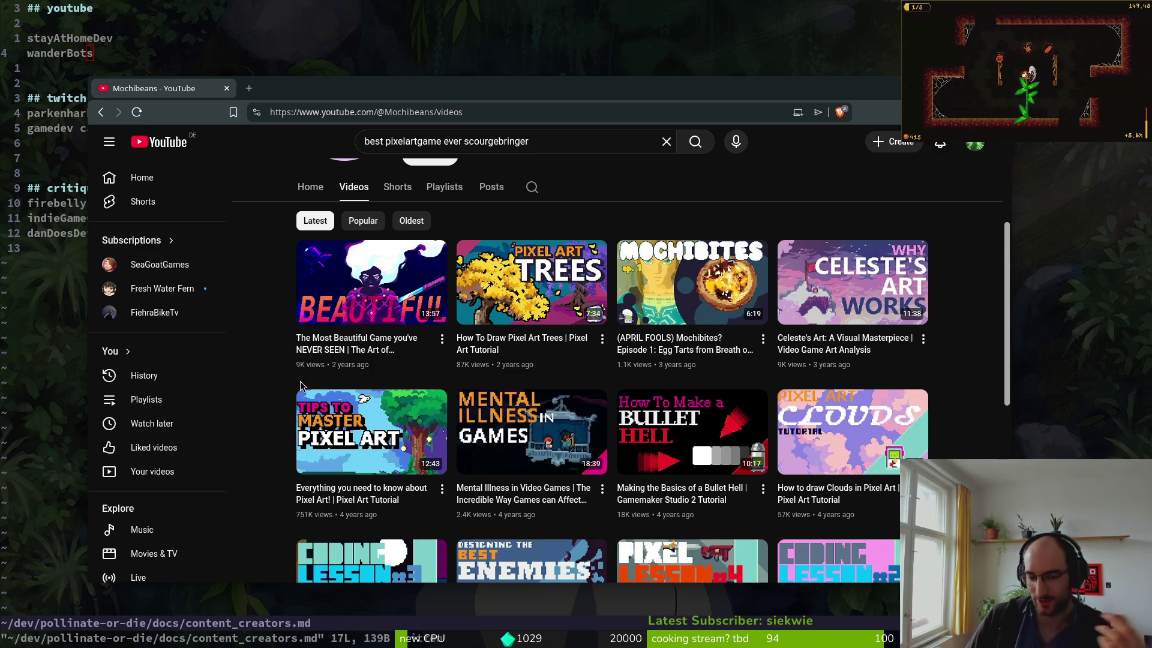
- Browse the Mochibeans Videos list, then go to the channel's Home page
scroll(293, 399, "down", 2)
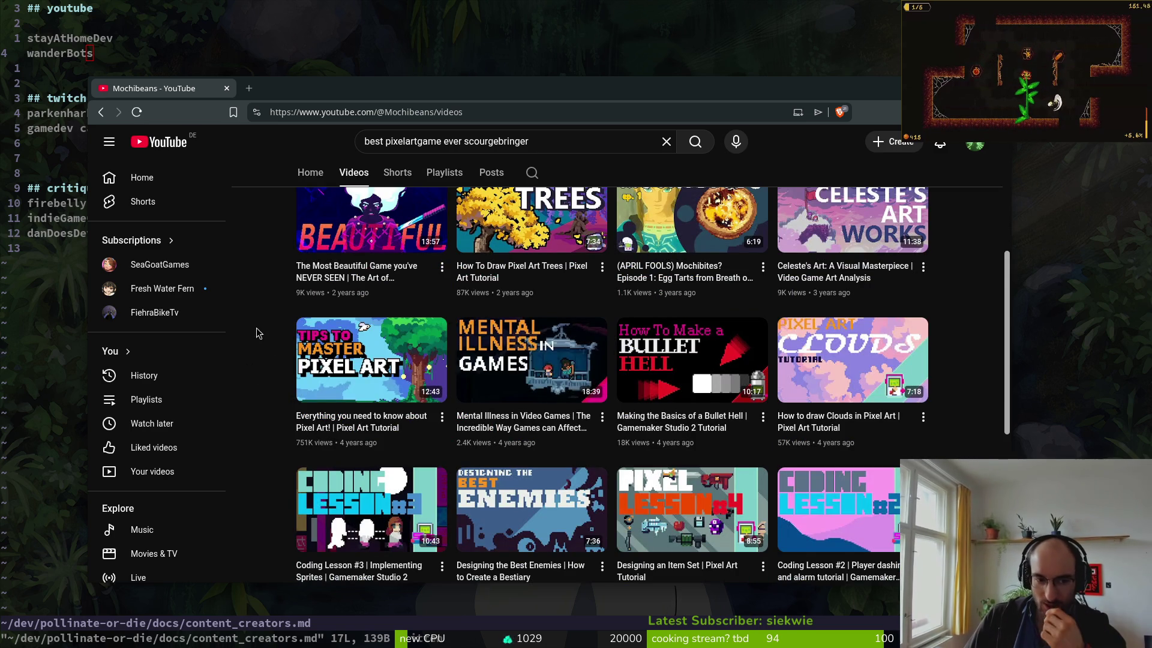
scroll(261, 336, "down", 2)
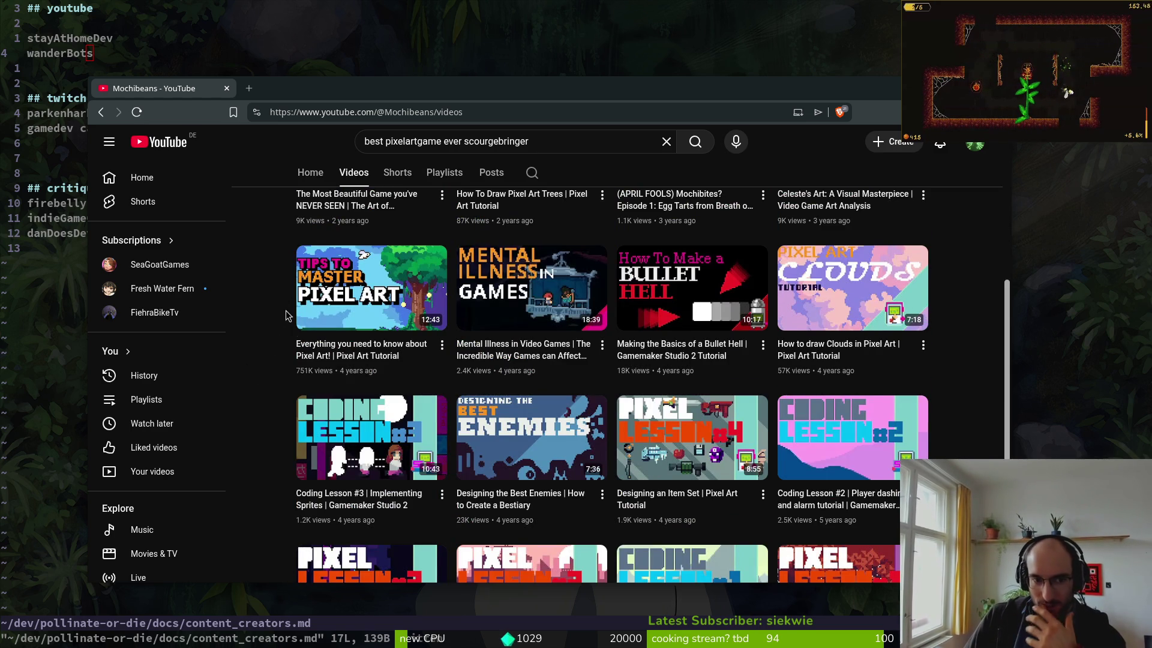
scroll(282, 330, "up", 2)
scroll(270, 350, "down", 5)
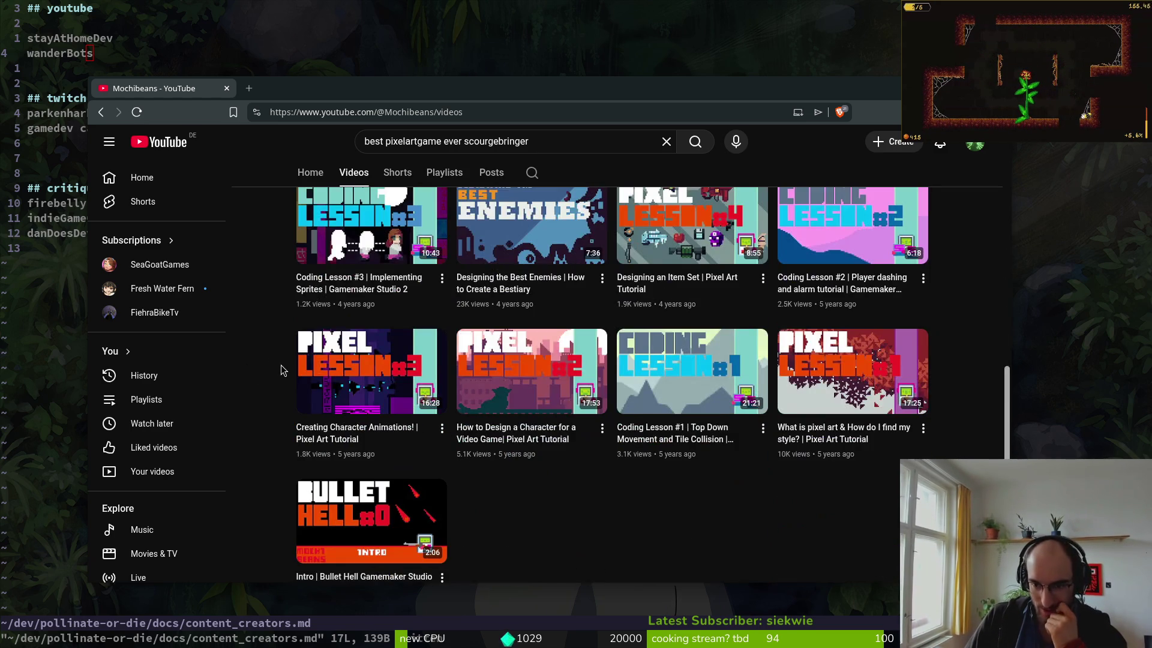
scroll(282, 372, "down", 1)
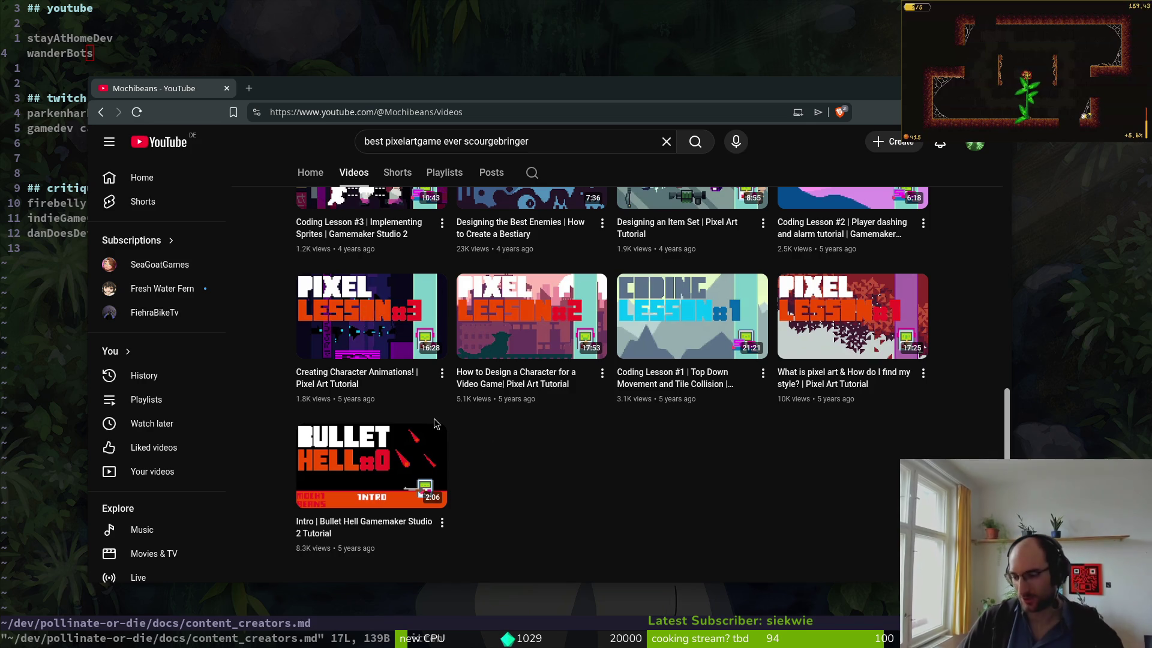
scroll(798, 455, "up", 10)
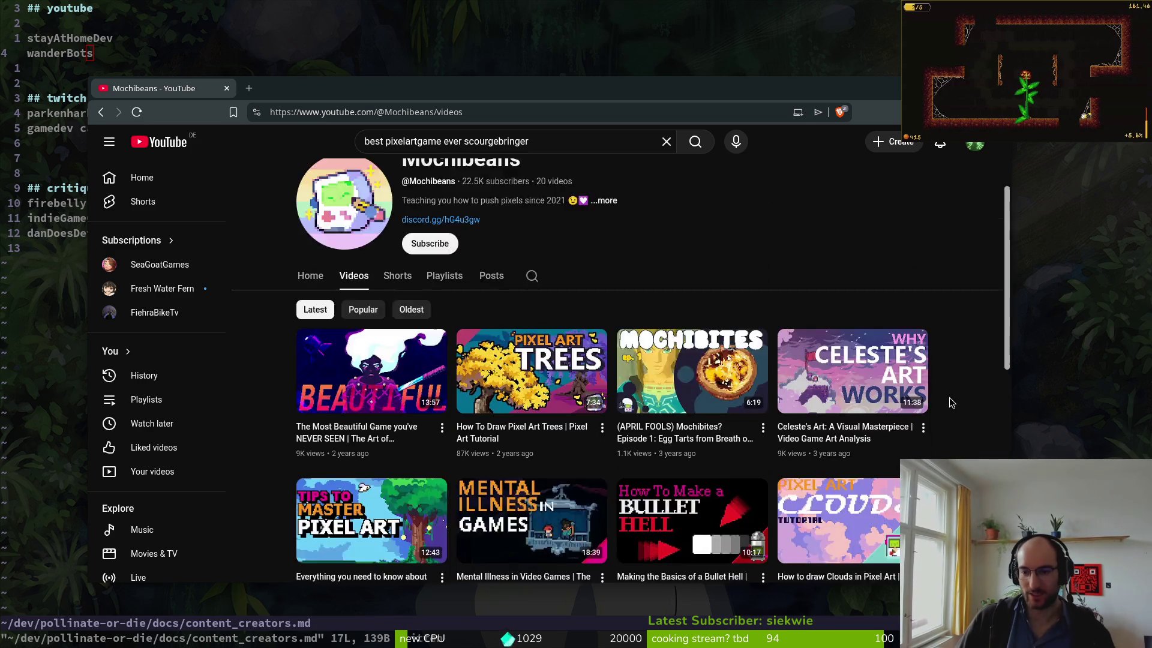
left_click(318, 404)
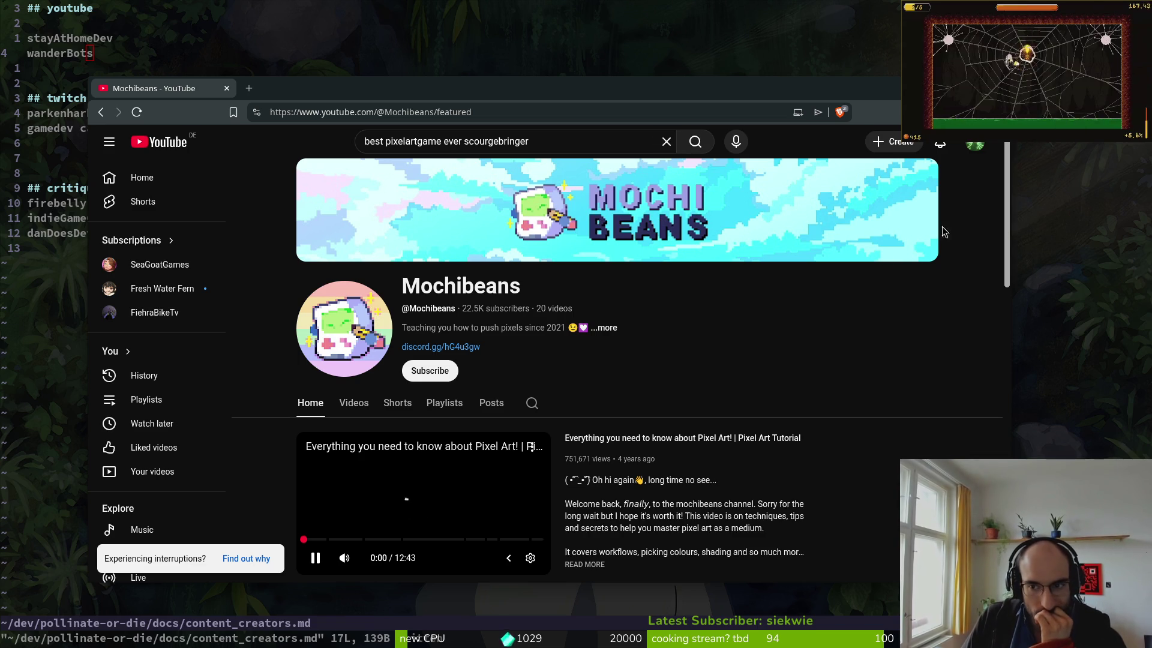
- Hide the browser, bring it back, then show the overview of all open windows
key("ctrl+w")
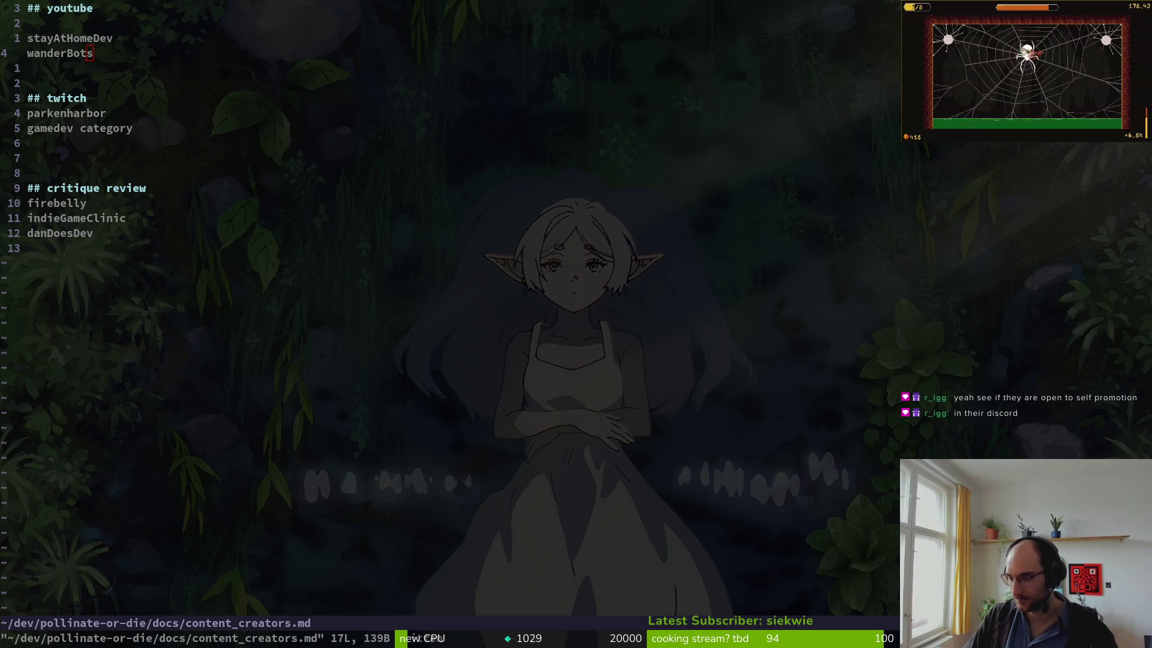
key("alt+Tab")
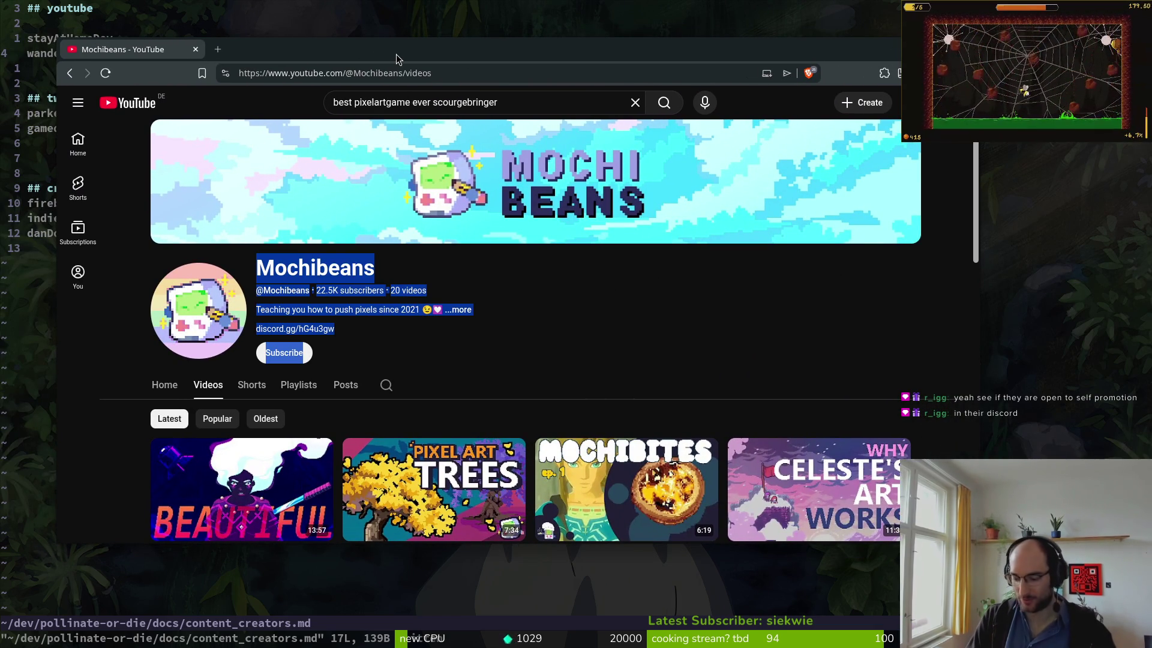
key("super")
key("super")
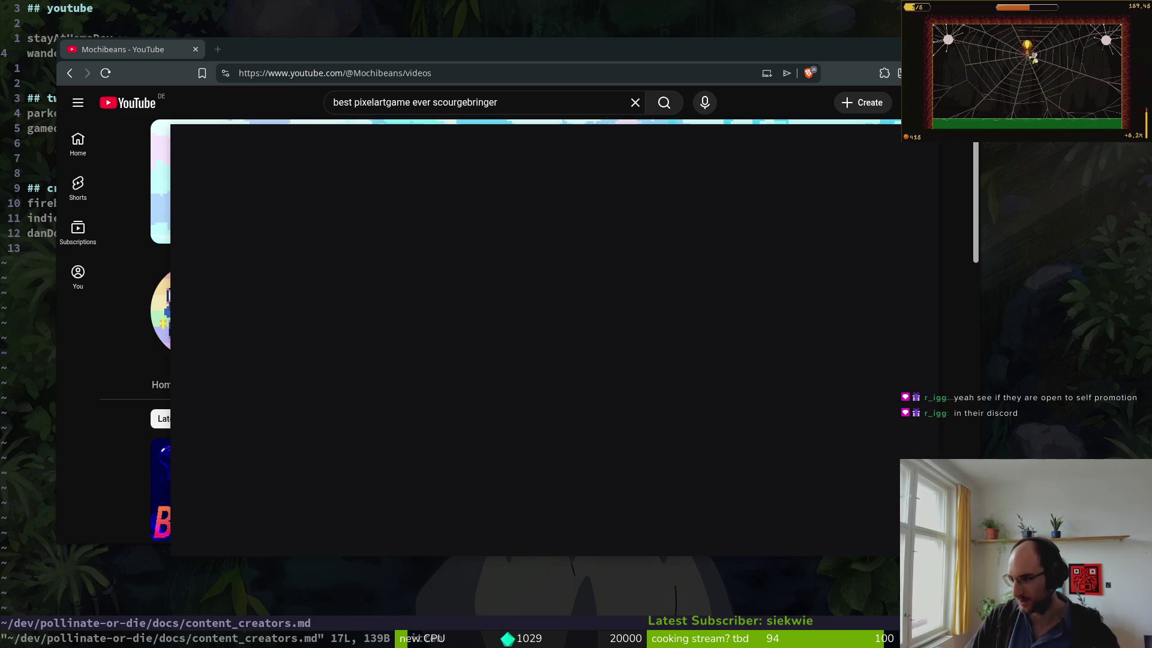
- Review the teaser draft and replay its attached video from the start
scroll(592, 310, "down", 3)
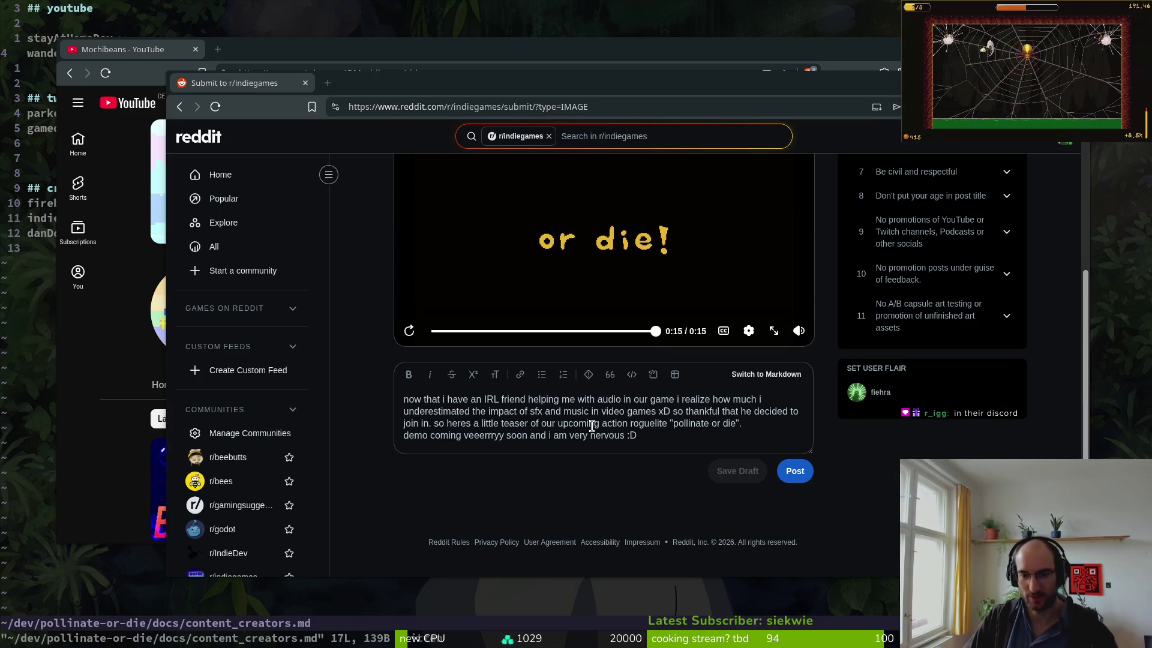
scroll(690, 427, "up", 3)
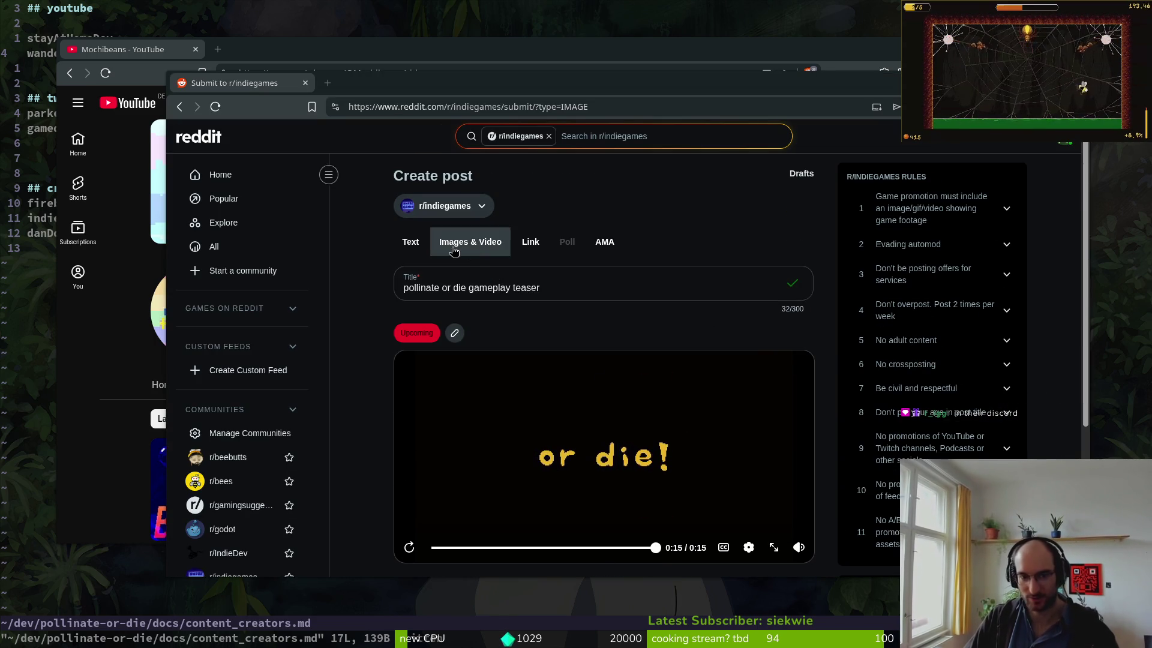
scroll(480, 390, "down", 3)
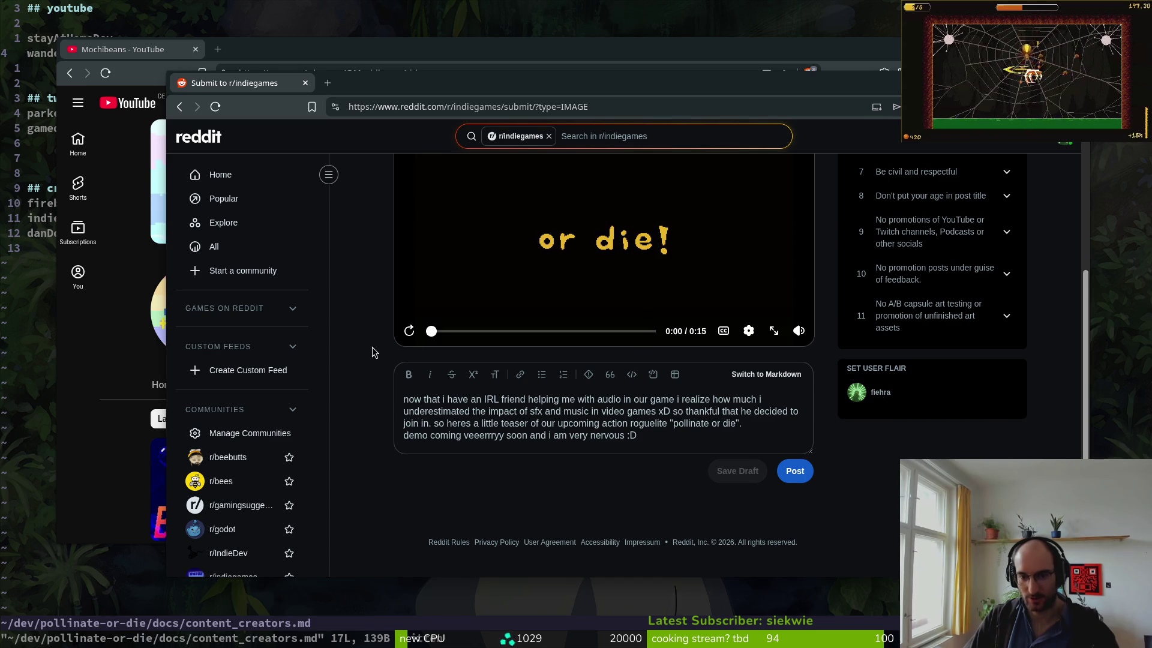
left_click(440, 336)
scroll(382, 353, "up", 1)
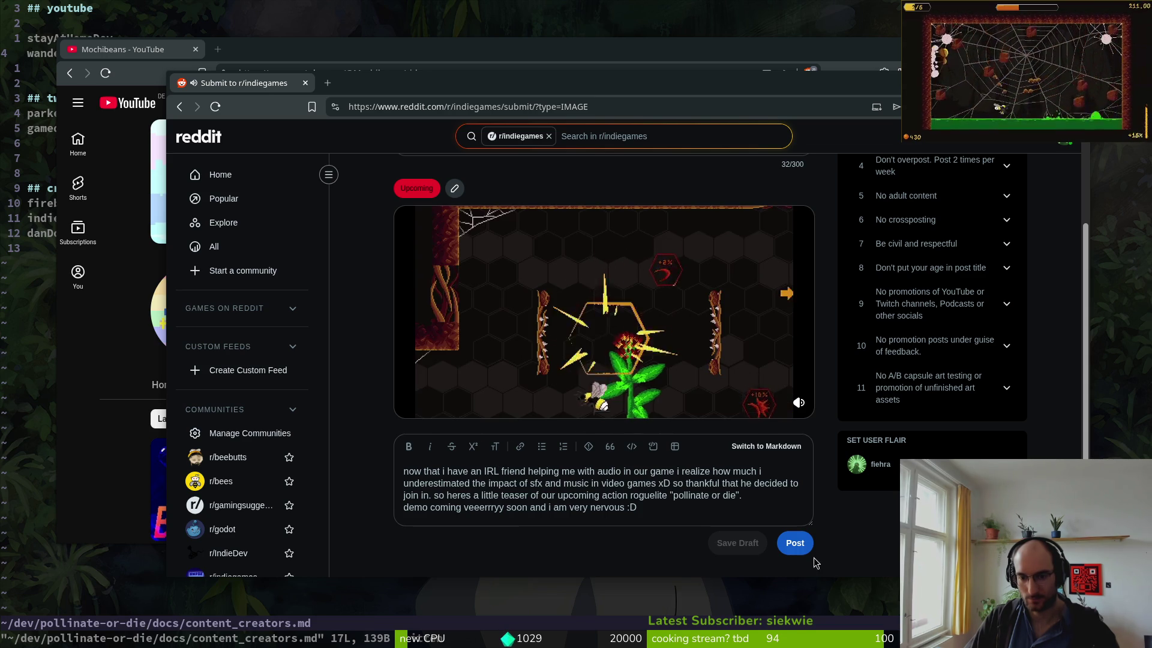
- Publish the post to r/indiegames and bring Discord forward
key("ctrl+a")
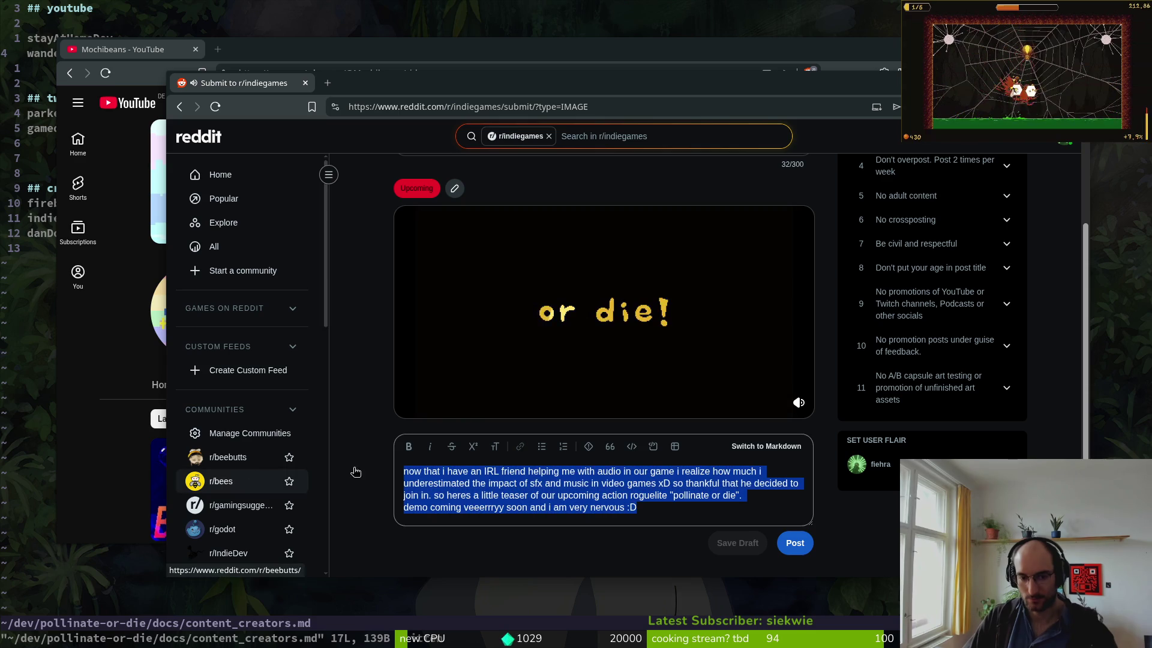
left_click(795, 543)
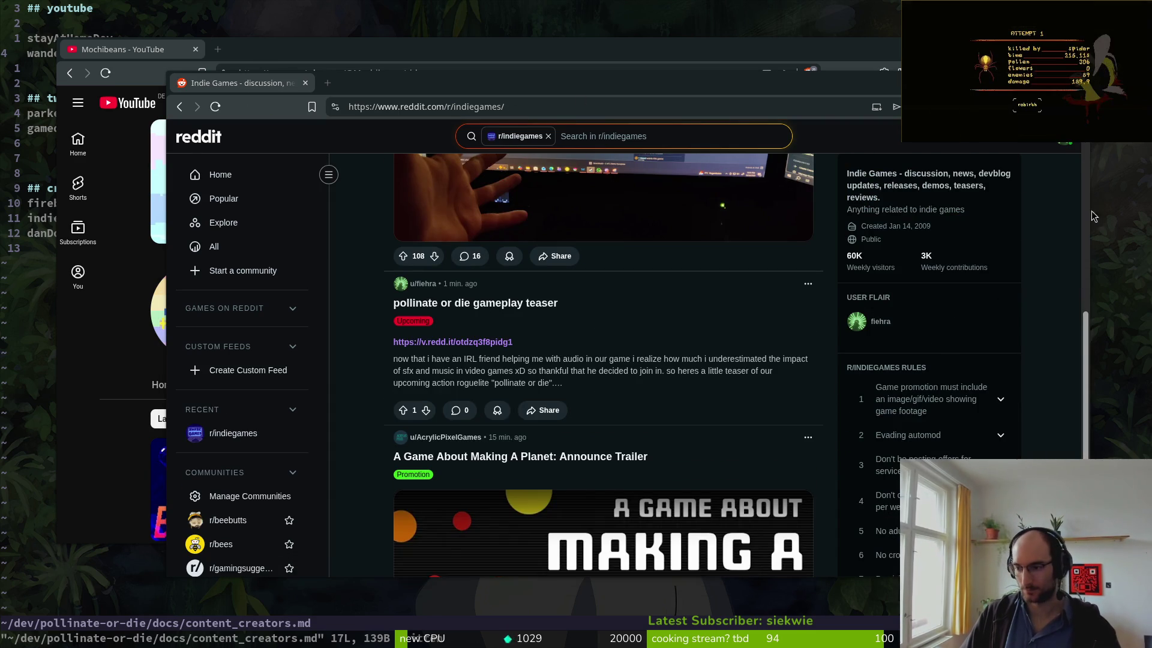
key("alt+Tab")
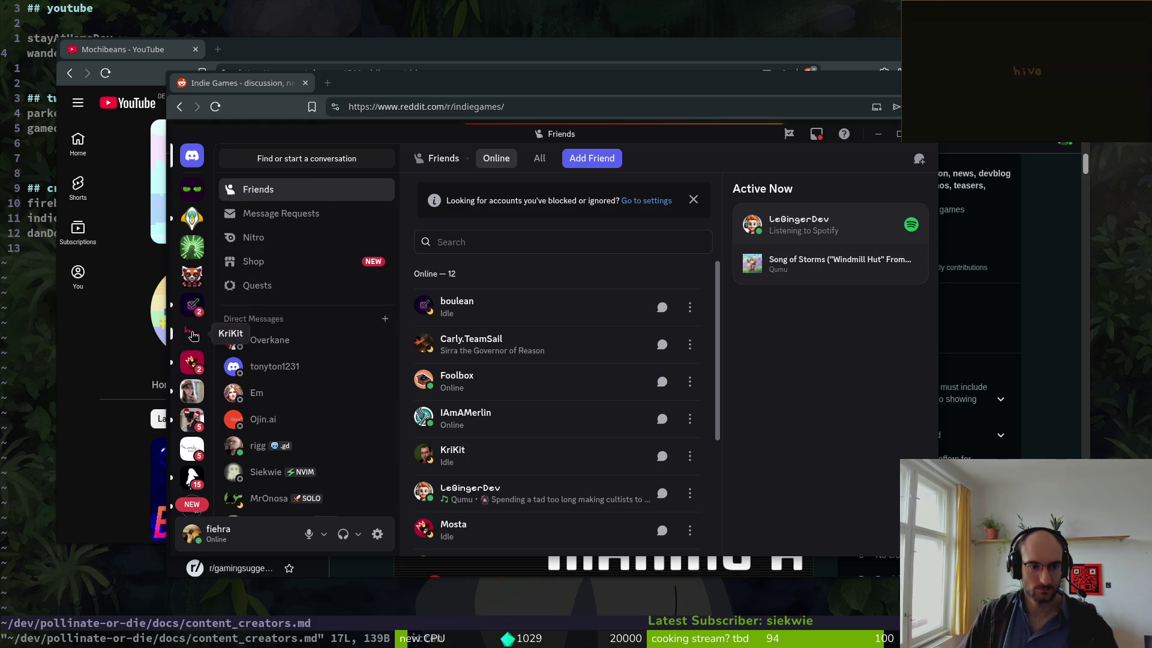
- Open the Flying Oak Games server and scroll back through the #oh-wait-what messages
scroll(191, 372, "down", 5)
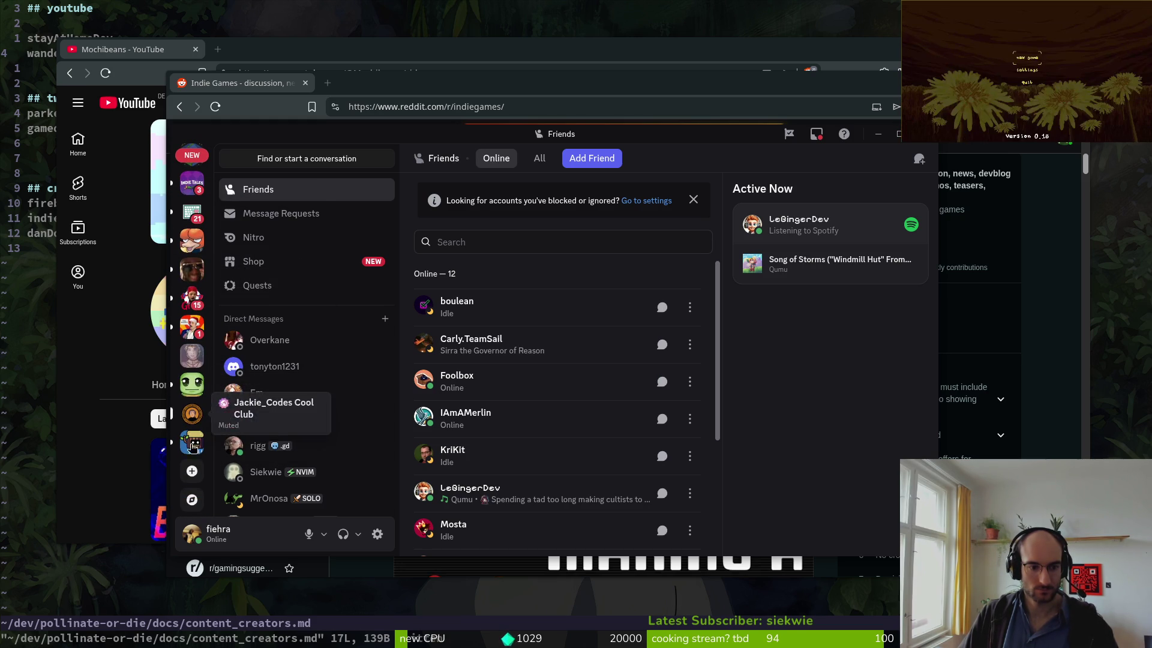
left_click(192, 442)
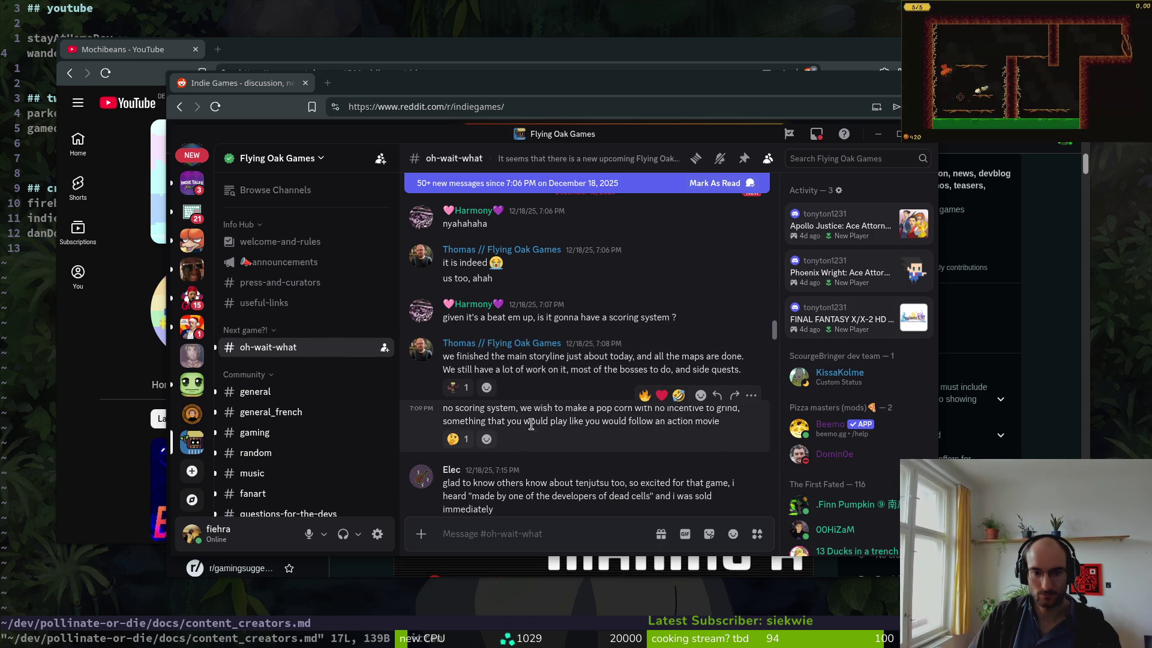
scroll(540, 456, "up", 5)
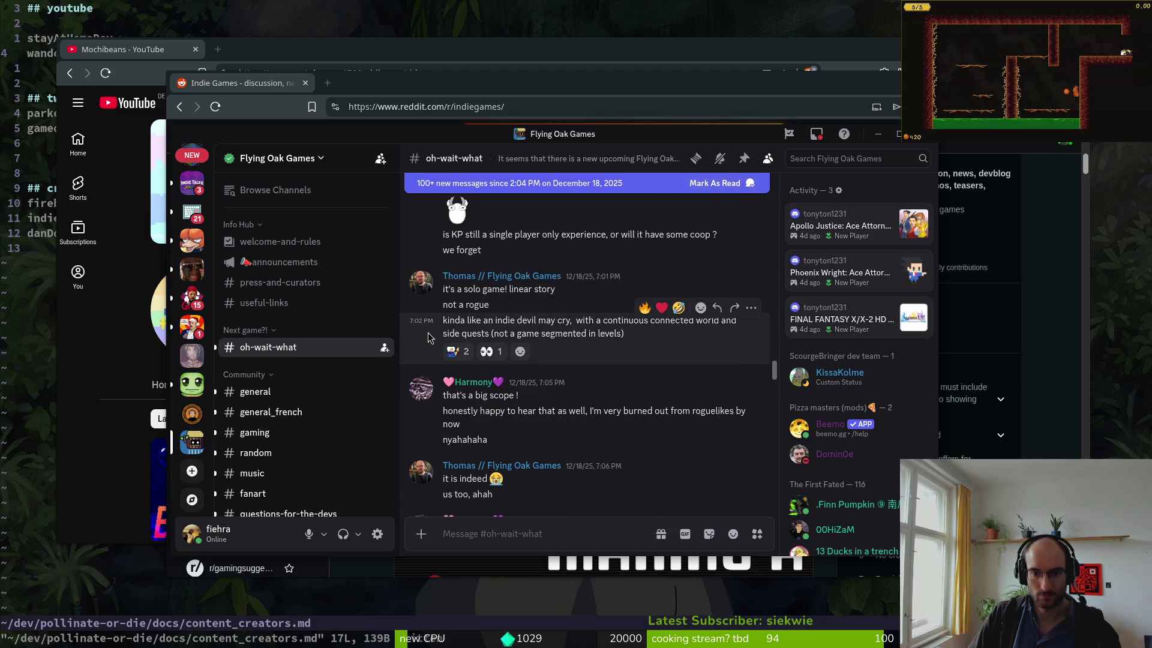
scroll(565, 342, "up", 8)
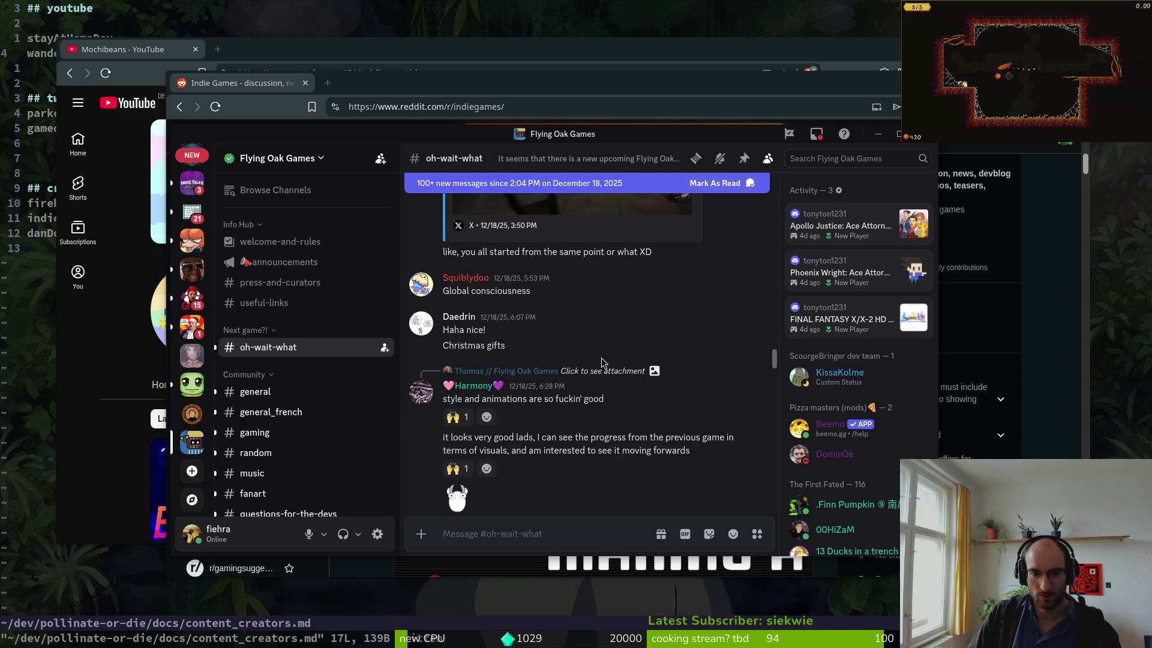
scroll(632, 406, "up", 3)
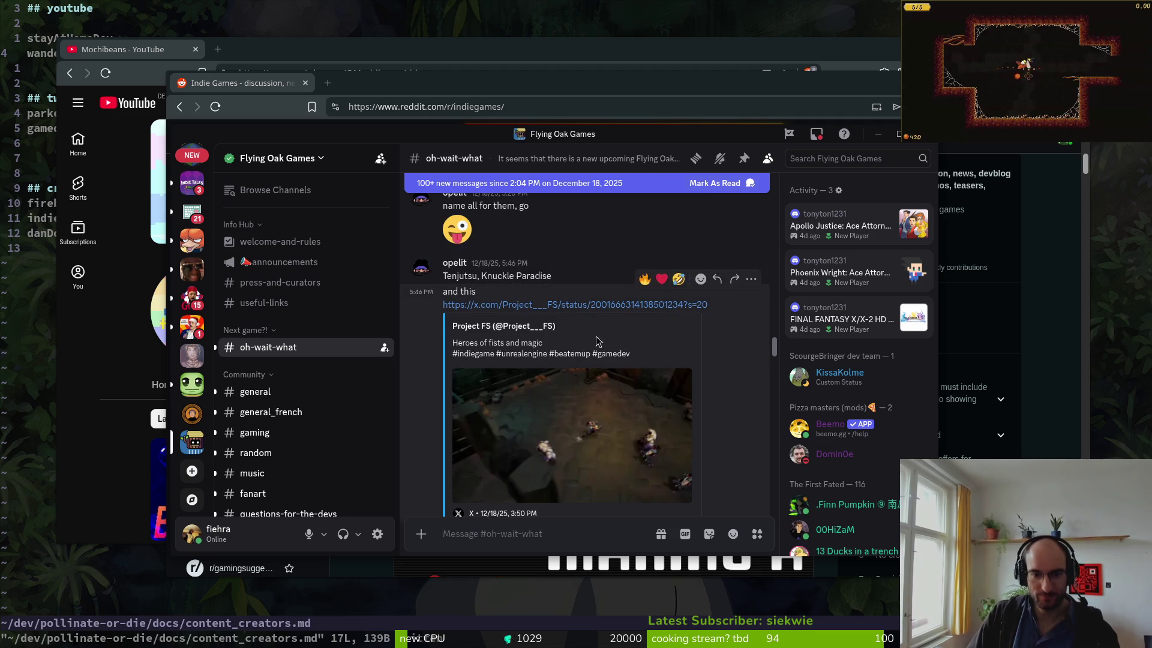
scroll(475, 291, "down", 10)
scroll(309, 329, "down", 3)
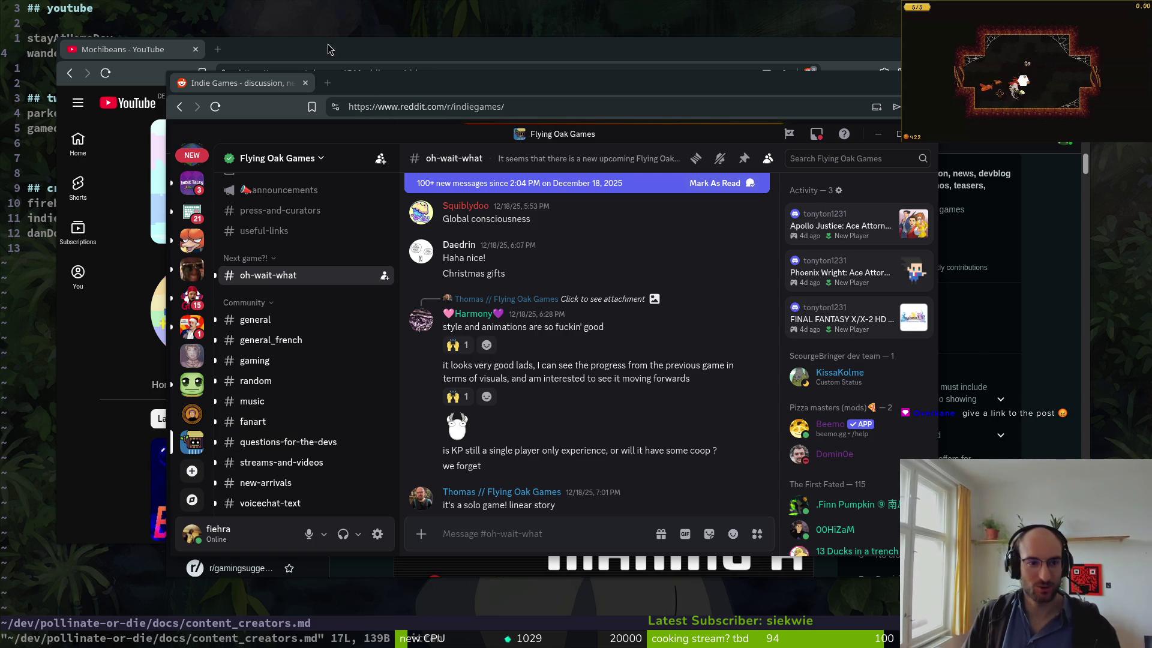
left_click(420, 69)
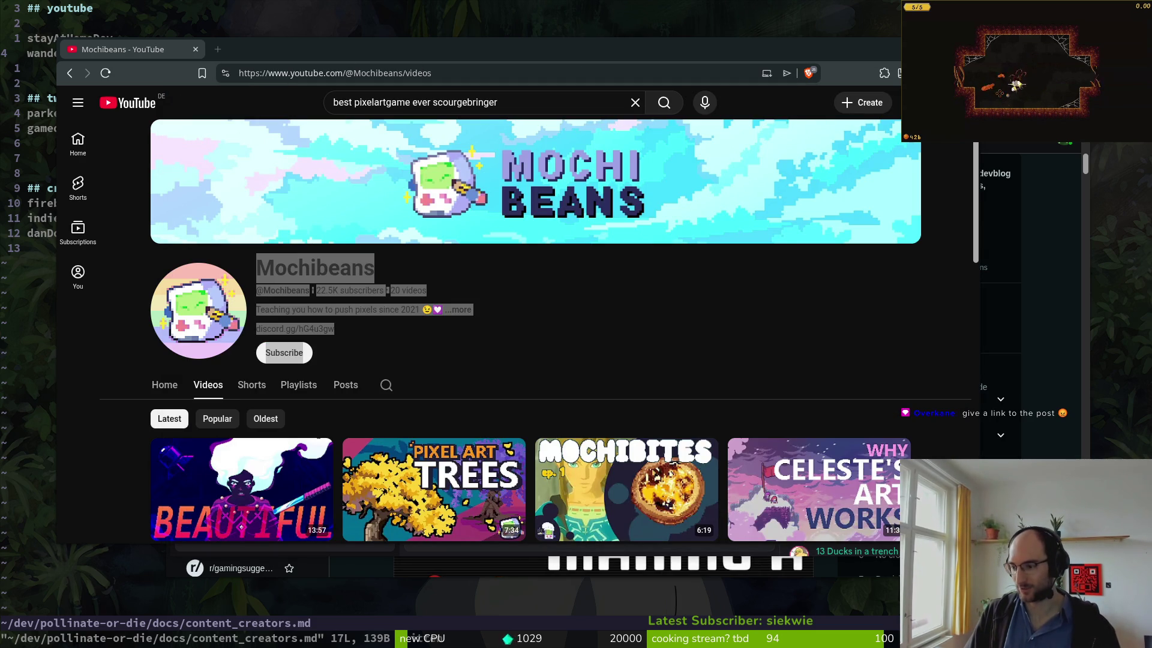
- Return to Reddit, view the pollinate or die gameplay teaser post, and begin a new post
key("alt+Tab")
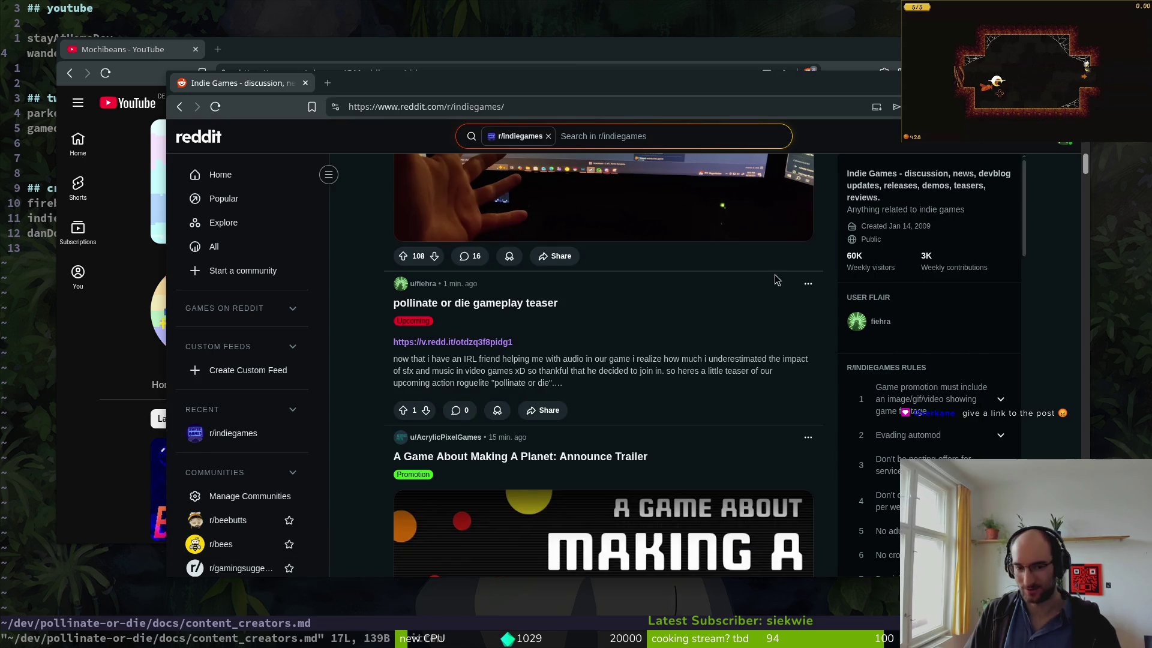
left_click(472, 308)
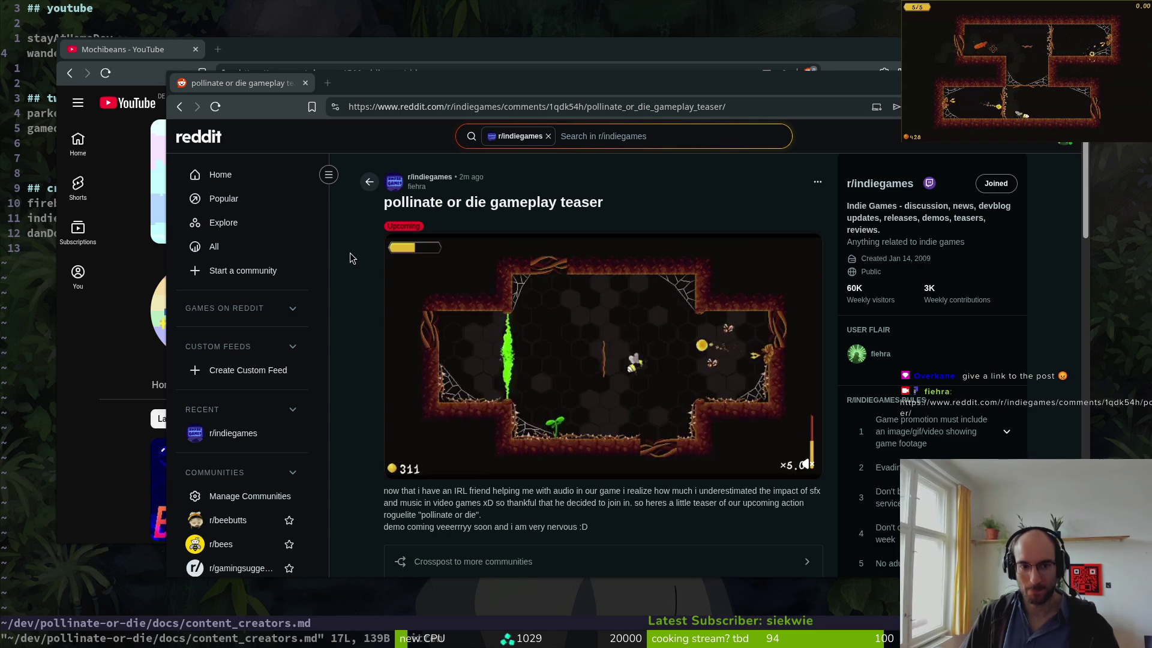
scroll(351, 258, "down", 2)
scroll(351, 258, "up", 2)
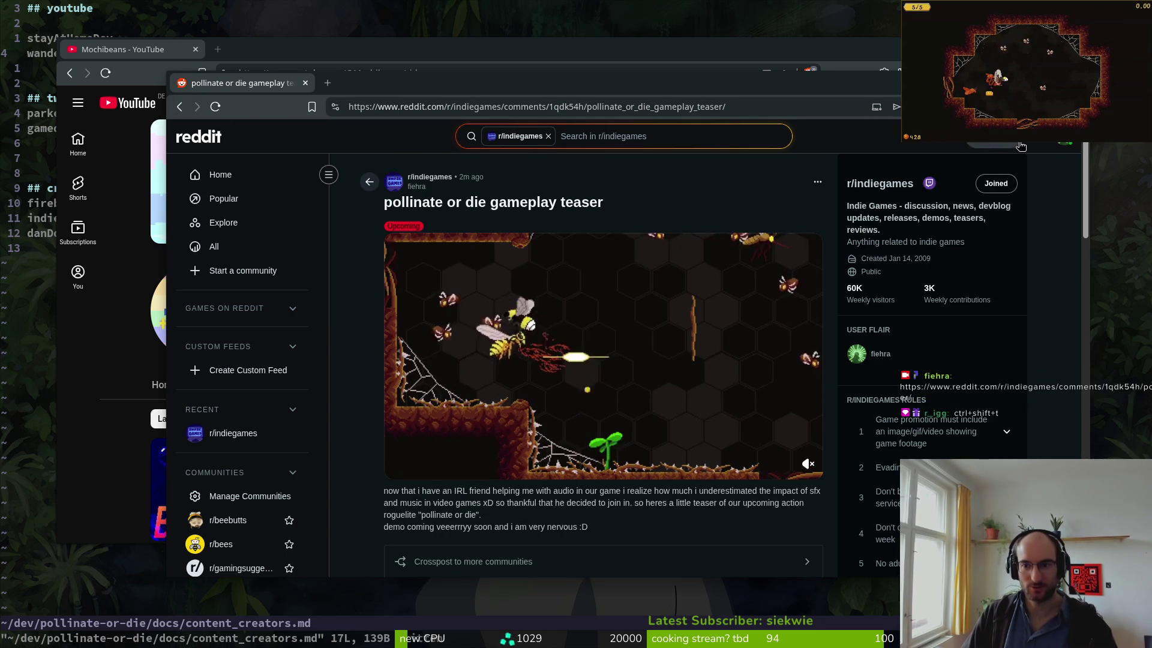
left_click(1002, 142)
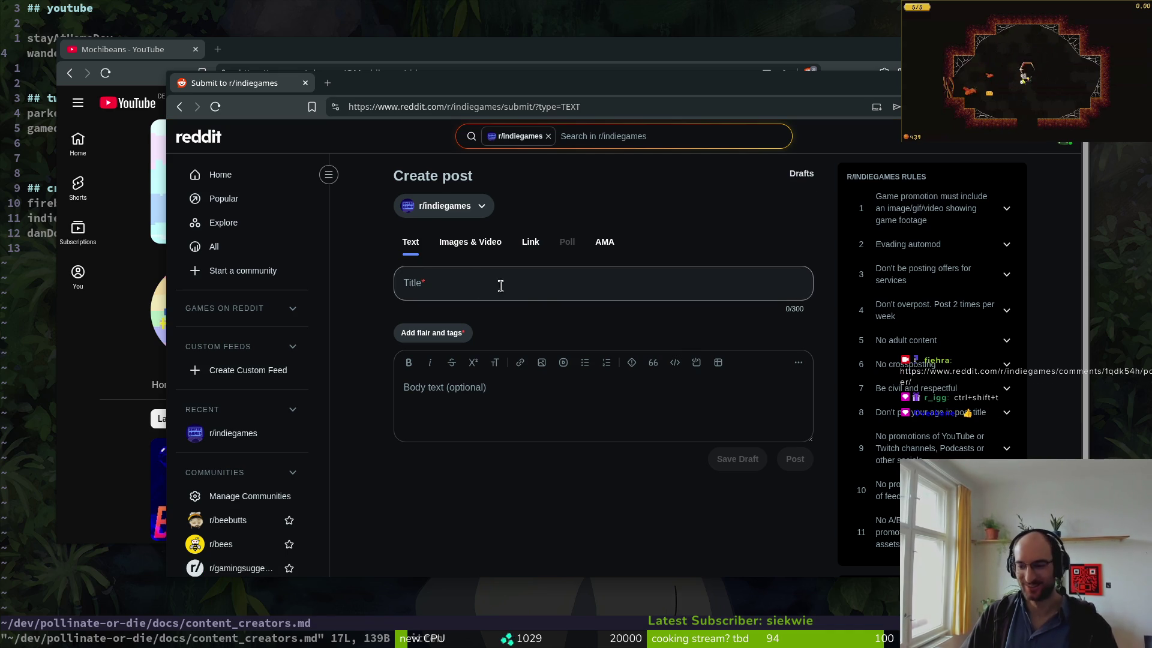
- Target the new post at r/godot, replacing the first pick of r/IndieGaming
left_click(474, 207)
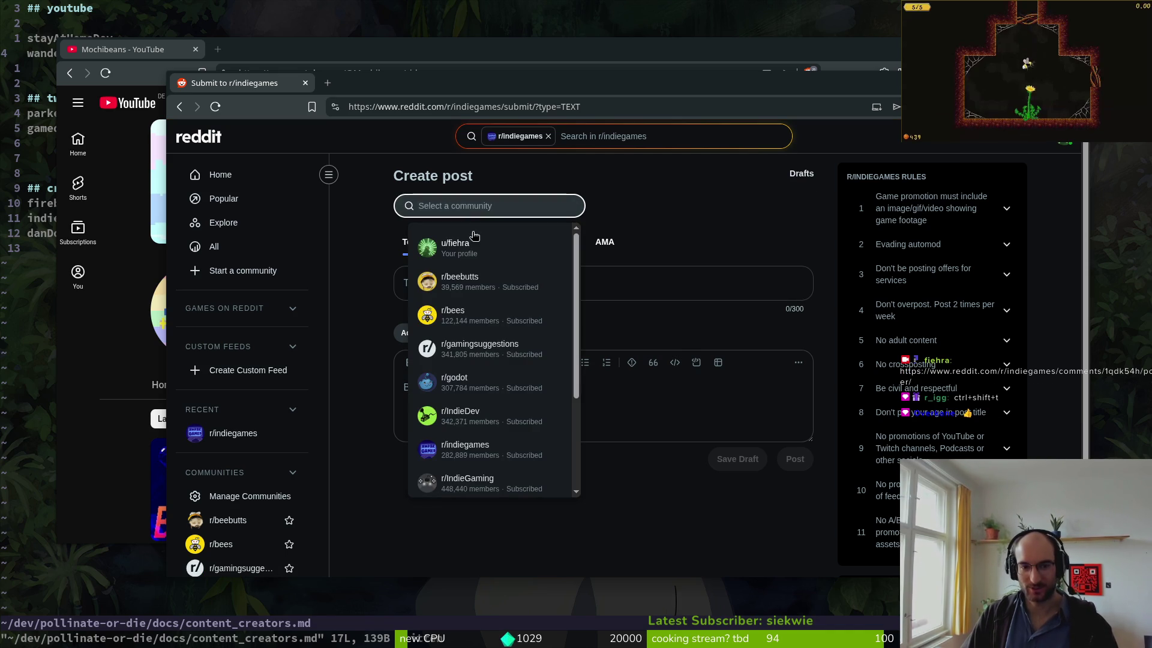
type("ind")
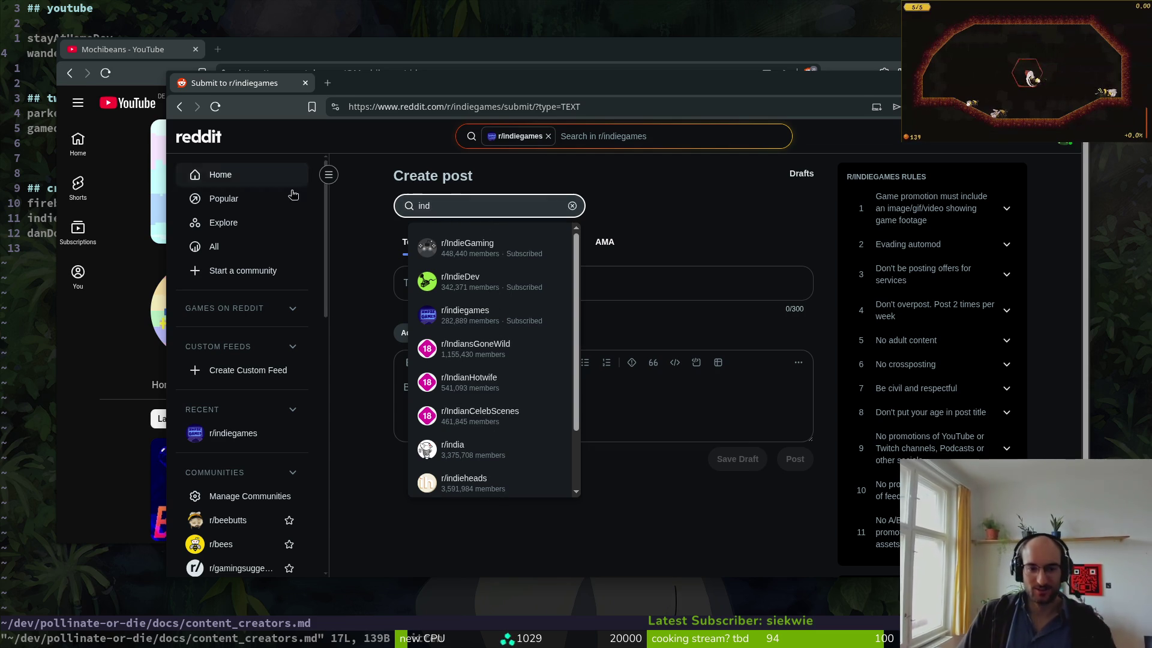
left_click(511, 247)
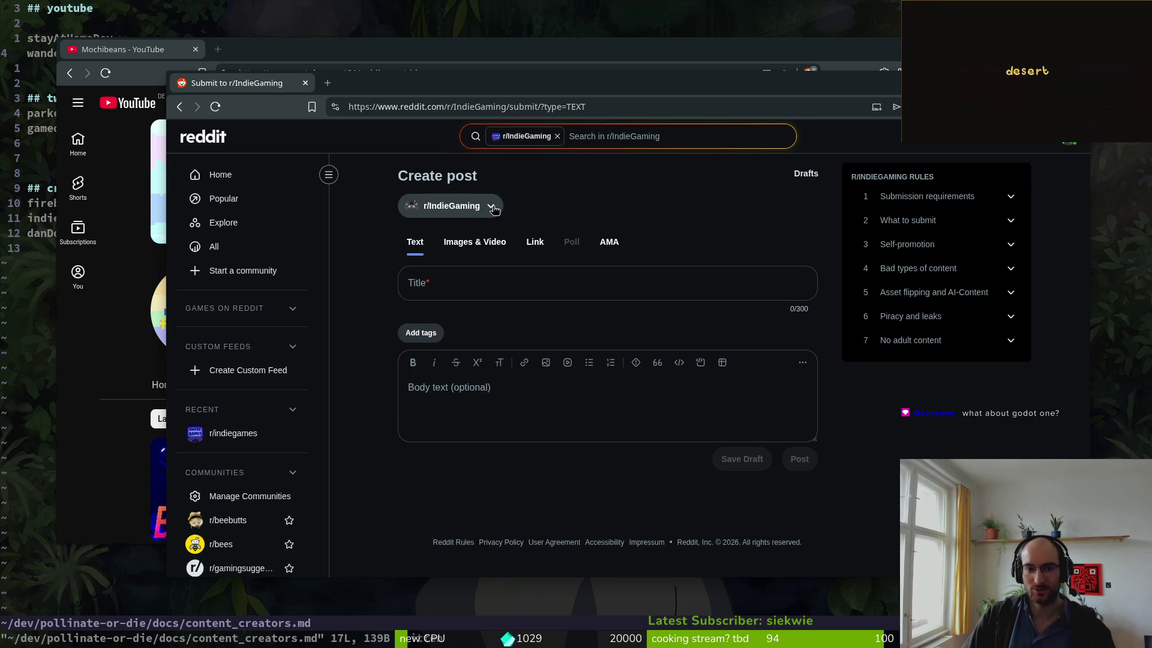
left_click(407, 207)
type("godot")
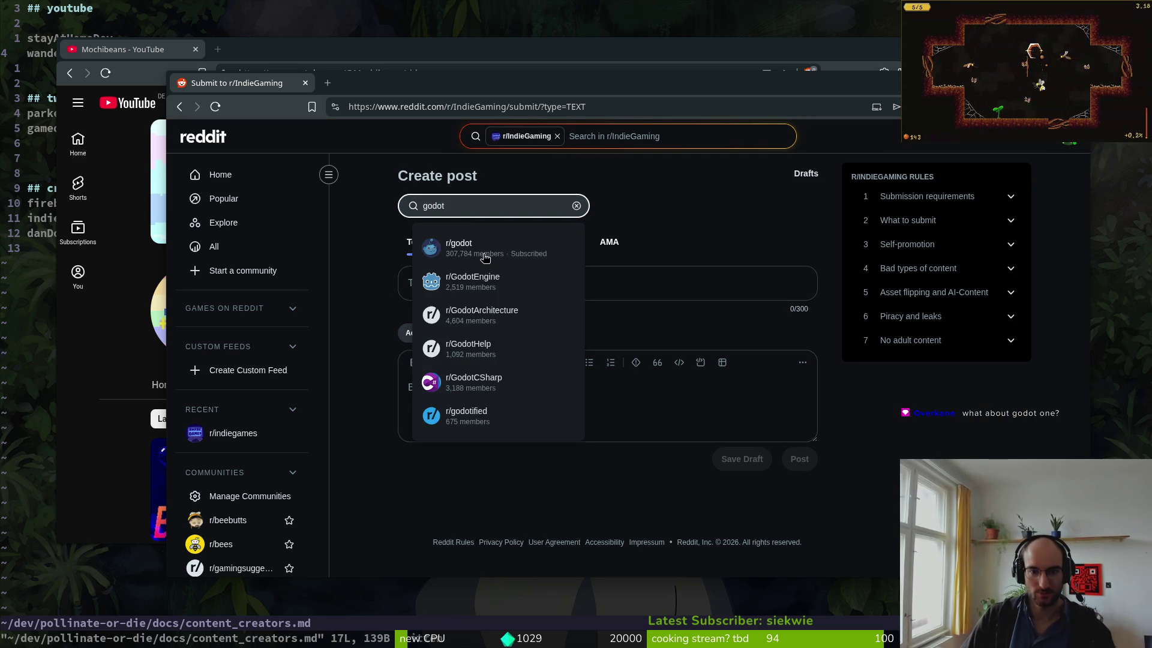
left_click(485, 256)
left_click(444, 285)
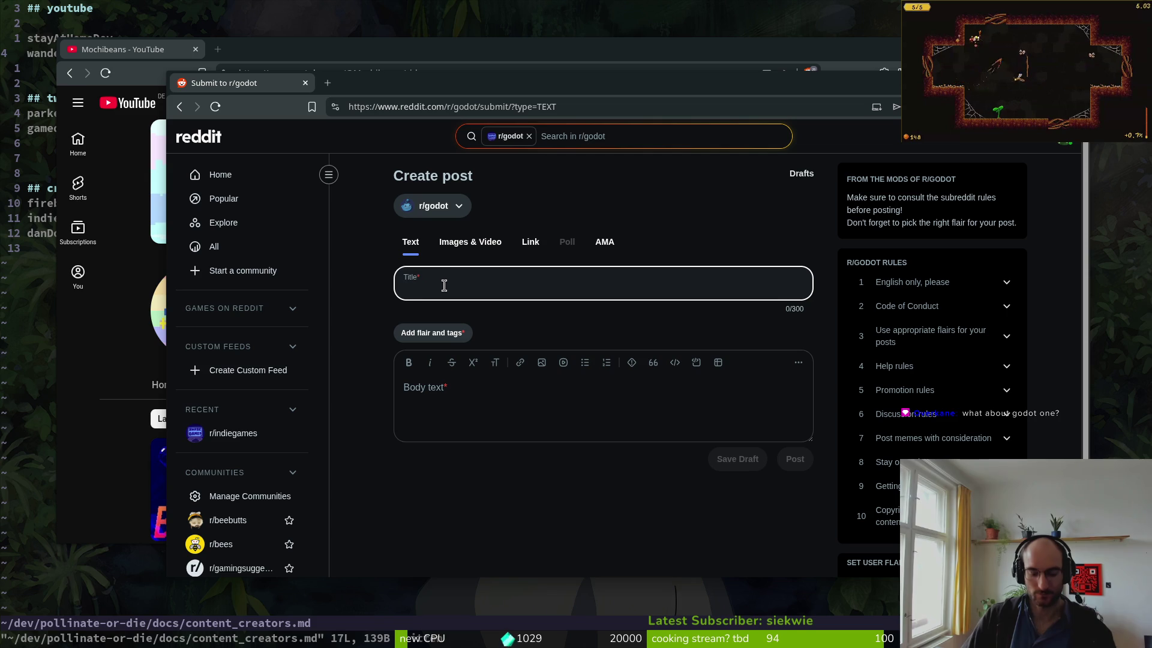
- Title the post 'pollinate or die'
type("pollinate or die")
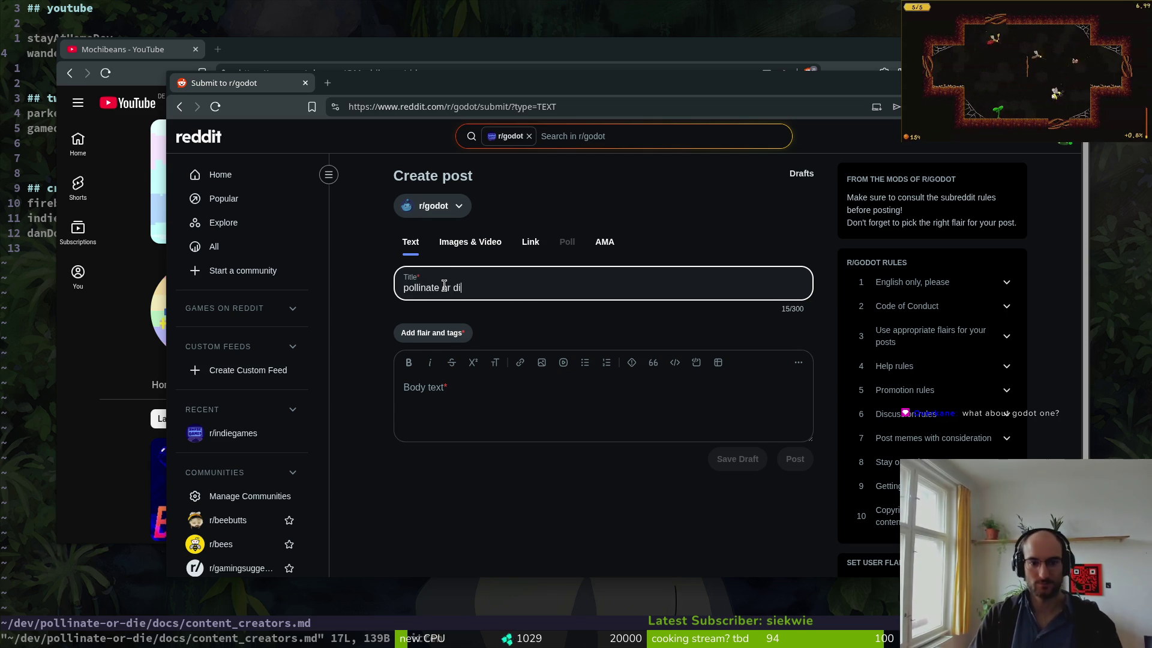
key("BackSpace")
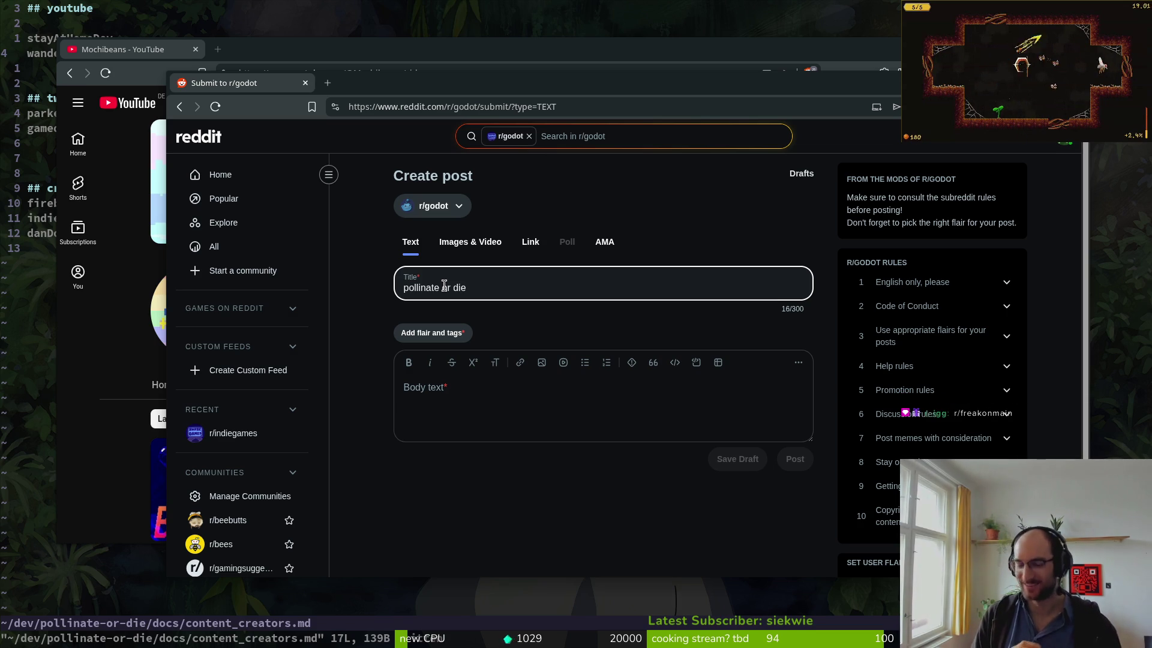
left_click(438, 391)
left_click(493, 287)
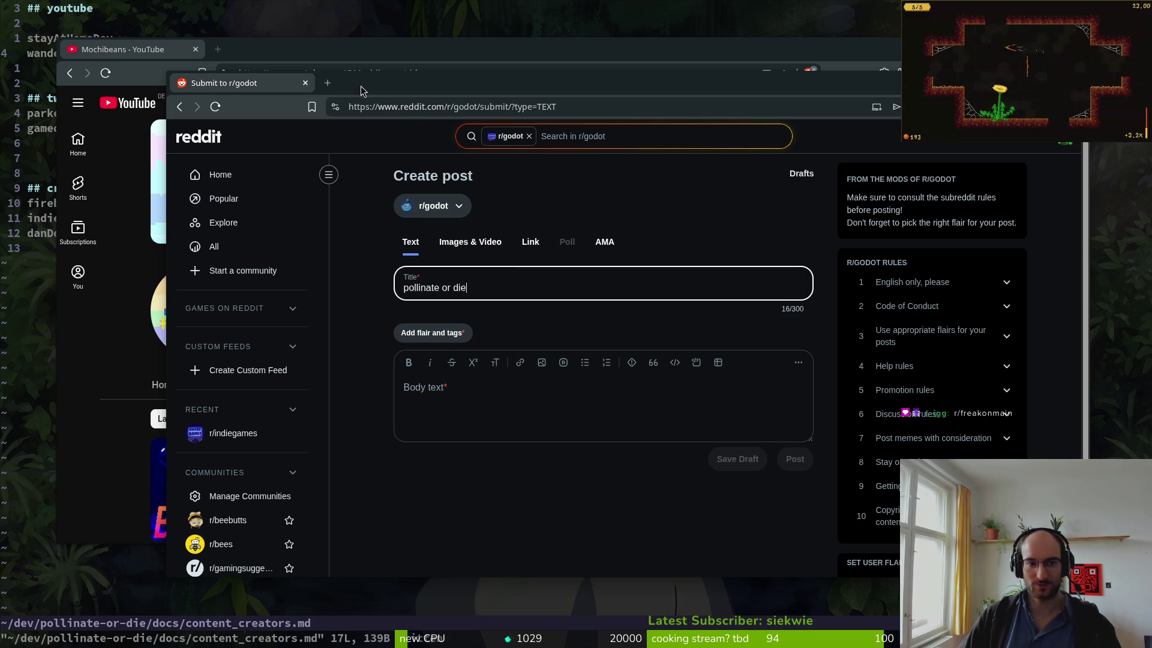
- Fill the body with the teaser text from the CopyQ clipboard history
left_click(452, 390)
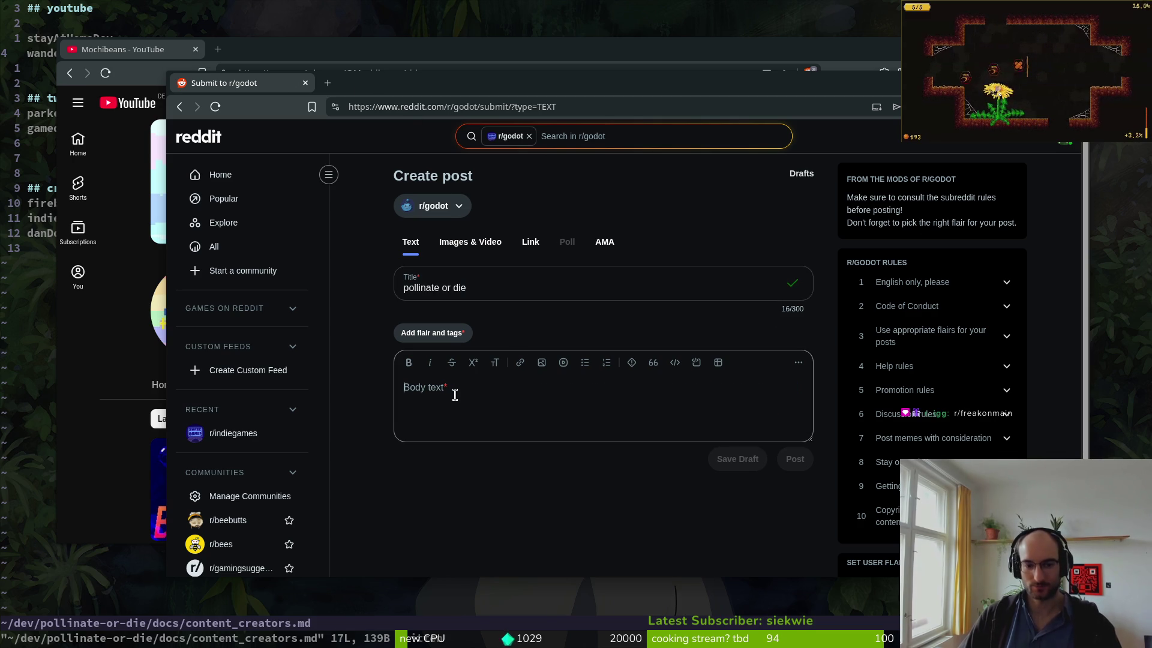
type("https://www.reddit.com/r/indiegames/comments/1qdk54h/pollinate_or_die_gameplay_teaser/")
key("ctrl+shift+v")
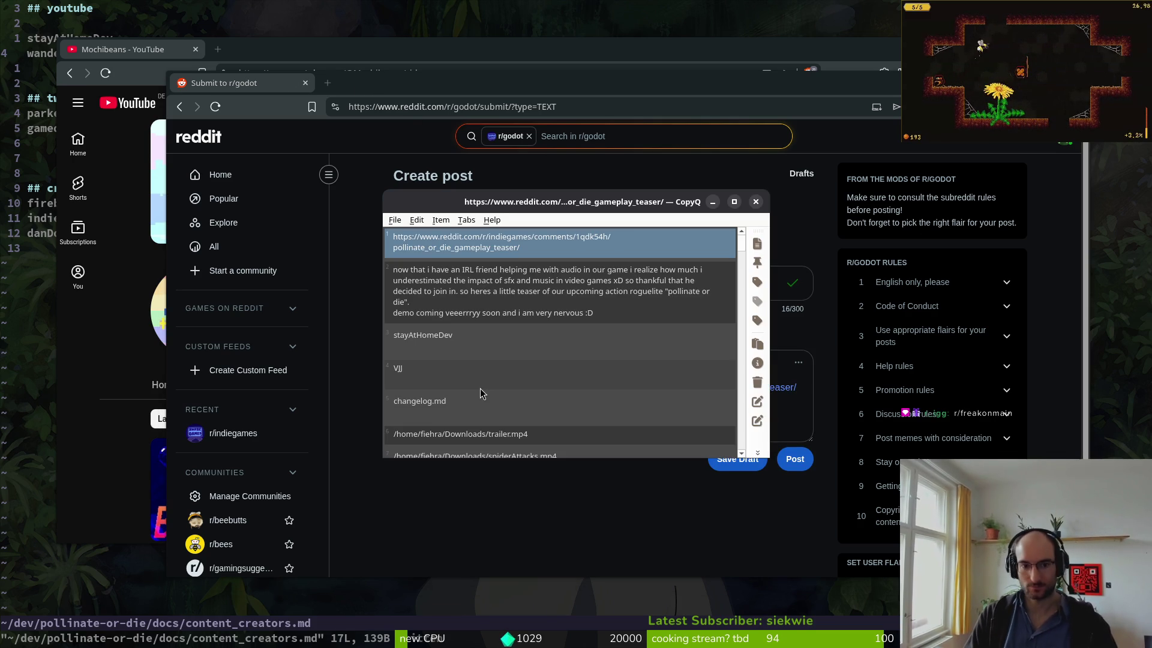
key("Down")
key("Return")
key("ctrl+a")
type("now that i have an IRL friend helping me with audio in our game i realize how much i underestimated the impact of sfx and music in video games xD so thankful that he decided to join in. so heres a little teaser of our upcoming action roguelite \"pollinate or die\". demo coming veeerrryy soon and i am very nervous :D")
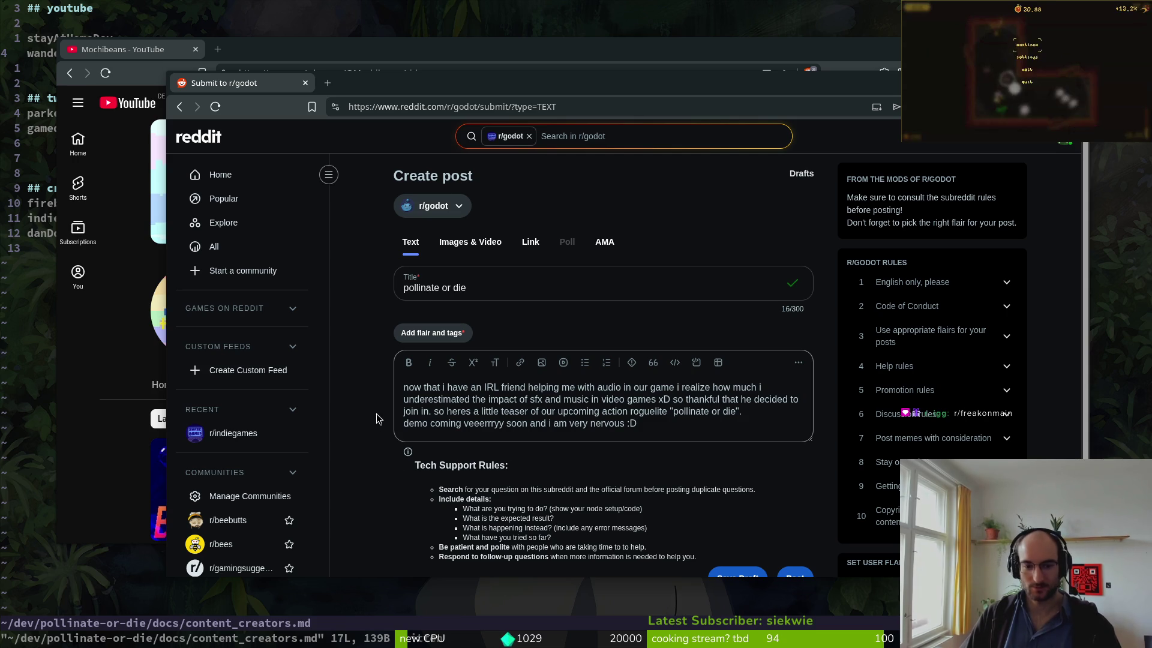
- Apply the selfpromo (games) flair to the post
left_click(432, 332)
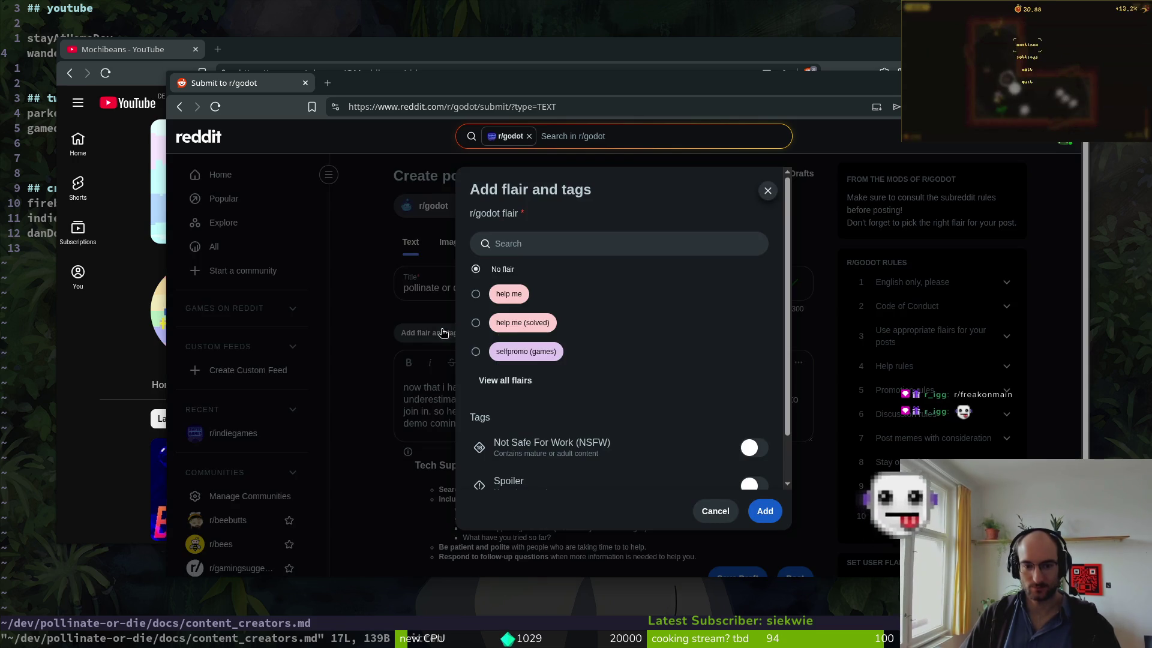
left_click(524, 353)
left_click(763, 513)
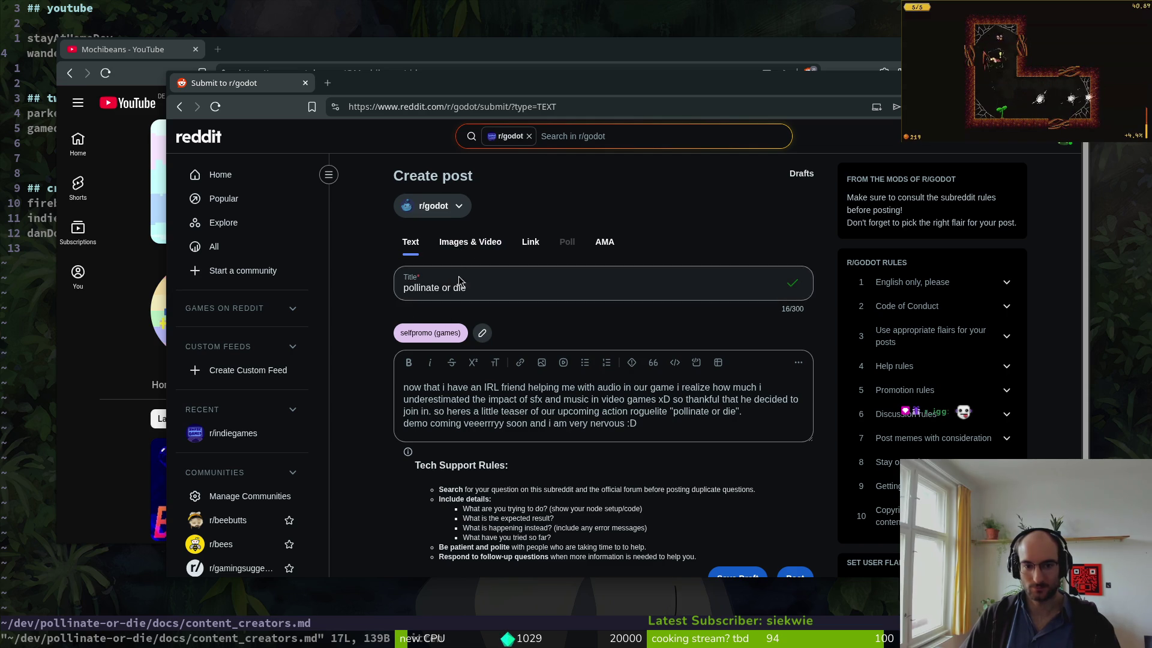
- Switch to an Images & Video post, paste the teaser text, and open the media file chooser
left_click(459, 247)
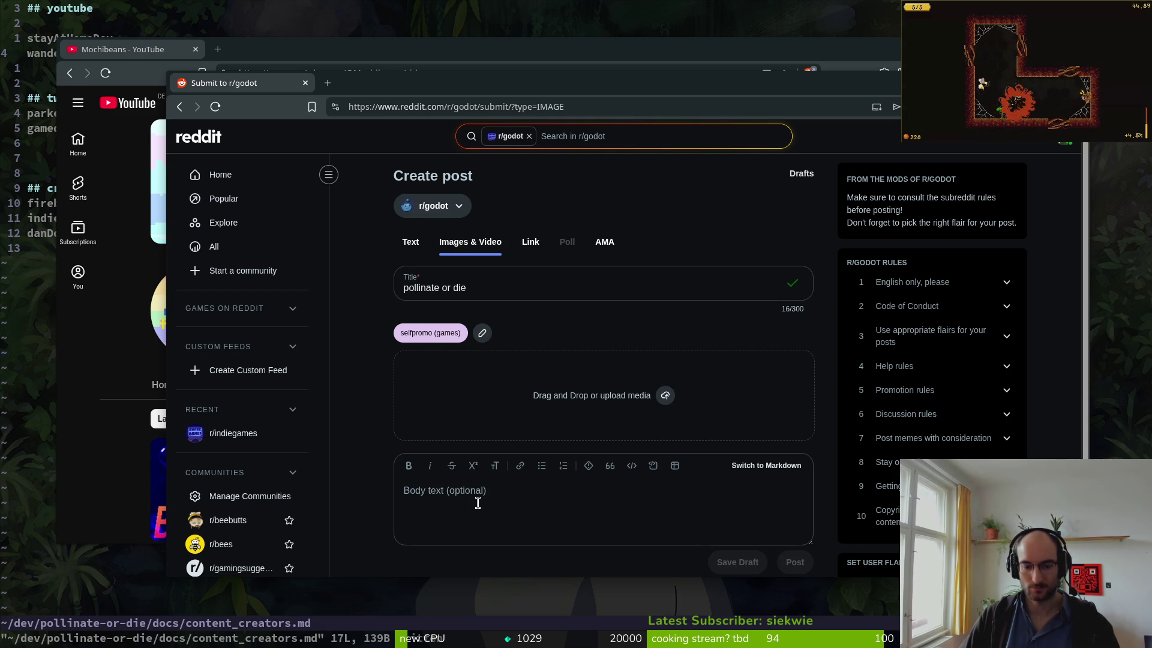
left_click(478, 502)
type("now that i have an IRL friend helping me with audio in our game i realize how much i underestimated the impact of sfx and music in video games xD so thankful that he decided to join in. so heres a little teaser of our upcoming action roguelite \"pollinate or die\". demo coming veeerrryy soon and i am very nervous :D")
left_click(664, 395)
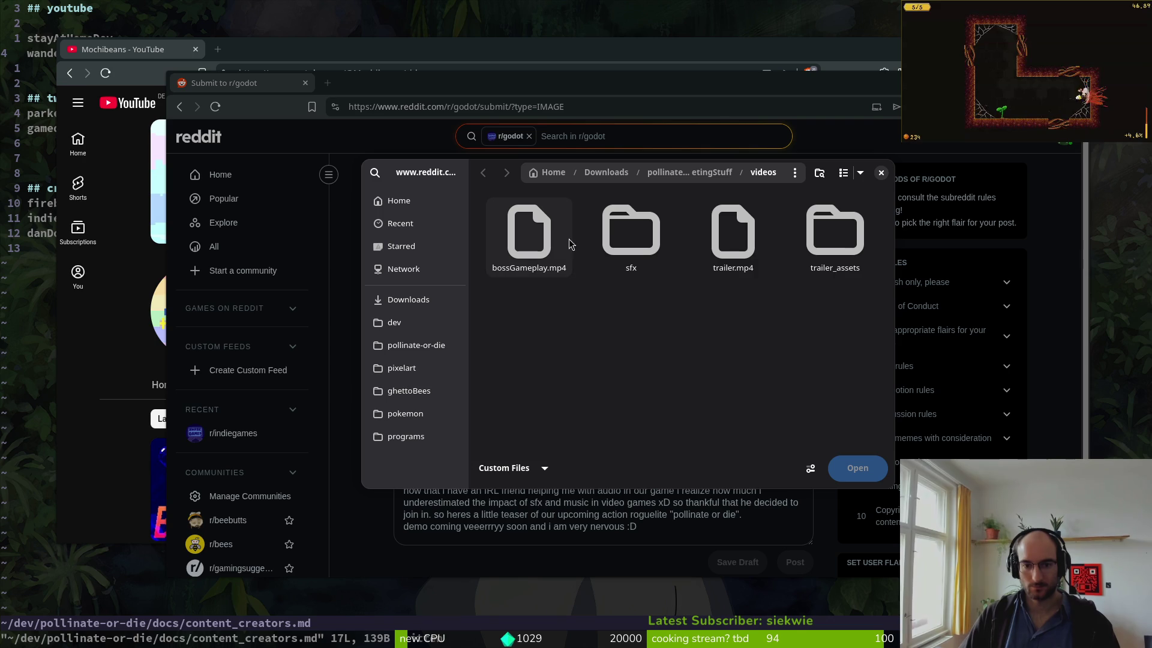
- Upload trailer.mp4 and extend the title to 'pollinate or die gameplay teaser'
left_click(733, 236)
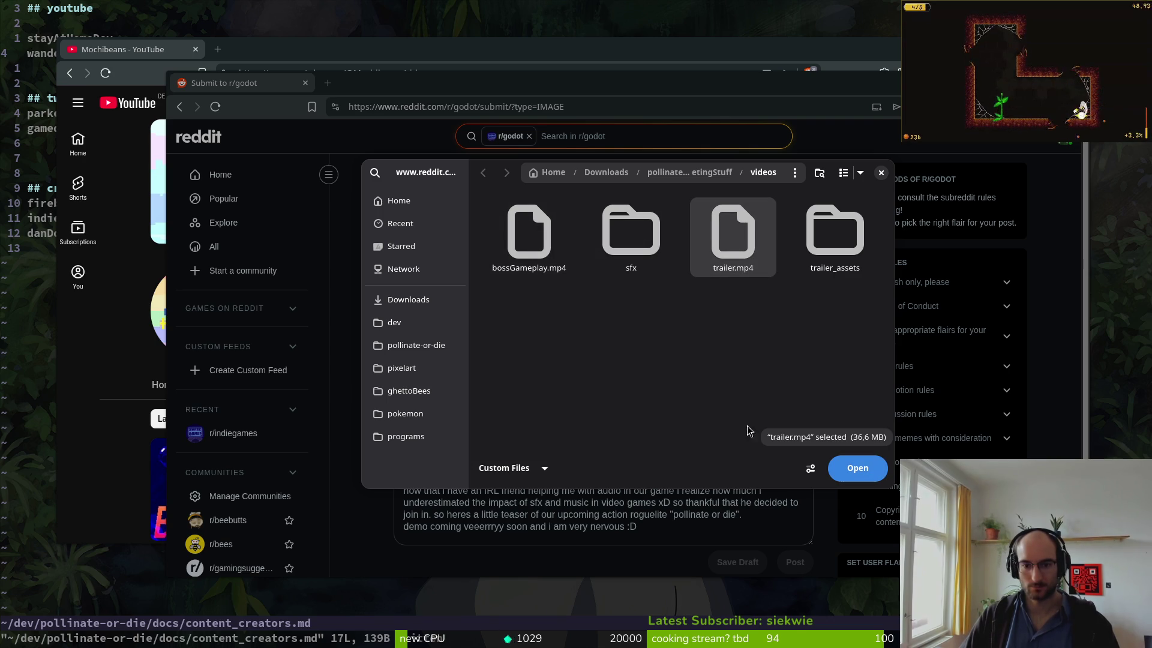
left_click(858, 473)
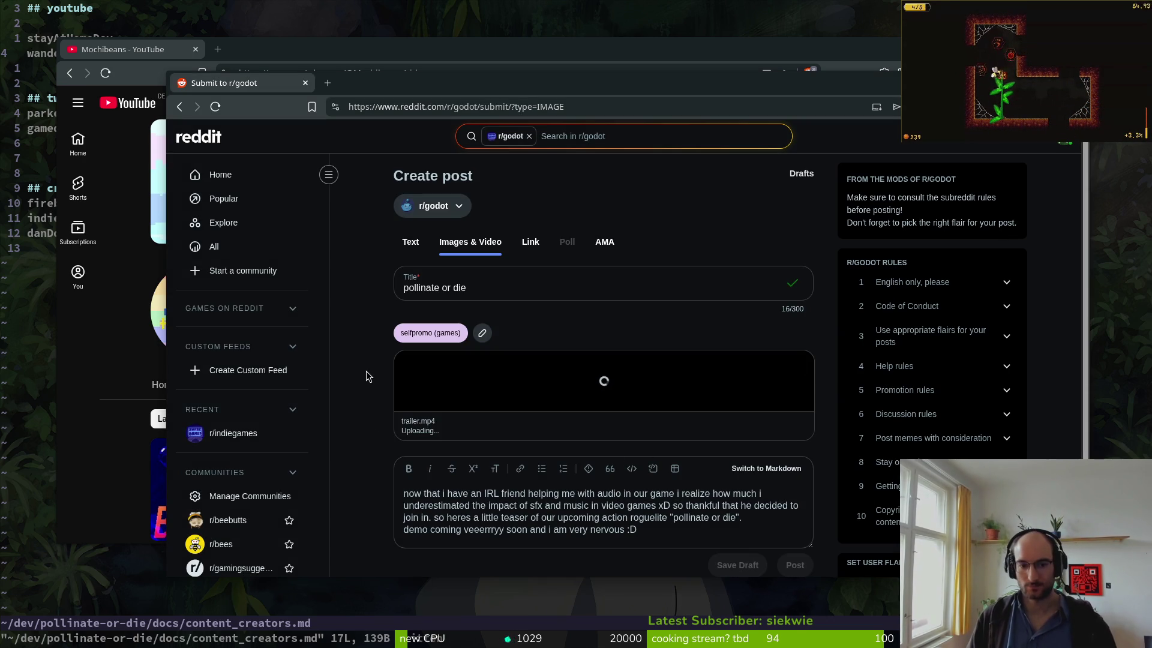
left_click(487, 296)
type("gamepla")
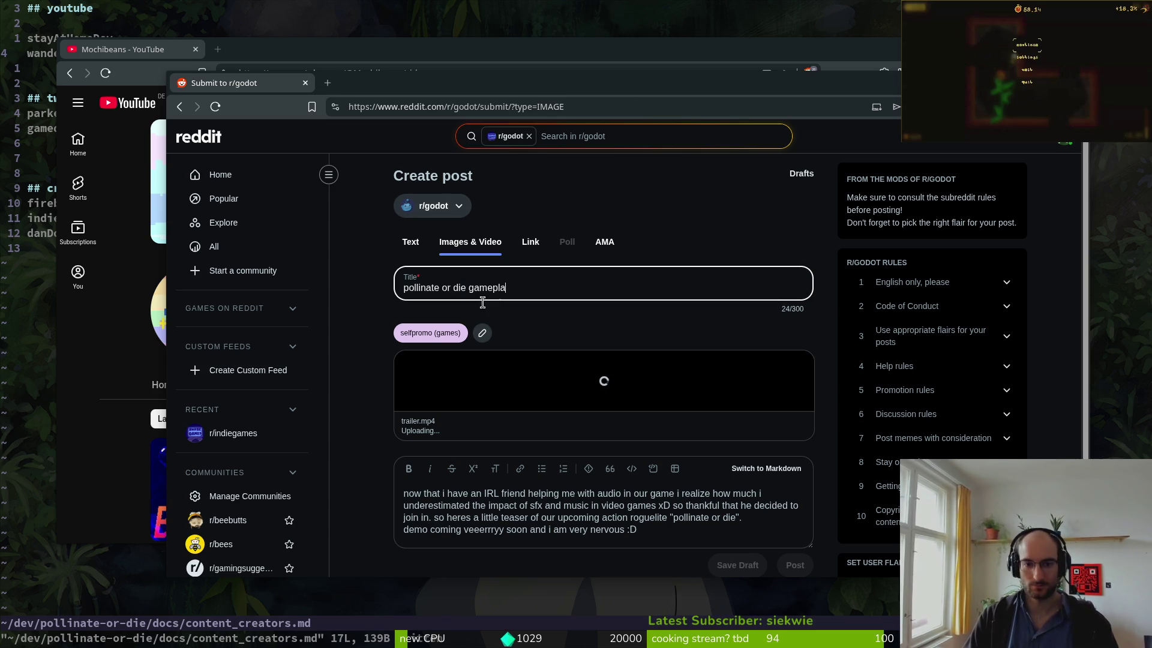
type("y teaser")
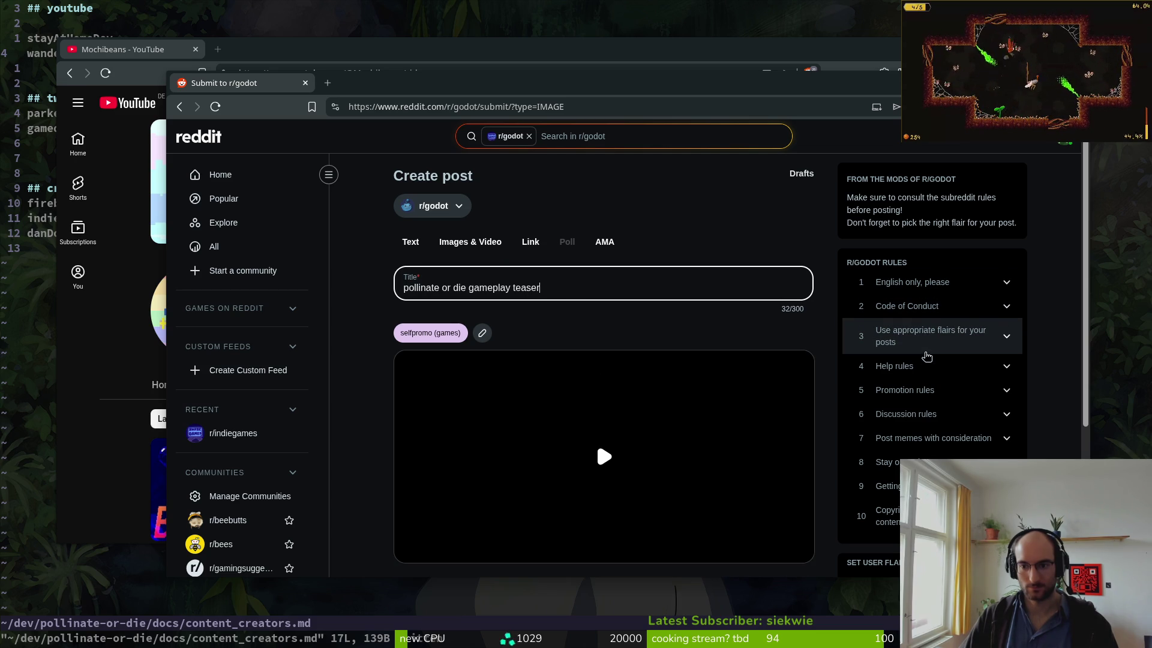
left_click(939, 392)
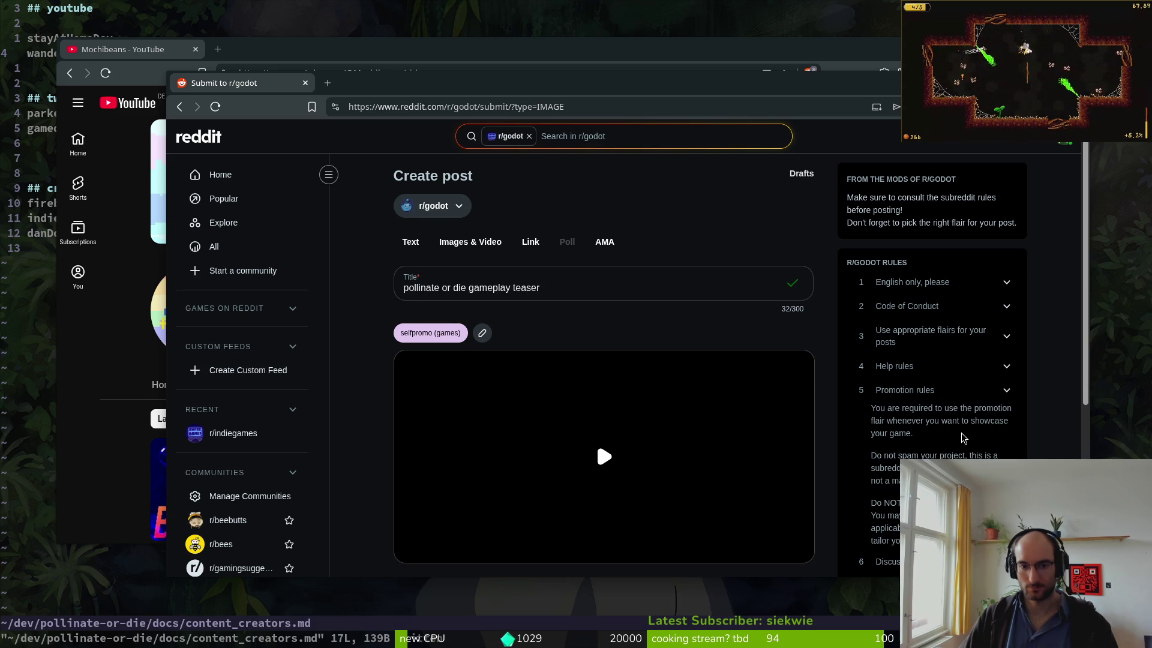
scroll(963, 438, "down", 2)
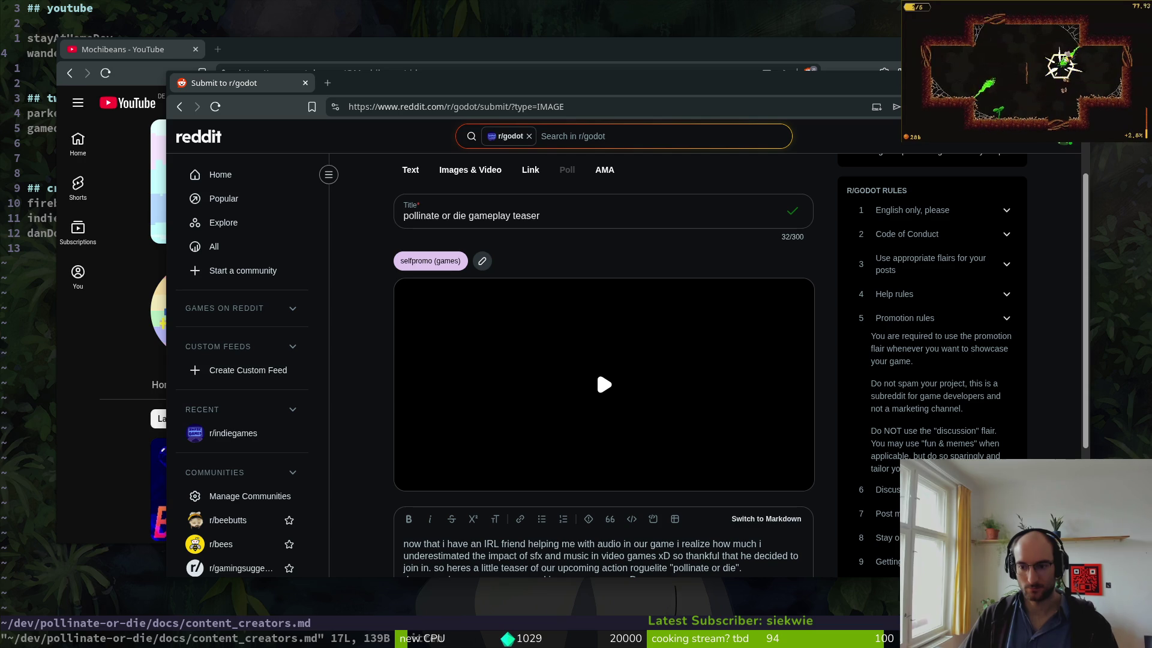
left_click(1008, 320)
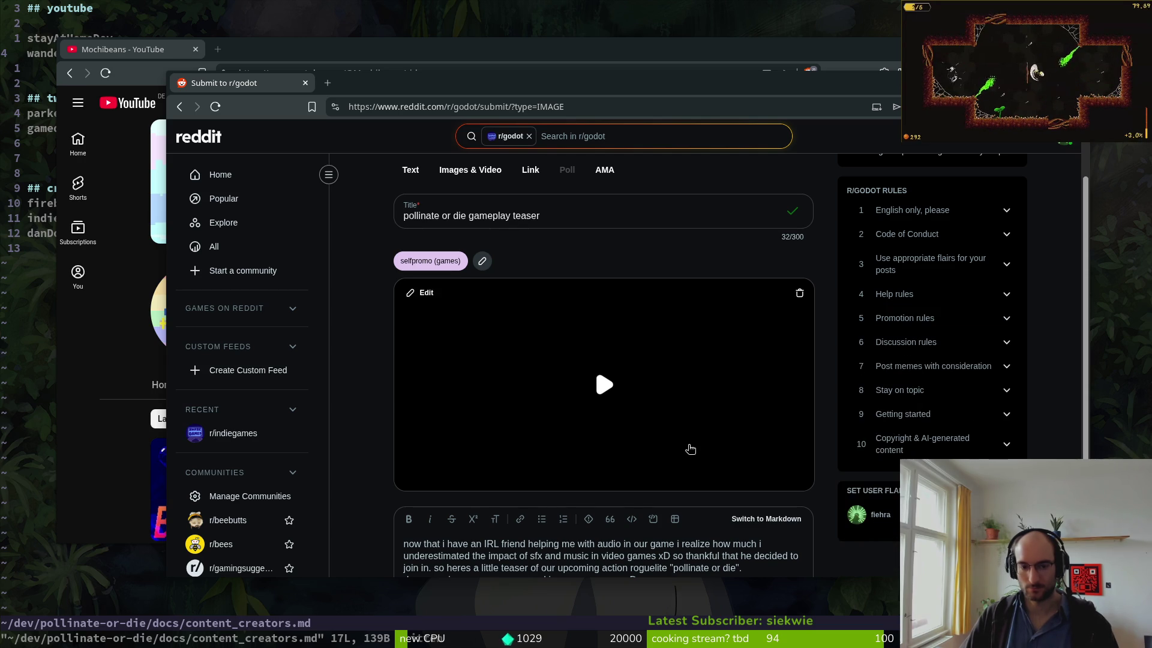
scroll(398, 450, "down", 2)
left_click(655, 444)
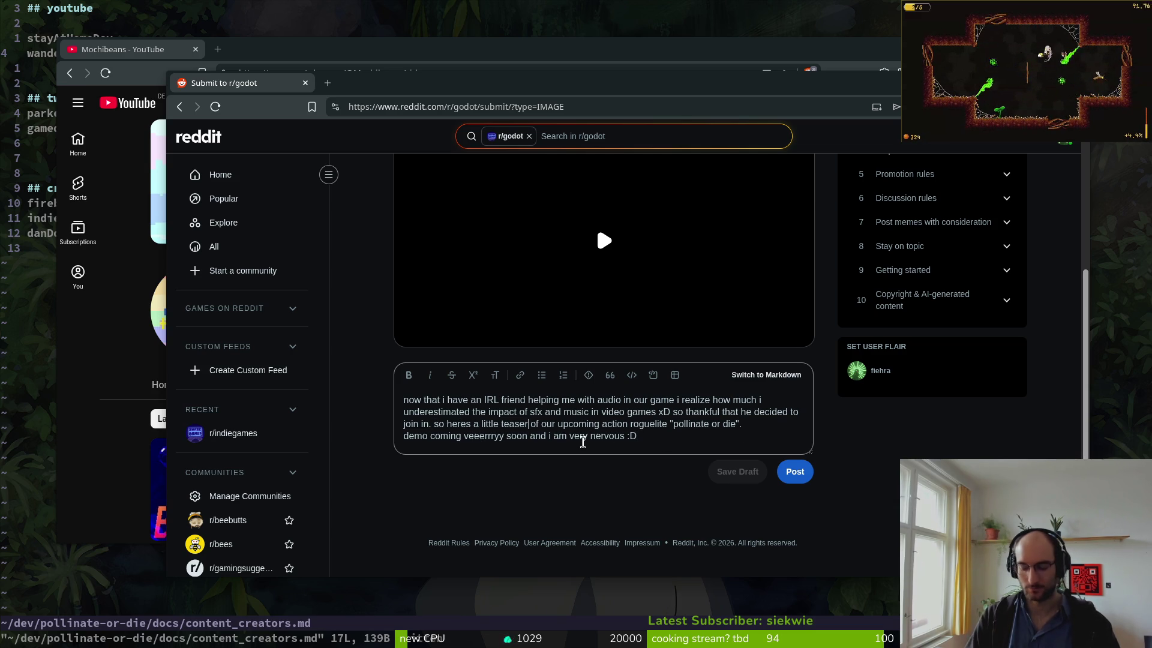
- Add 'WITH MUSIC!! :D' and 'releasing' to the description, then publish to r/godot
type("WITH MUSIC")
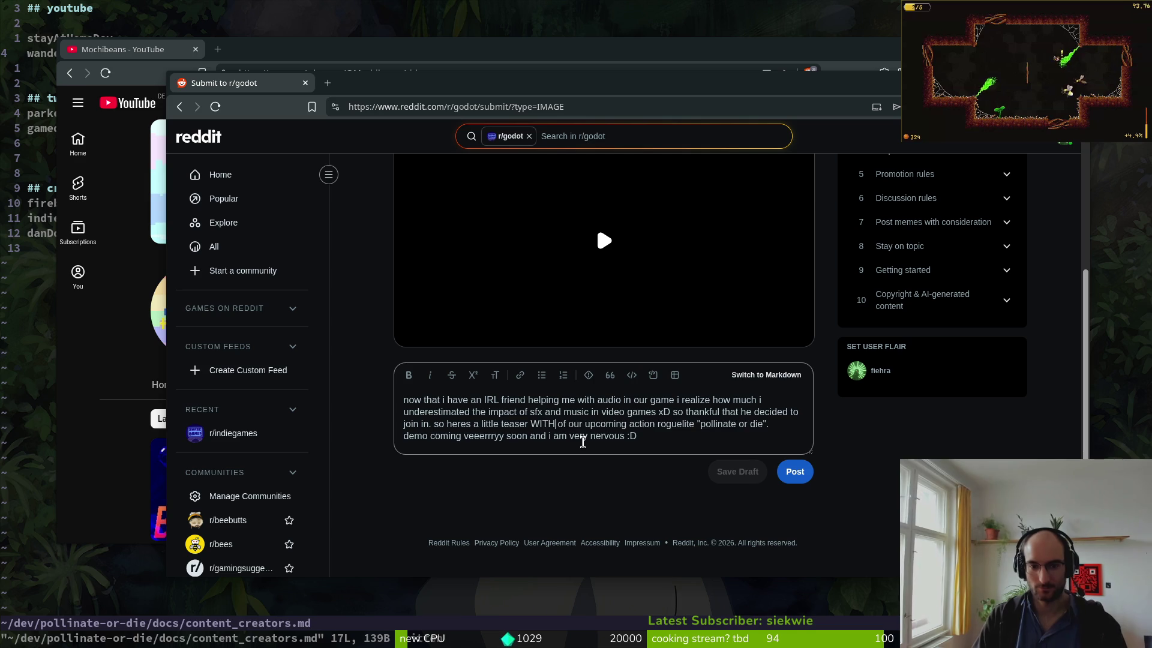
type("!!  ")
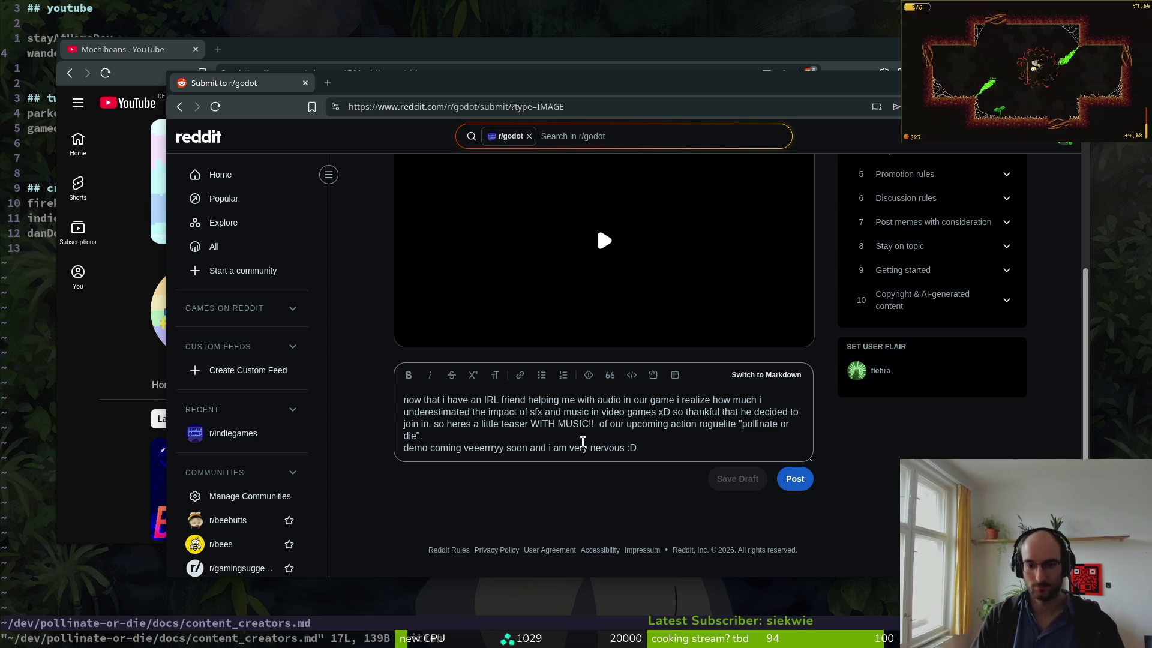
type(":D")
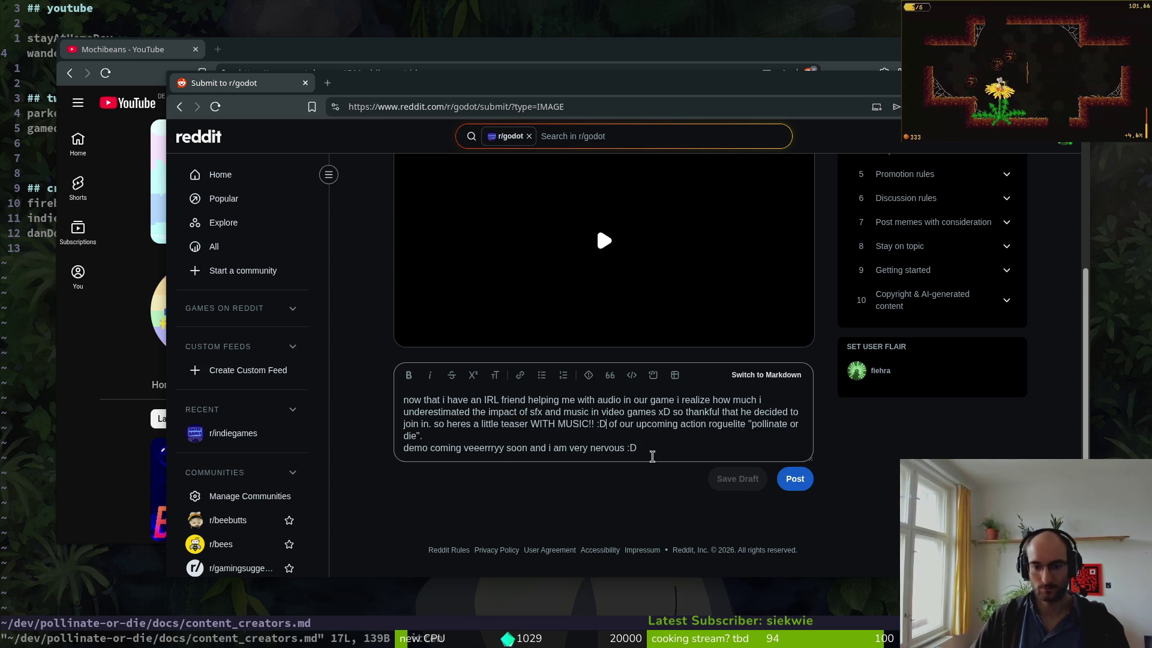
key("ctrl+Delete")
key("ctrl+Delete")
key("ctrl+Delete")
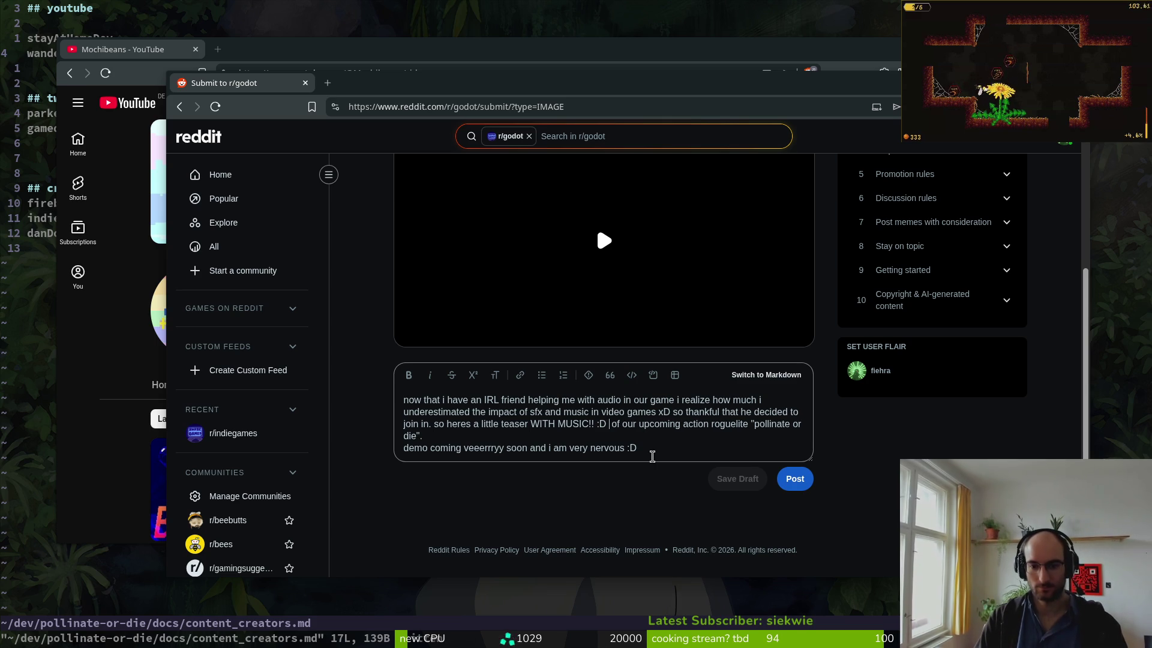
key("Delete")
key("Delete")
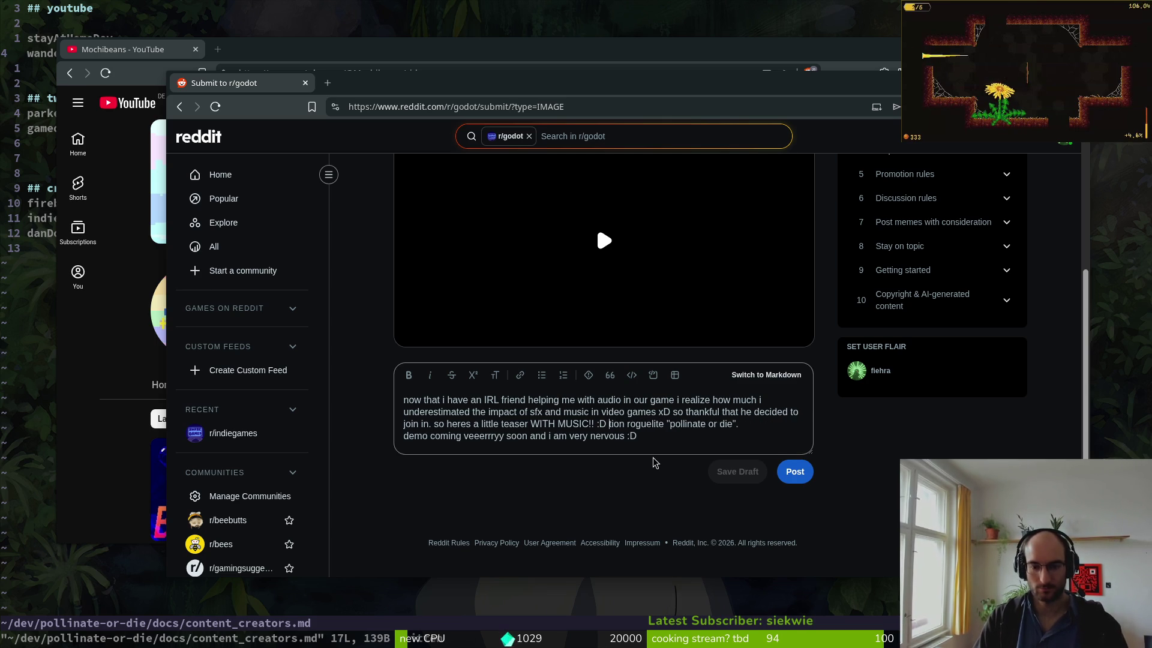
key("ctrl+z")
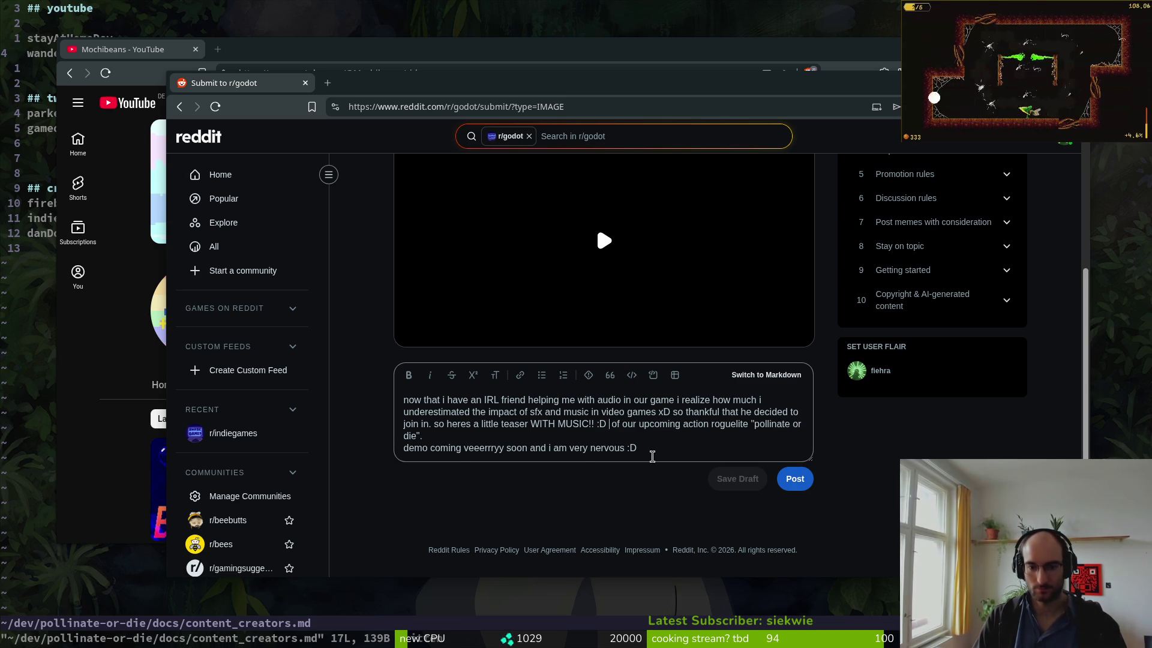
key("Delete")
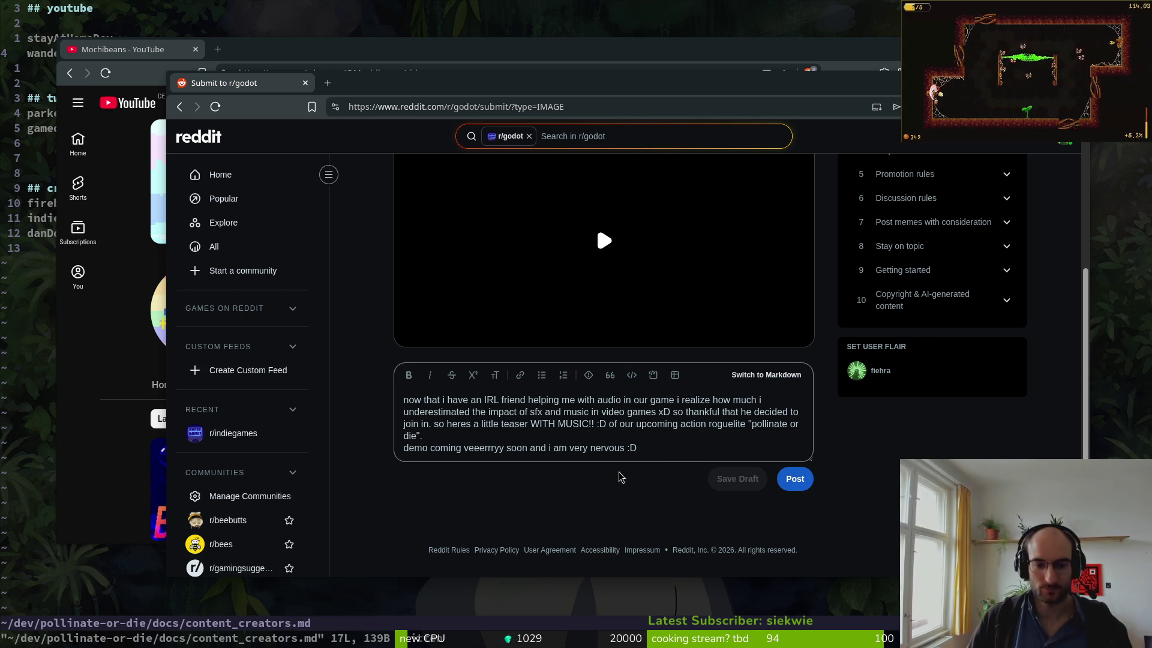
type("rele")
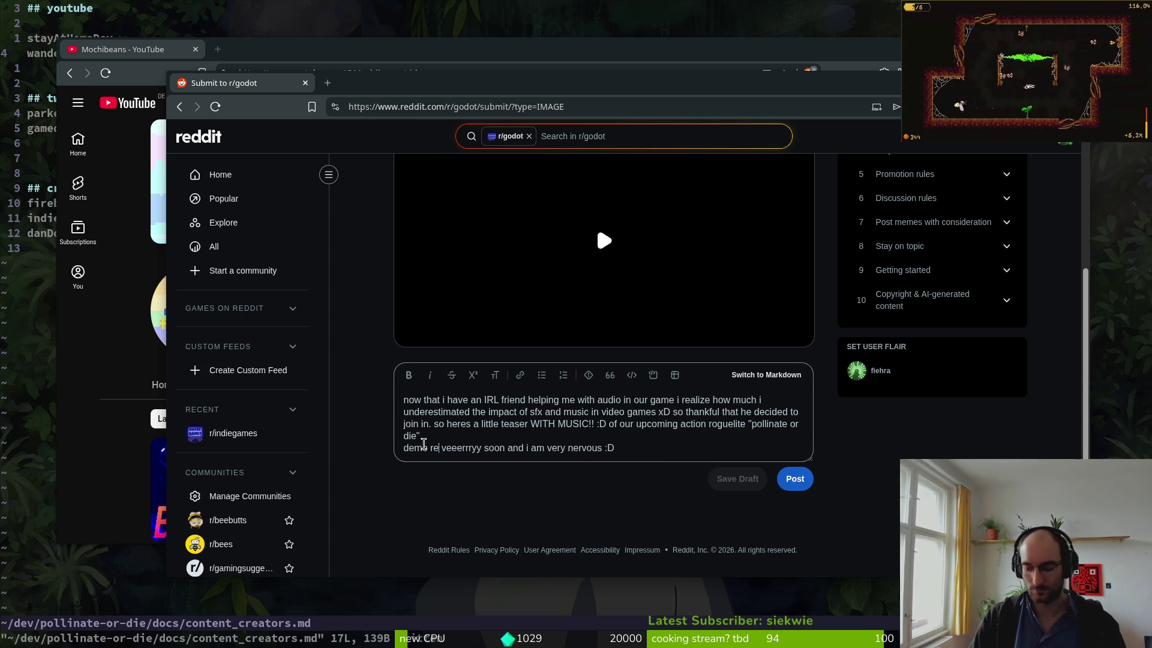
type("asing")
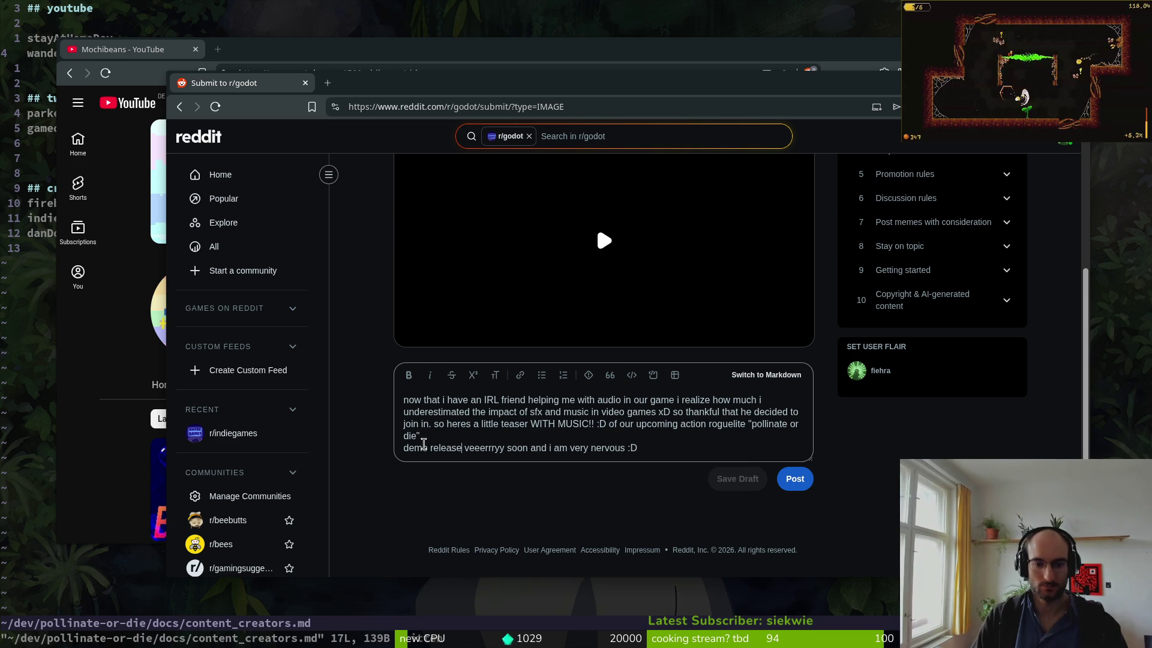
left_click(790, 483)
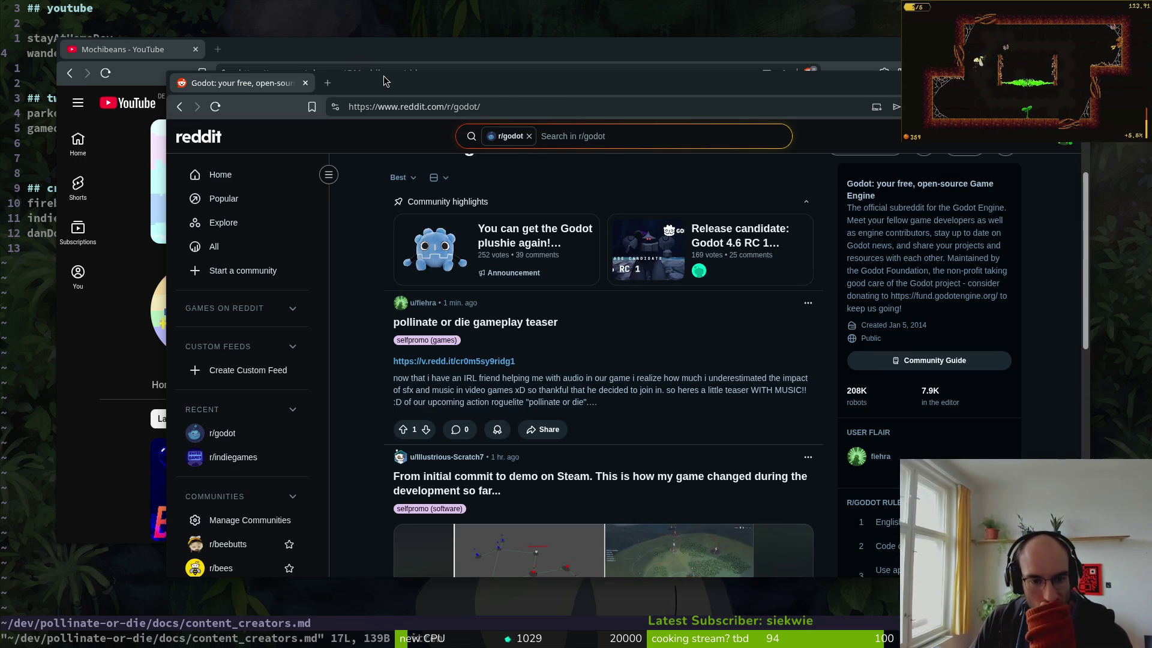
- Switch to Aseprite and open spider.aseprite from the project's aseprite folder
key("super")
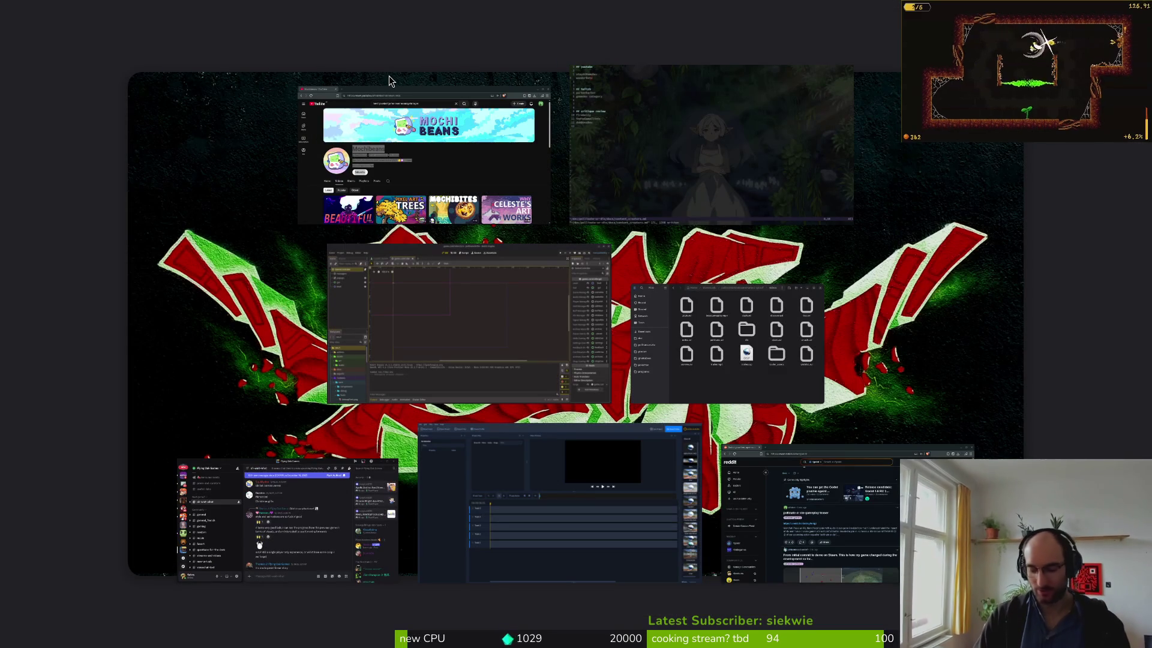
left_click(388, 76)
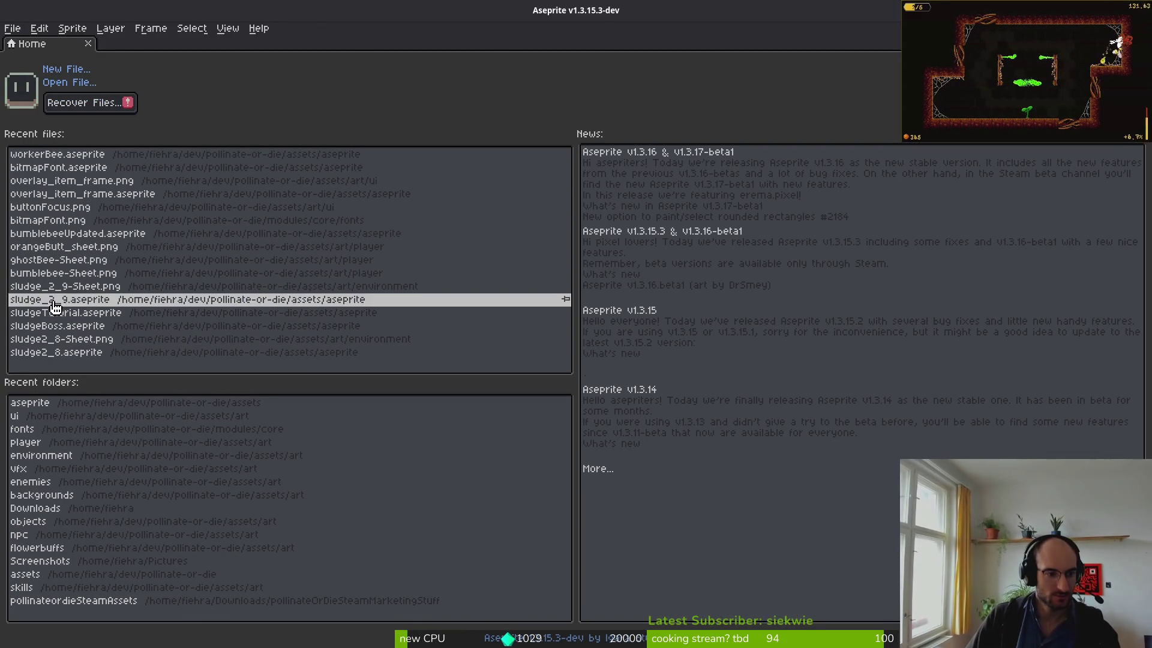
left_click(75, 84)
scroll(831, 319, "down", 15)
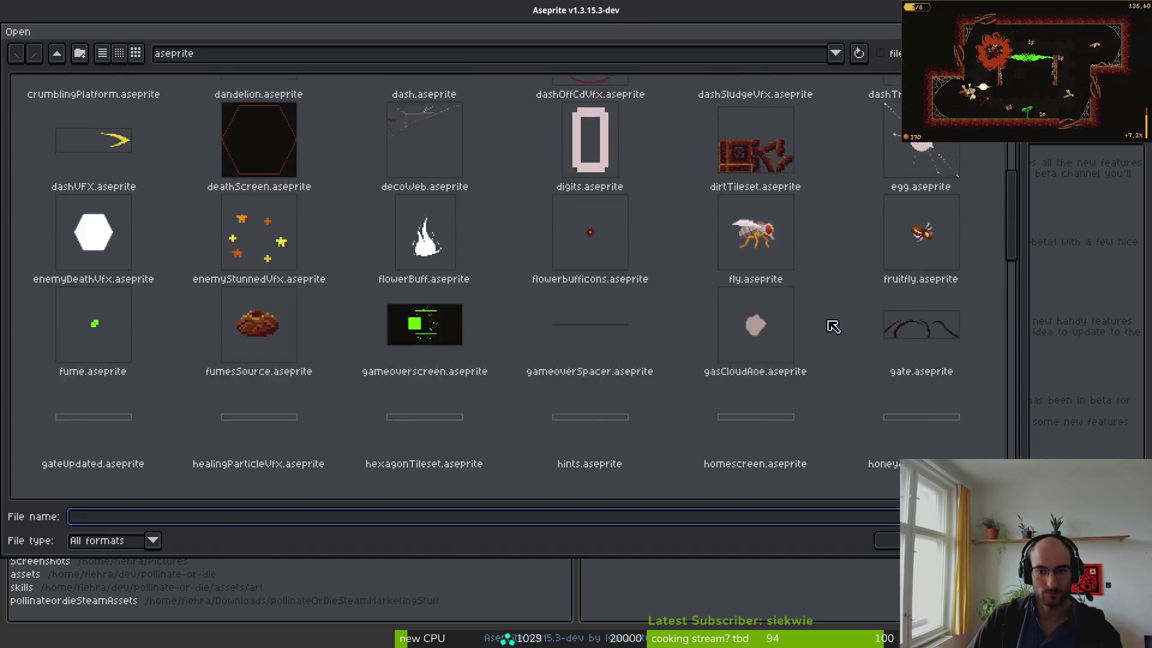
scroll(856, 339, "down", 5)
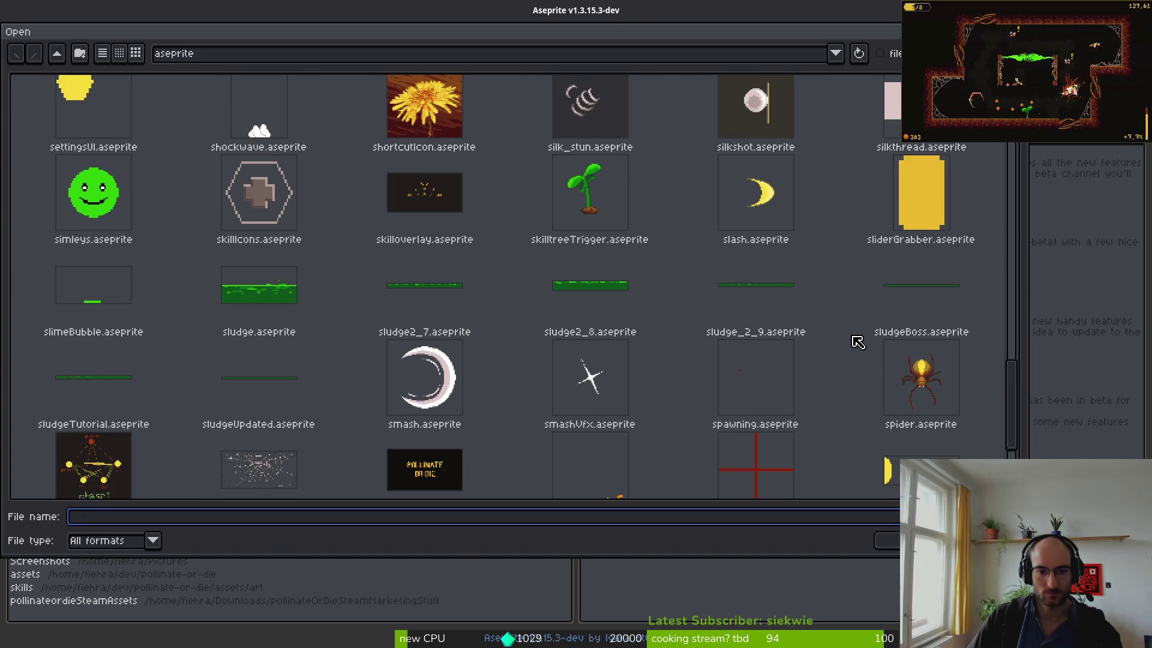
left_click(921, 180)
left_click(887, 539)
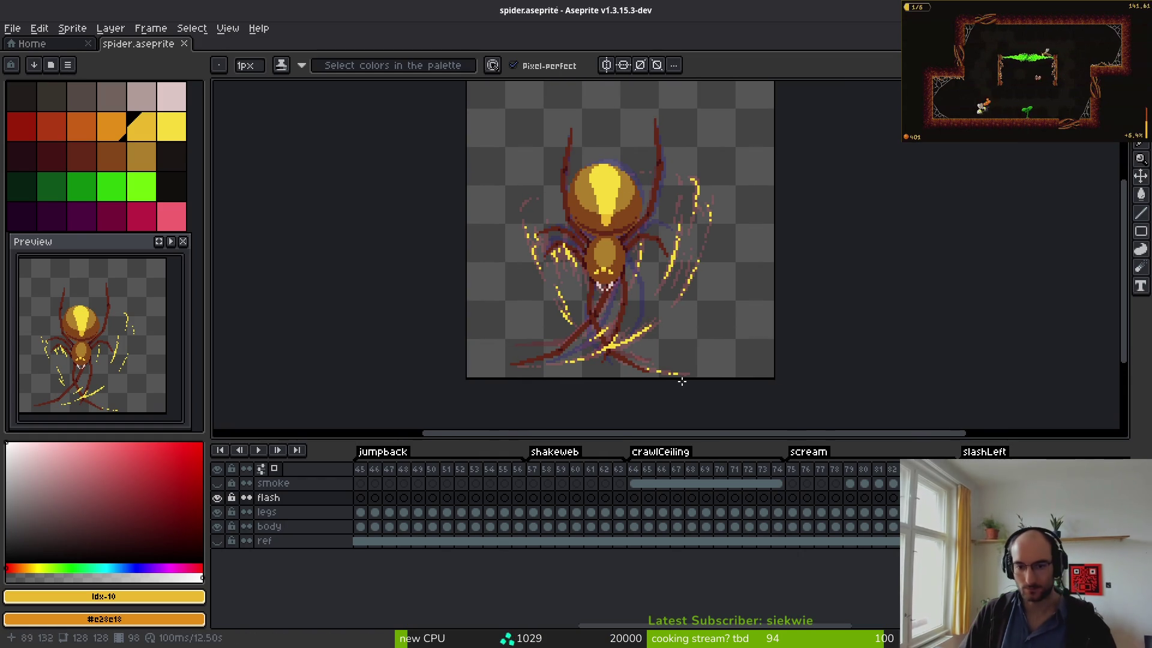
- Turn off onion skinning and show the dark ref layer behind the spider
left_click(277, 471)
left_click(217, 540)
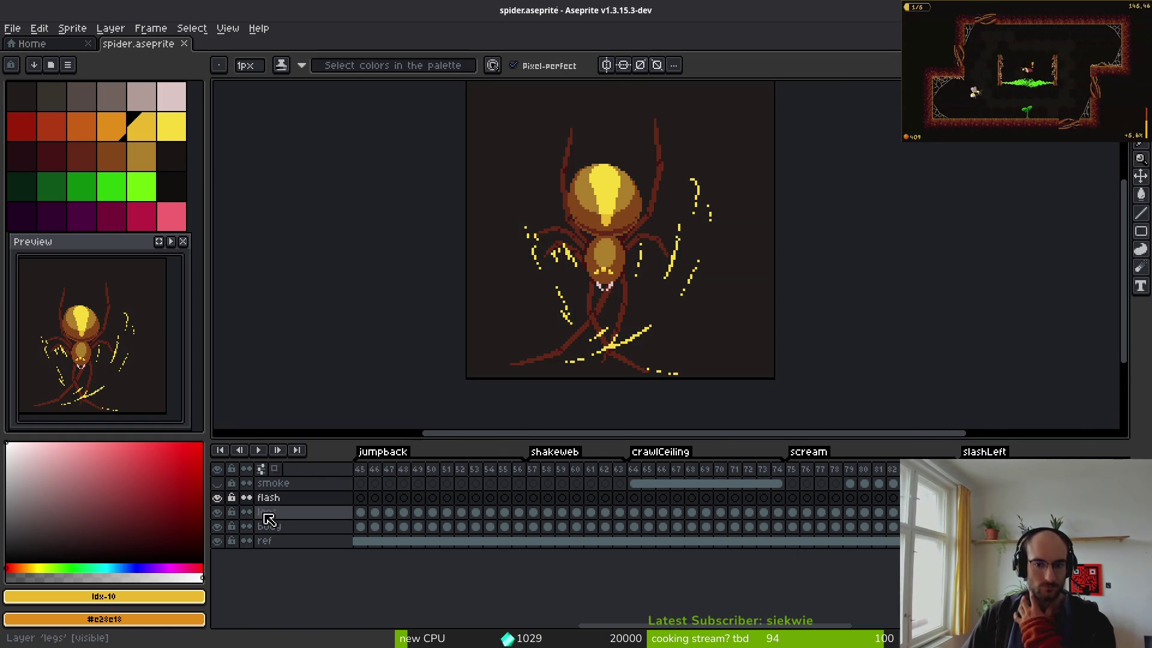
left_click_drag(640, 339, 587, 361)
left_click(218, 541)
left_click(217, 541)
left_click(217, 541)
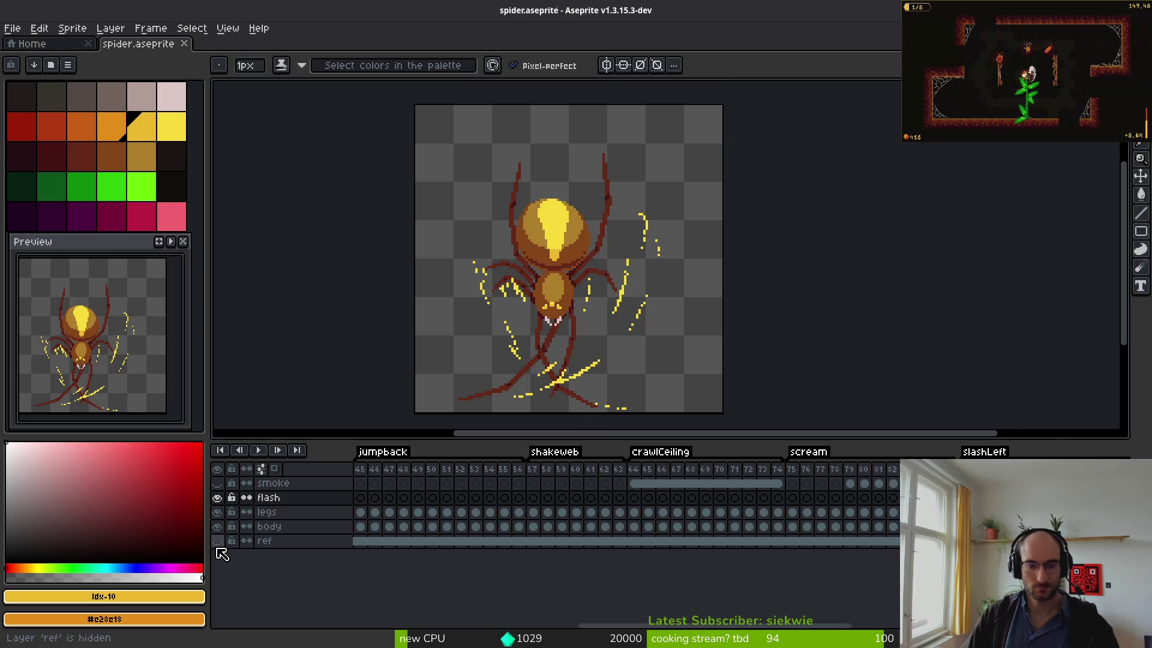
left_click(218, 541)
left_click_drag(599, 359, 634, 354)
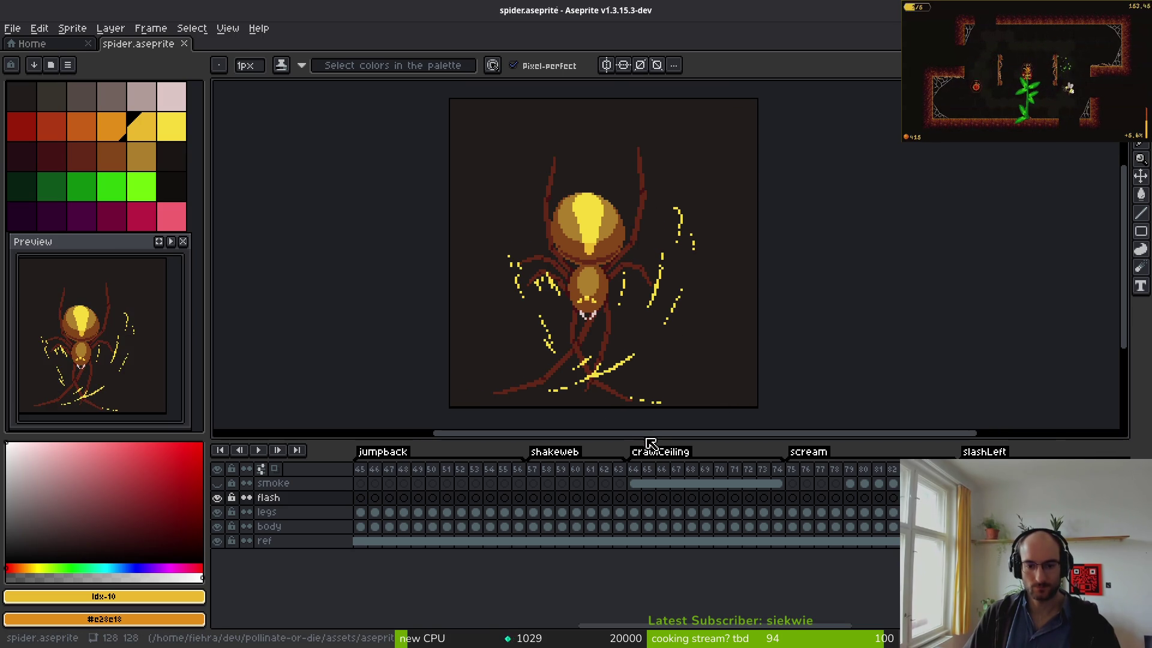
- Select and play the slashLeft frames, then bring up Export Sprite Sheet
scroll(701, 516, "right", 5)
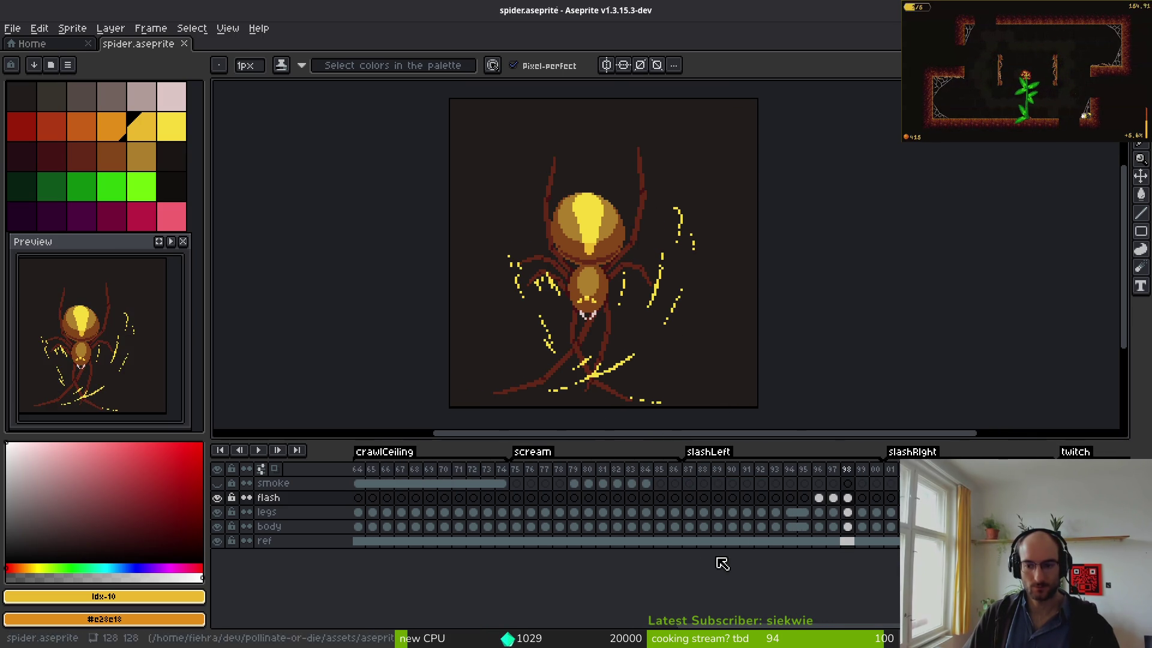
left_click(693, 473)
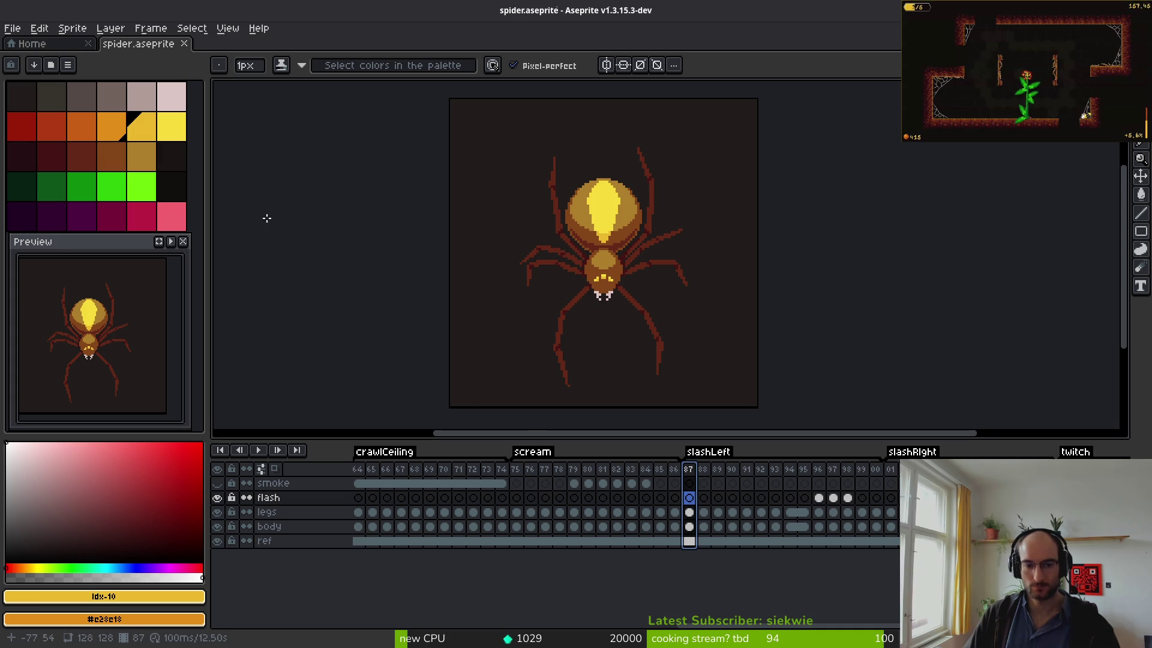
left_click(708, 452)
key("Return")
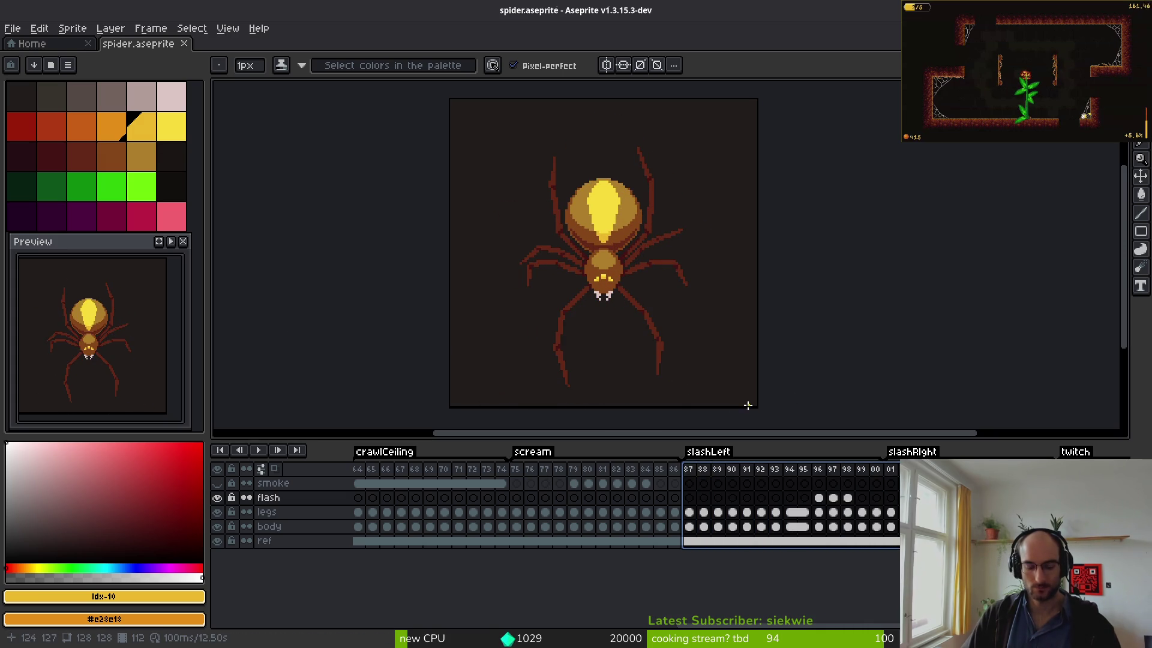
key("ctrl+e")
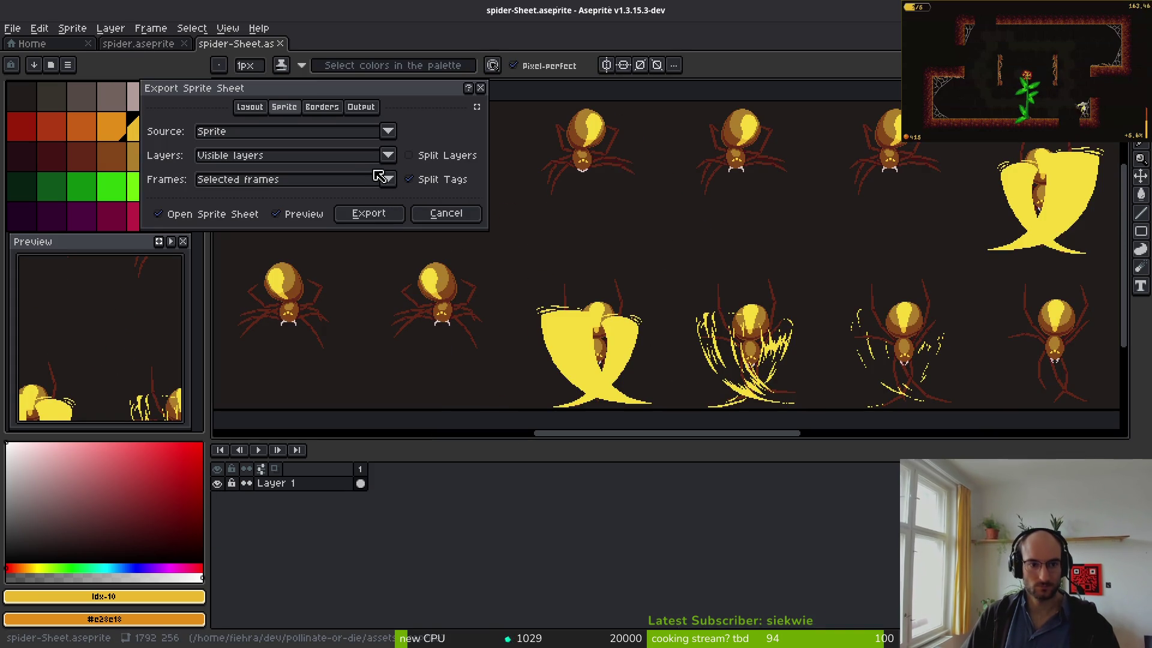
- Cancel the sprite sheet export and reselect the slashLeft frames
left_click(446, 213)
key("ctrl+alt+shift+s")
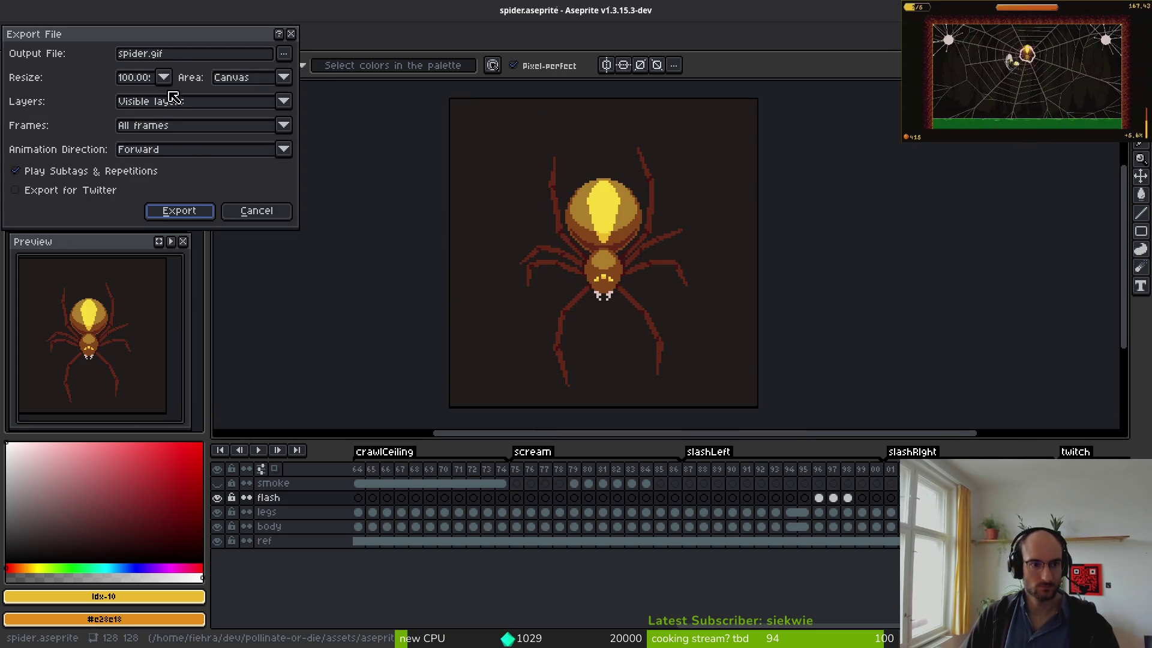
key("Escape")
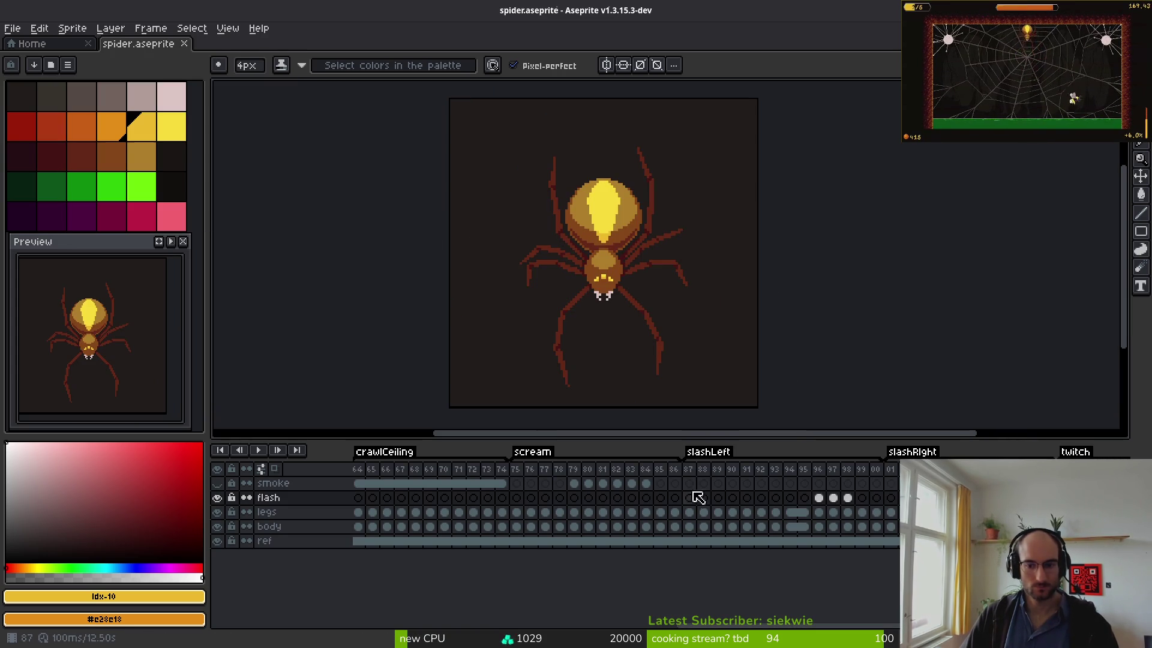
left_click(694, 457)
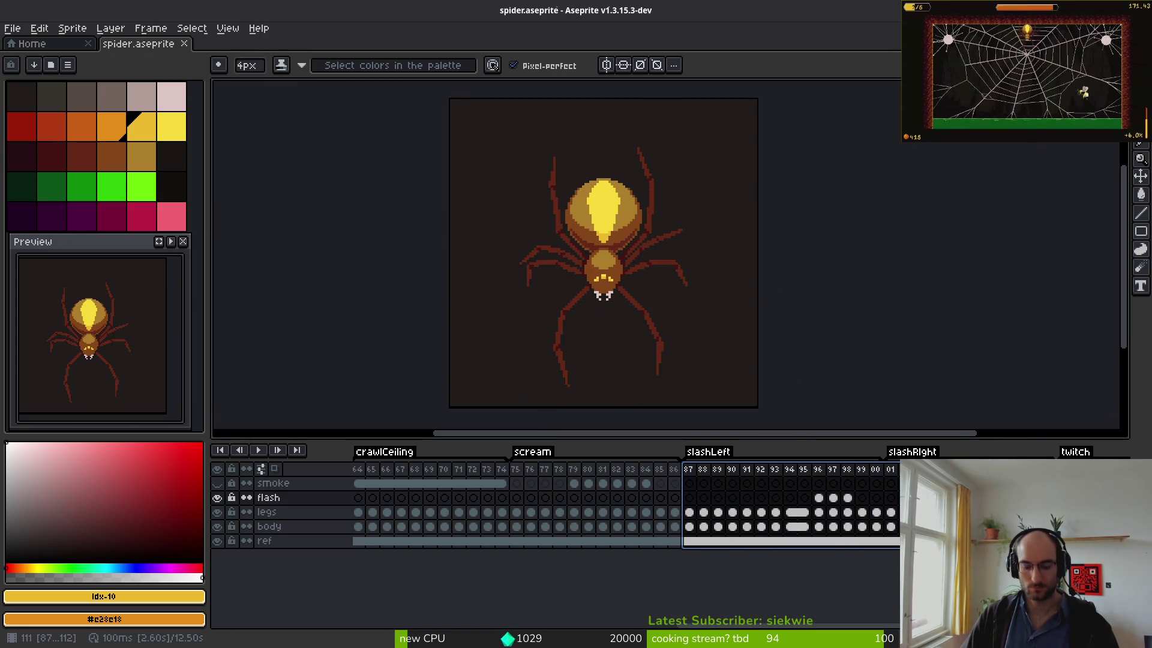
- In the export options, keep visible layers and set Frames to Selected frames
key("ctrl+alt+shift+s")
left_click(174, 111)
left_click(171, 114)
left_click(170, 125)
left_click(169, 157)
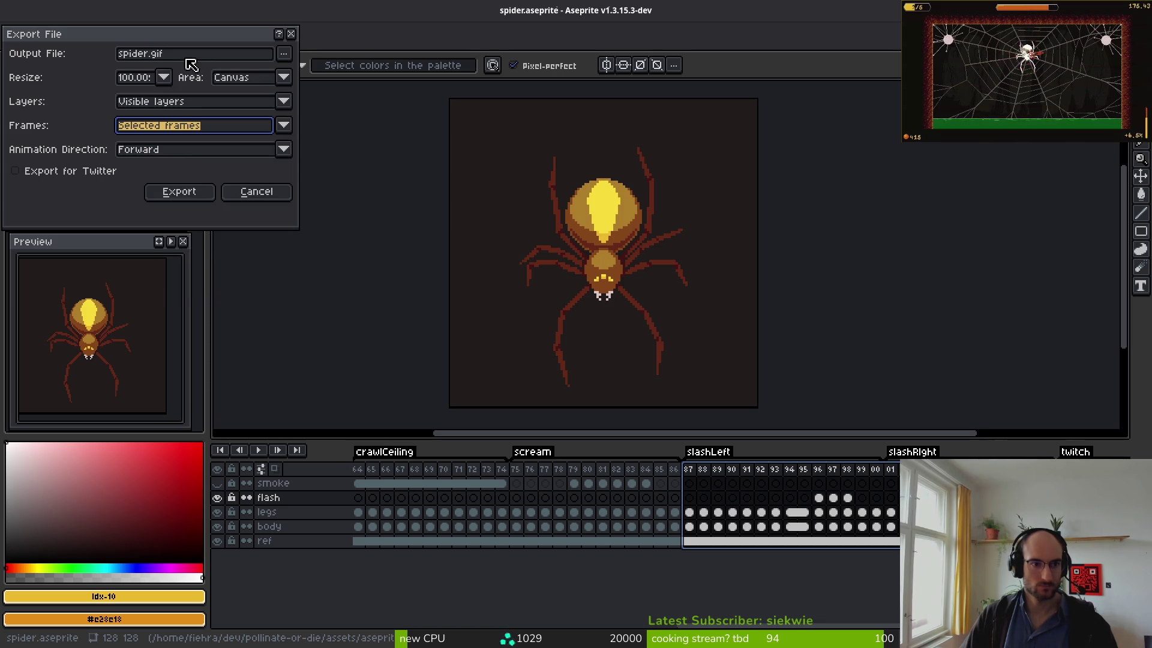
- Set the output file to spiderSlash.gif in the Downloads folder
left_click(283, 61)
left_click(334, 71)
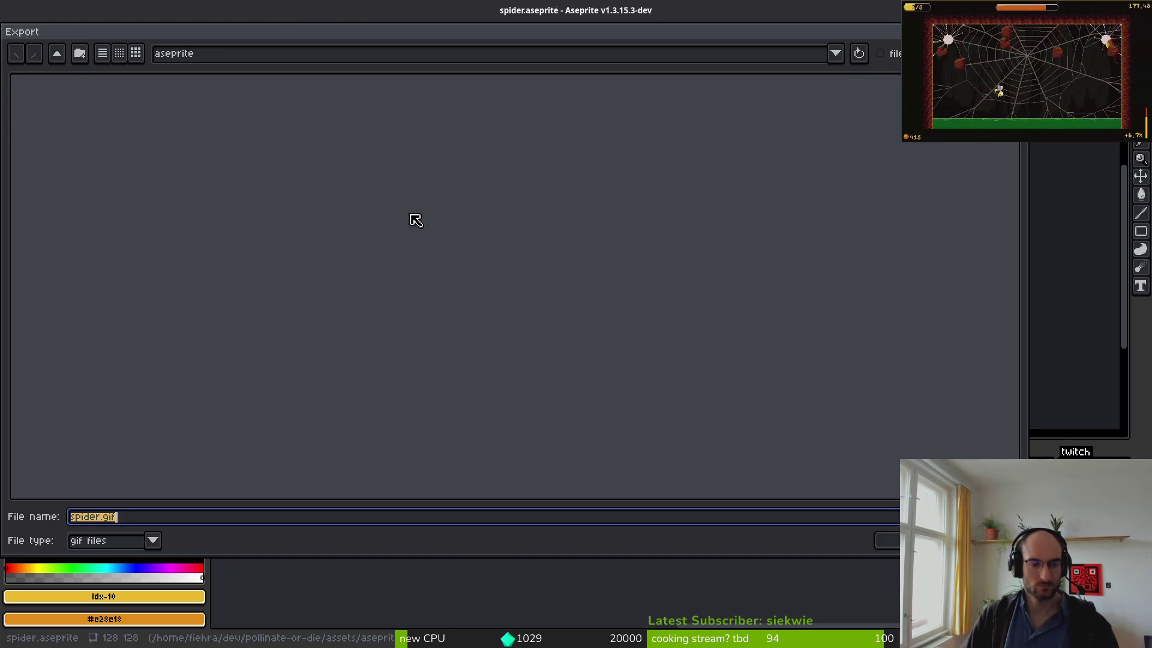
left_click(58, 54)
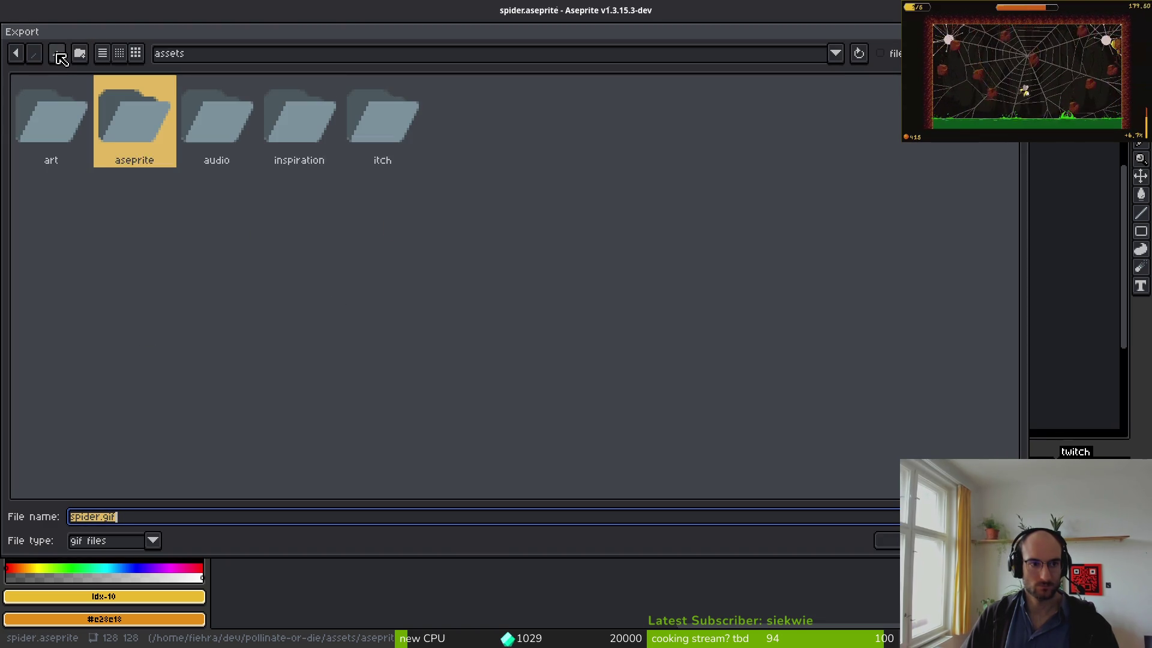
left_click(58, 54)
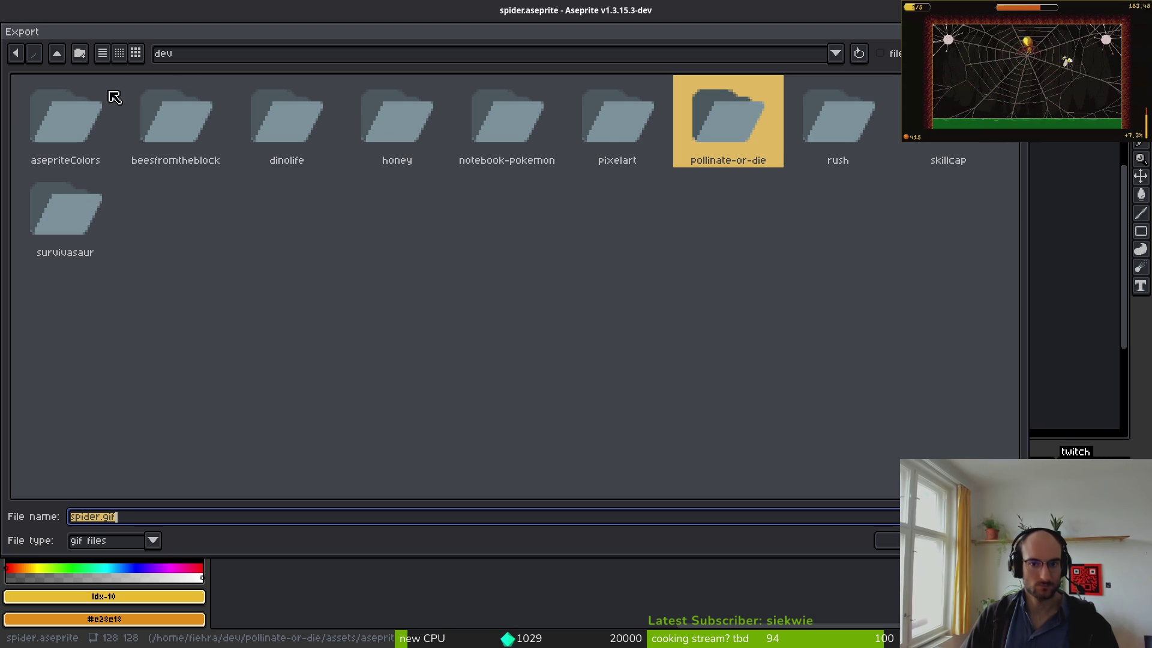
left_click(57, 54)
double_click(220, 120)
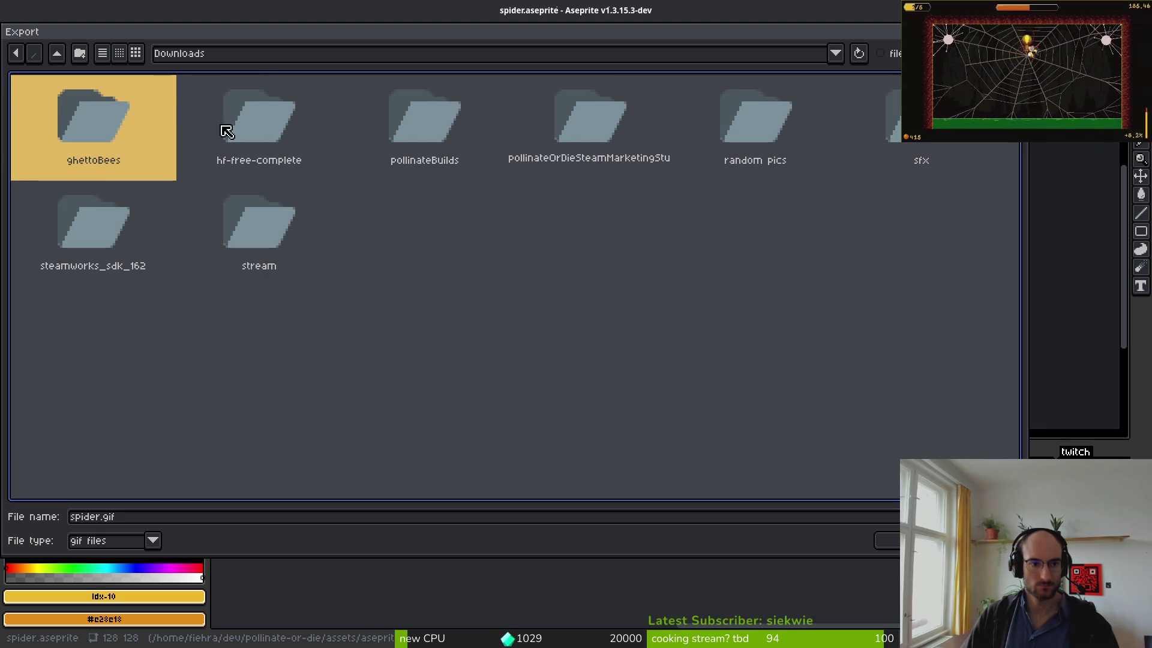
left_click(129, 521)
type("spider")
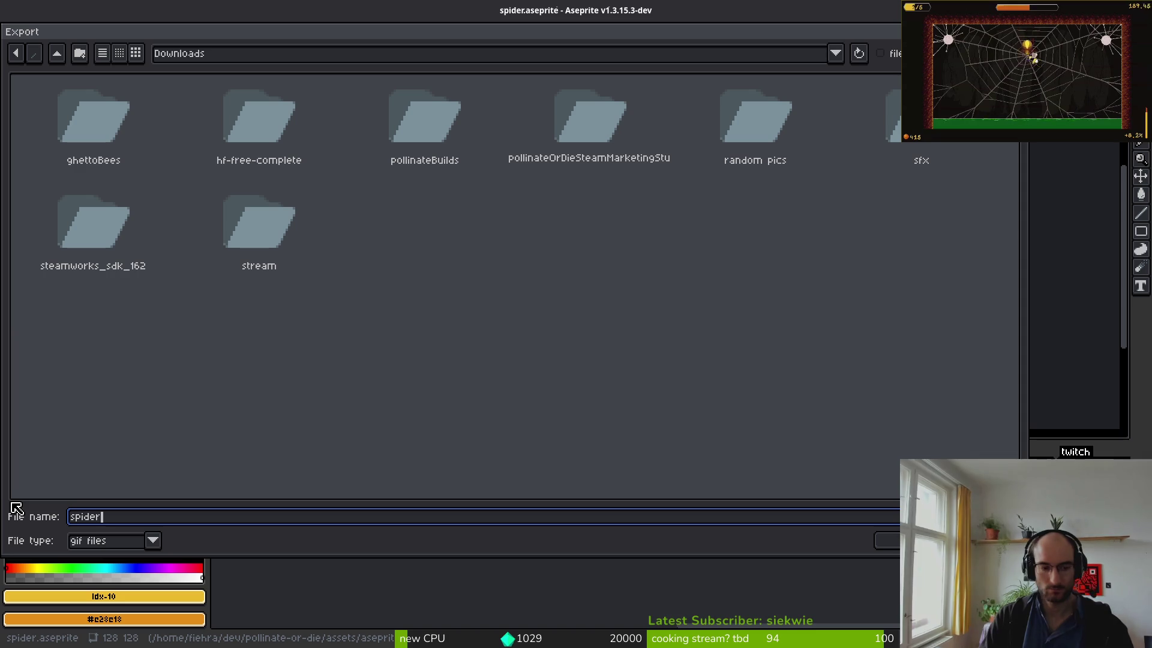
type("Slash.gif")
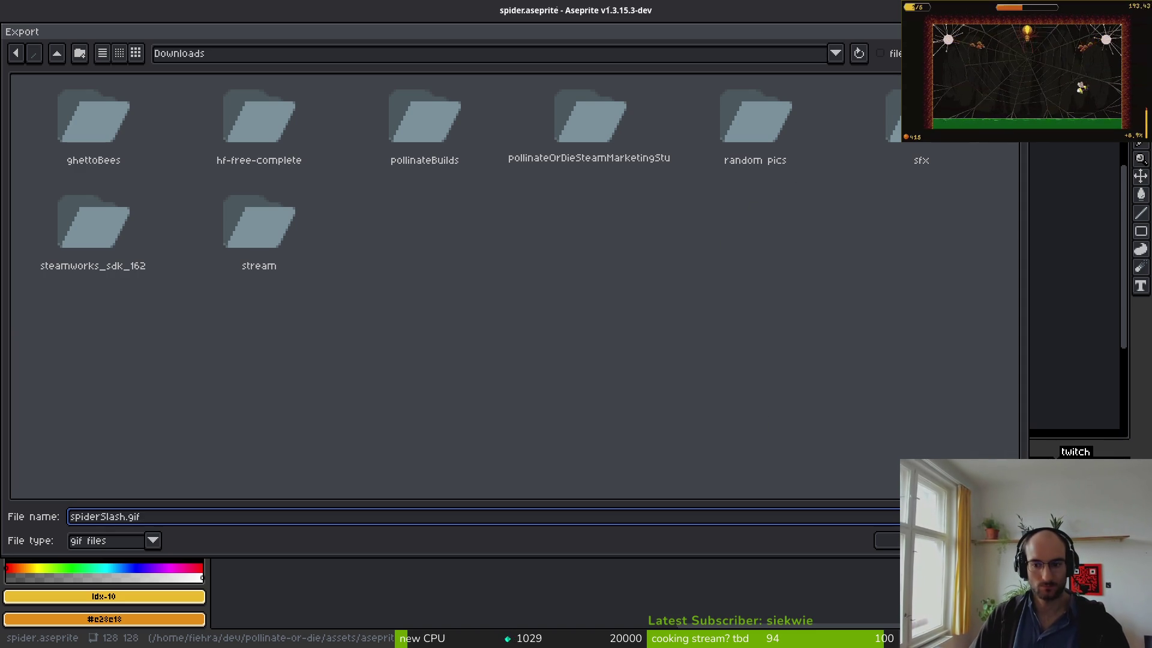
key("Return")
- Export the GIF, accepting the layers-and-tags warning and the looping GIF options
left_click(186, 197)
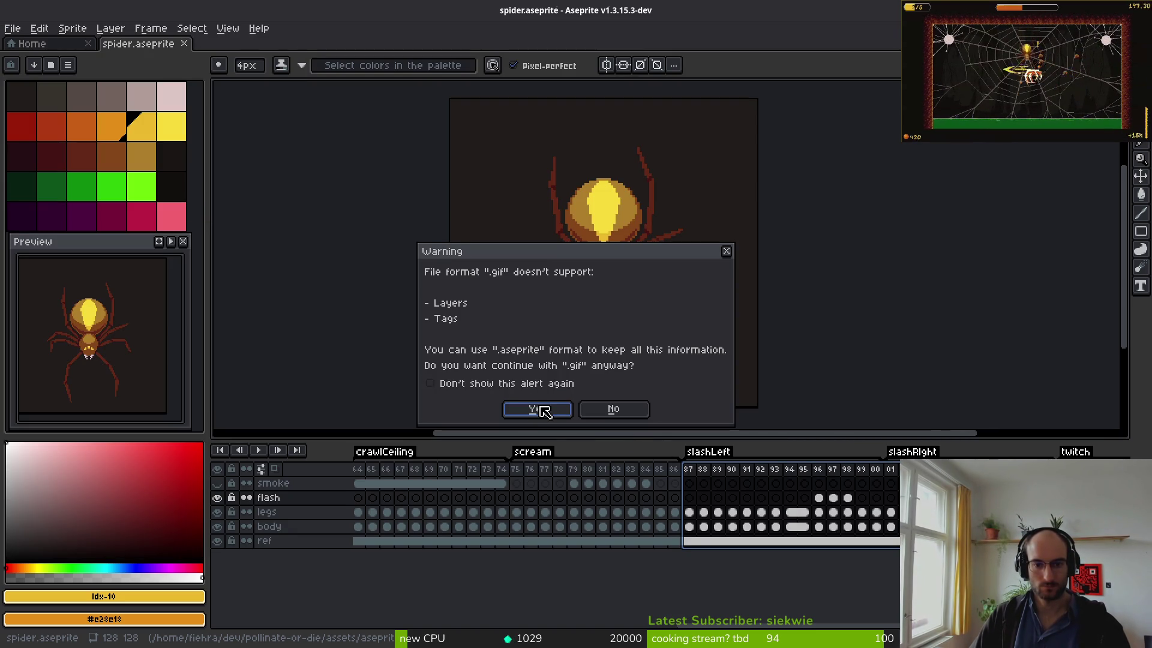
left_click(544, 411)
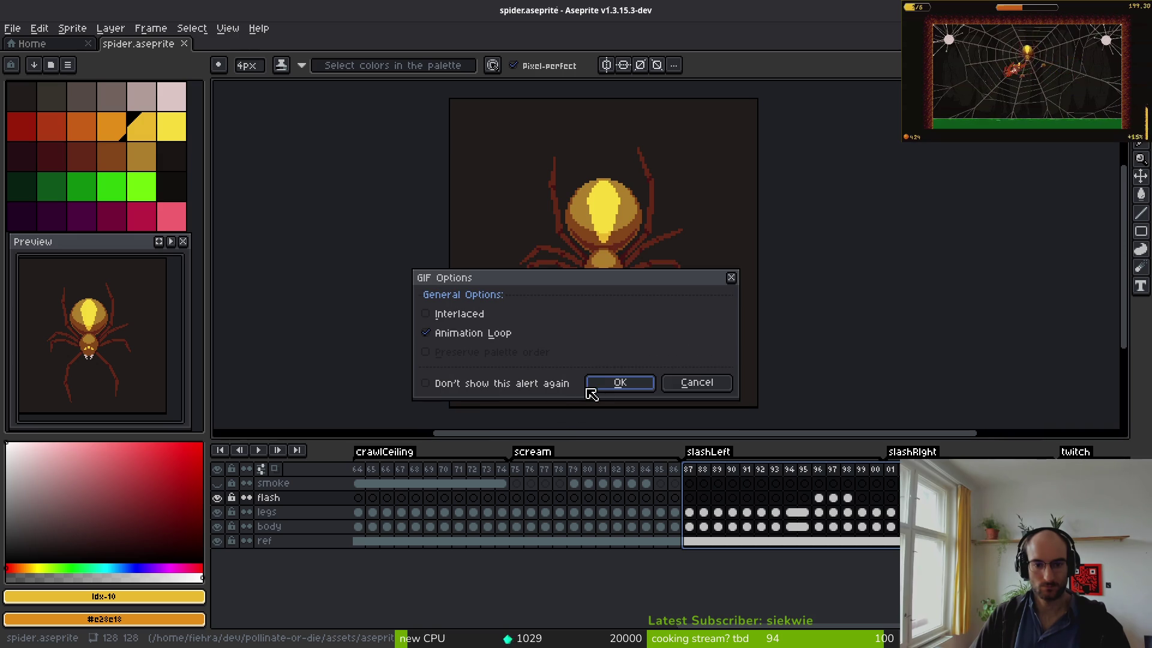
left_click(617, 387)
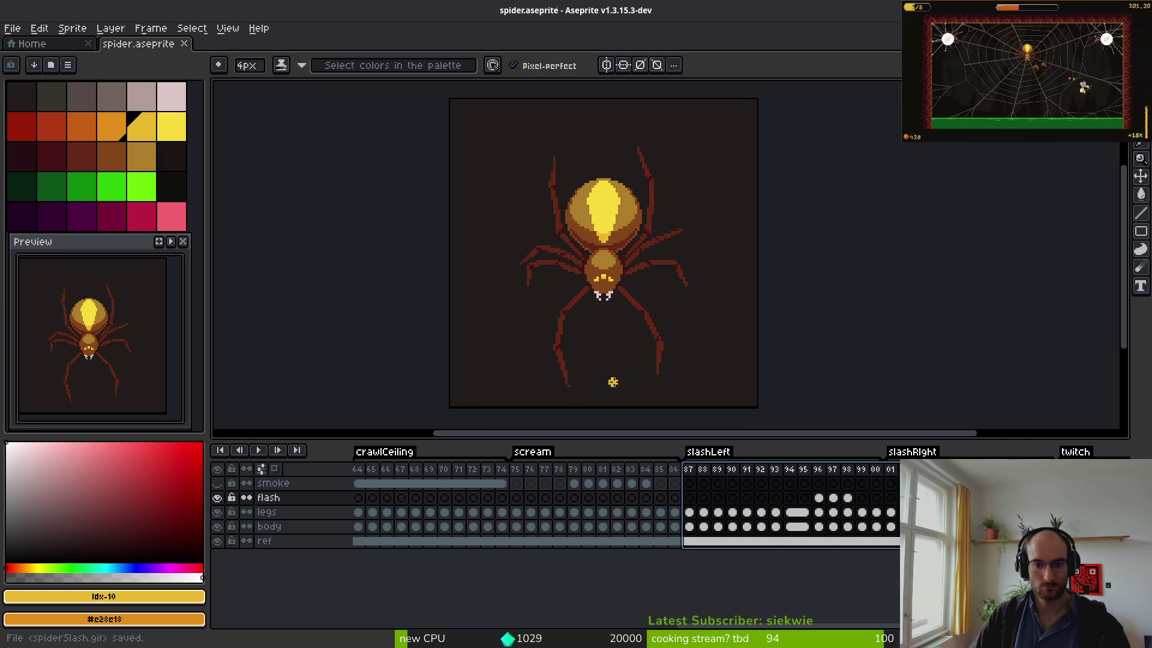
key("alt+Tab")
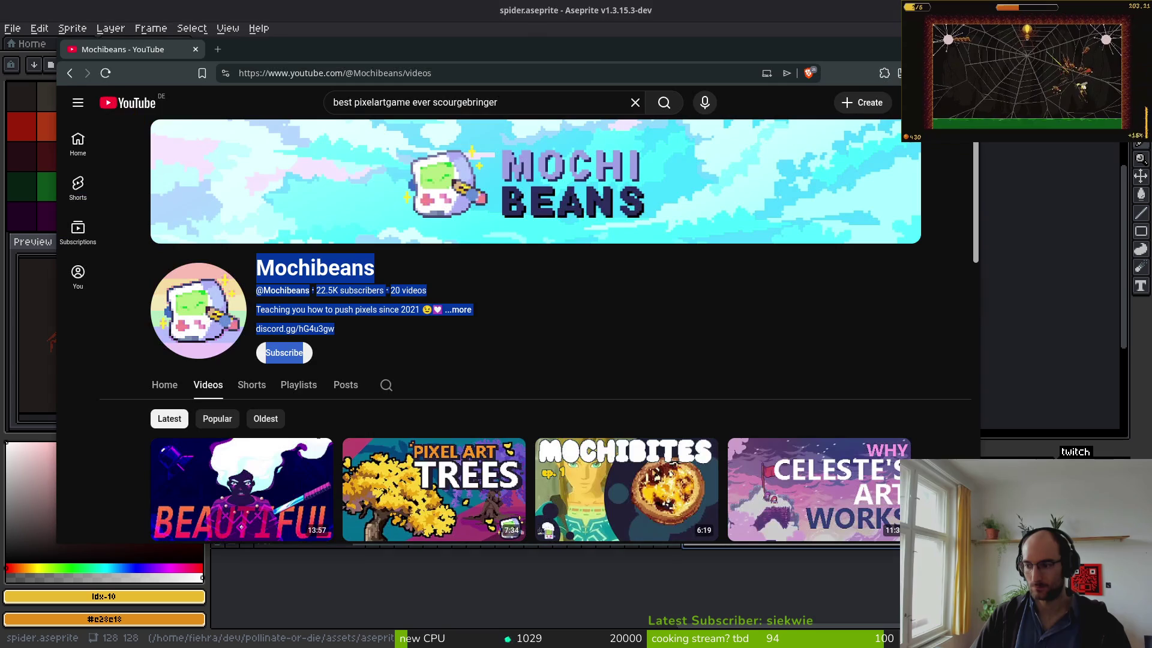
- Delete the stray line in content_creators.md and save the notes
key("alt+Tab")
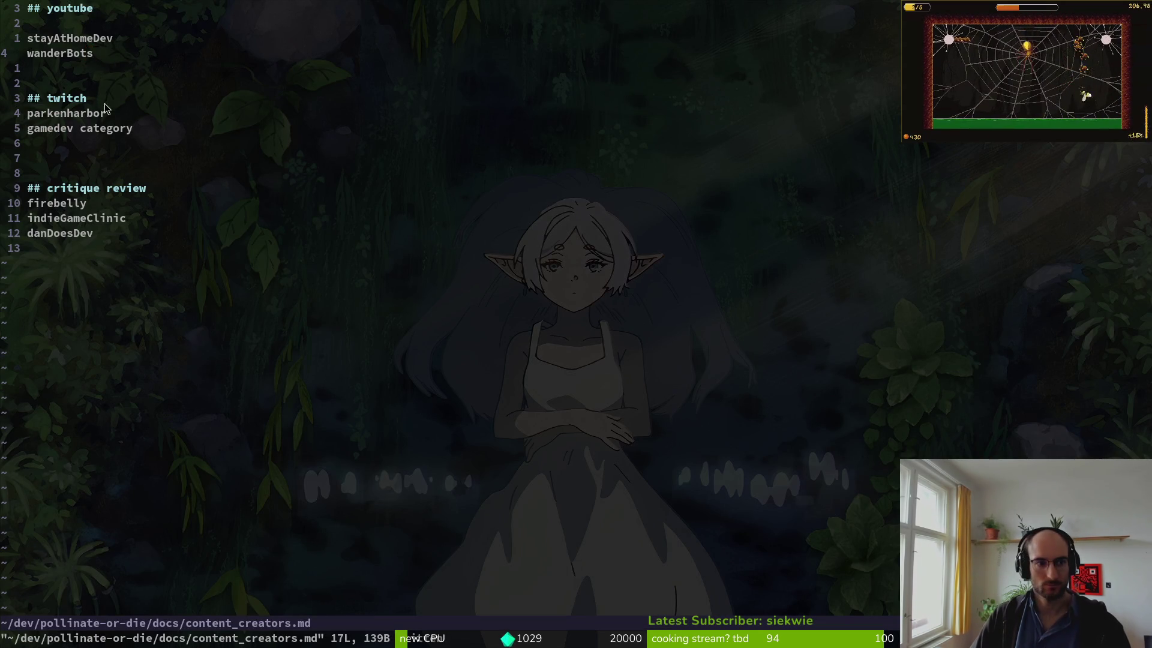
type("omo")
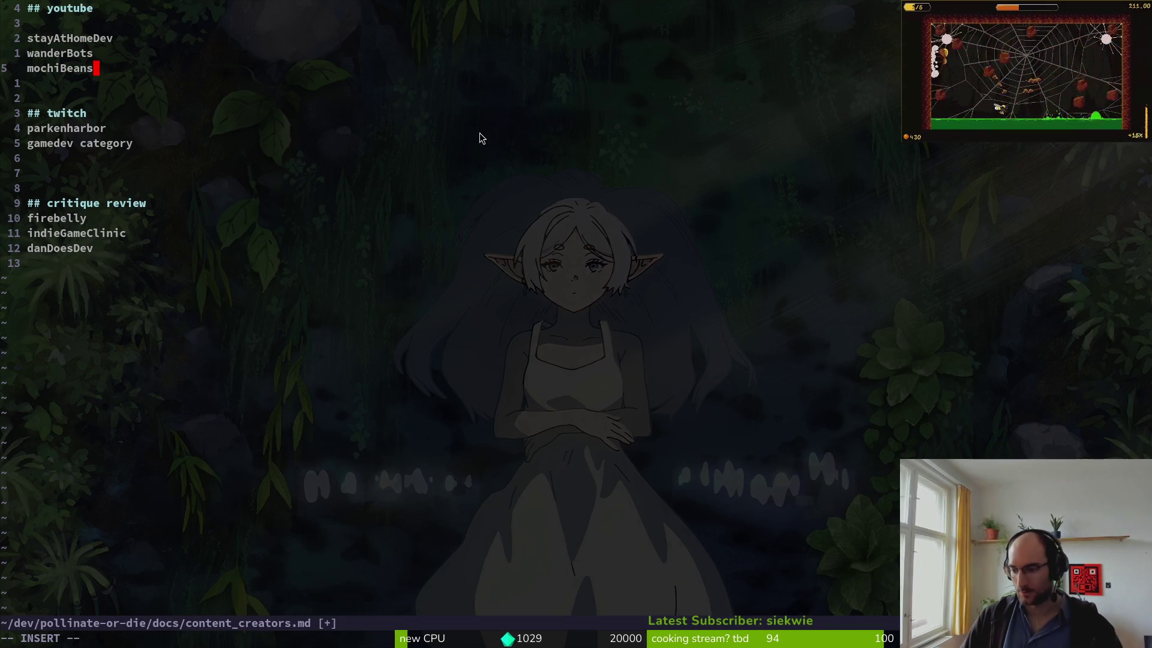
left_click(98, 9)
key("Return")
type("VD")
key("BackSpace")
key("Escape")
key("shift+v")
type("d:w")
key("Return")
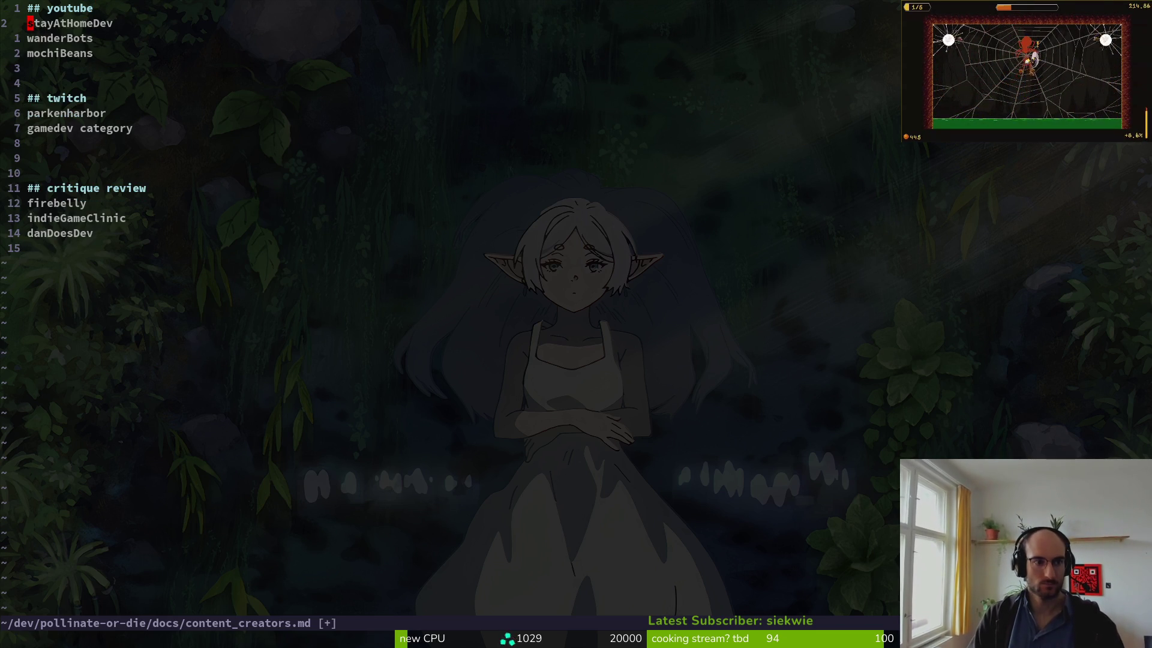
- Quit Vim with :q to return to the shell prompt
key("j")
key("j")
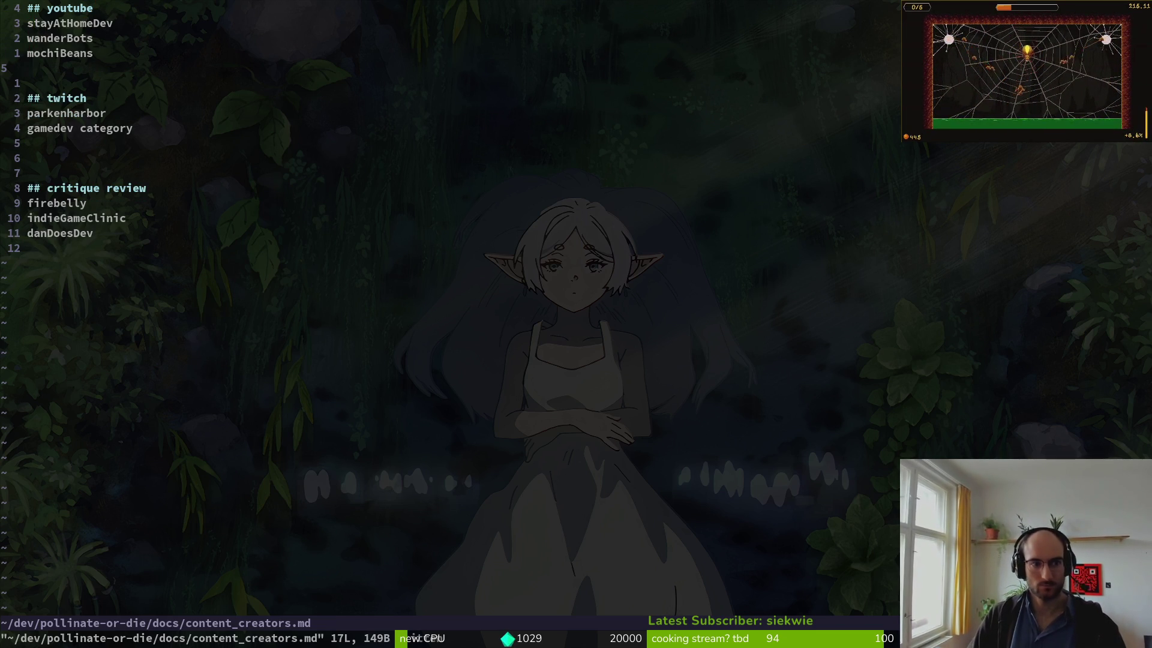
type(":q")
key("Return")
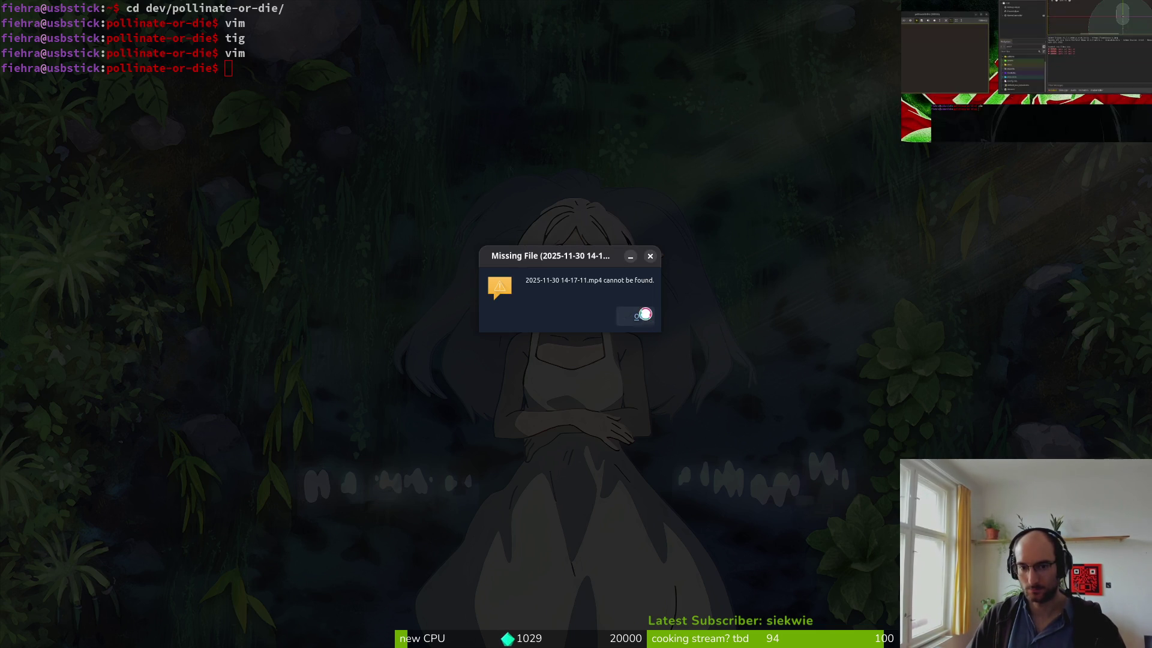
- Dismiss OpenShot's Missing File warning and file chooser, then bring Discord to the front
left_click(639, 316)
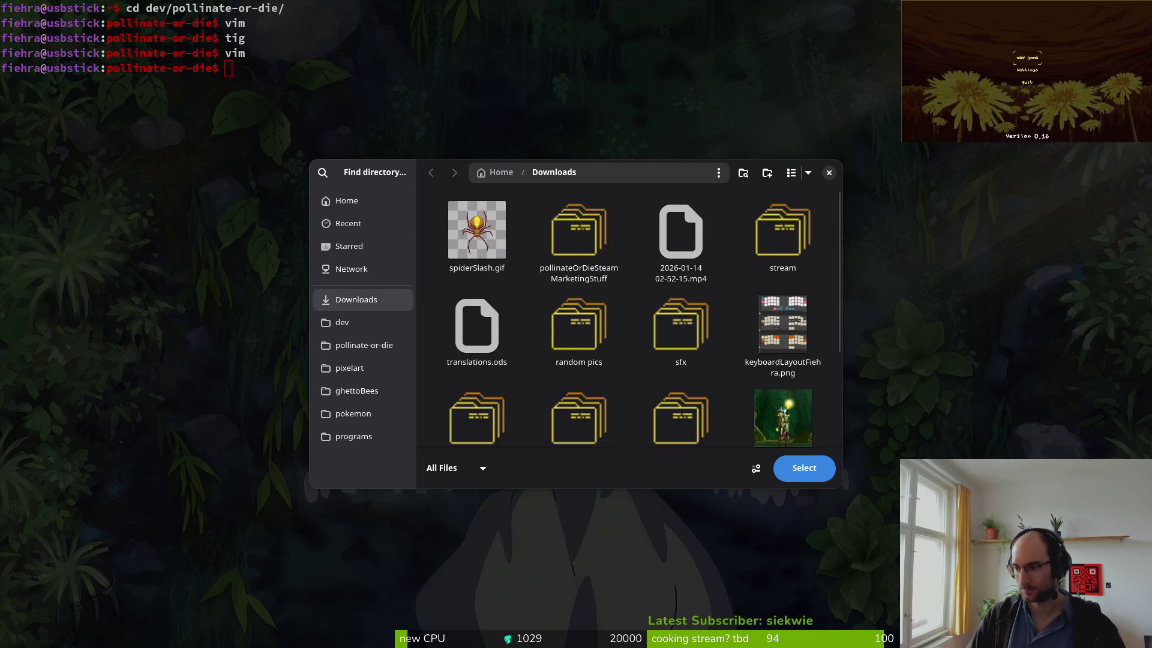
key("Escape")
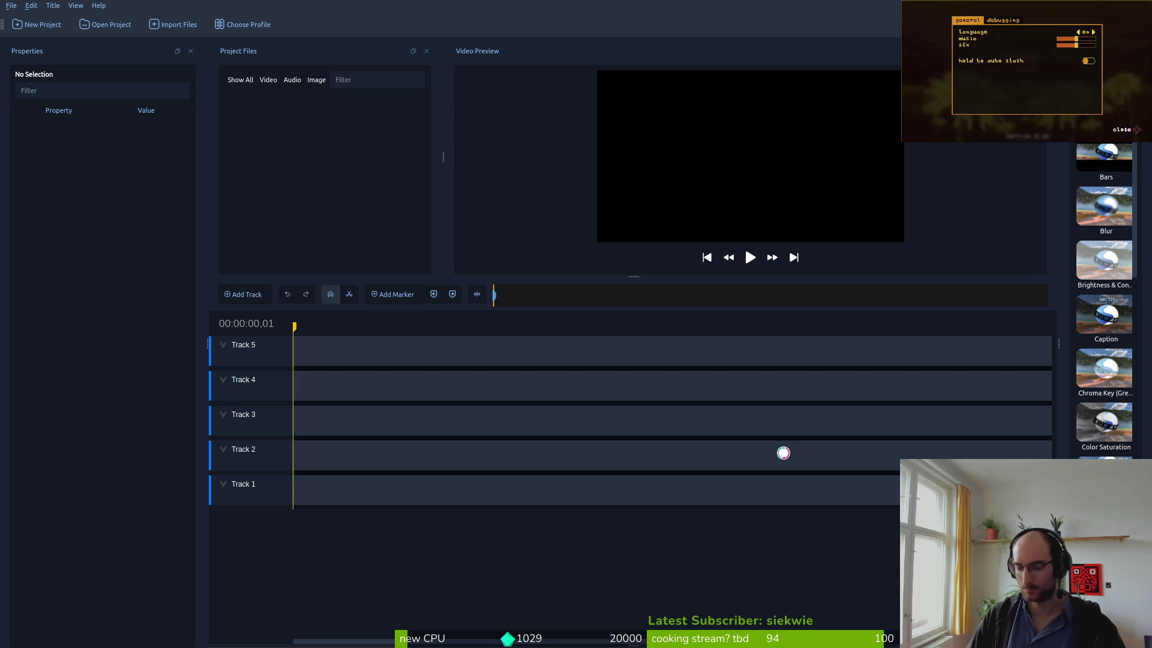
key("super")
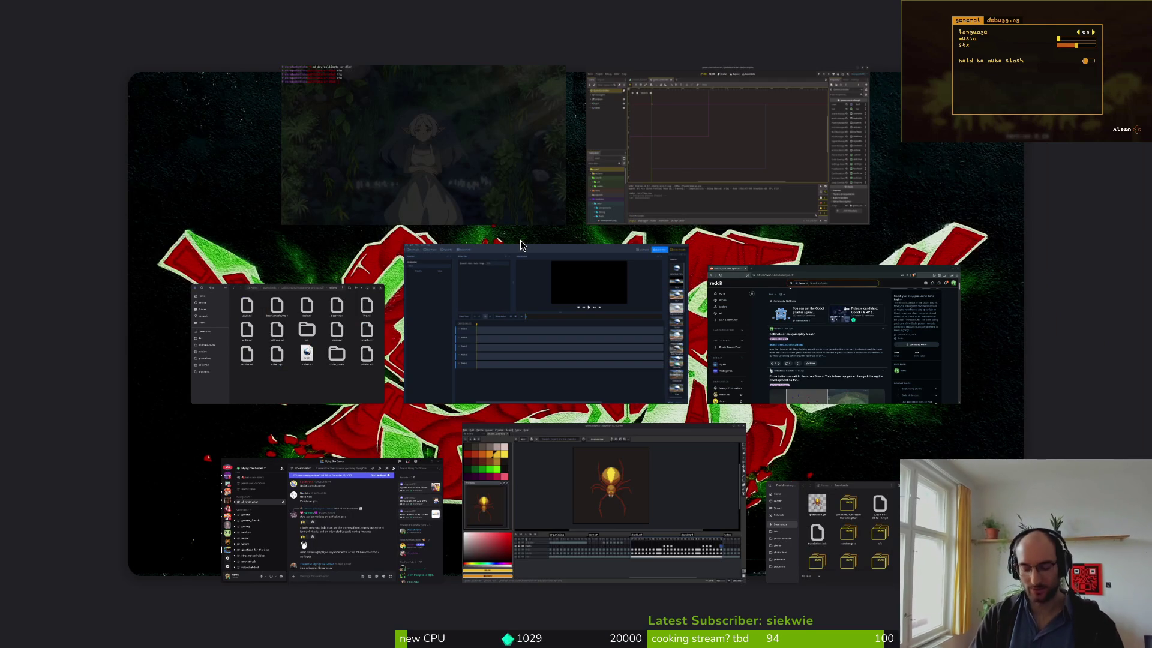
left_click(521, 240)
key("alt+Tab")
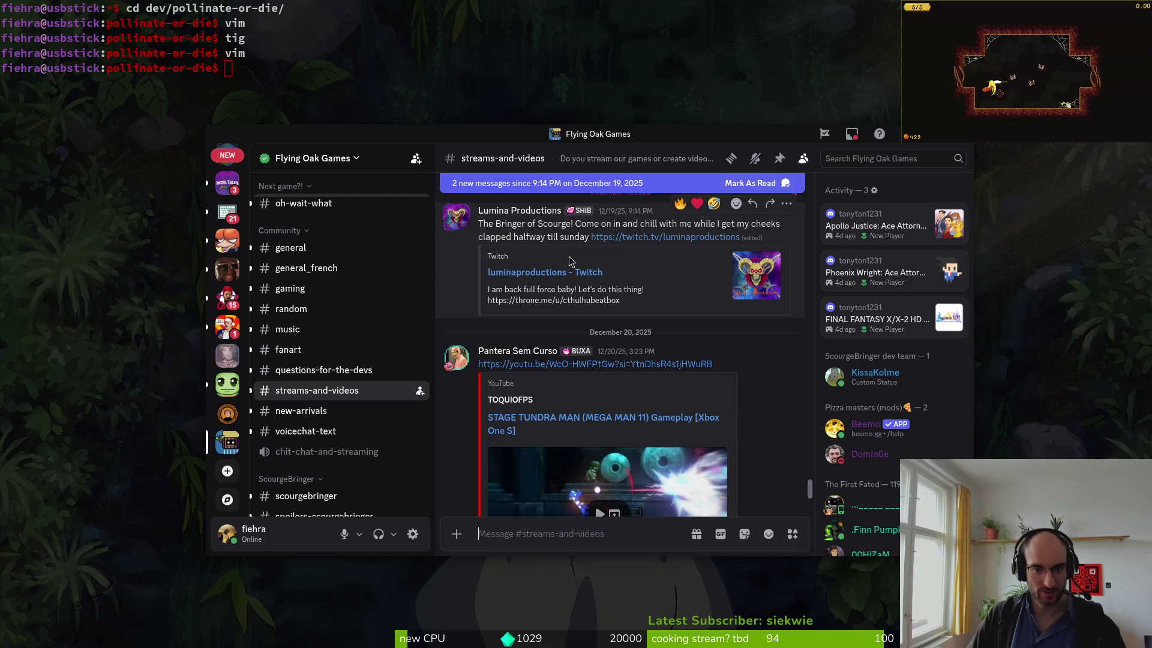
- Scroll through #streams-and-videos and click into its message box
scroll(671, 260, "up", 5)
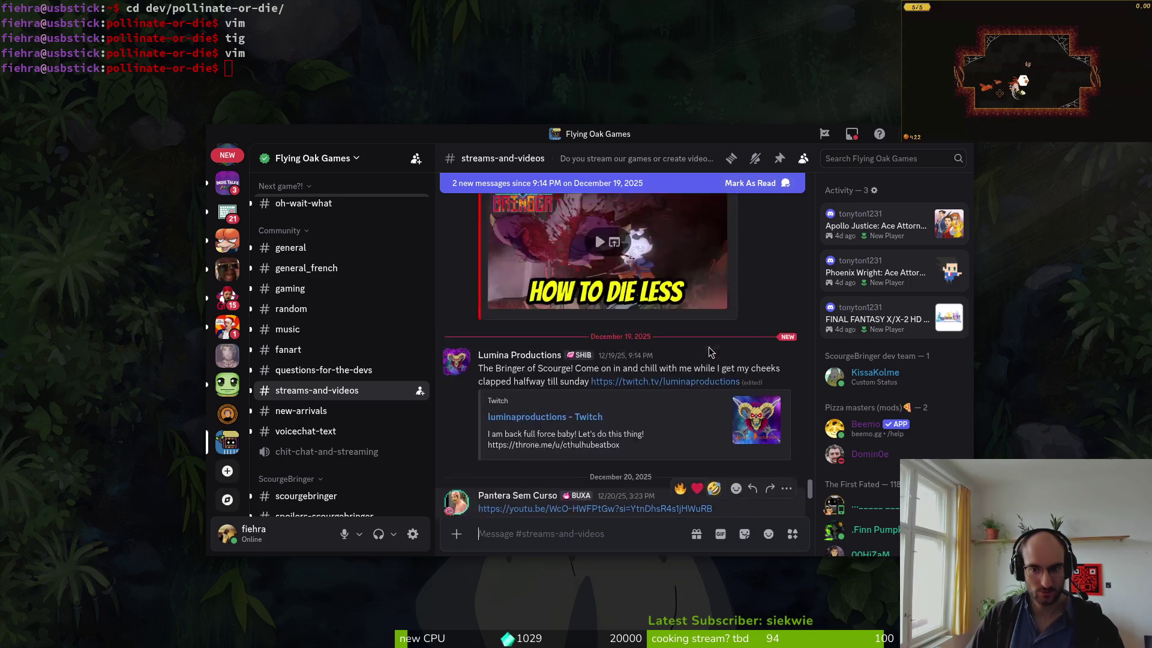
scroll(714, 402, "up", 5)
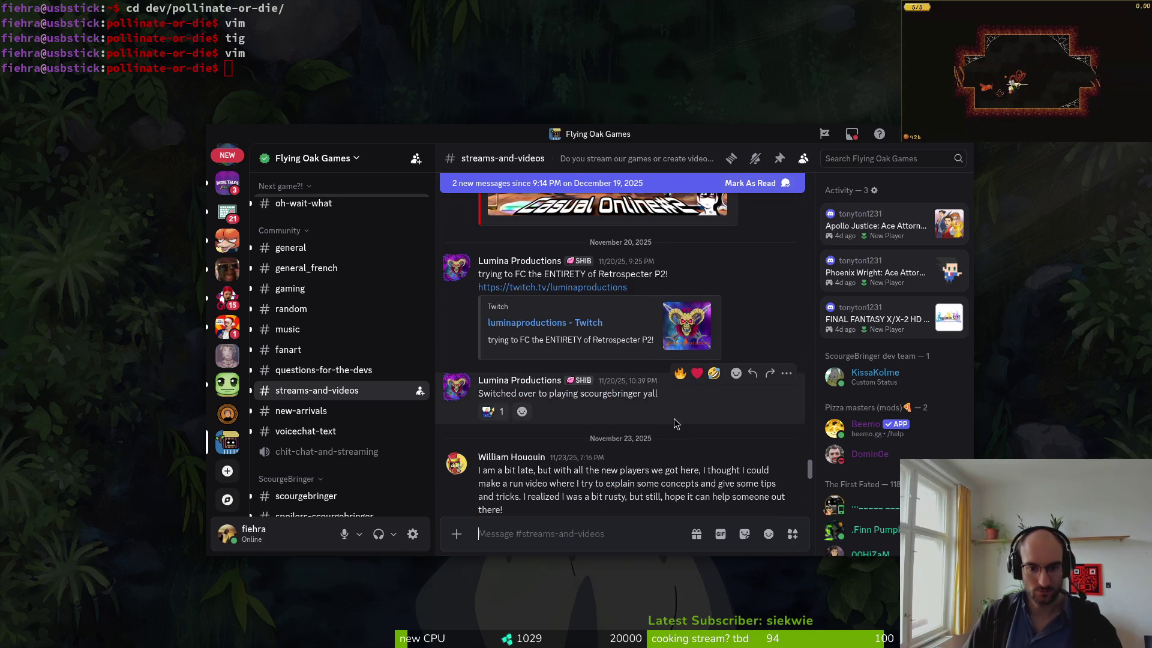
scroll(660, 432, "down", 3)
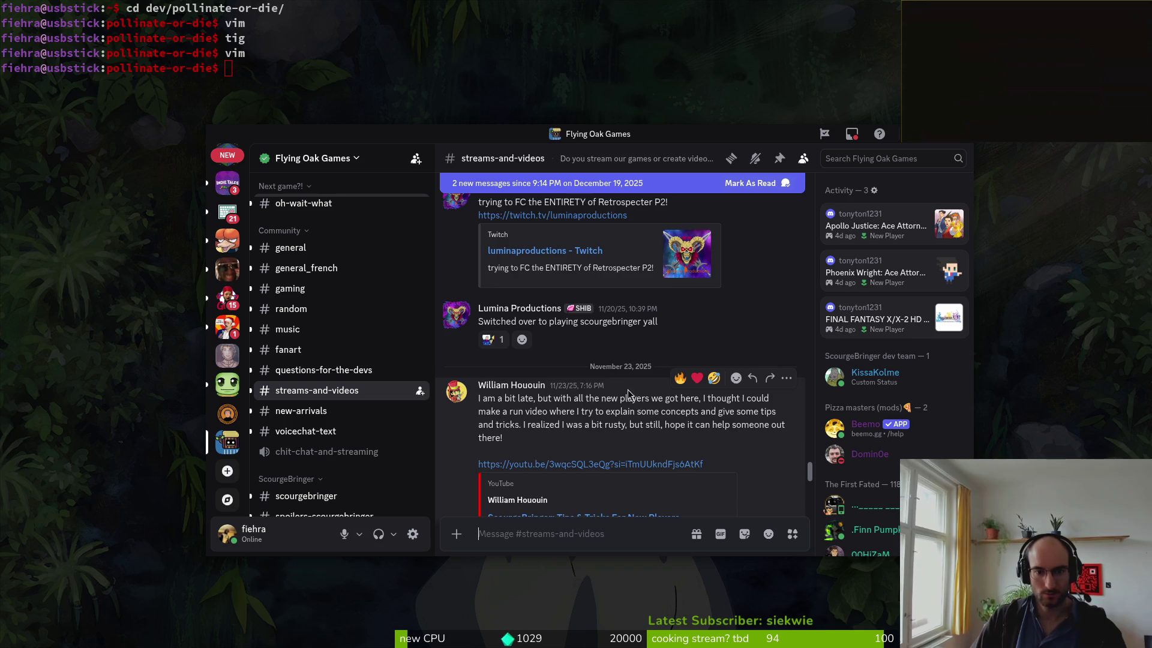
scroll(623, 398, "up", 5)
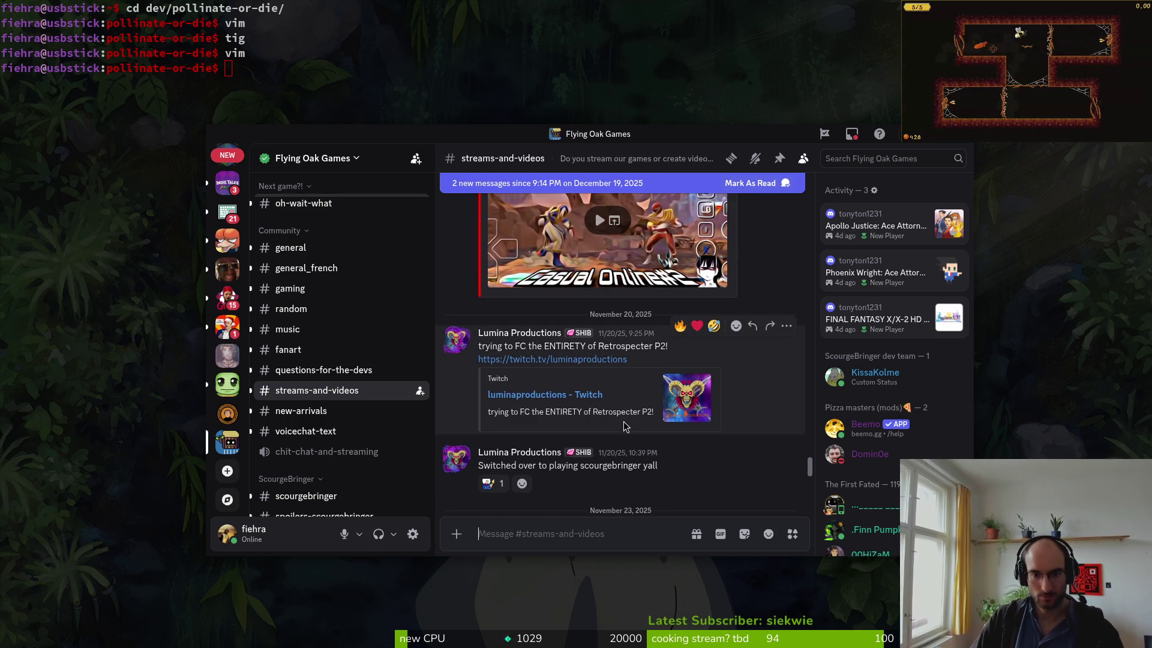
scroll(623, 422, "down", 10)
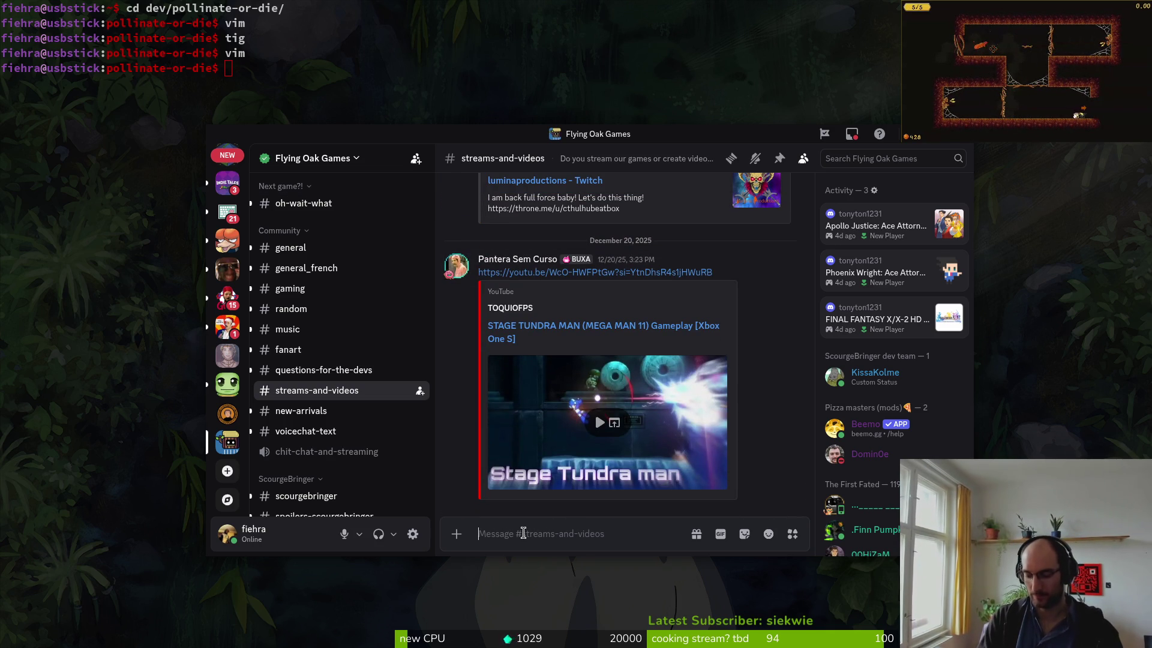
left_click(522, 533)
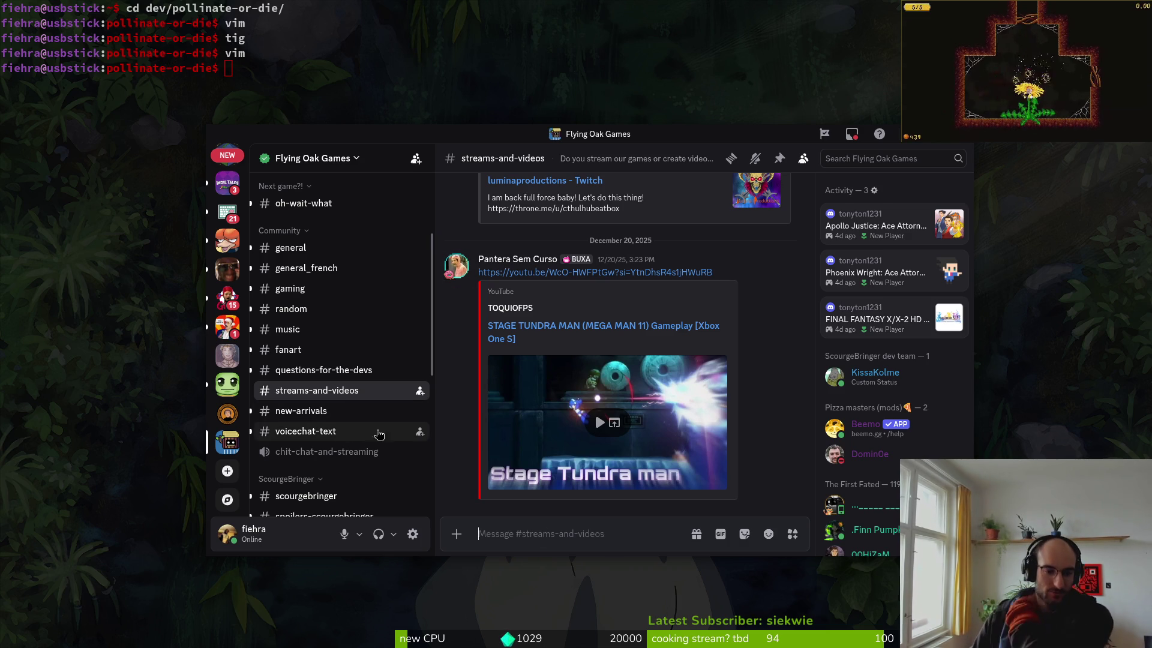
- Open #useful-links and follow the greedy-kid.com link into the browser
scroll(347, 487, "down", 5)
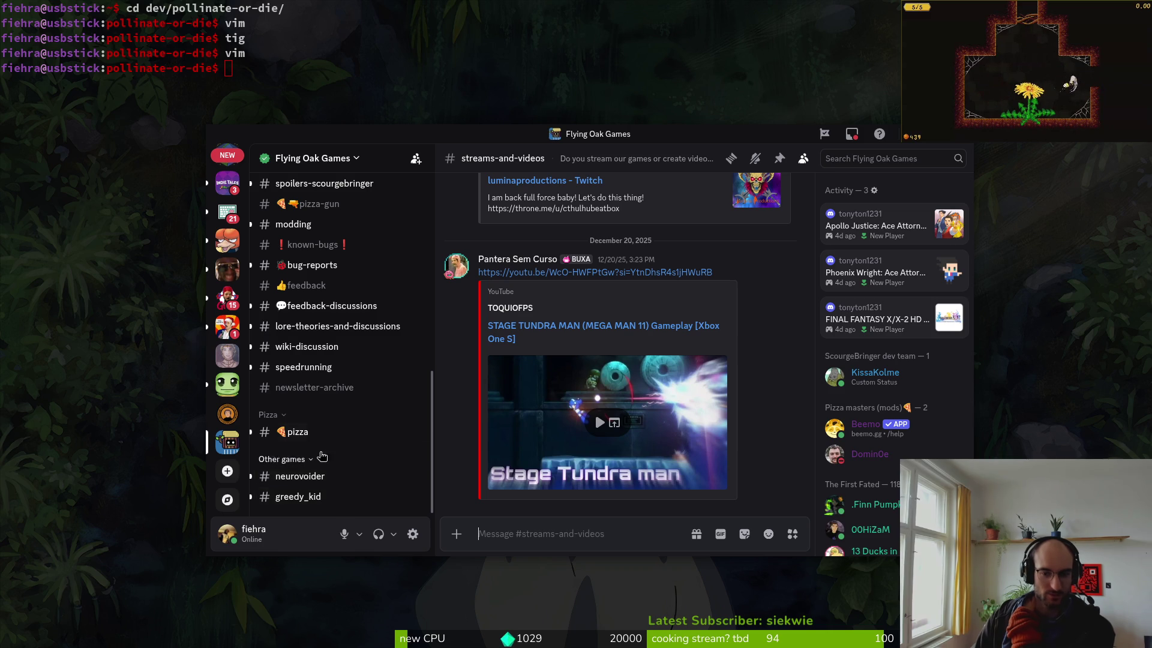
scroll(339, 428, "up", 5)
scroll(339, 427, "up", 3)
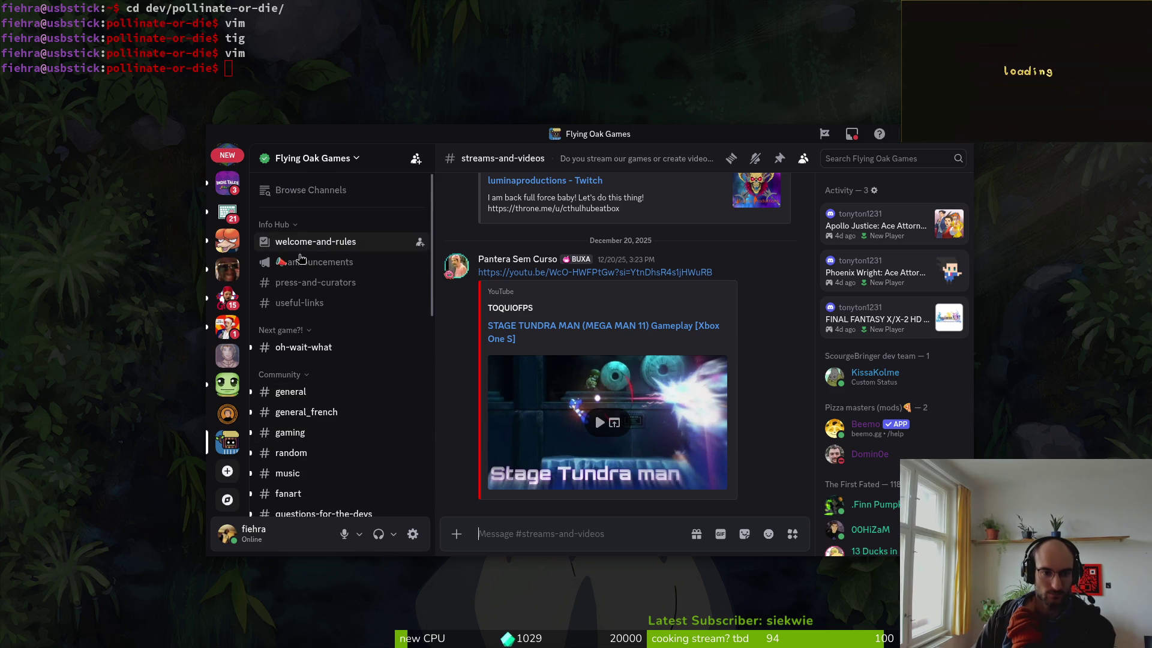
left_click(313, 307)
scroll(602, 407, "up", 3)
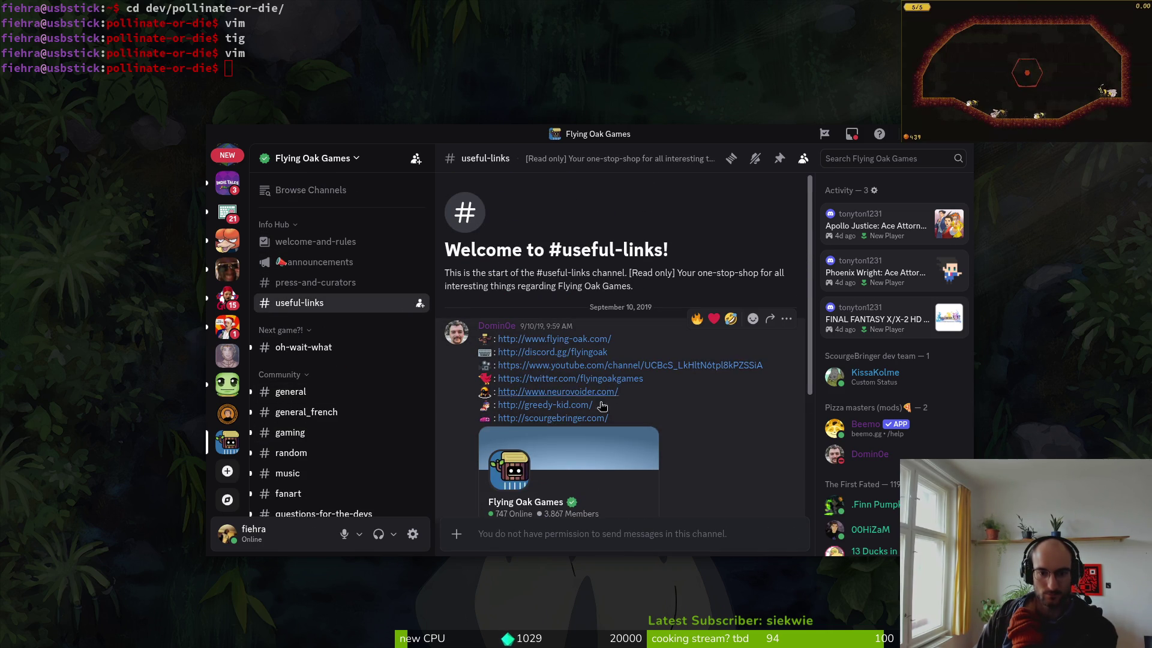
left_click(562, 405)
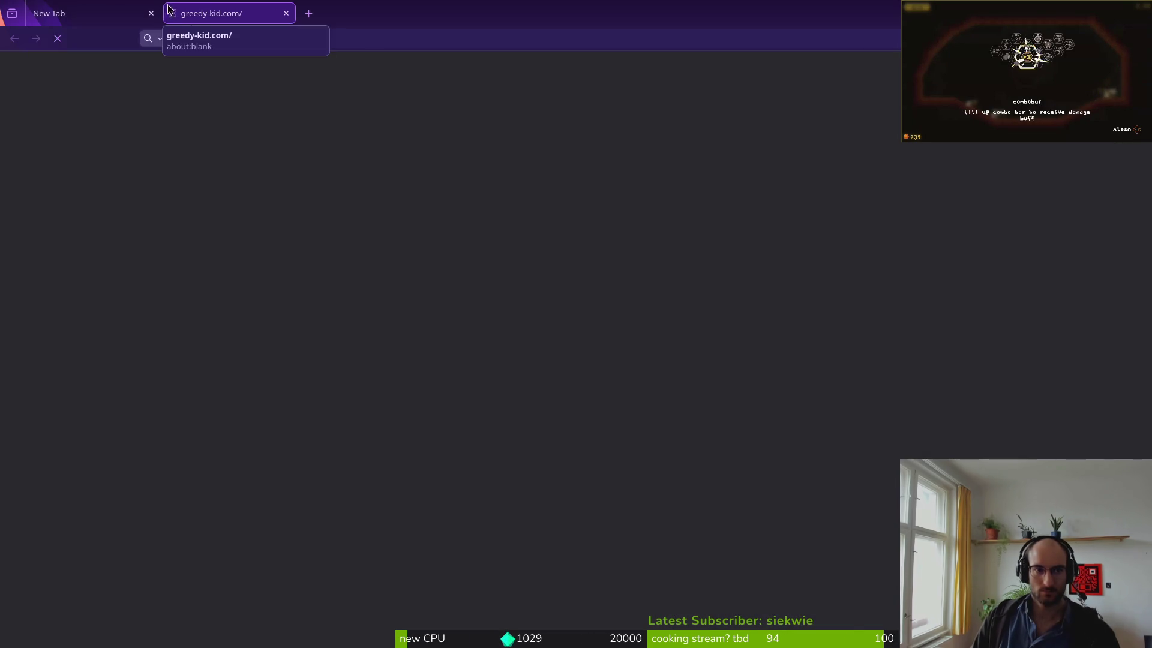
- Close the empty tab and open the flying-oak.com link from Discord in a new tab
left_click(151, 13)
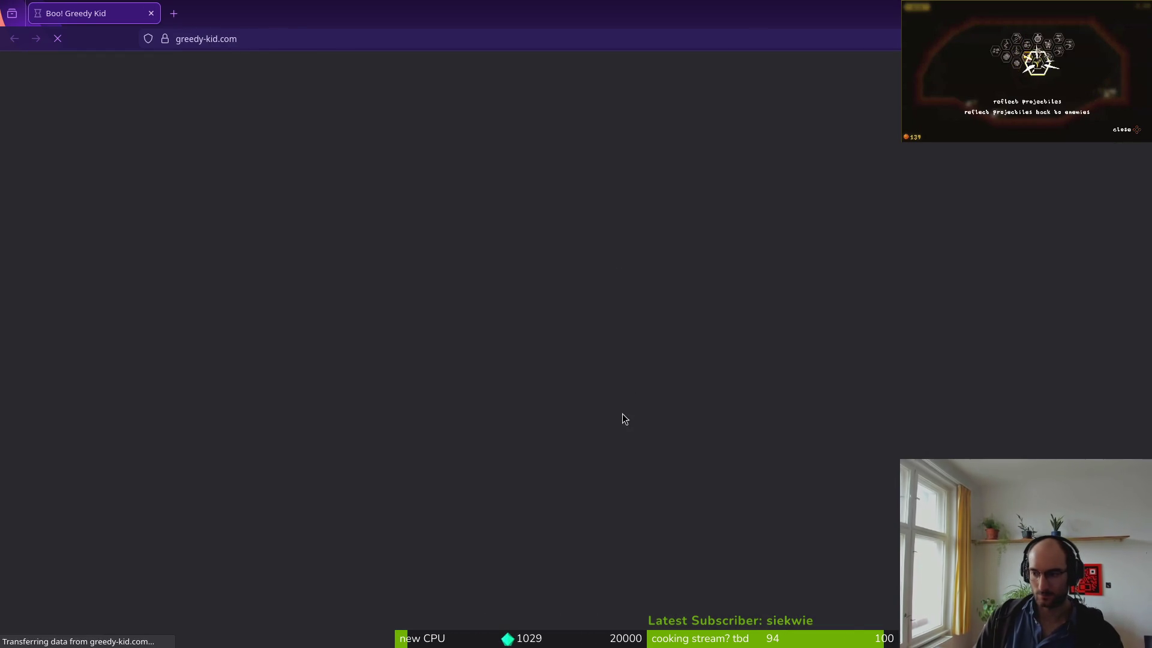
key("alt+Tab")
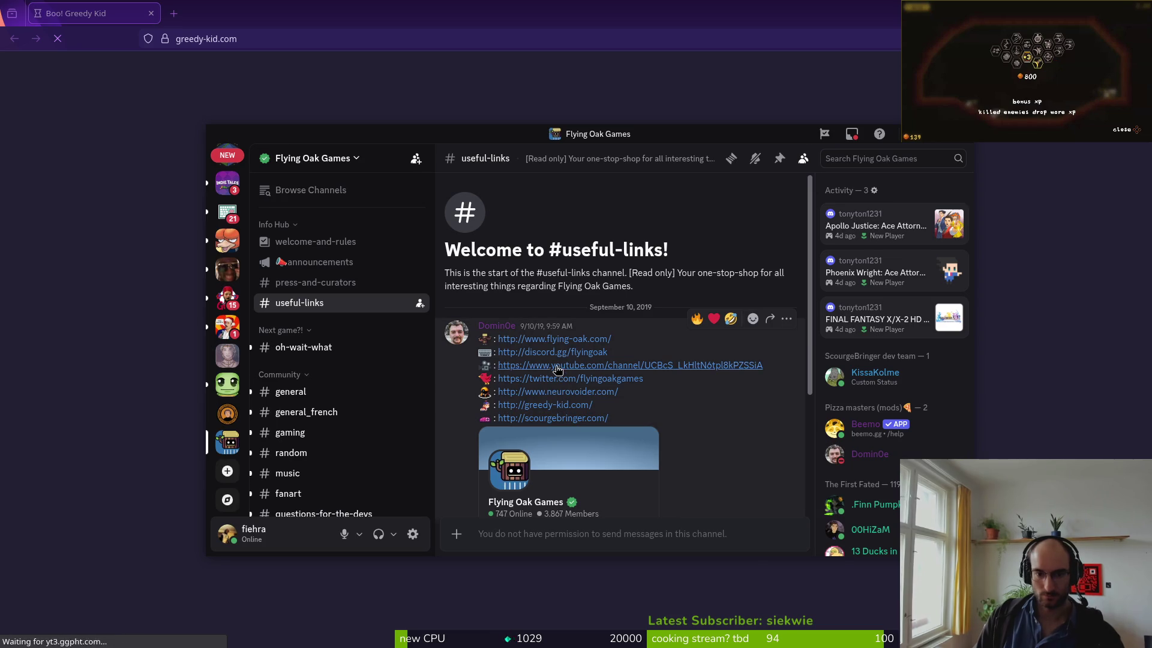
left_click(570, 340)
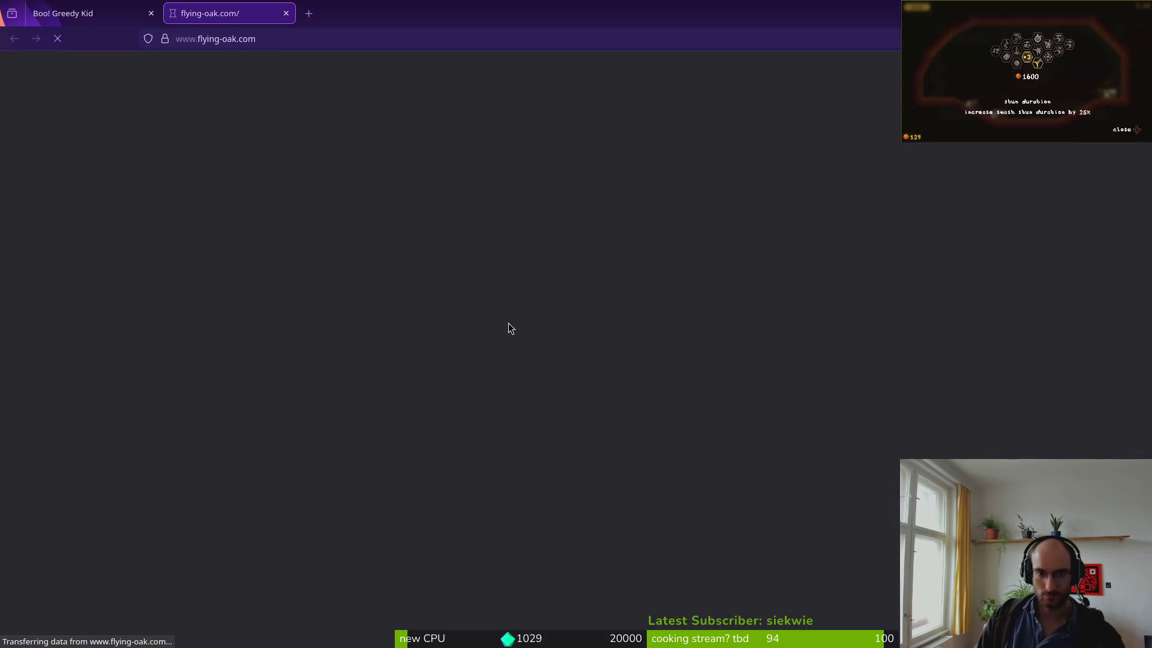
left_click(108, 7)
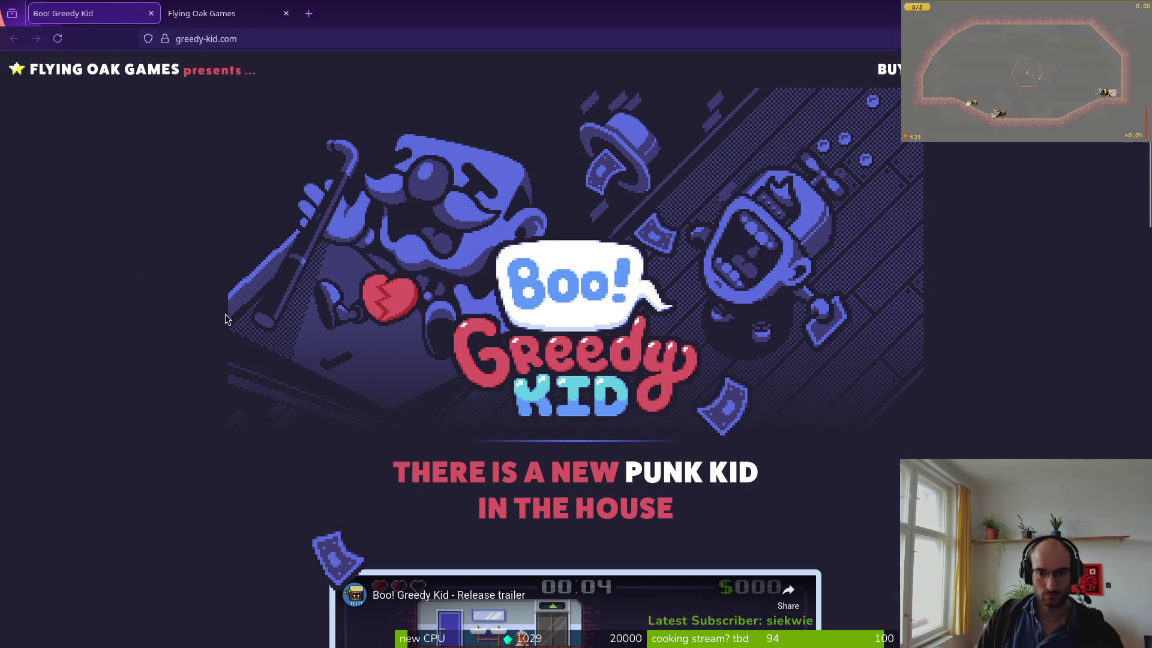
- Scroll the Boo! Greedy Kid page, then go to the Flying Oak Games website
scroll(218, 450, "down", 5)
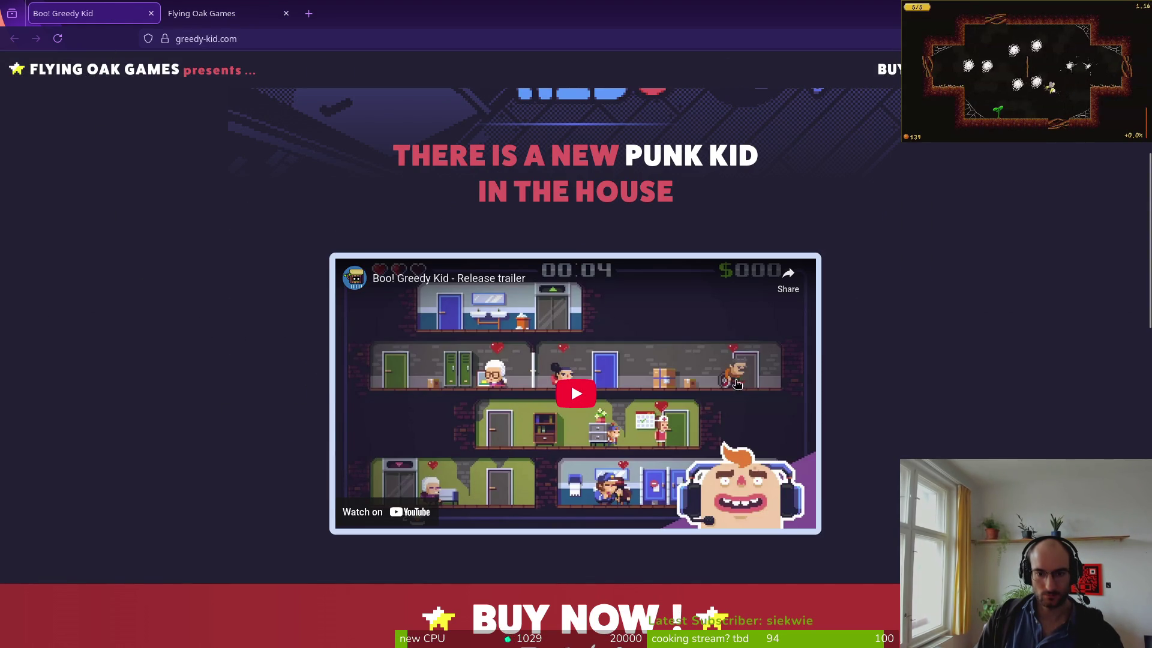
scroll(671, 443, "down", 5)
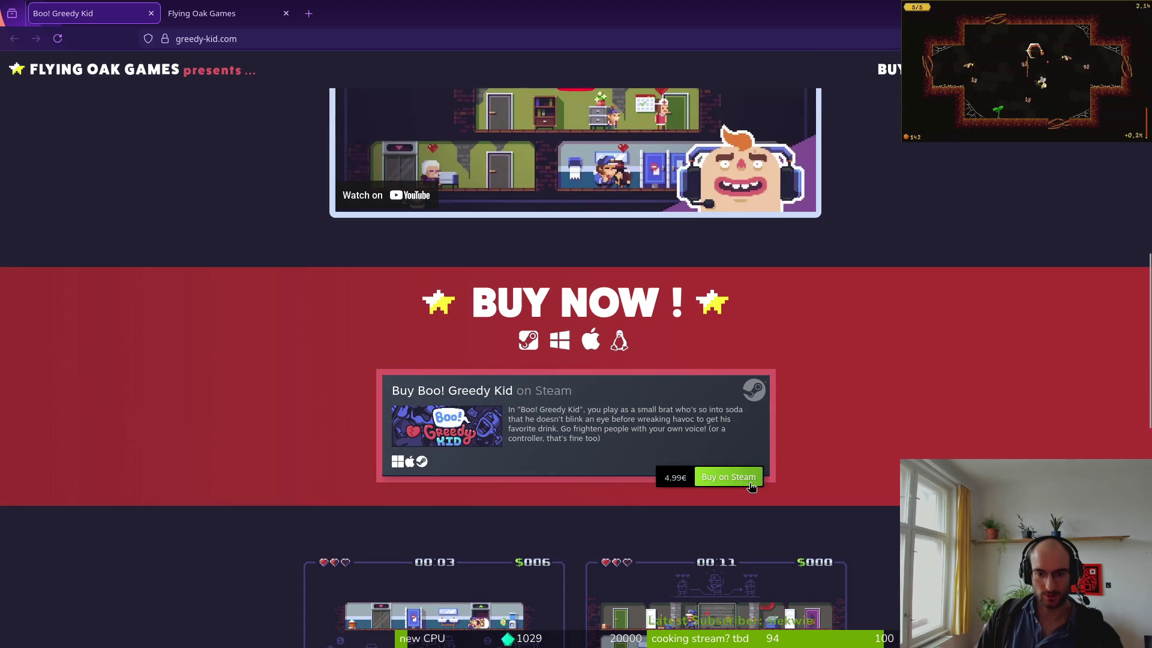
scroll(571, 426, "down", 4)
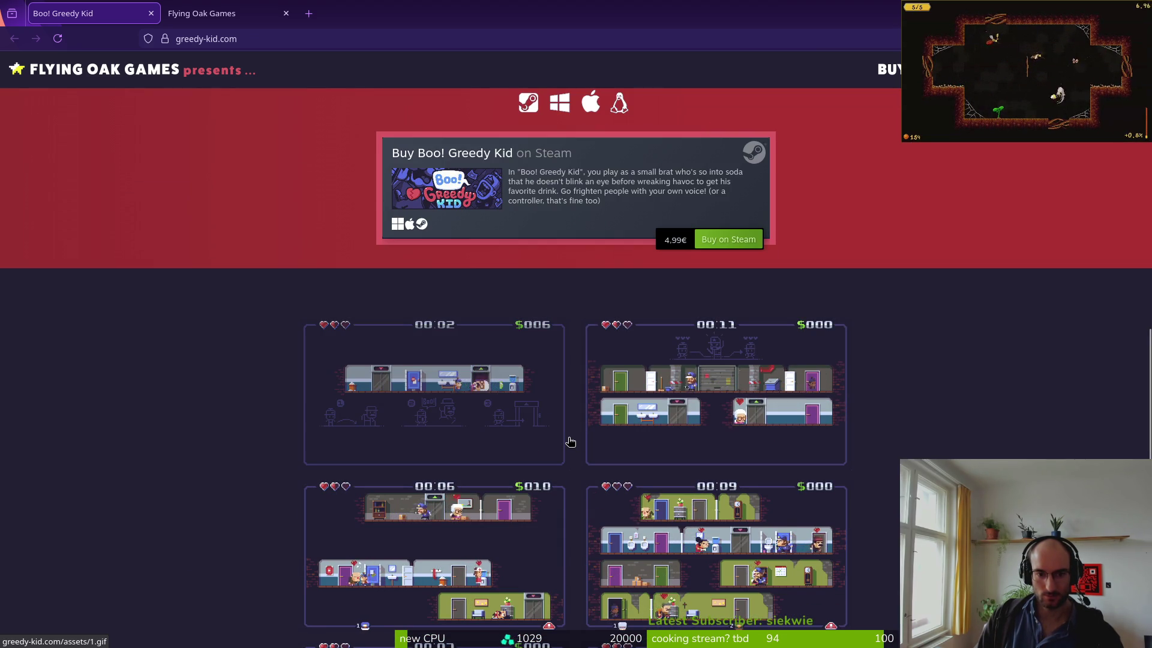
scroll(568, 438, "up", 9)
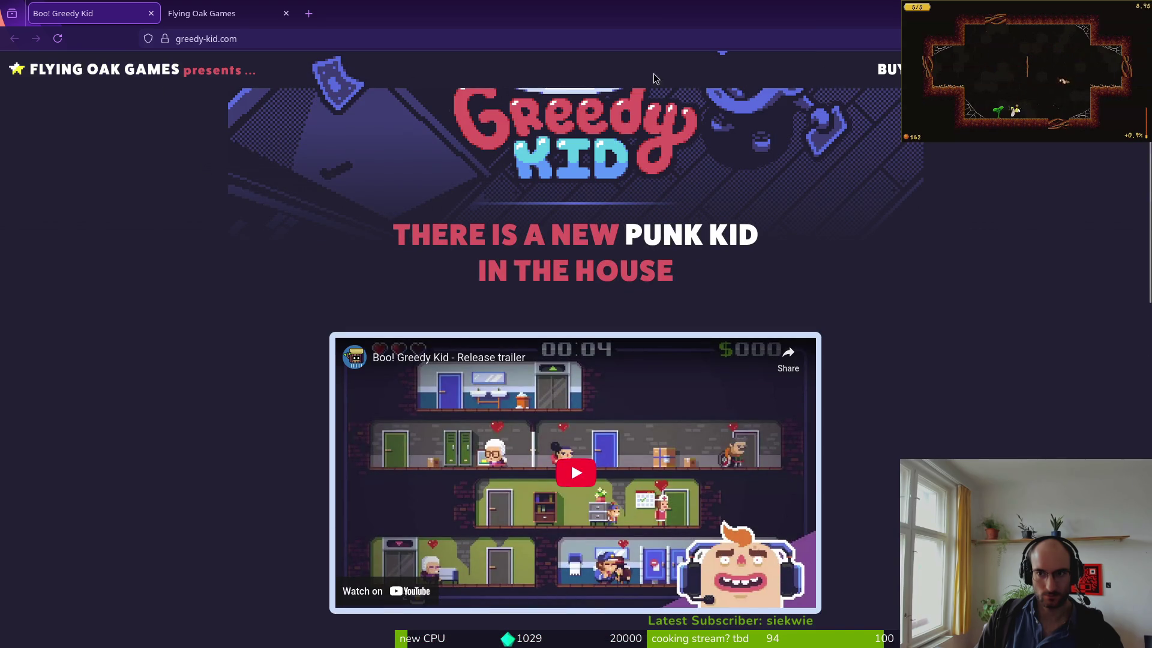
scroll(996, 153, "up", 4)
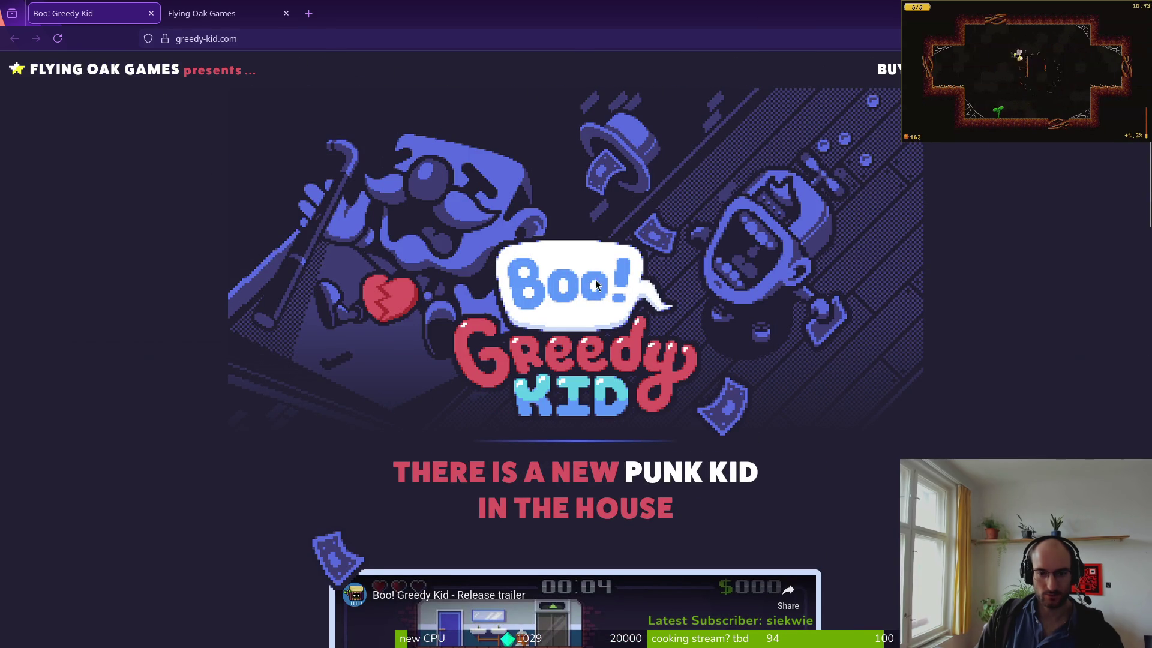
key("alt+Tab")
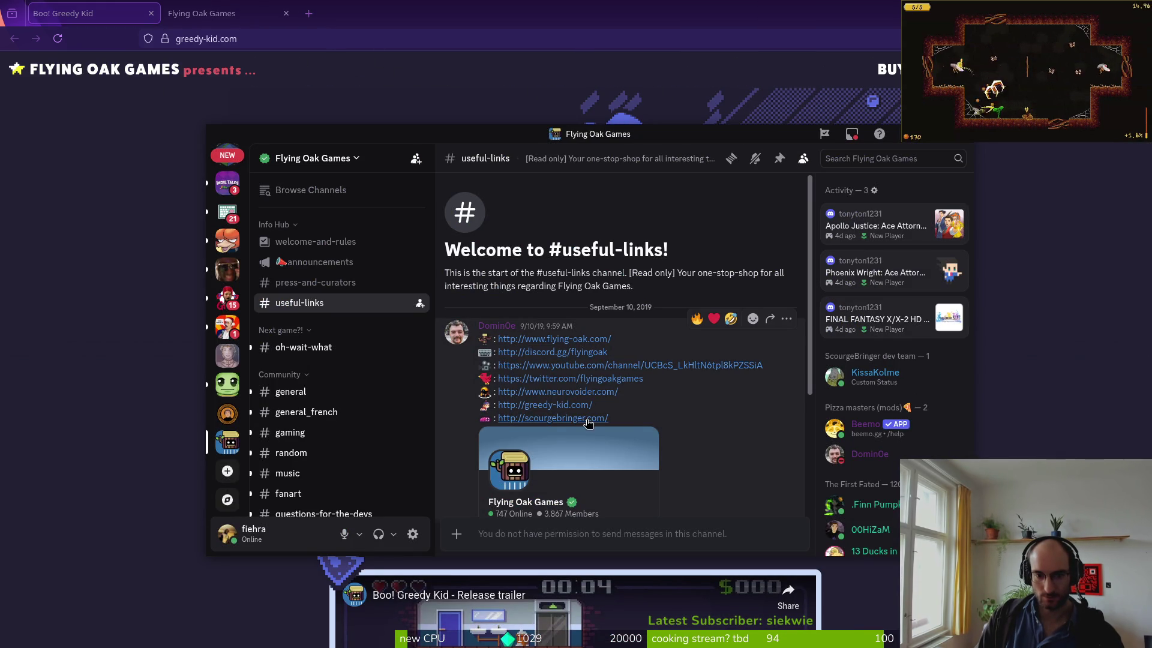
scroll(587, 422, "down", 2)
scroll(576, 412, "up", 2)
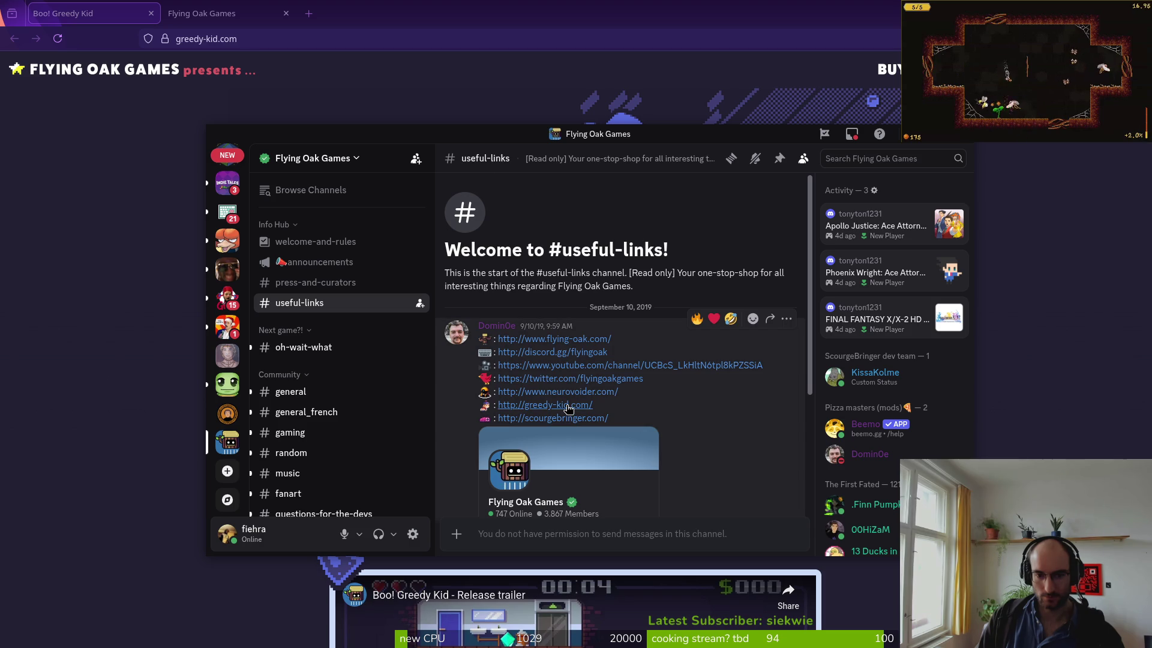
left_click(593, 339)
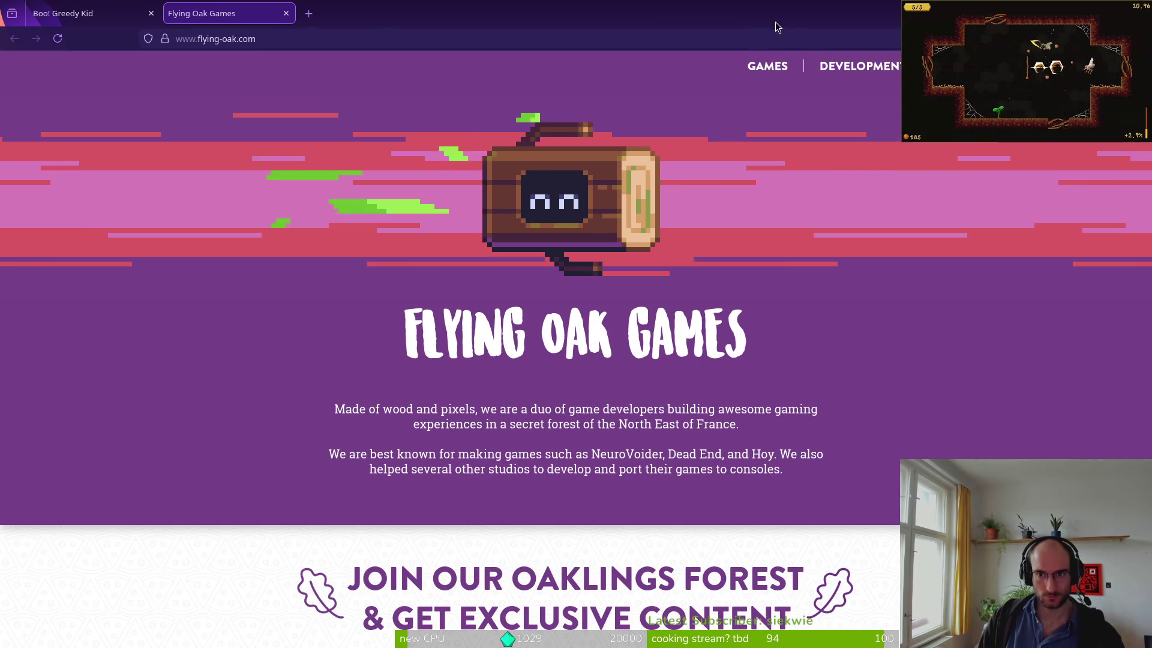
- Browse the GAMES and DEVELOPMENT sections of the Flying Oak Games site
left_click(766, 67)
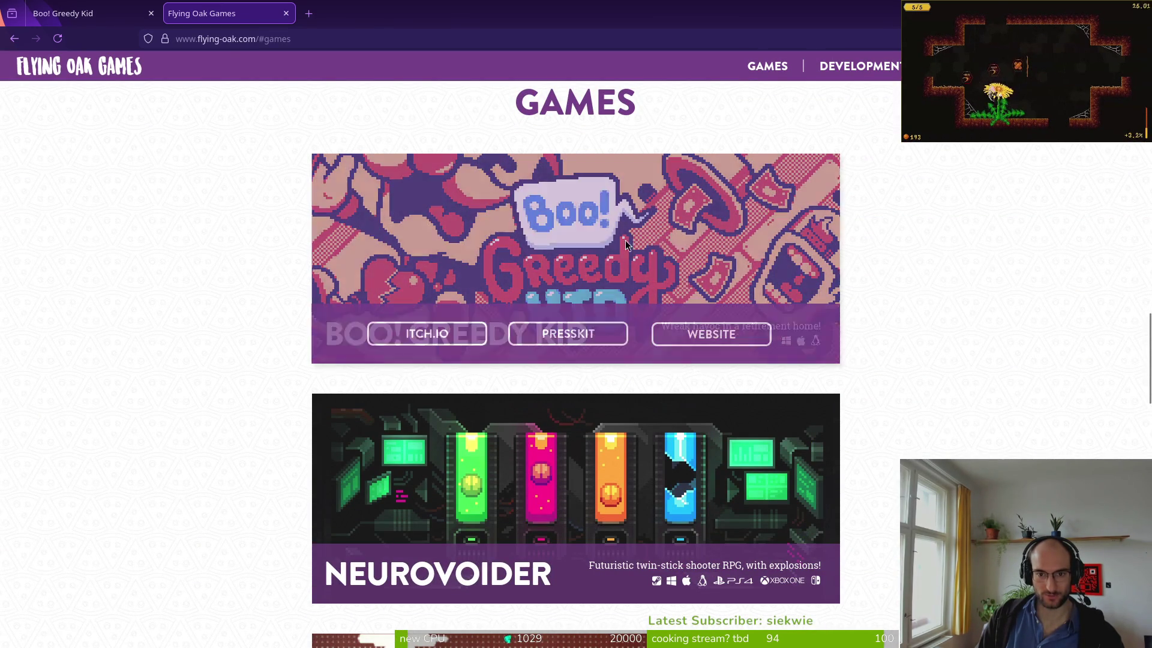
scroll(262, 465, "down", 5)
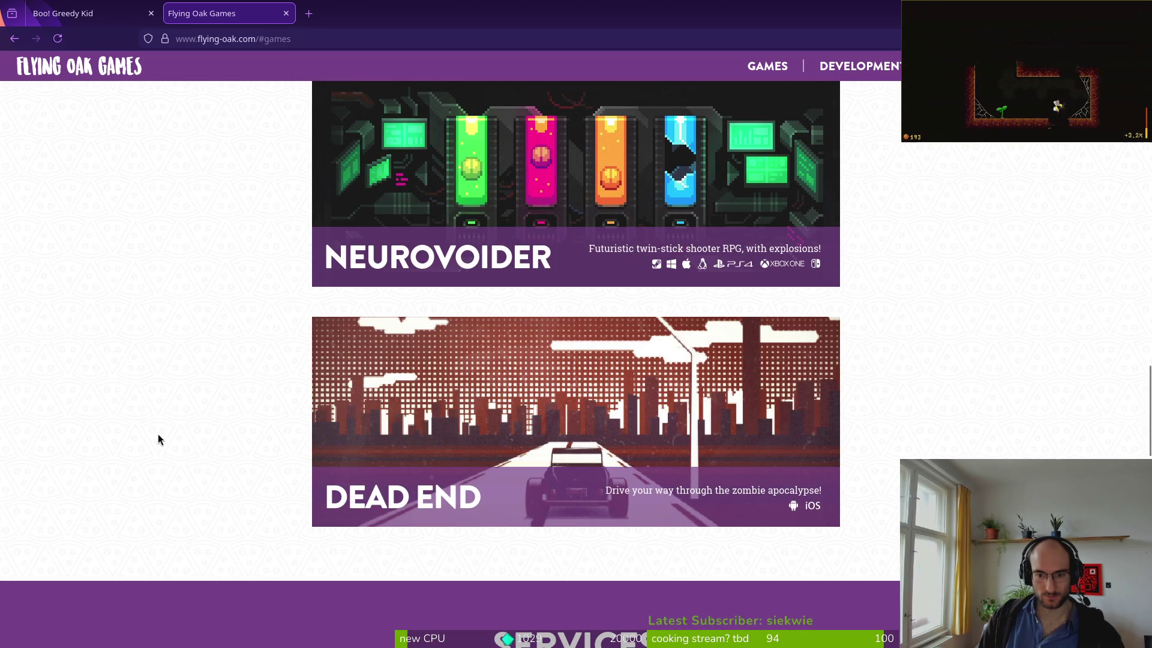
mouse_move(682, 460)
scroll(935, 440, "down", 10)
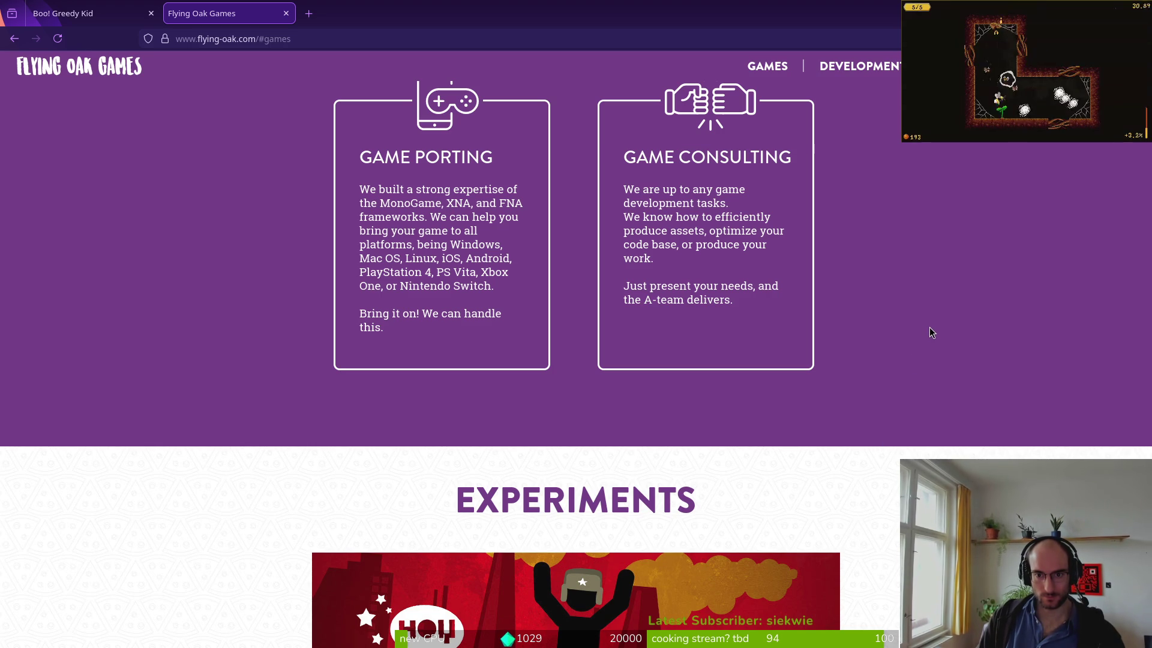
scroll(930, 333, "down", 4)
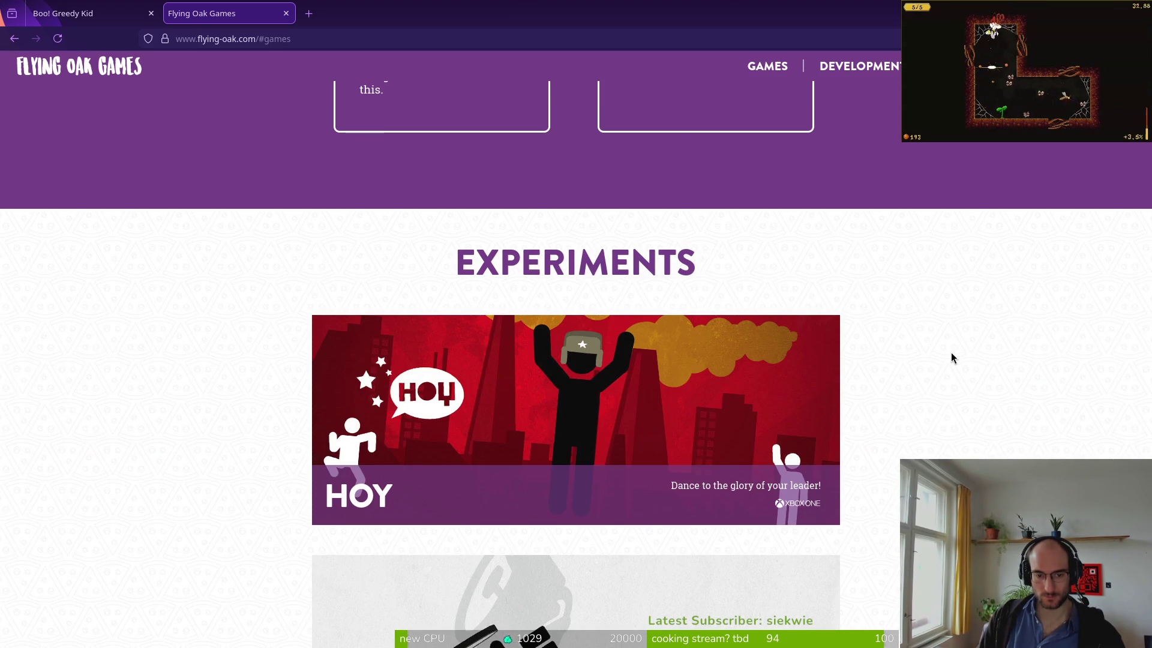
scroll(948, 358, "down", 5)
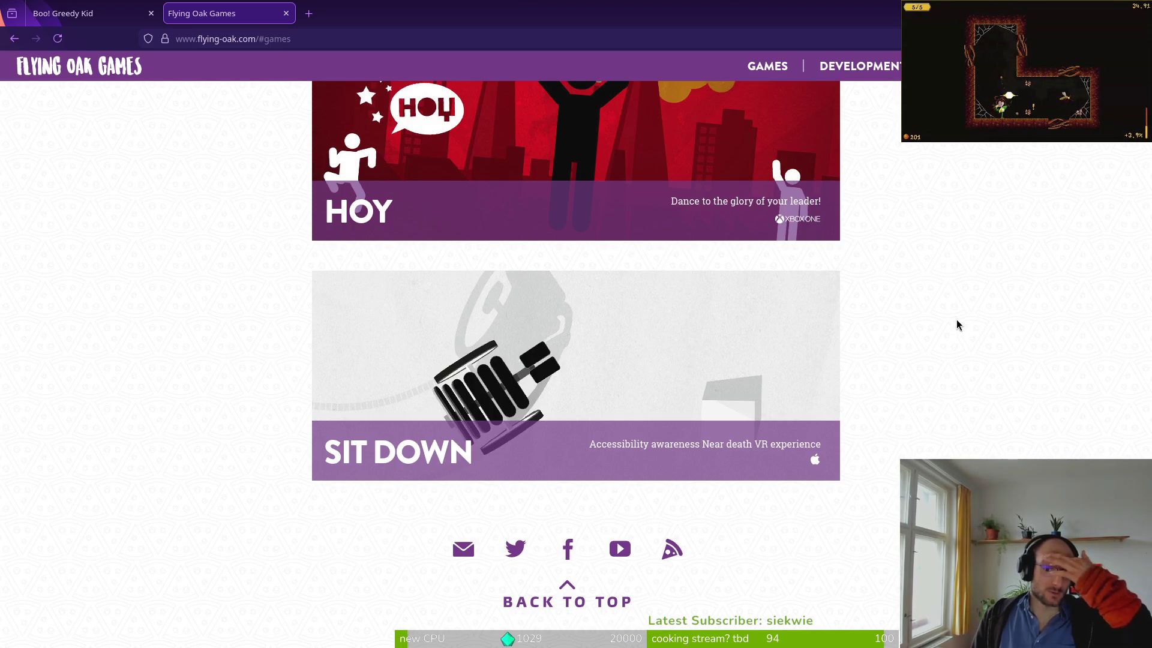
scroll(942, 312, "up", 10)
scroll(959, 296, "up", 10)
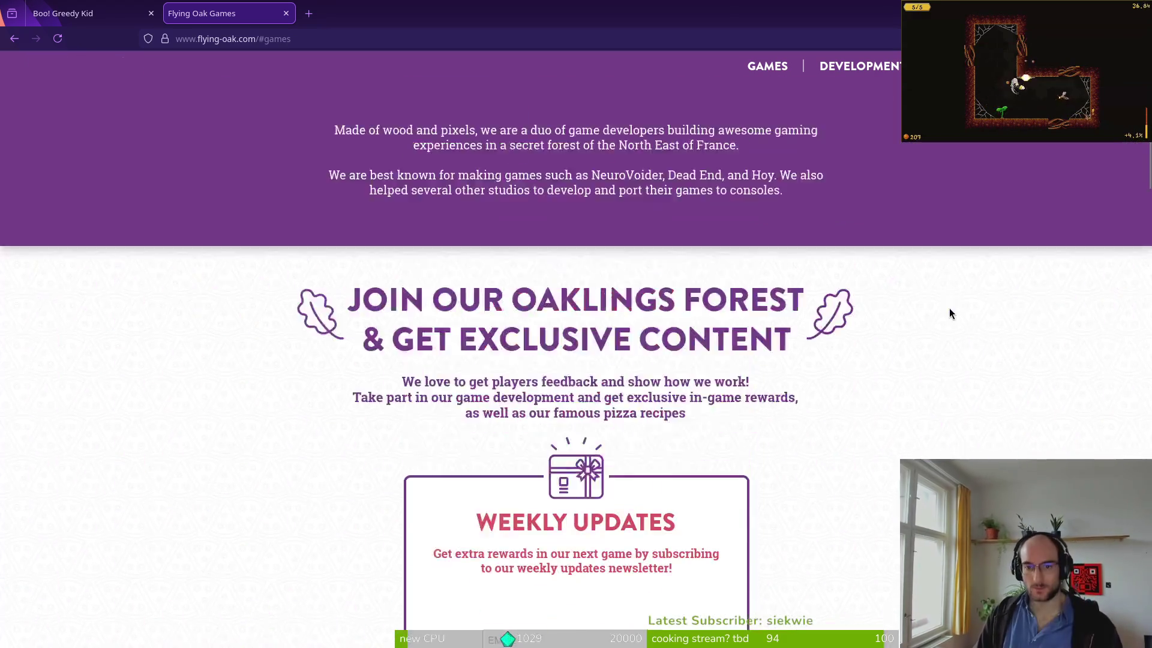
left_click(888, 64)
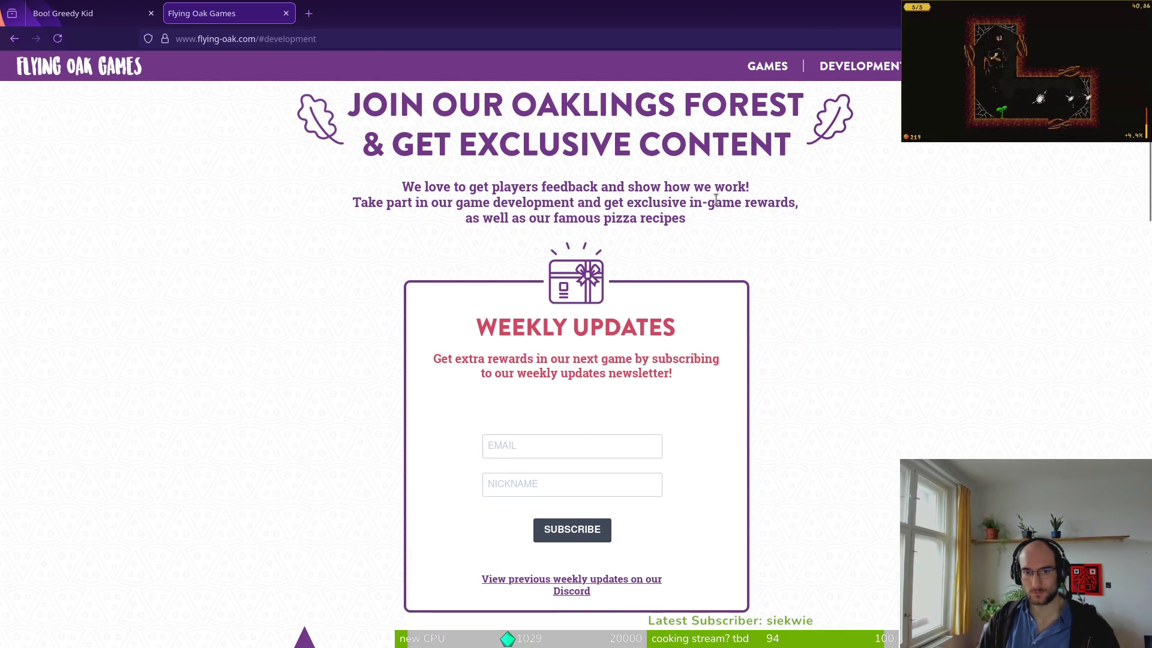
scroll(651, 203, "up", 5)
left_click(767, 66)
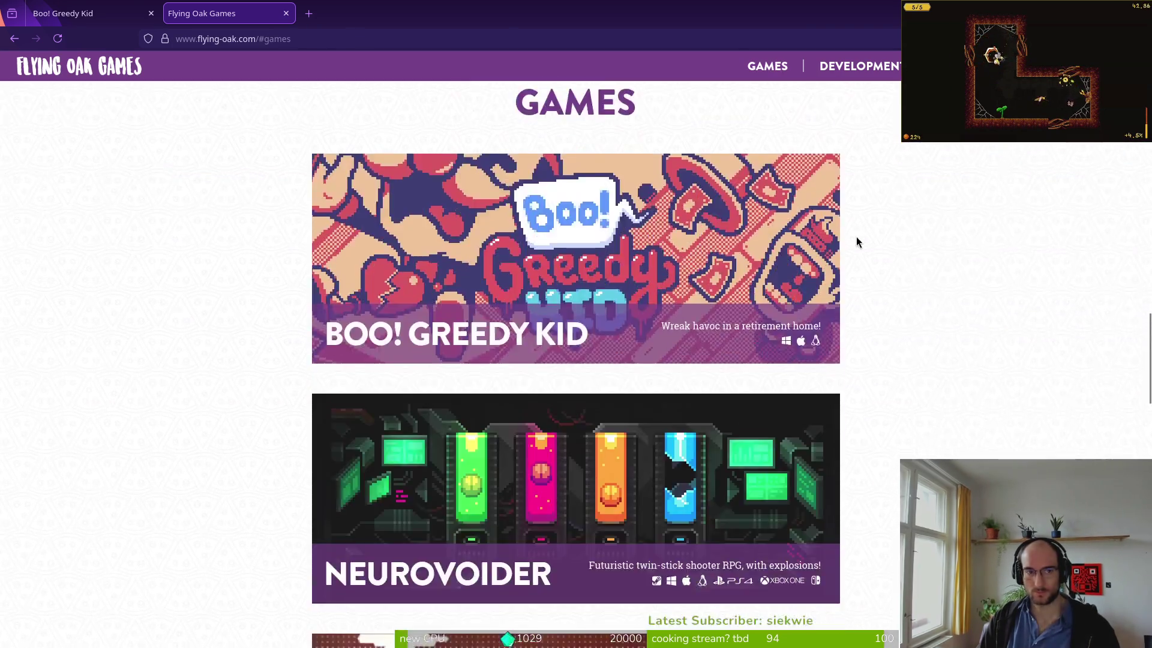
scroll(882, 255, "up", 10)
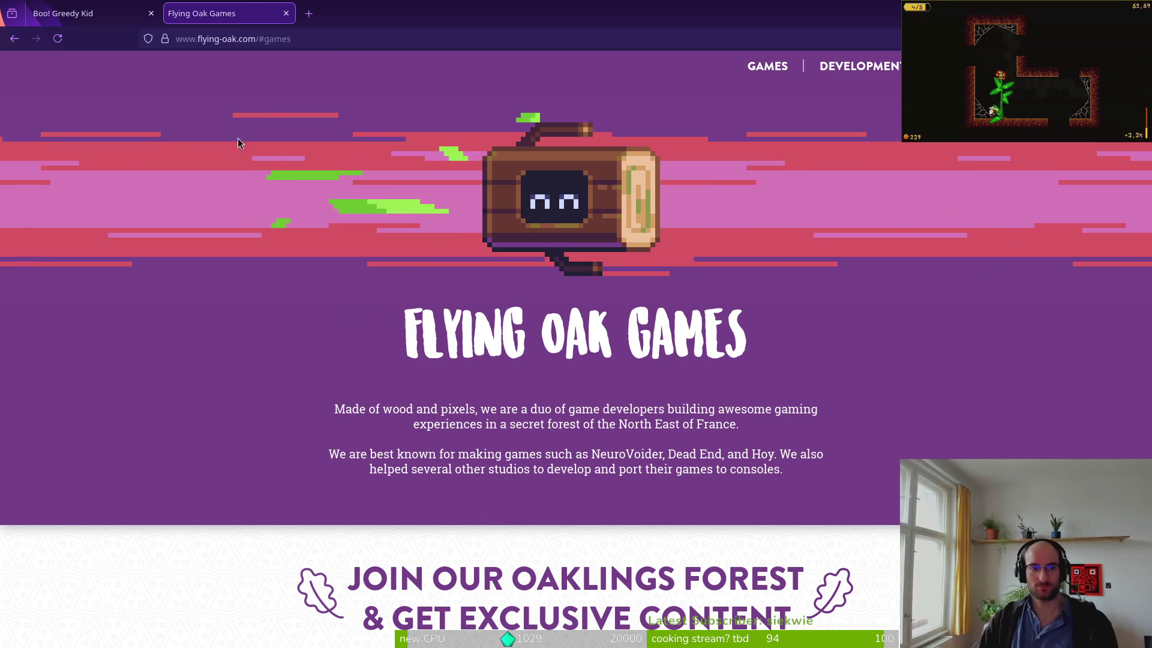
- Open skillcap.org in a new tab, look it over, and close it
left_click(309, 14)
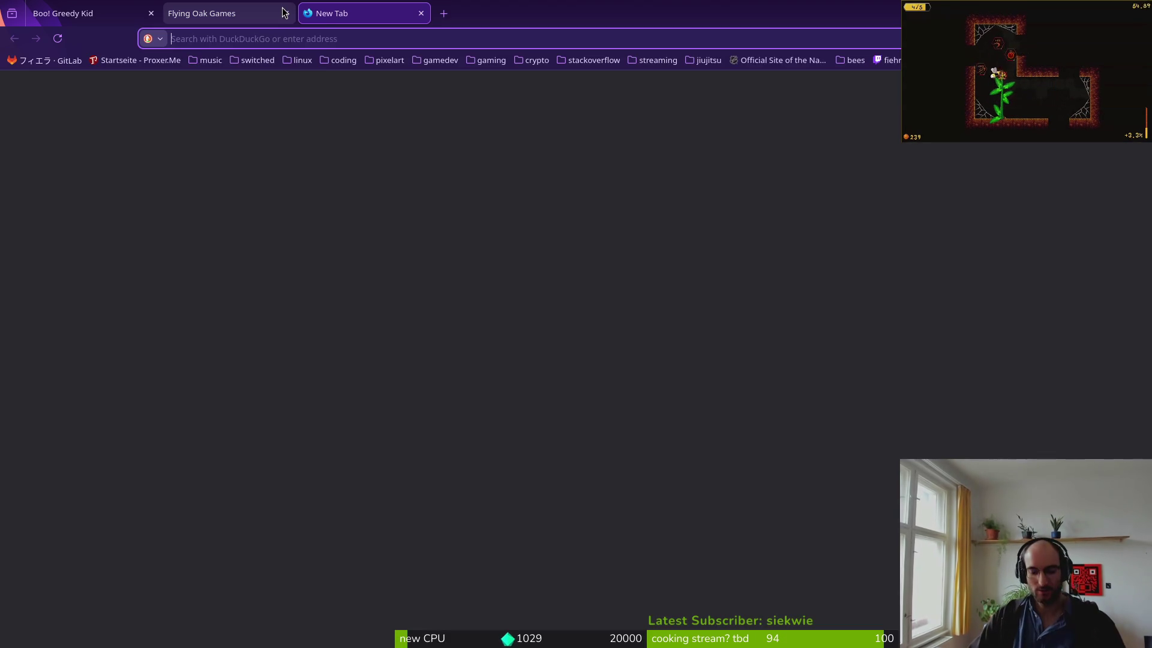
type("skillcap.org")
key("Return")
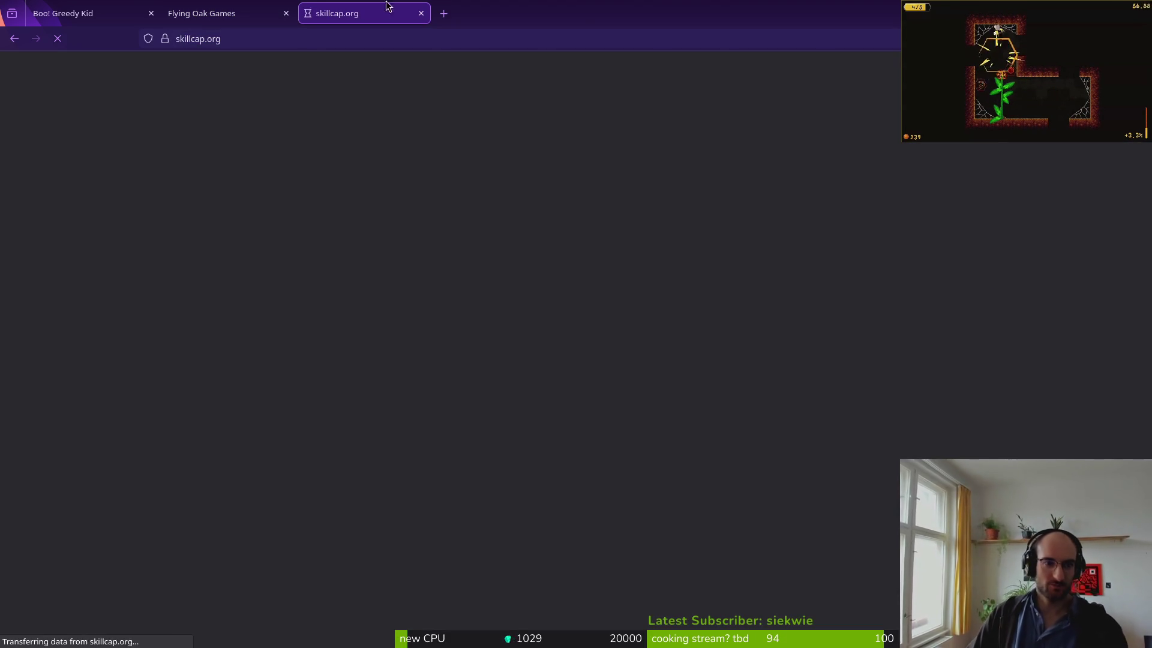
scroll(720, 306, "down", 10)
scroll(744, 376, "up", 10)
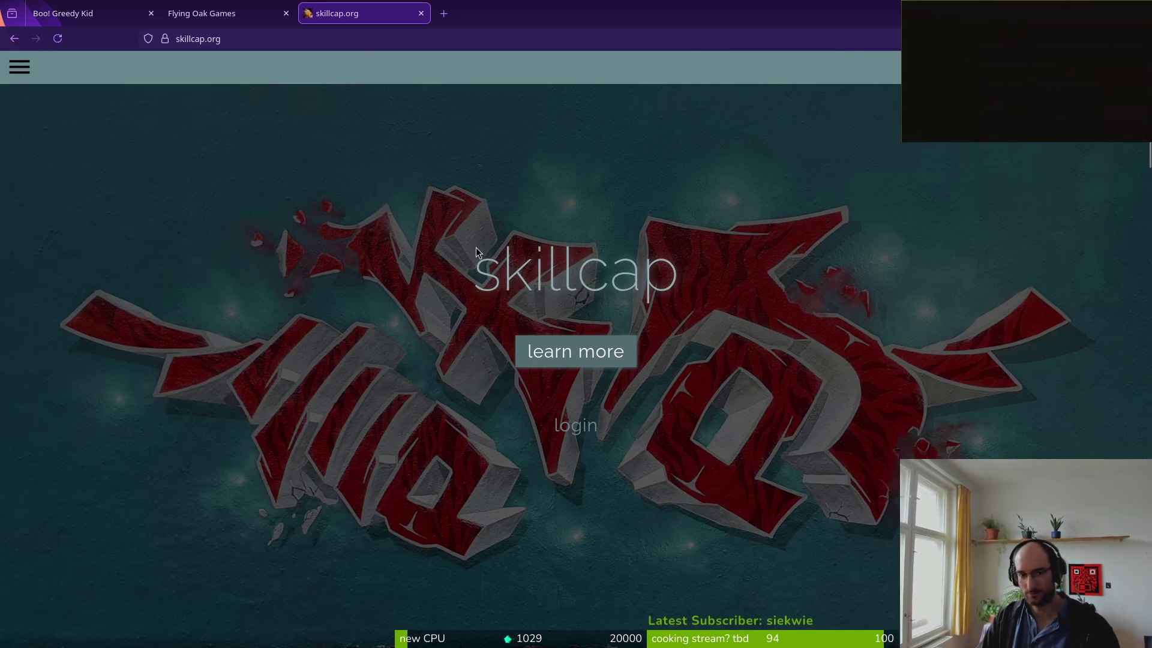
key("ctrl+w")
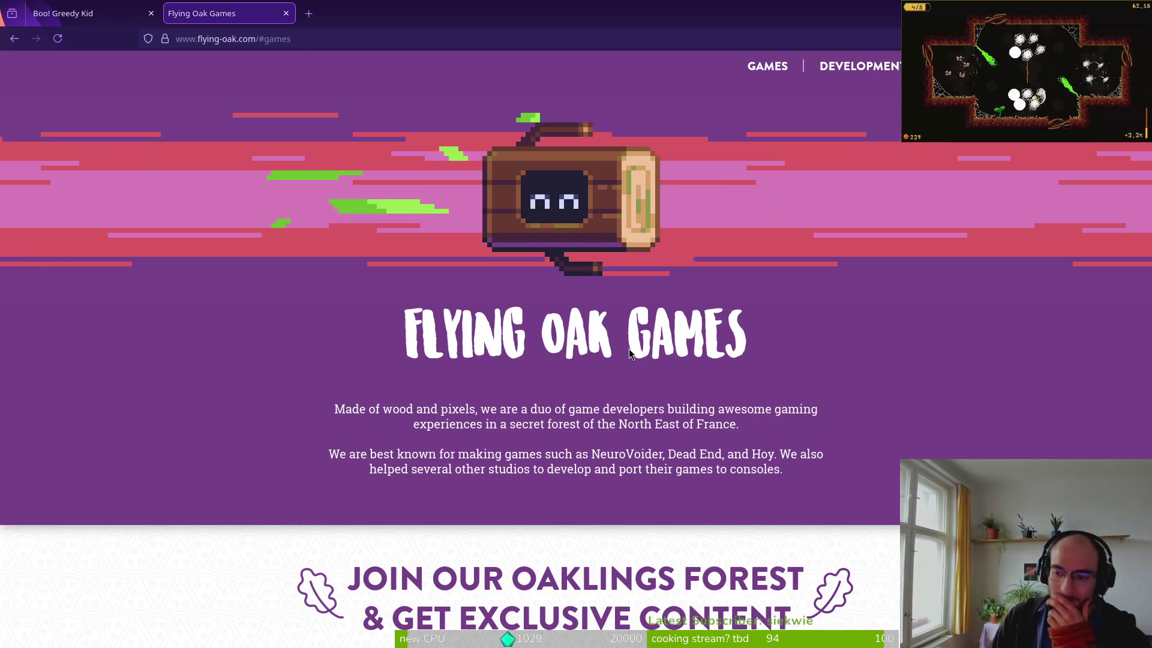
- Cancel the e-mail contact's mail chooser, close the Flying Oak Games tab, and switch to the terminal
scroll(618, 401, "down", 5)
scroll(857, 273, "up", 2)
scroll(857, 273, "up", 4)
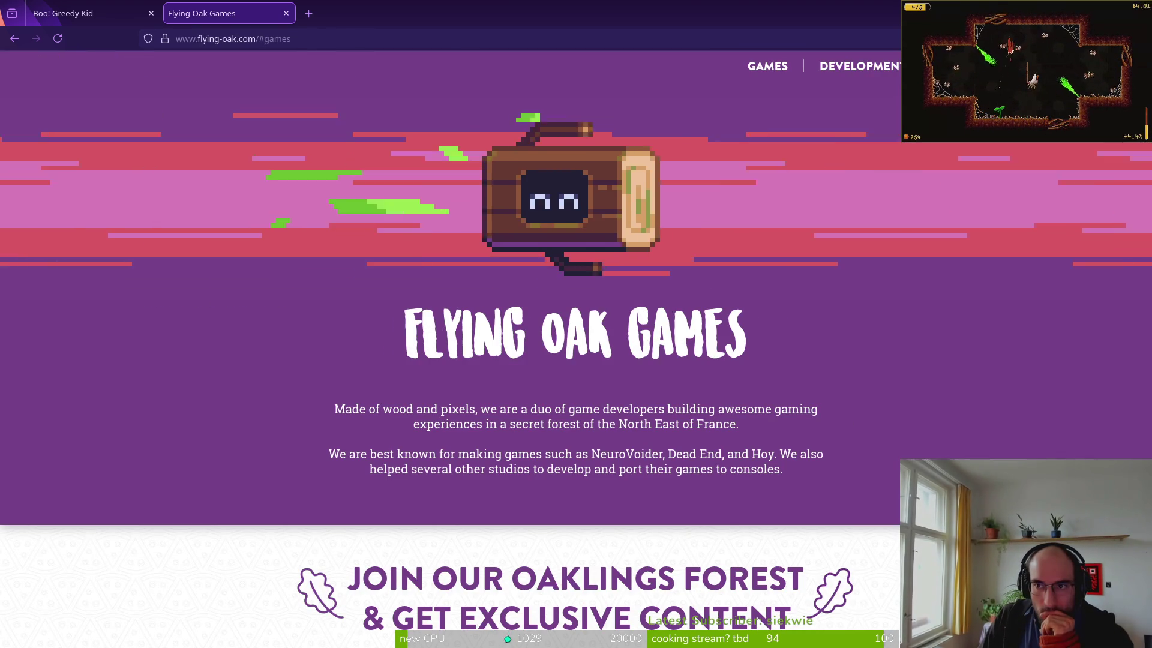
left_click(1020, 66)
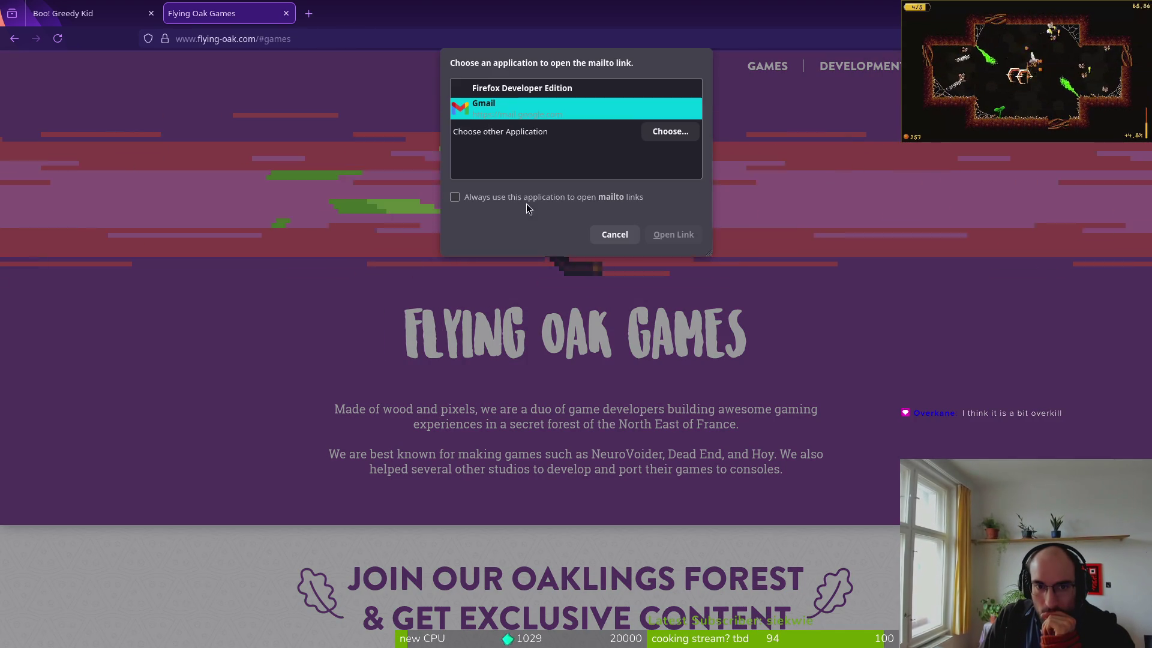
left_click(612, 235)
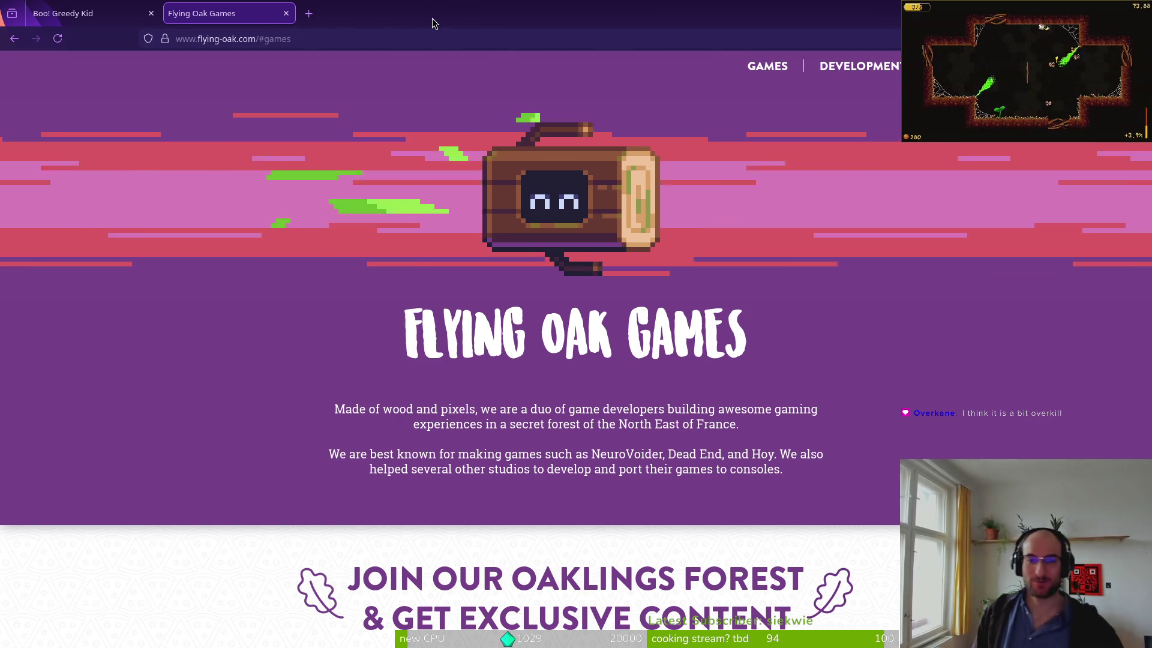
key("ctrl+w")
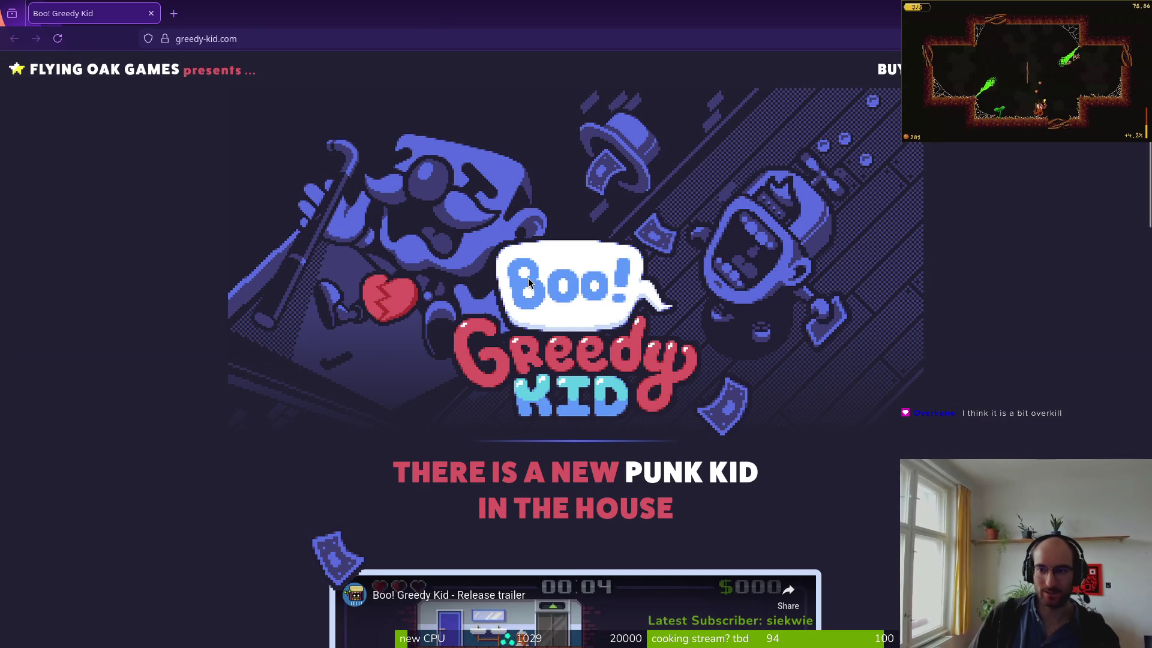
scroll(528, 282, "down", 15)
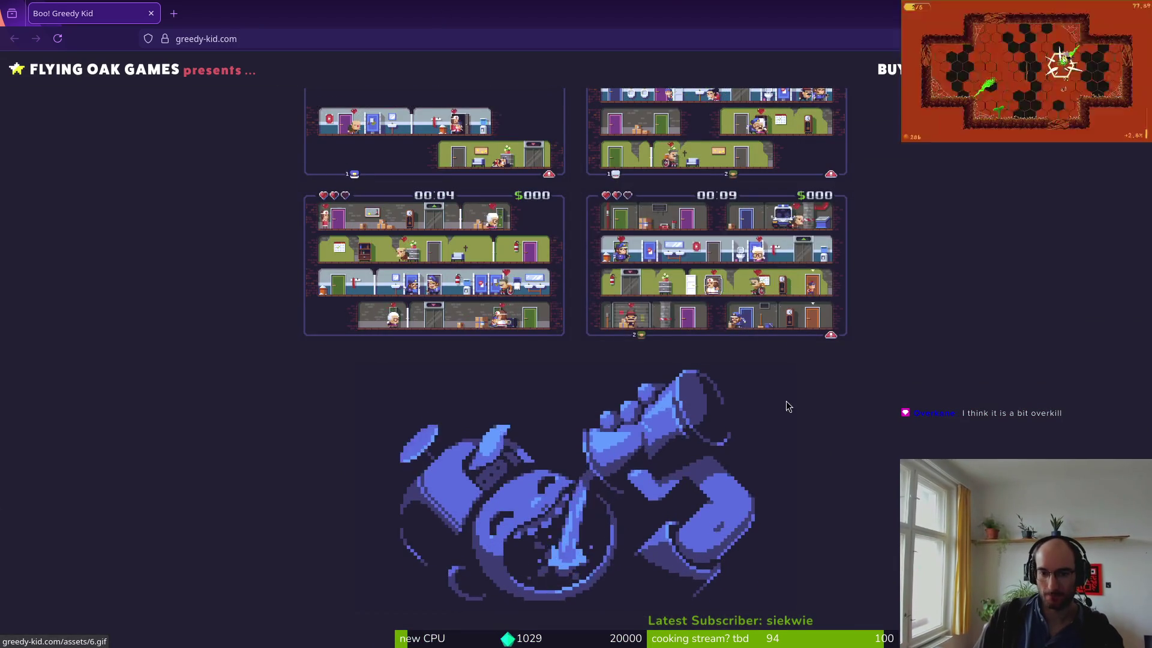
scroll(596, 431, "up", 5)
scroll(675, 444, "down", 5)
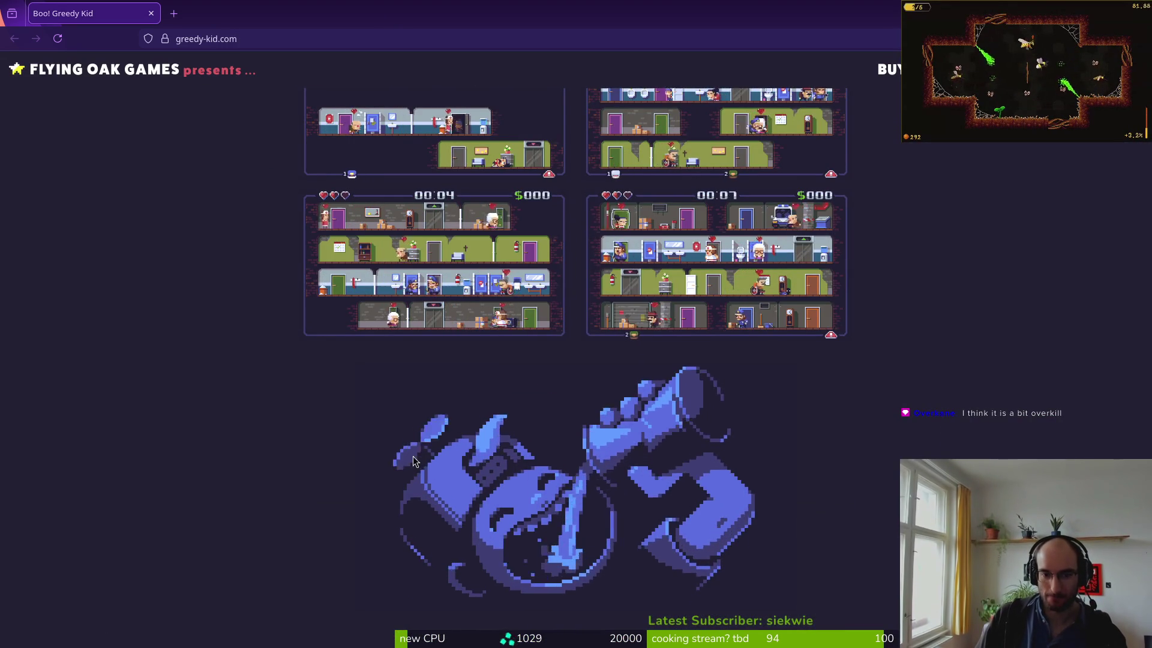
scroll(412, 460, "up", 15)
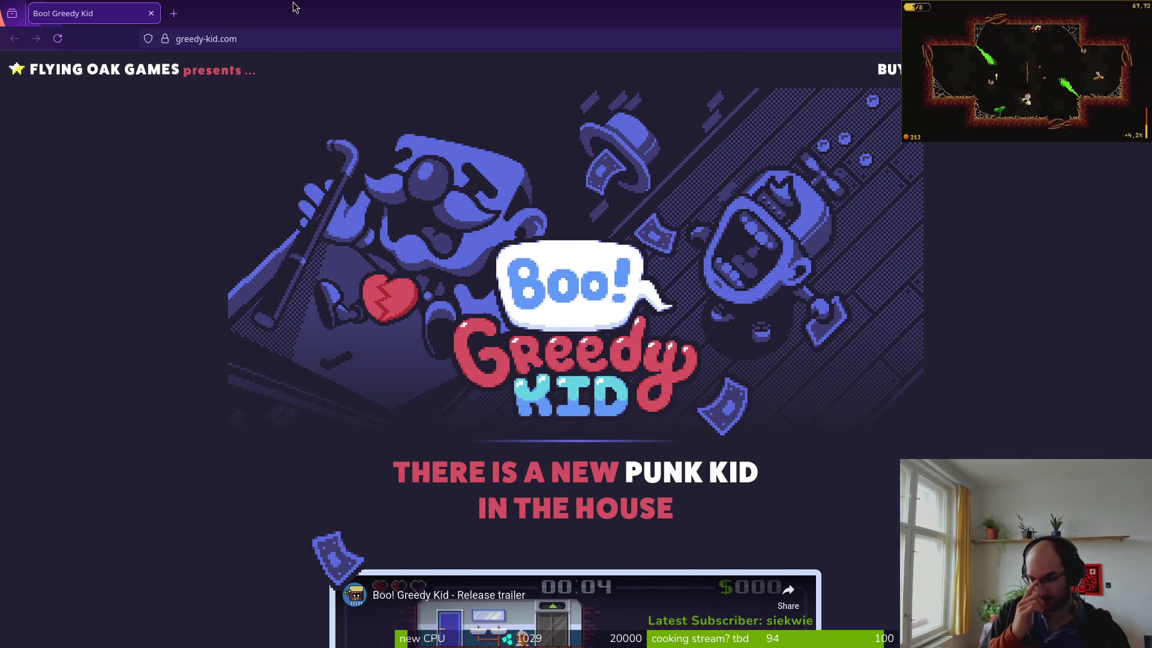
key("super+1")
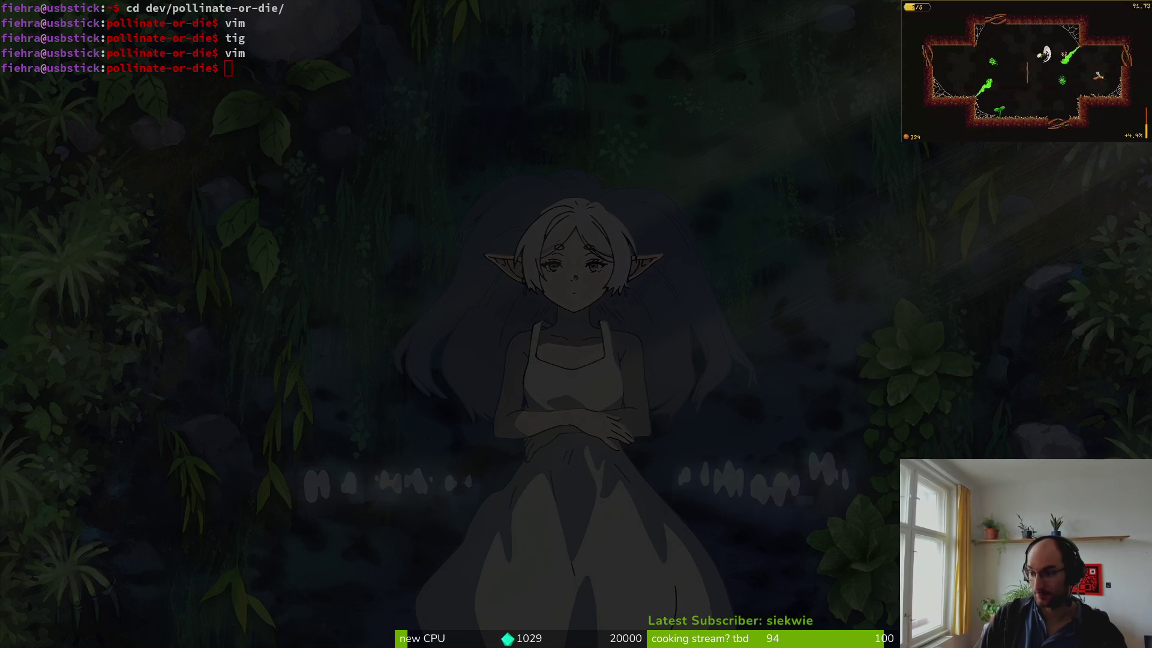
- Open Discord's #streams-and-videos channel, scroll the chat, then switch to Brave's r/godot feed
key("super+minus")
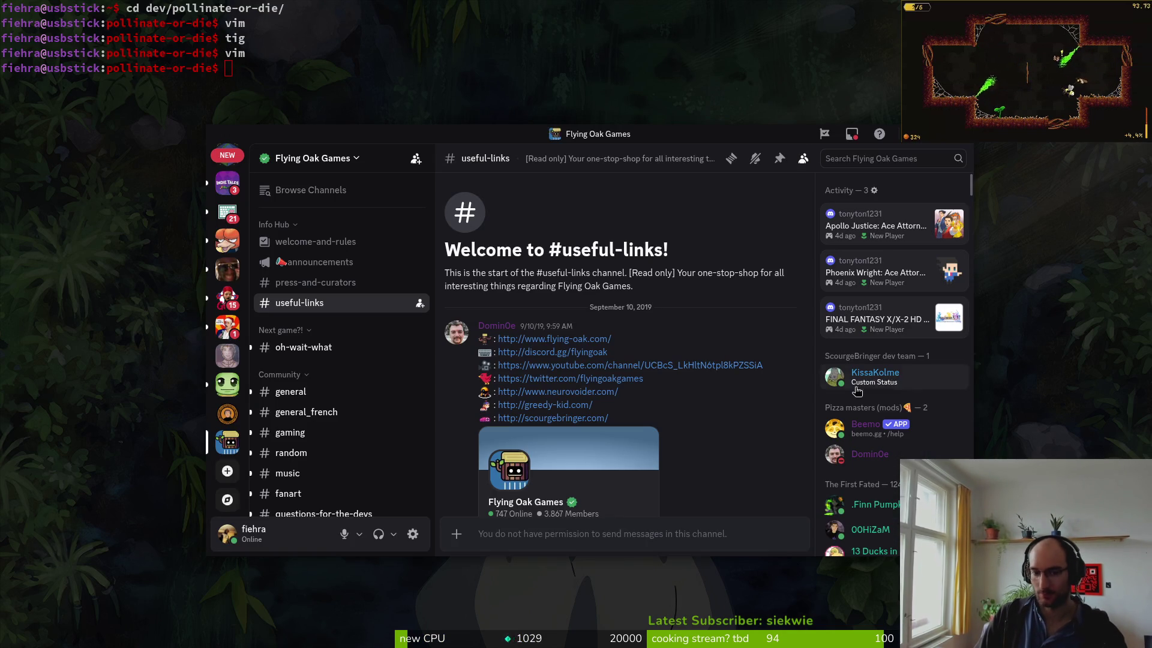
scroll(354, 361, "down", 10)
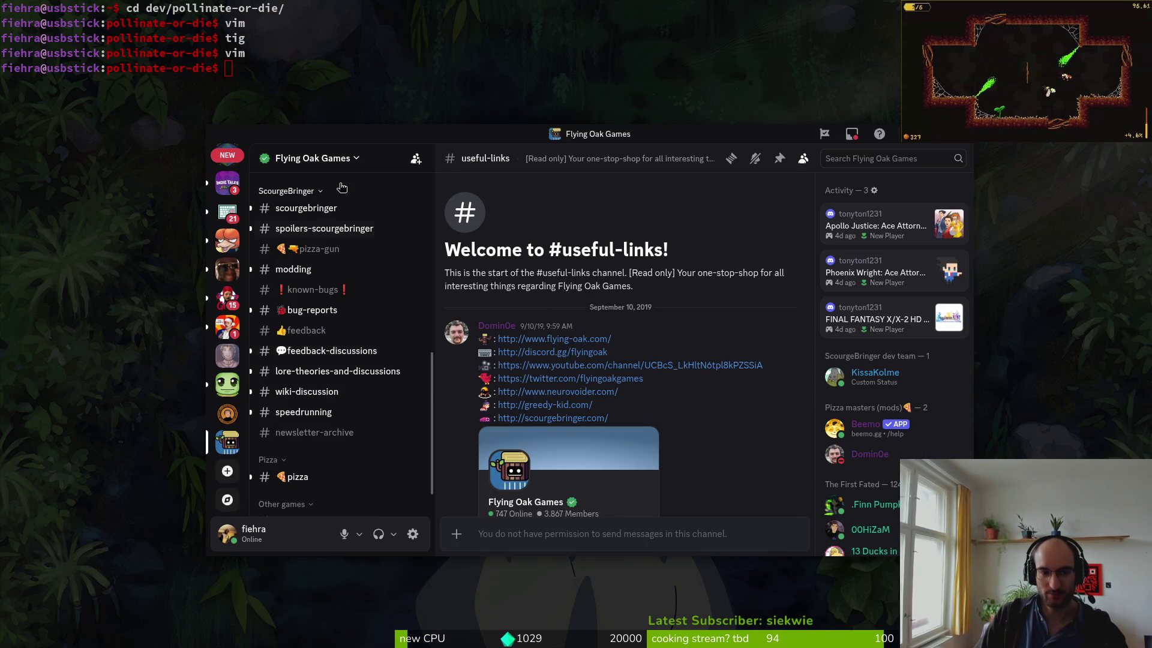
scroll(354, 362, "up", 10)
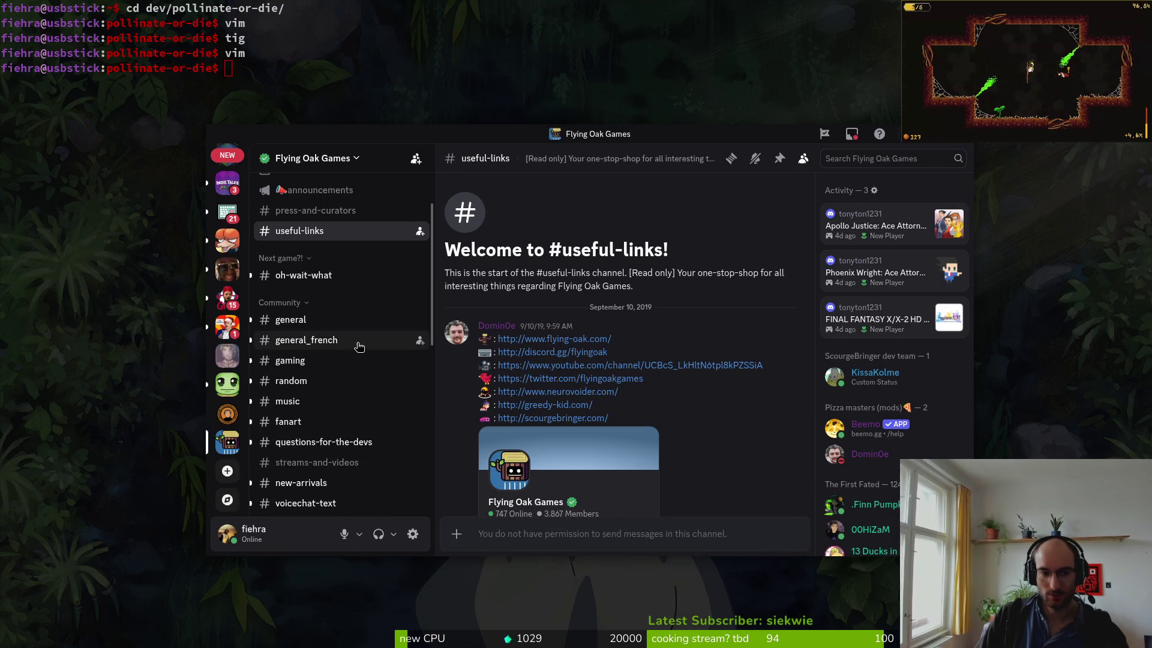
left_click(317, 461)
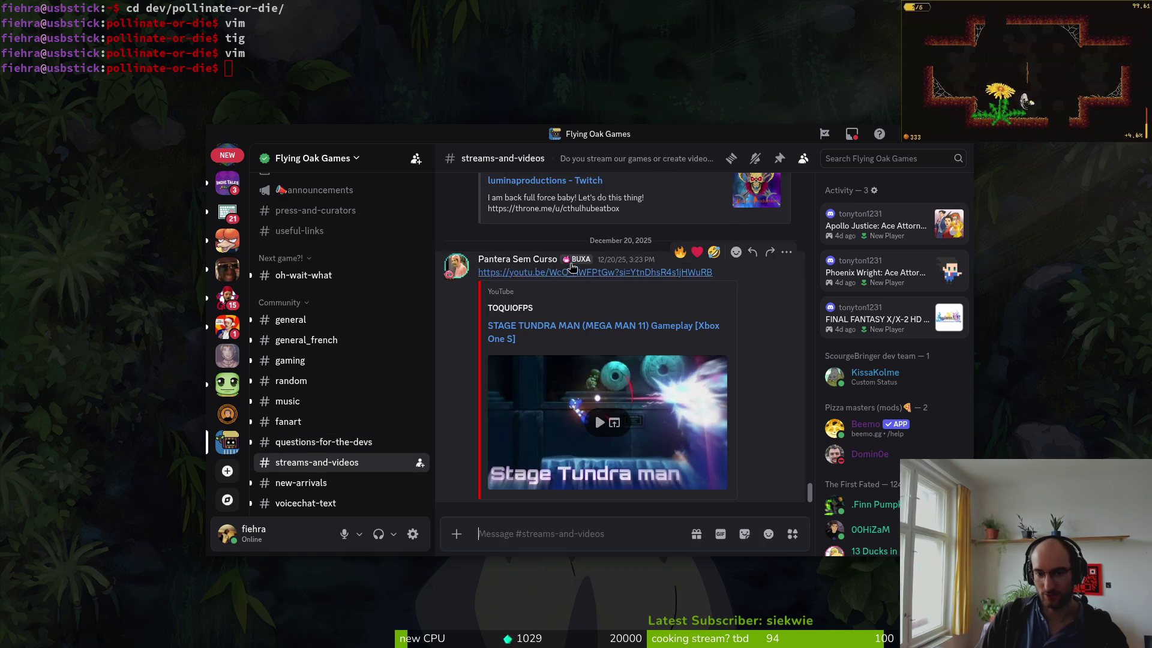
scroll(597, 353, "up", 4)
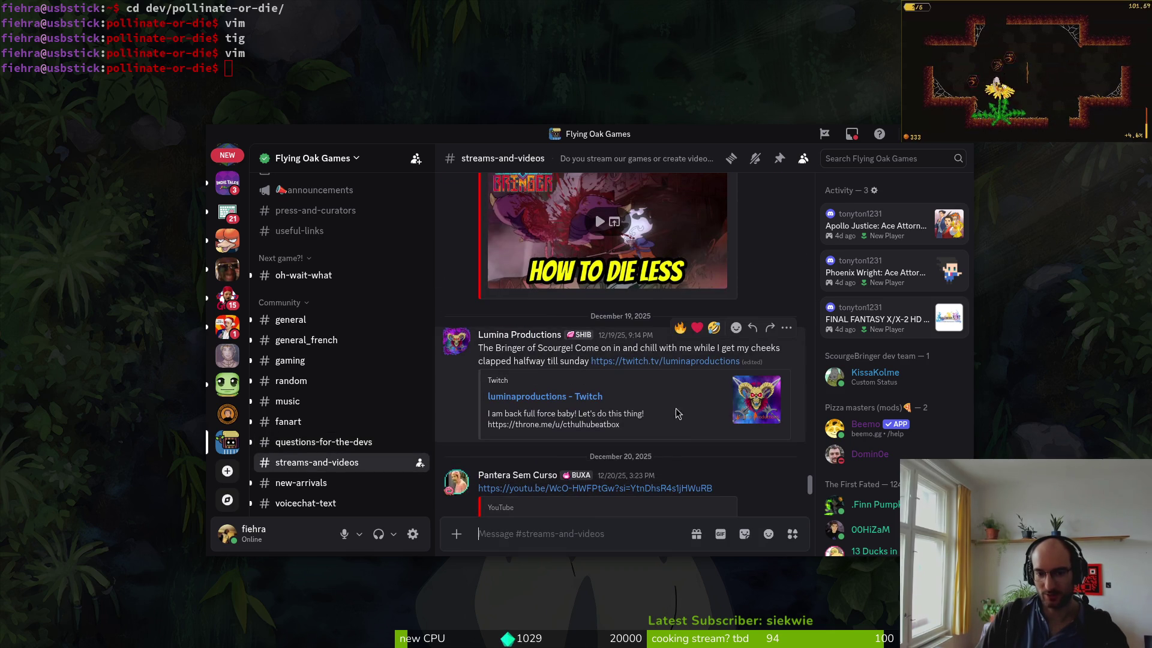
scroll(682, 414, "up", 5)
scroll(660, 402, "down", 6)
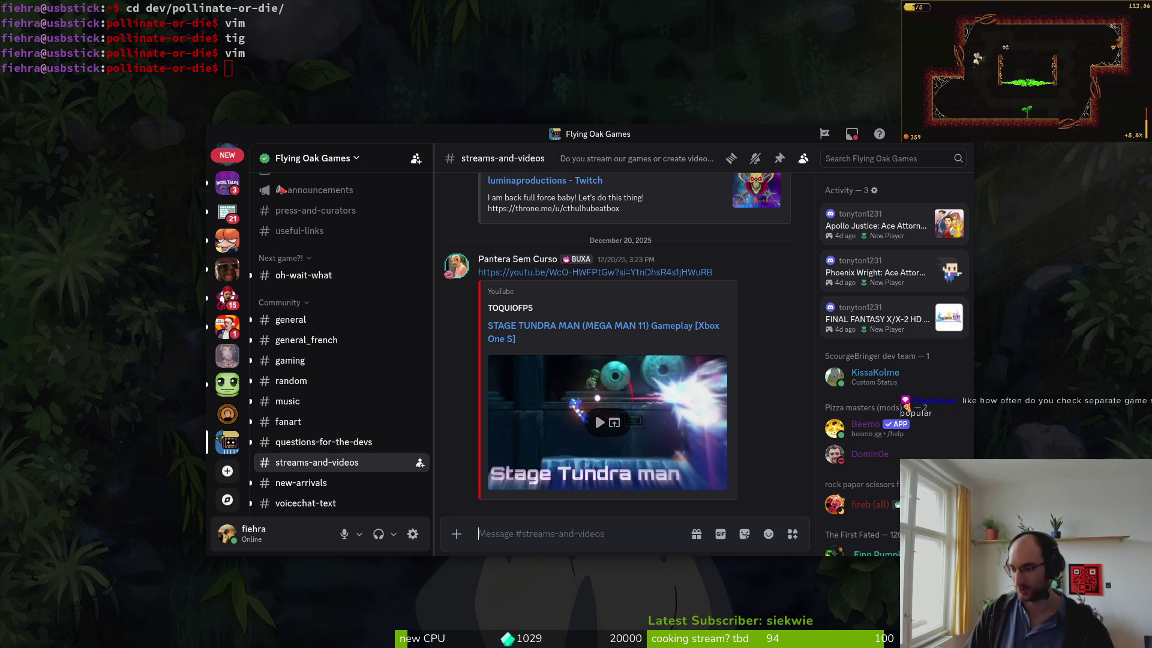
key("alt+Tab")
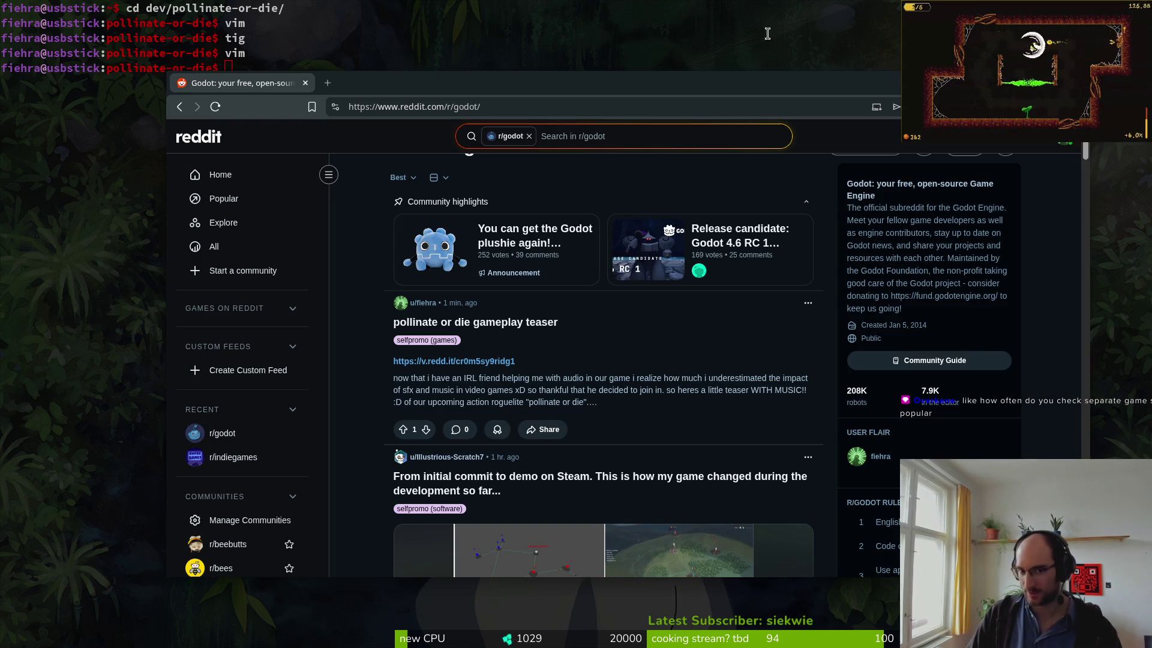
- Search the web for 'acid nerve' and open the Acid Nerve studio website
key("ctrl+t")
type("acid nerve")
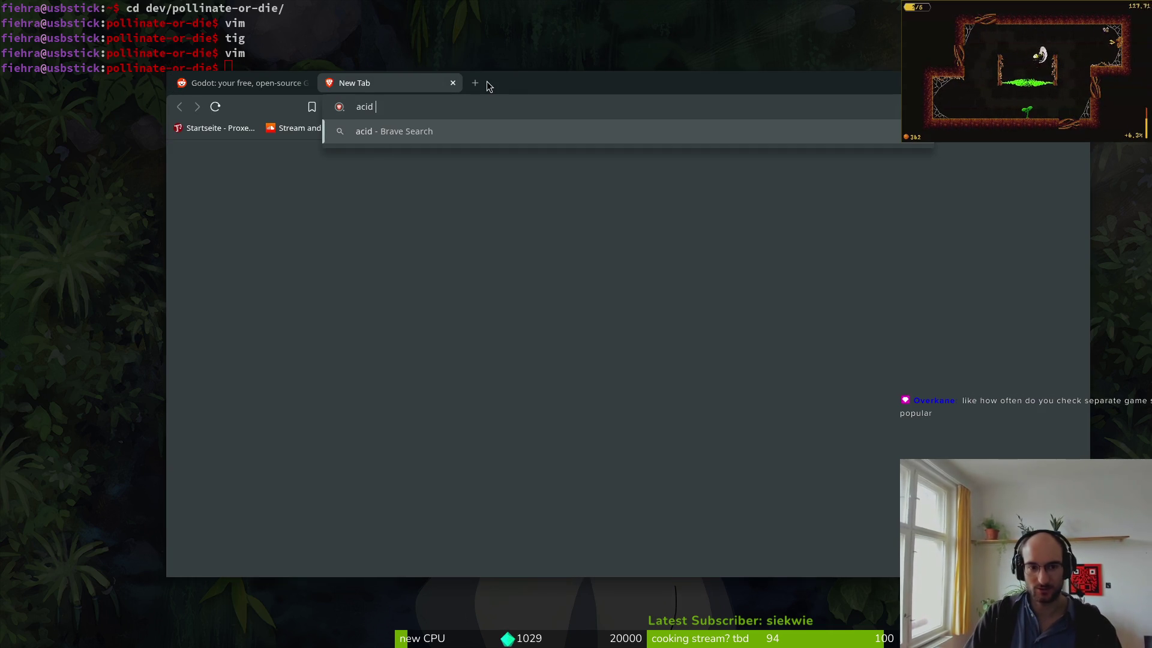
key("Return")
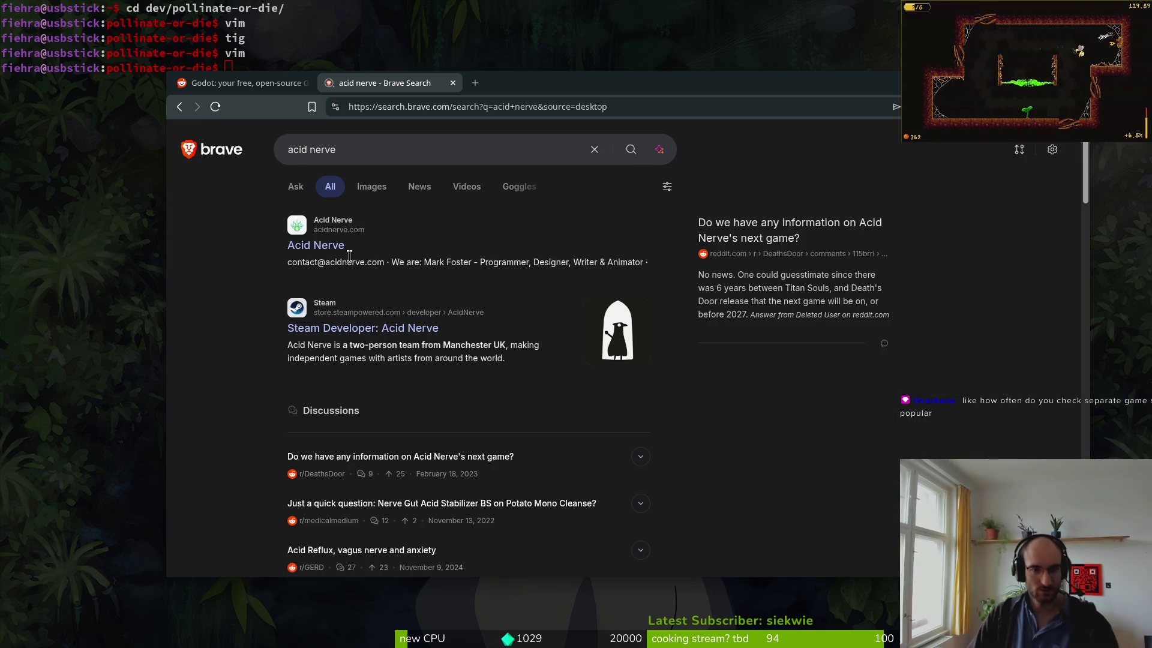
left_click(306, 248)
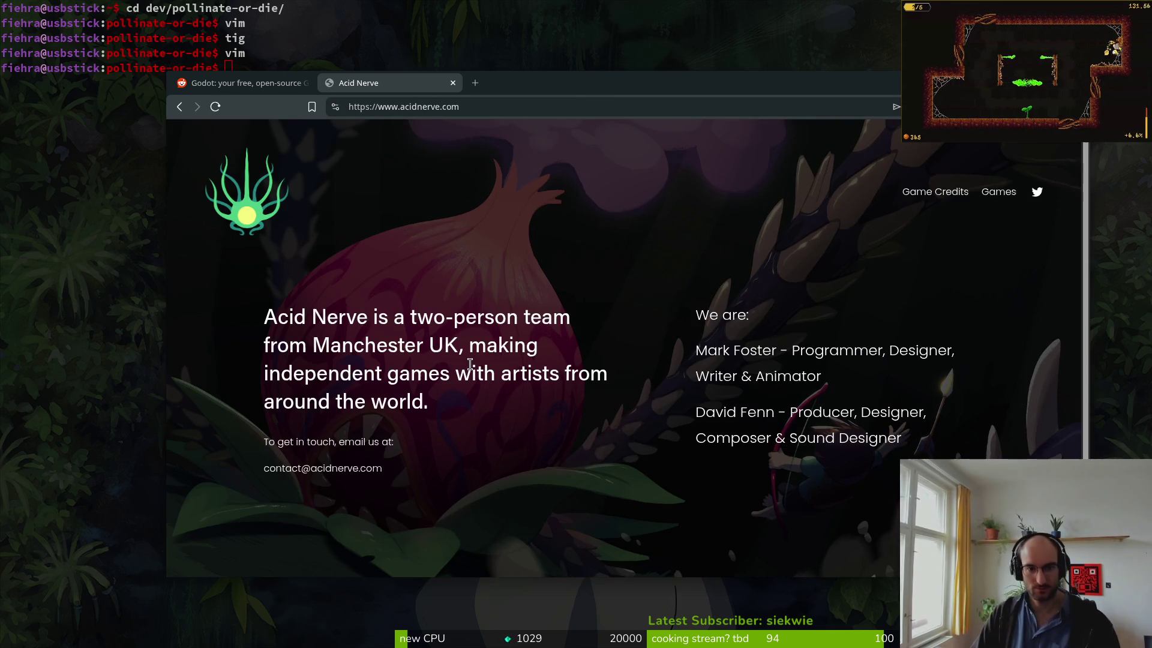
scroll(757, 344, "down", 2)
scroll(593, 366, "up", 2)
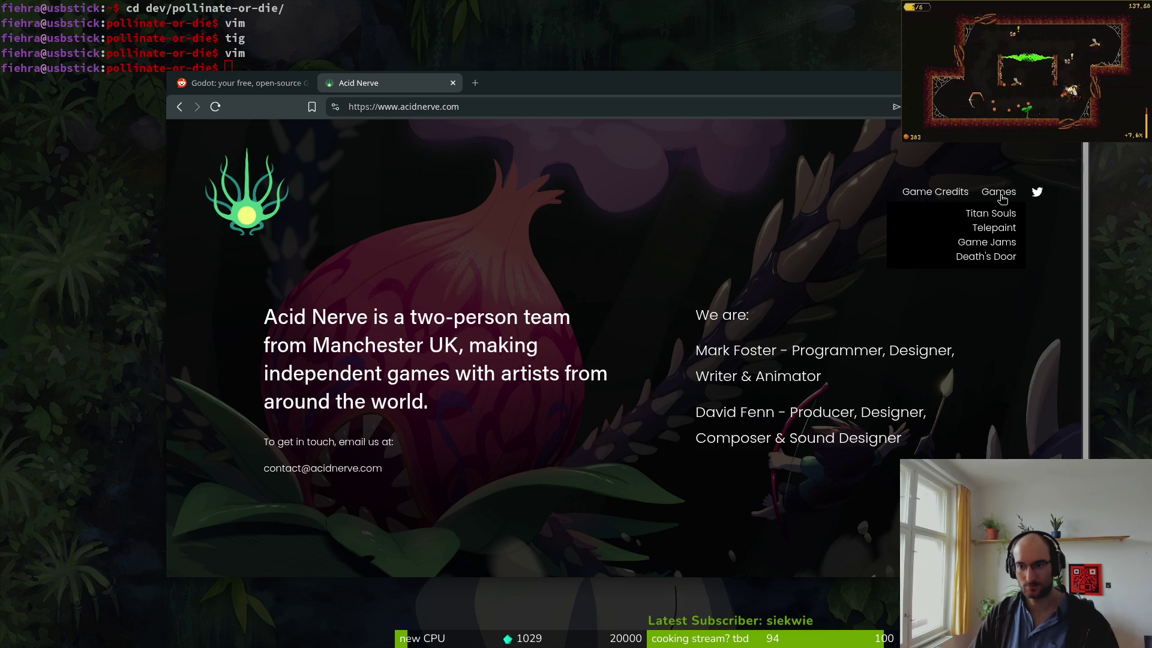
- Open the Titan Souls Steam page, go back, and close the Death's Door tab
left_click(1004, 215)
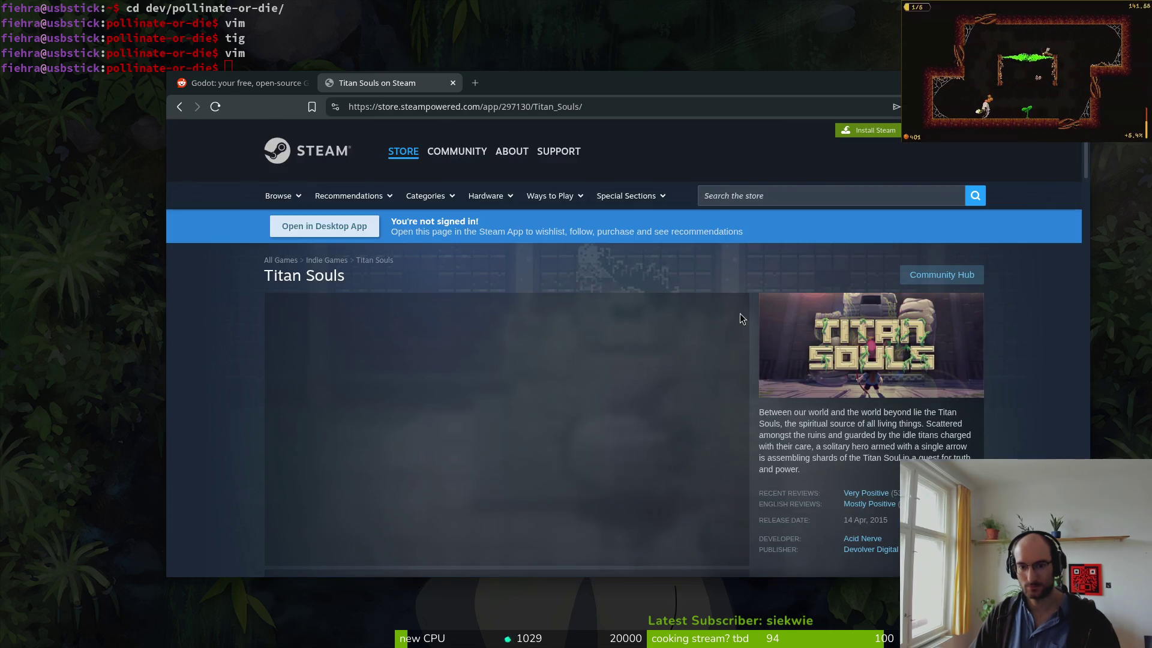
key("alt+Left")
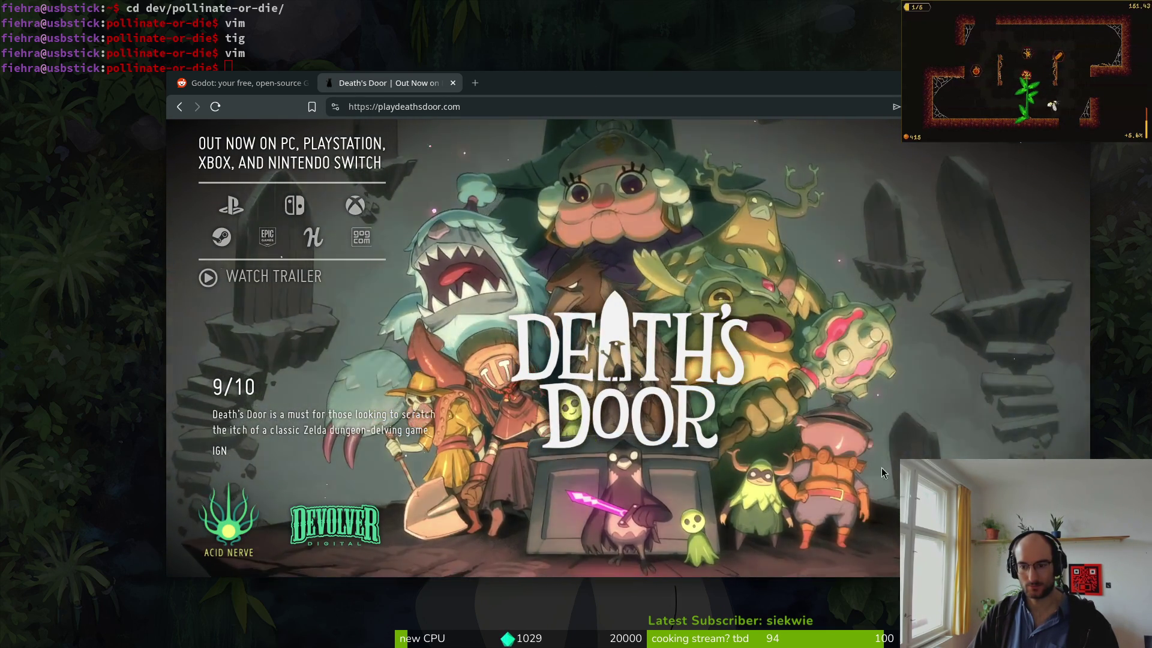
left_click(453, 83)
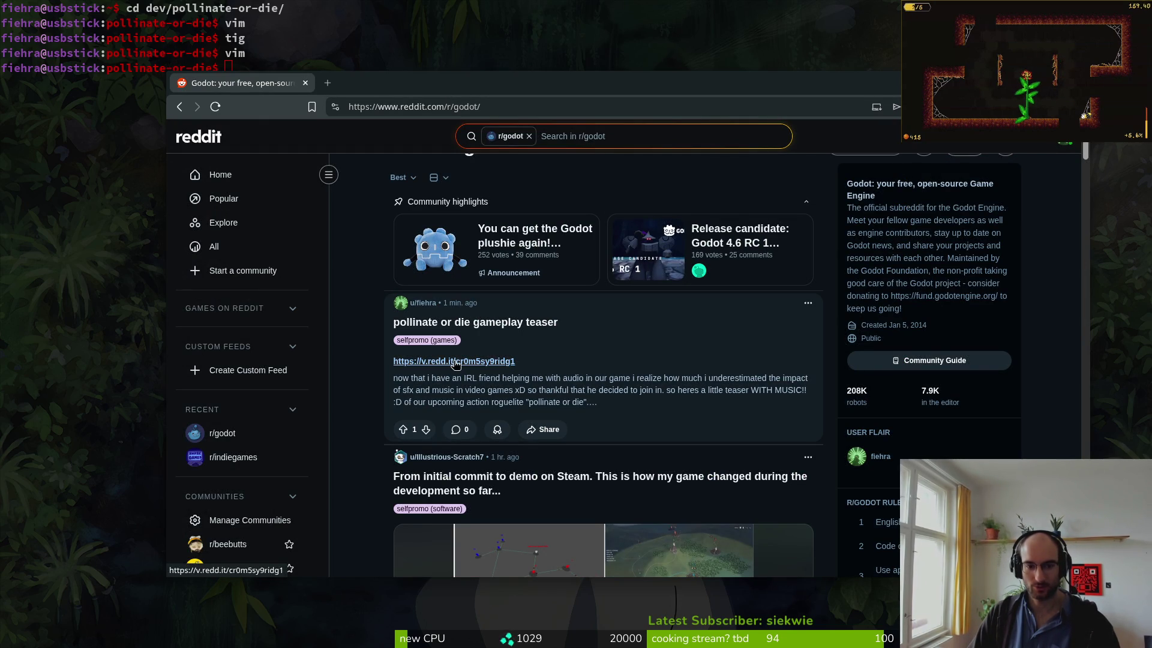
- Open the pollinate or die teaser post, then return to the r/godot feed
left_click(808, 304)
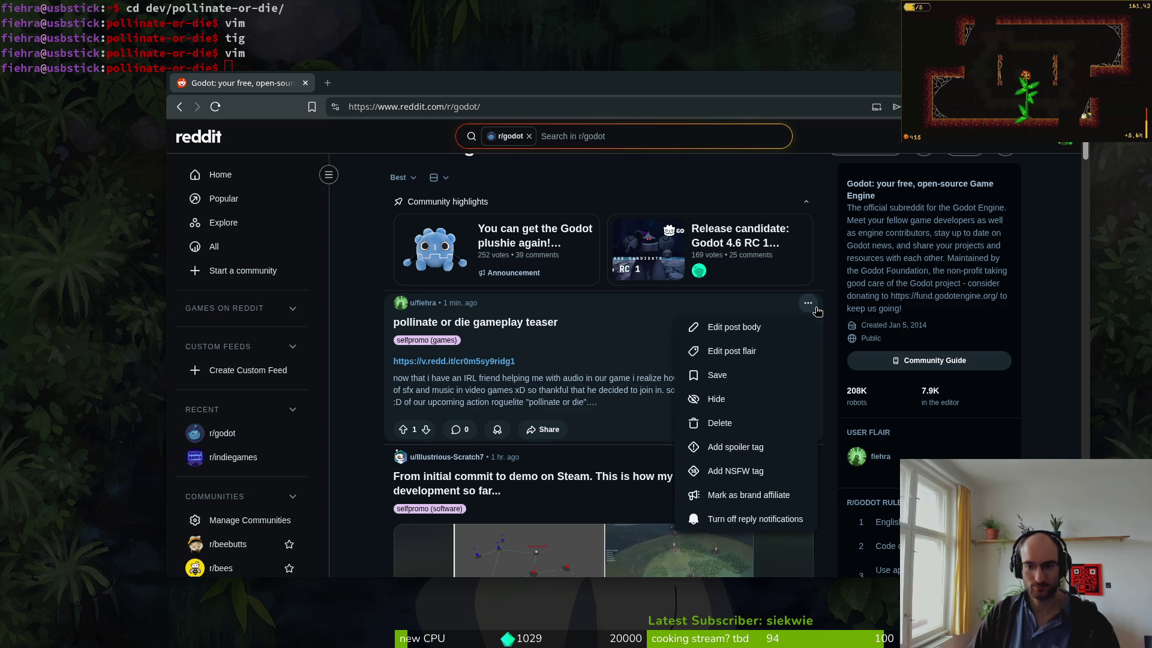
left_click(507, 380)
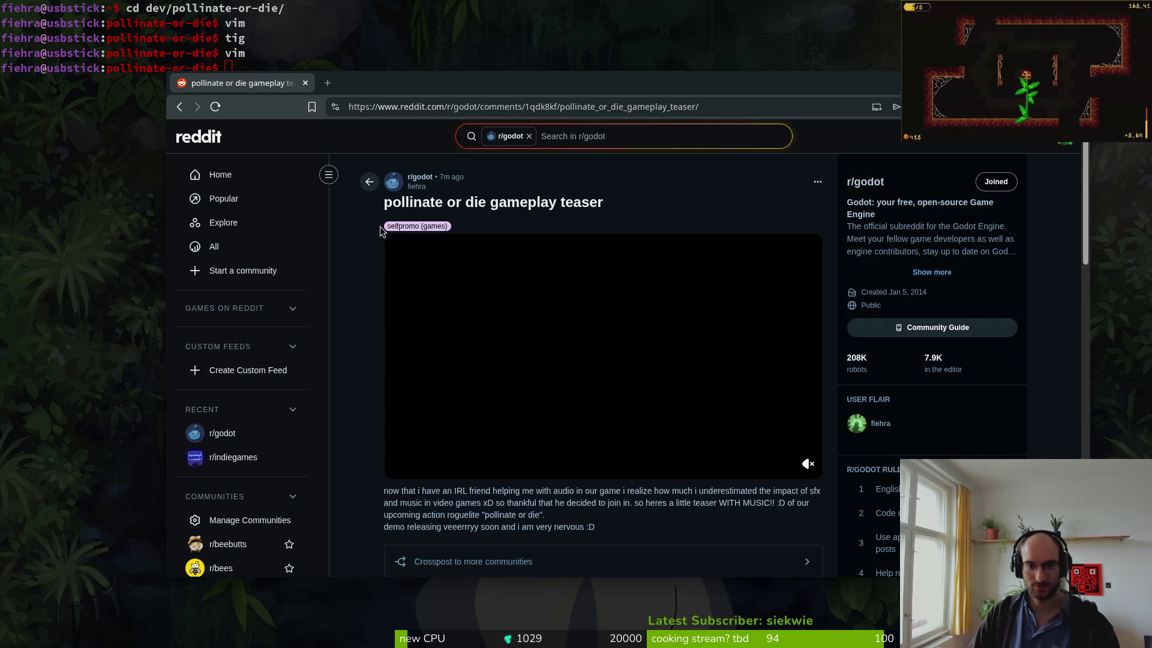
key("alt+Left")
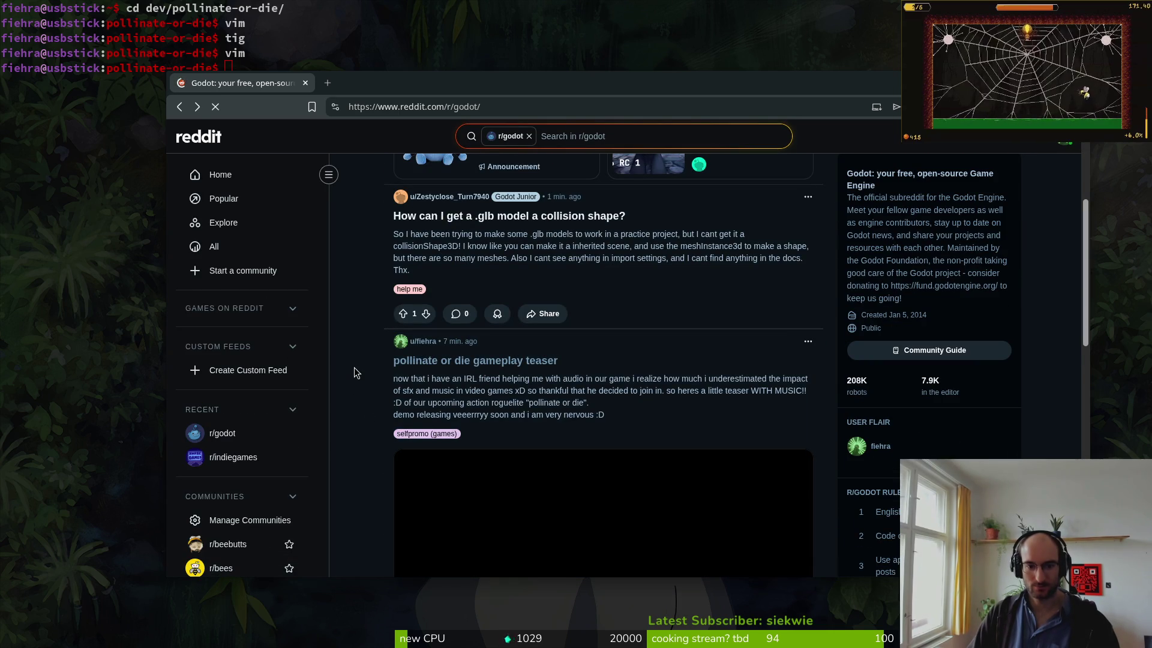
scroll(354, 366, "down", 10)
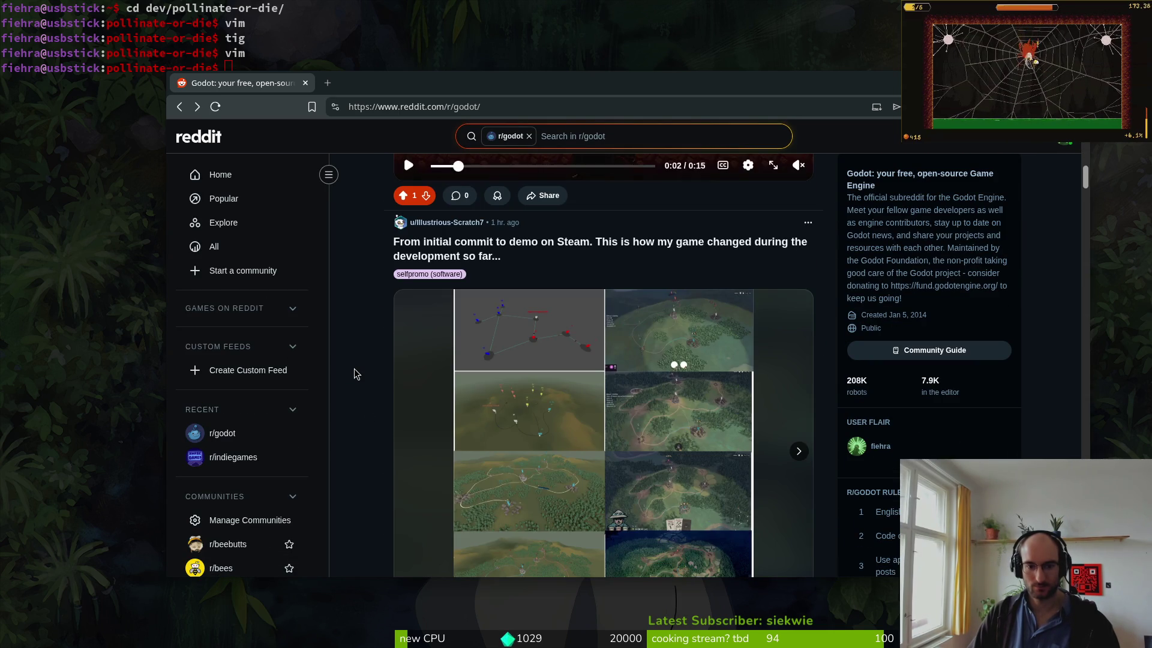
scroll(354, 373, "up", 12)
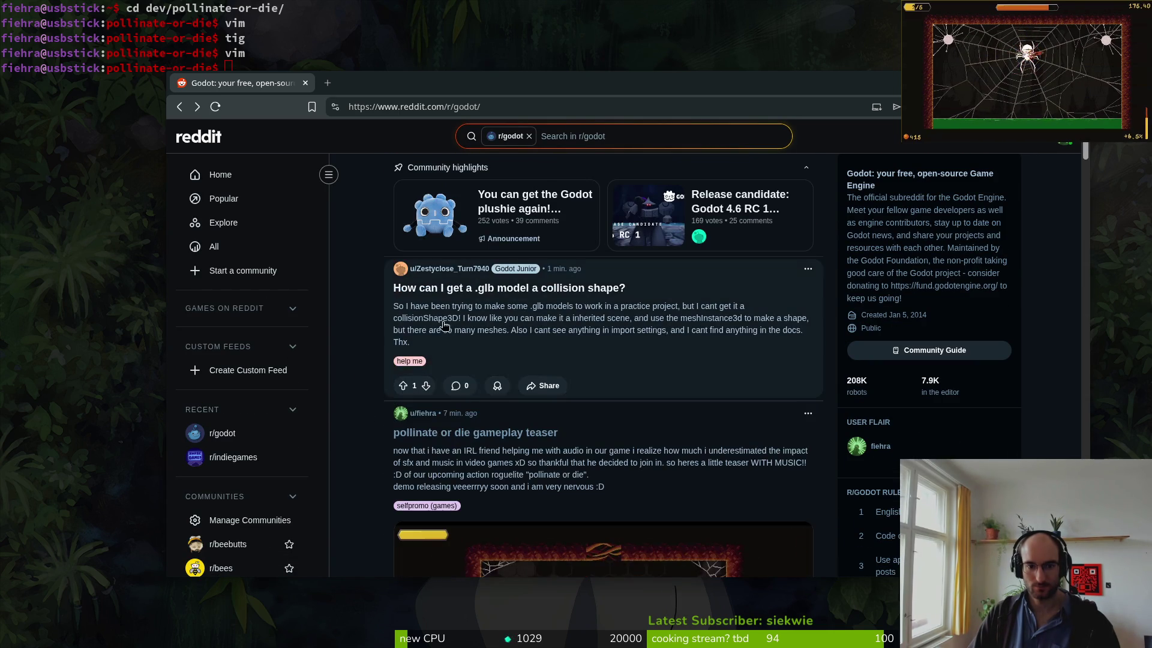
- Check the author's profile posts, reopen the teaser, and return to the posts list
left_click(427, 419)
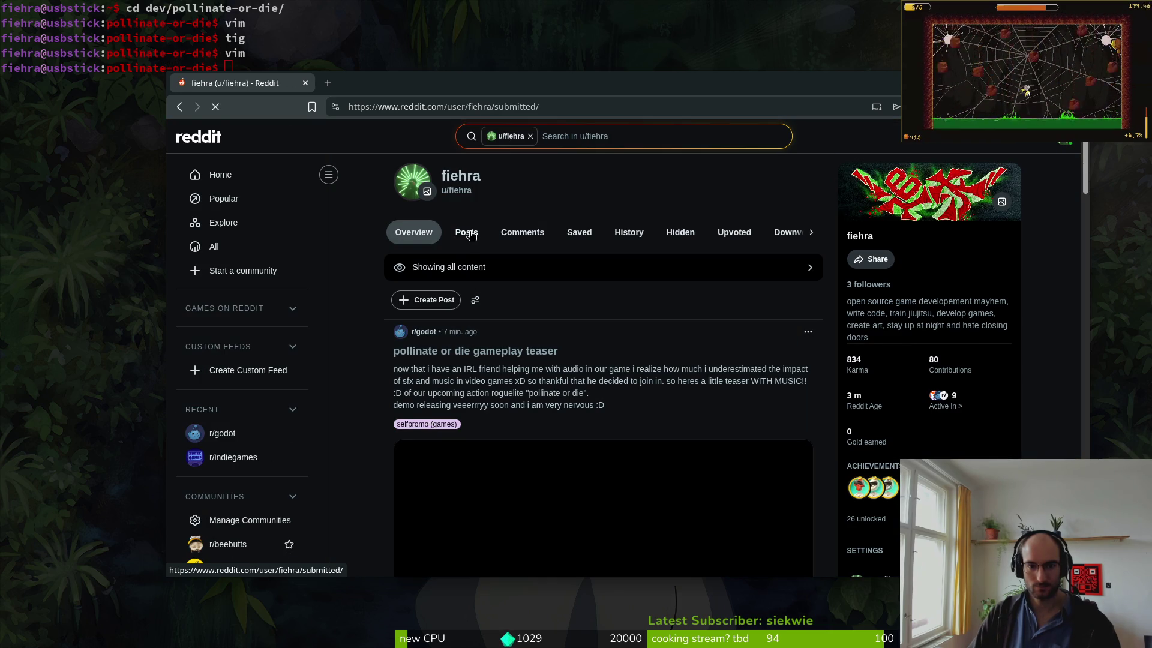
scroll(360, 324, "down", 10)
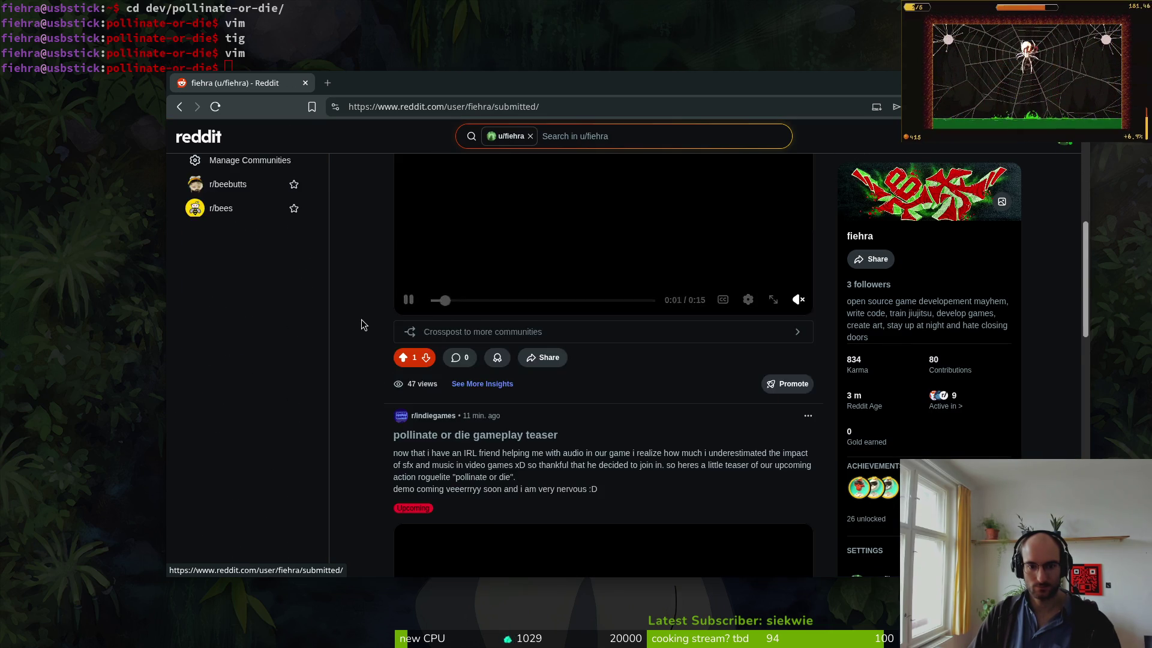
scroll(363, 336, "down", 15)
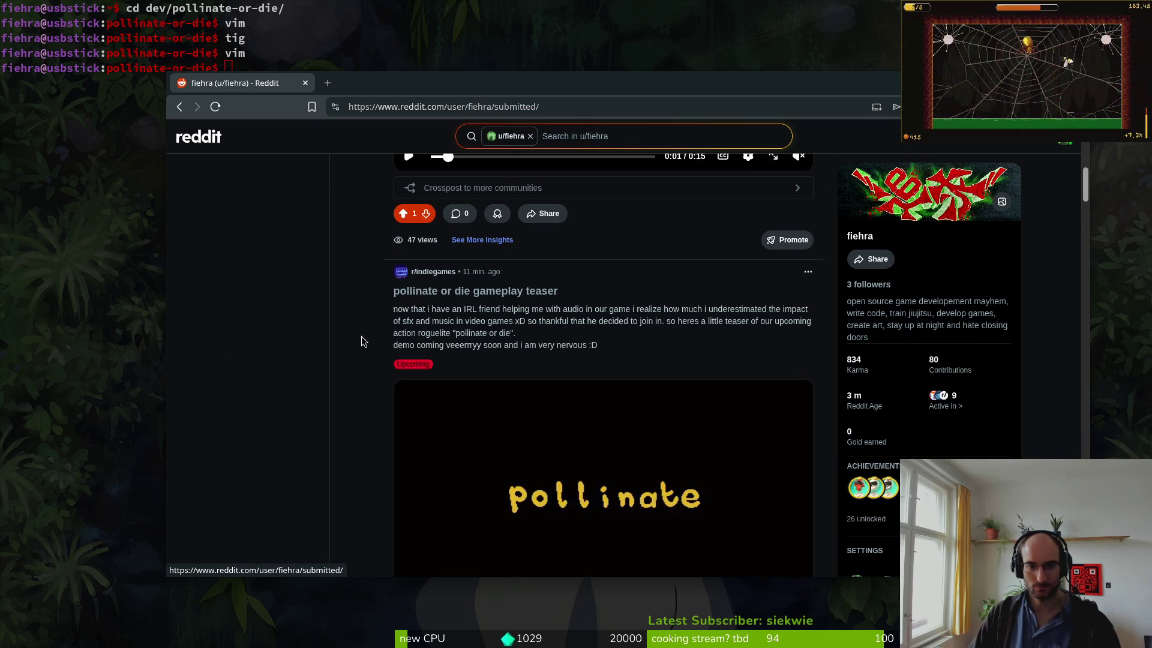
scroll(360, 340, "down", 4)
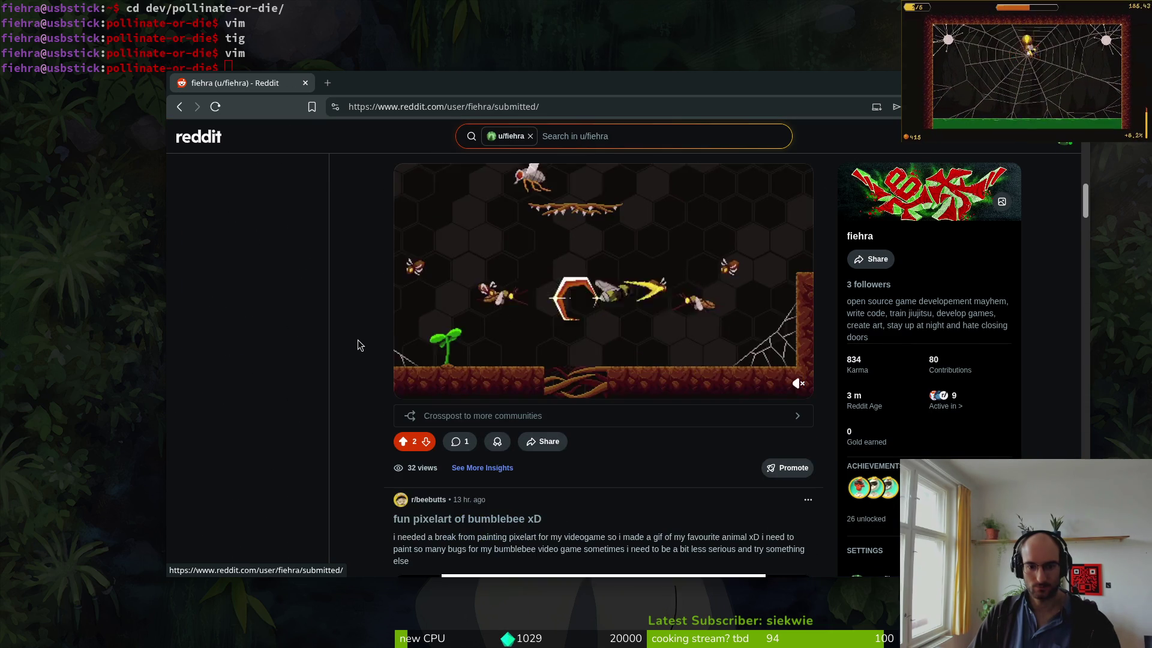
scroll(359, 341, "up", 2)
scroll(356, 339, "up", 10)
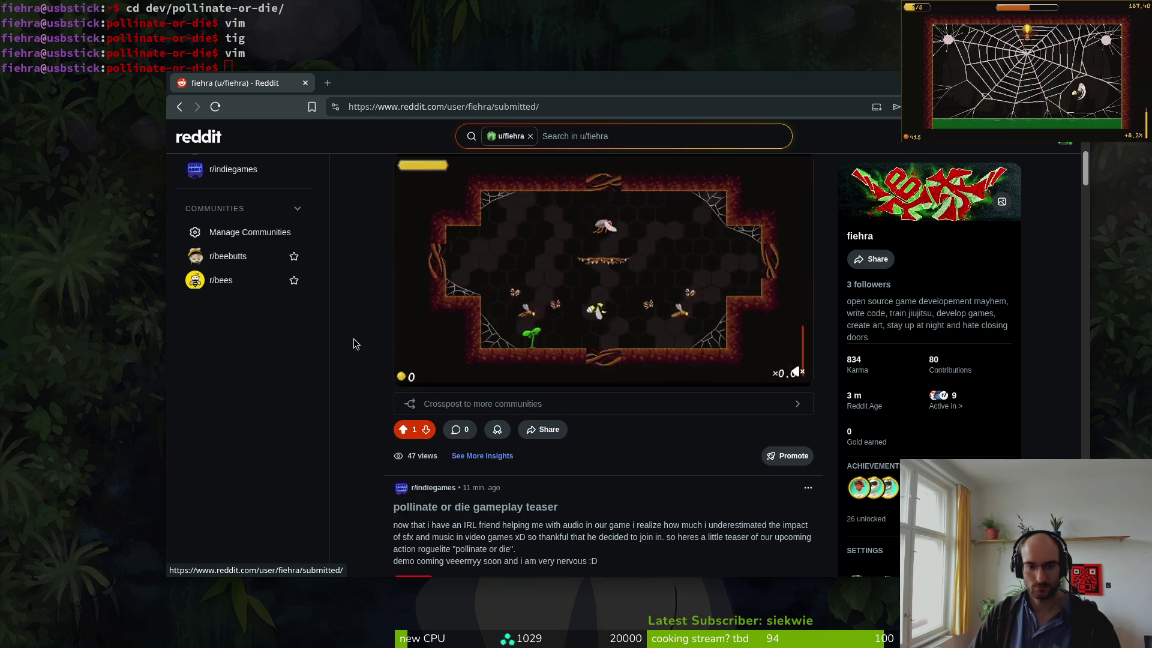
left_click(528, 278)
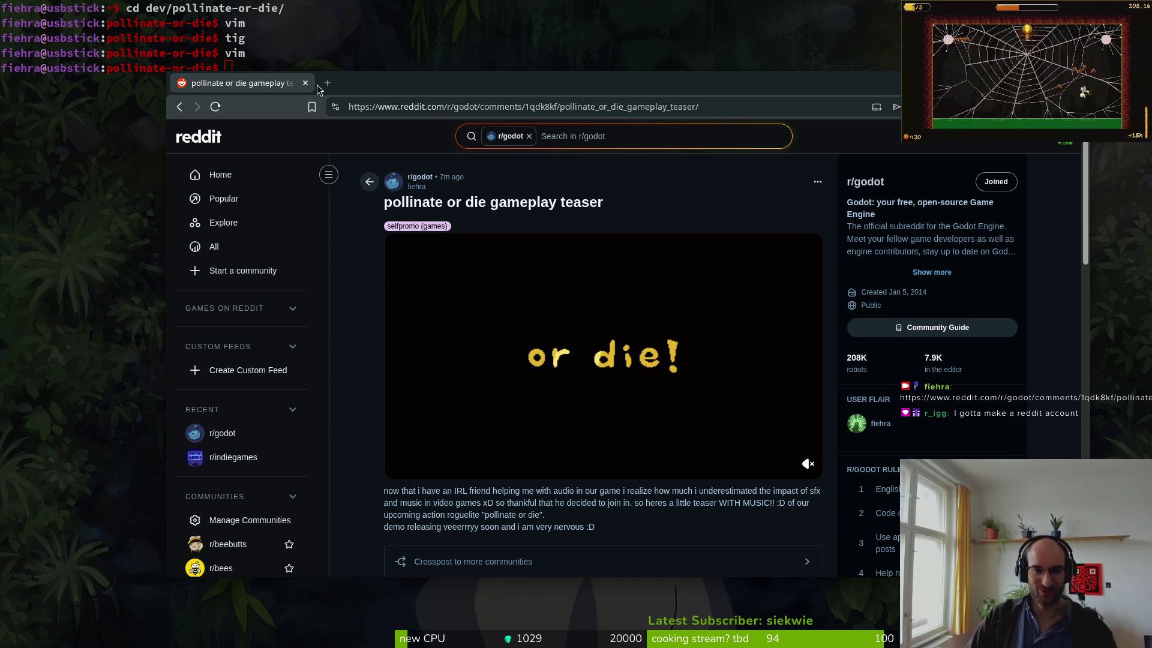
left_click_drag(344, 89, 362, 101)
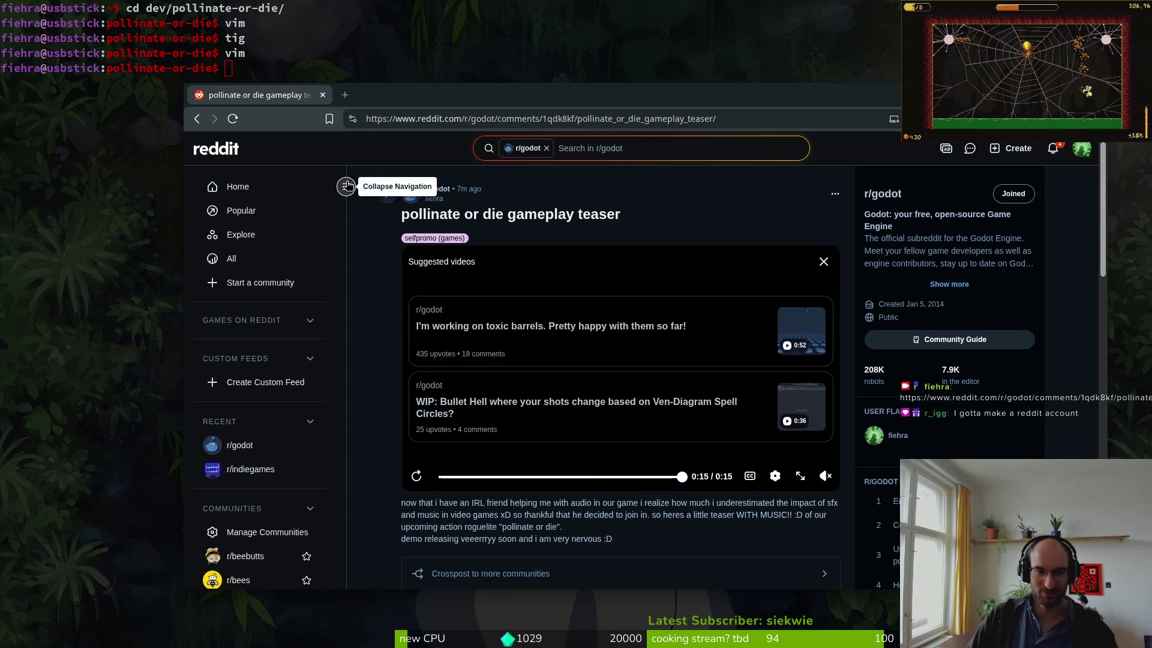
left_click(346, 186)
left_click(203, 187)
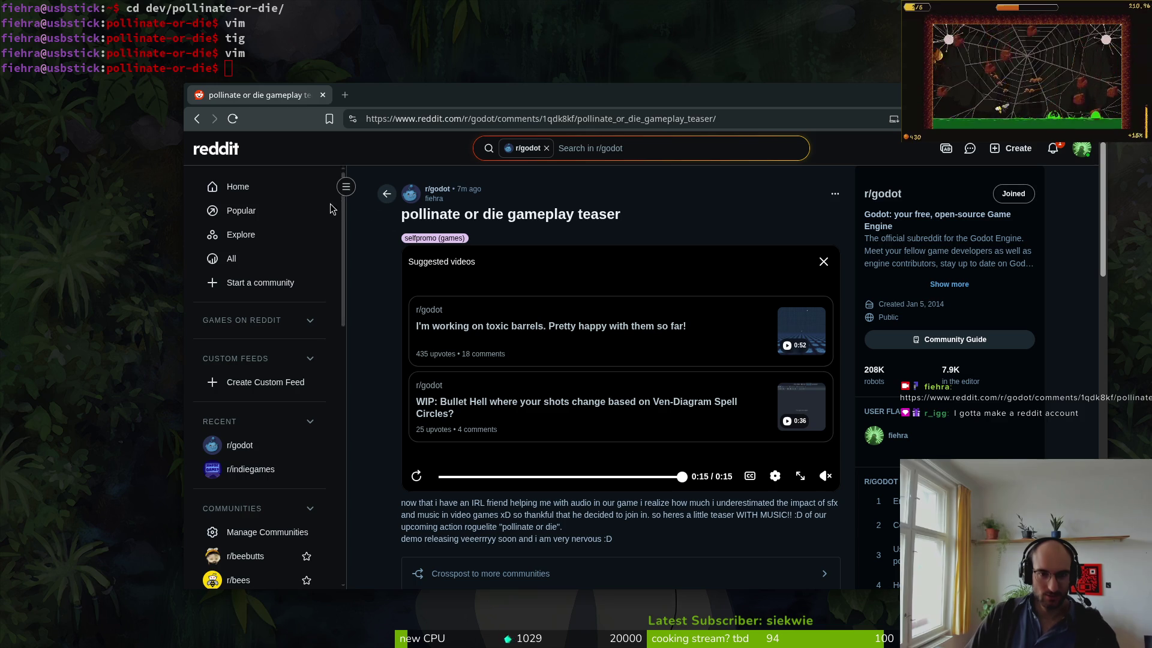
left_click(387, 194)
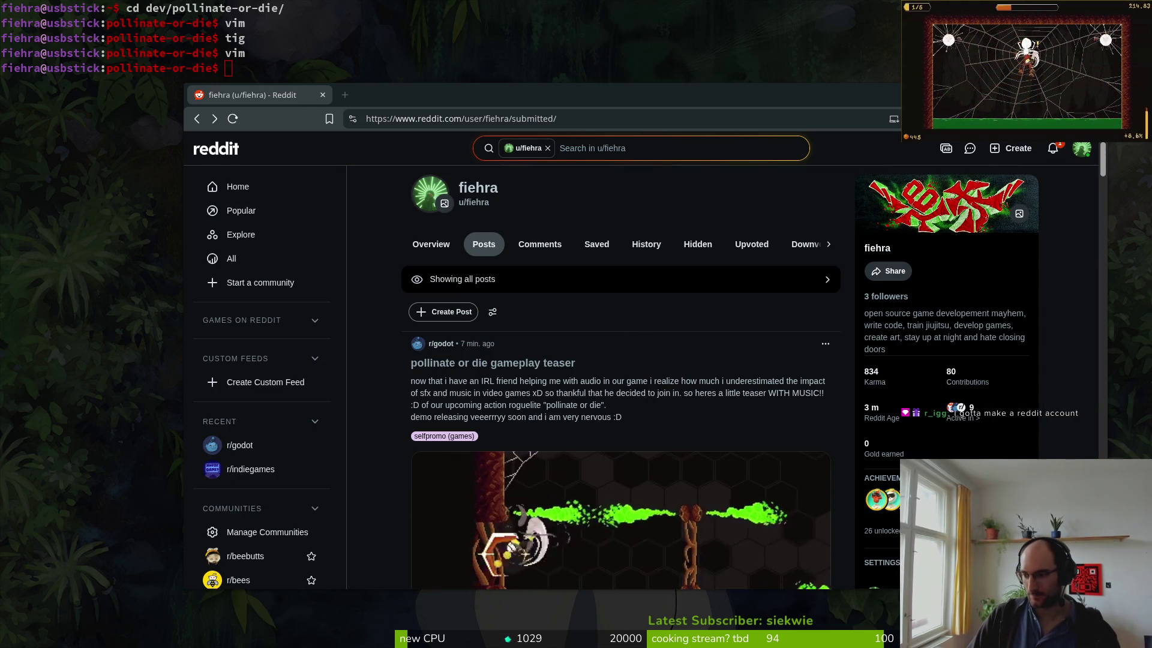
- Switch to the Aseprite workspace, select the pencil tool, and open the file manager
key("super+2")
key("b")
key("super+e")
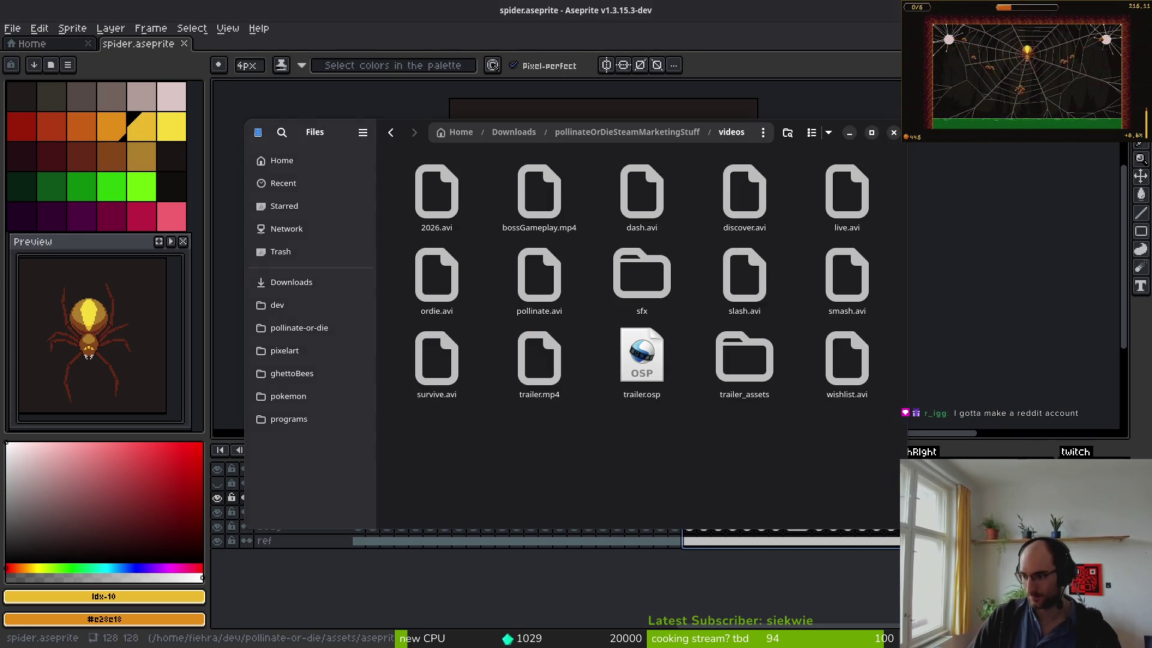
- Open spiderSlash.gif from Downloads in the image viewer, then return to the terminal workspace
left_click(300, 289)
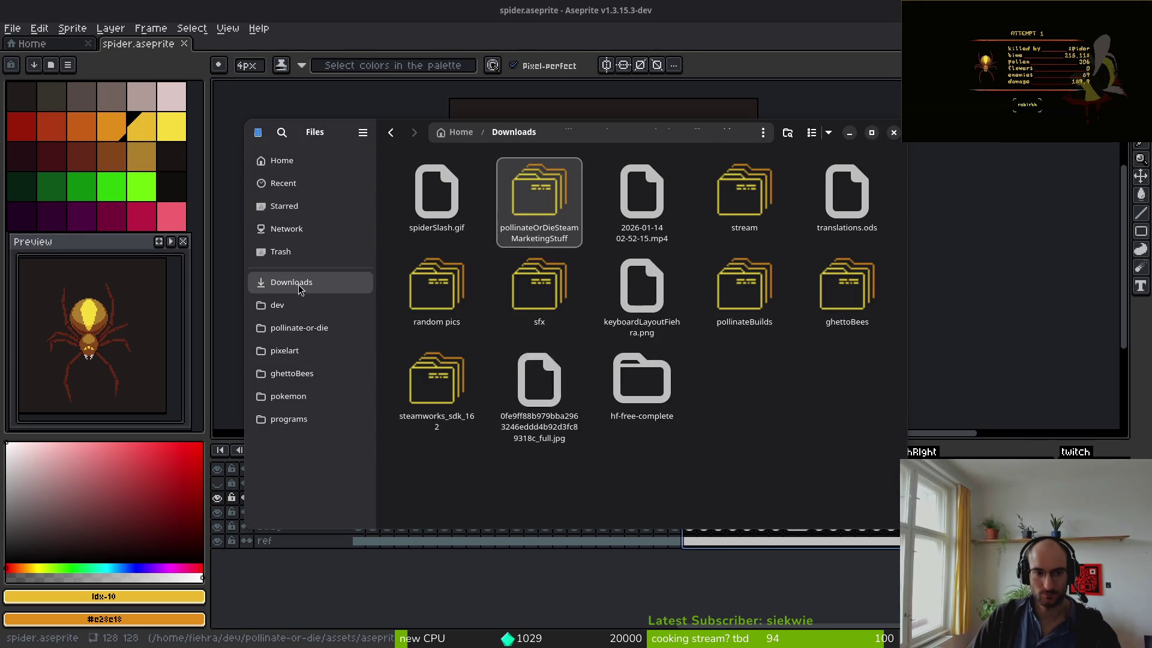
left_click(462, 213)
double_click(462, 213)
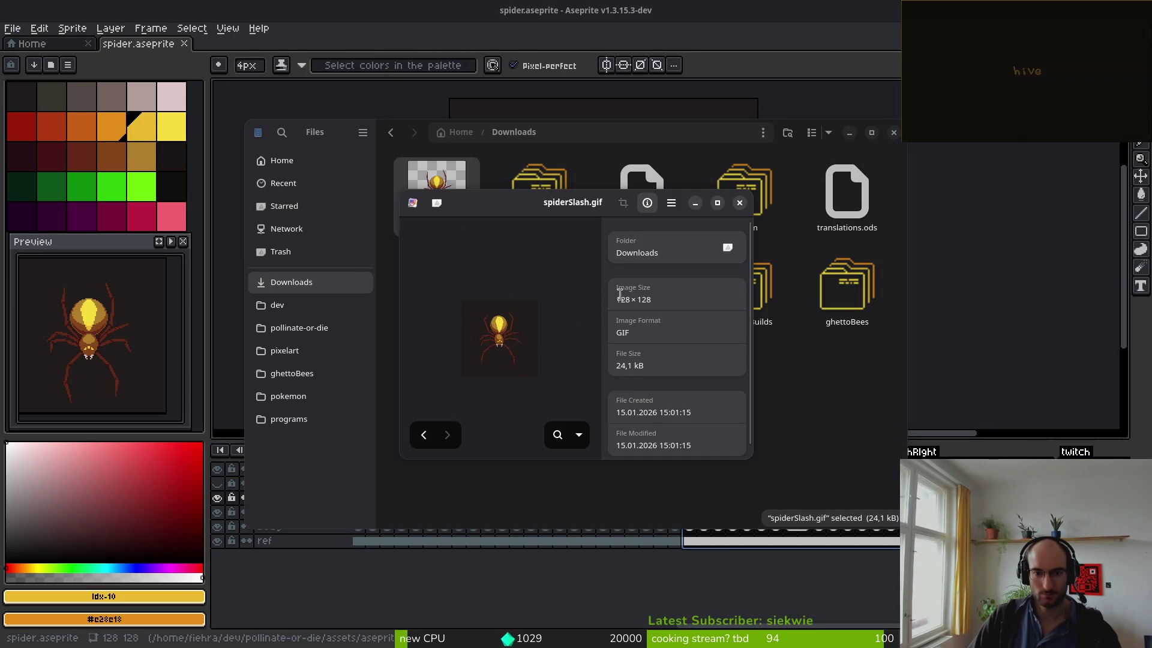
key("super+1")
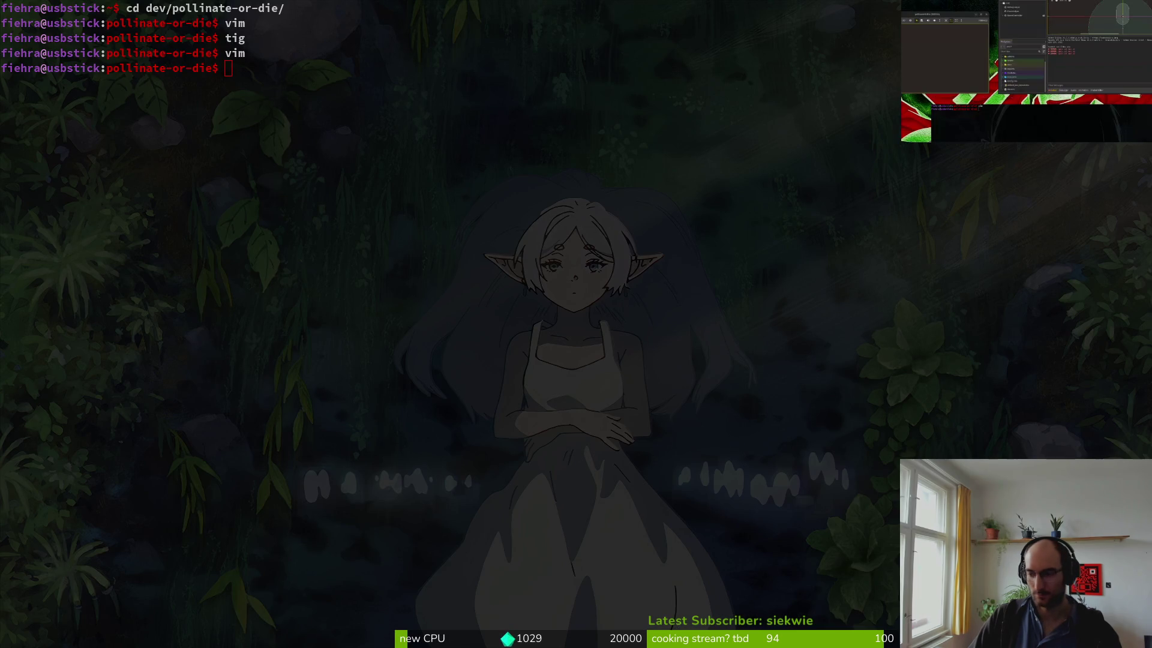
- Start a new Reddit profile post titled 'newest slash attack for my main boss'
key("alt+Tab")
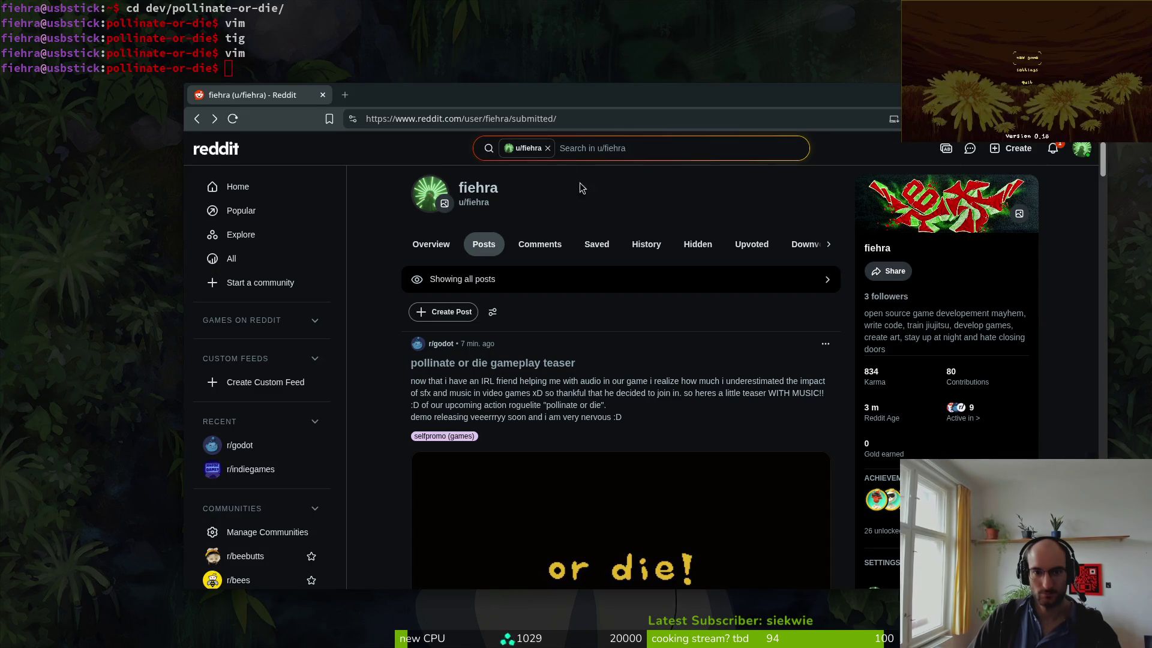
left_click(449, 311)
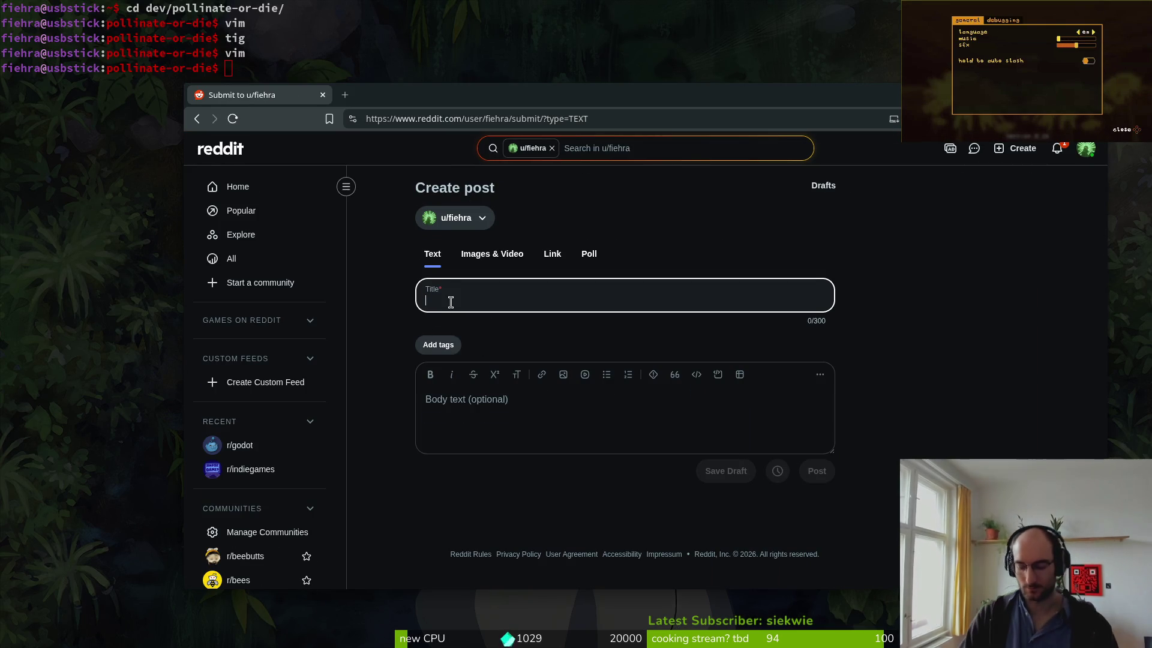
type("newest ")
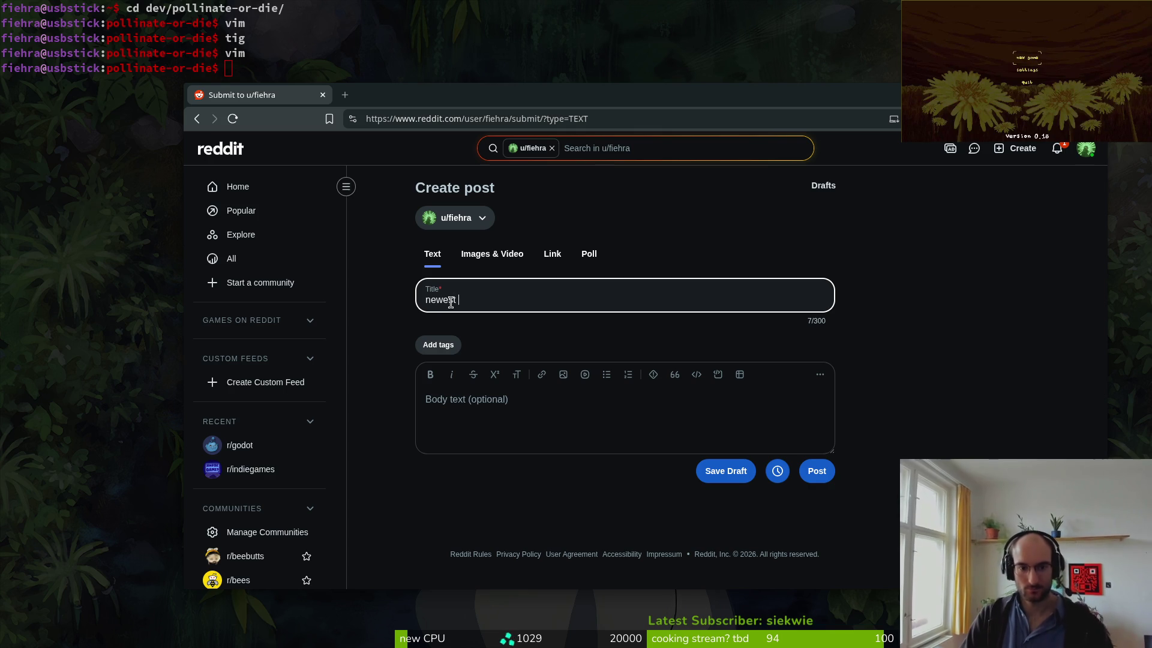
type("slash attack for my main boss")
left_click(509, 398)
left_click(453, 349)
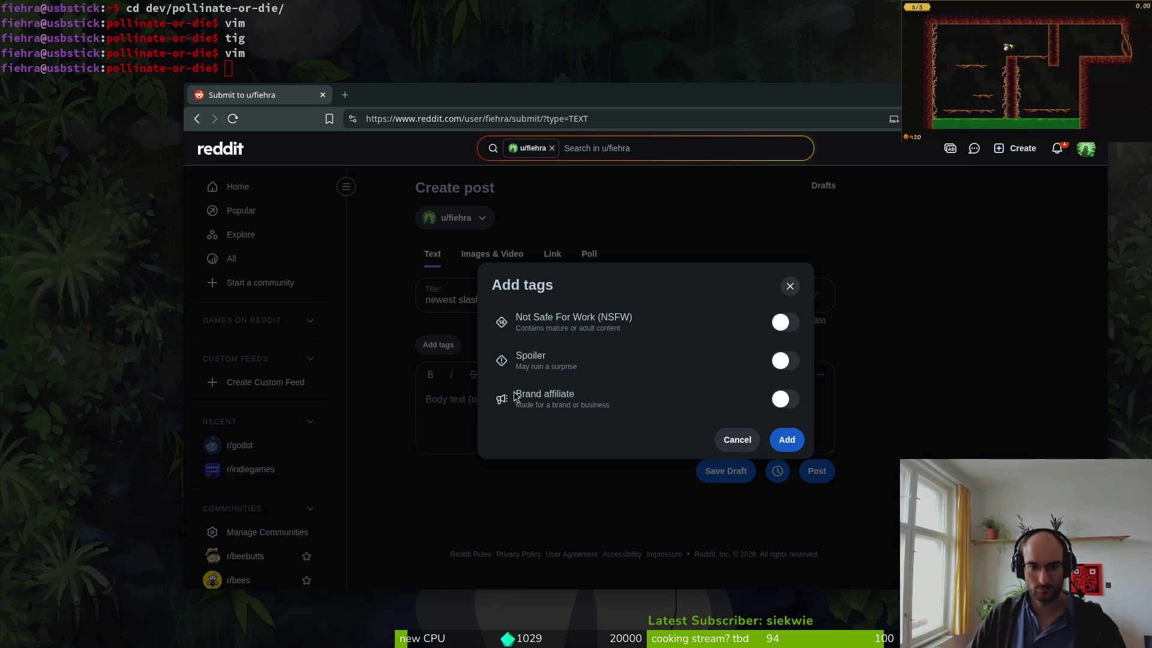
left_click(789, 286)
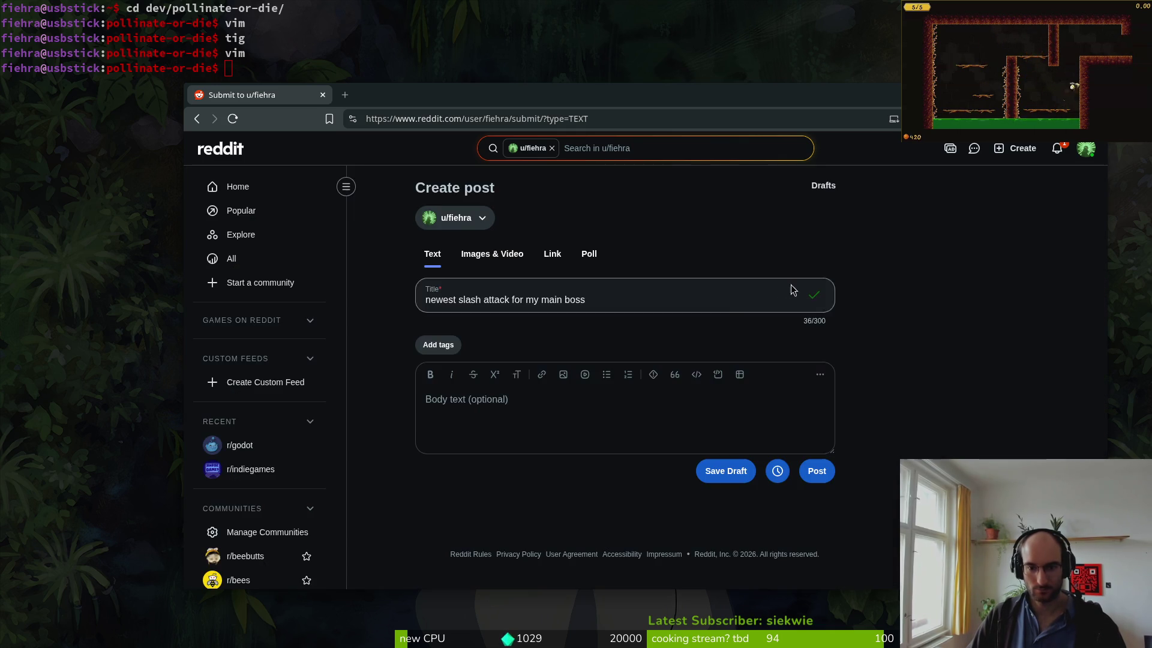
- Make it an image post with spiderSlash.gif from Downloads attached
left_click(487, 254)
left_click(444, 346)
key("Escape")
left_click(694, 409)
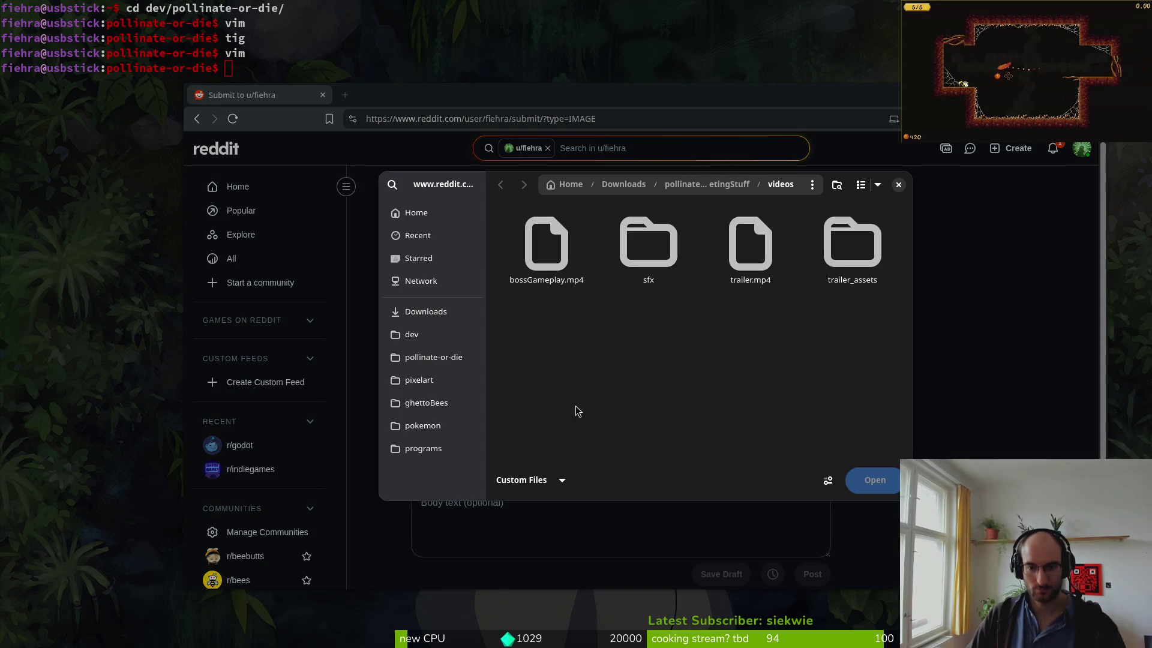
left_click(429, 311)
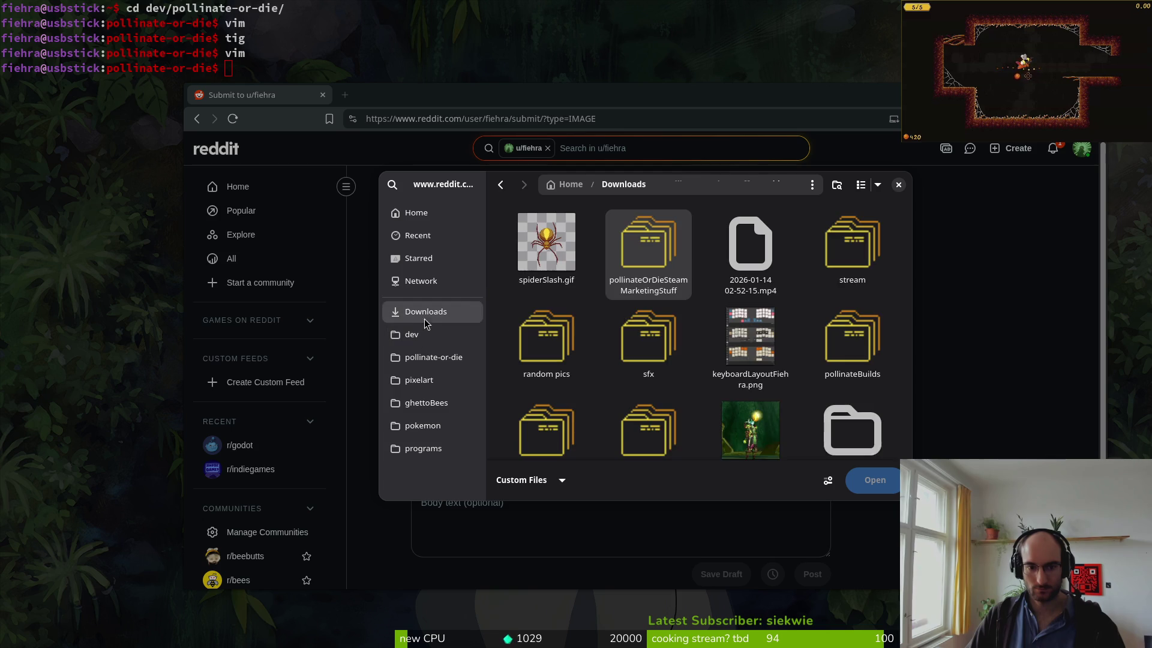
double_click(781, 442)
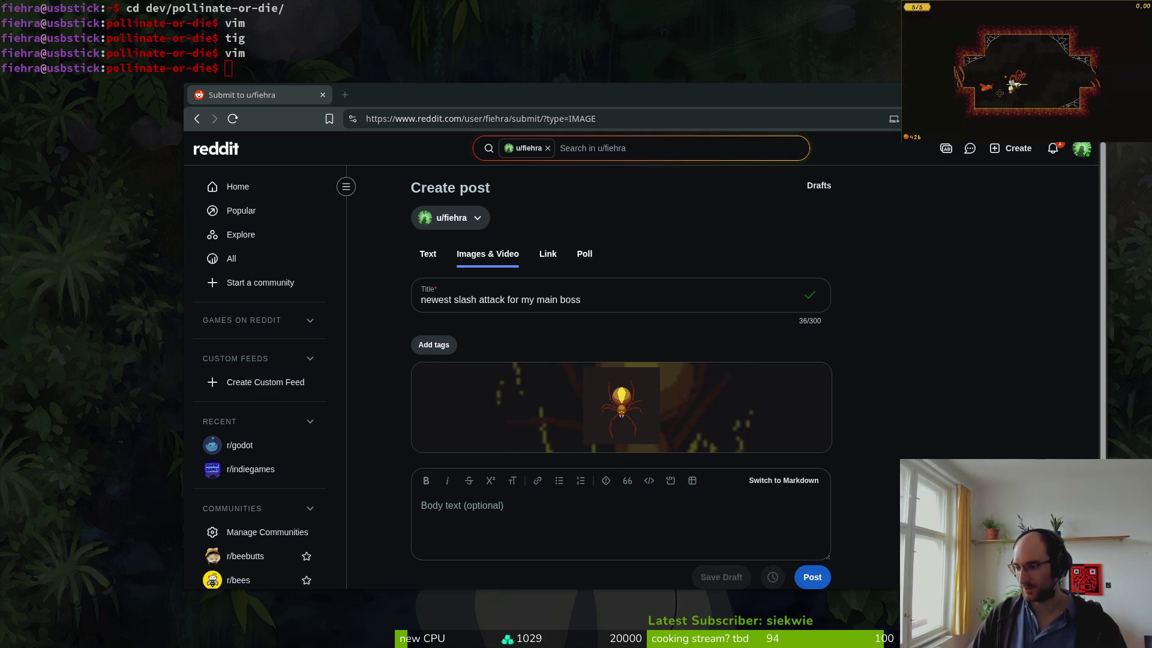
key("alt+Tab")
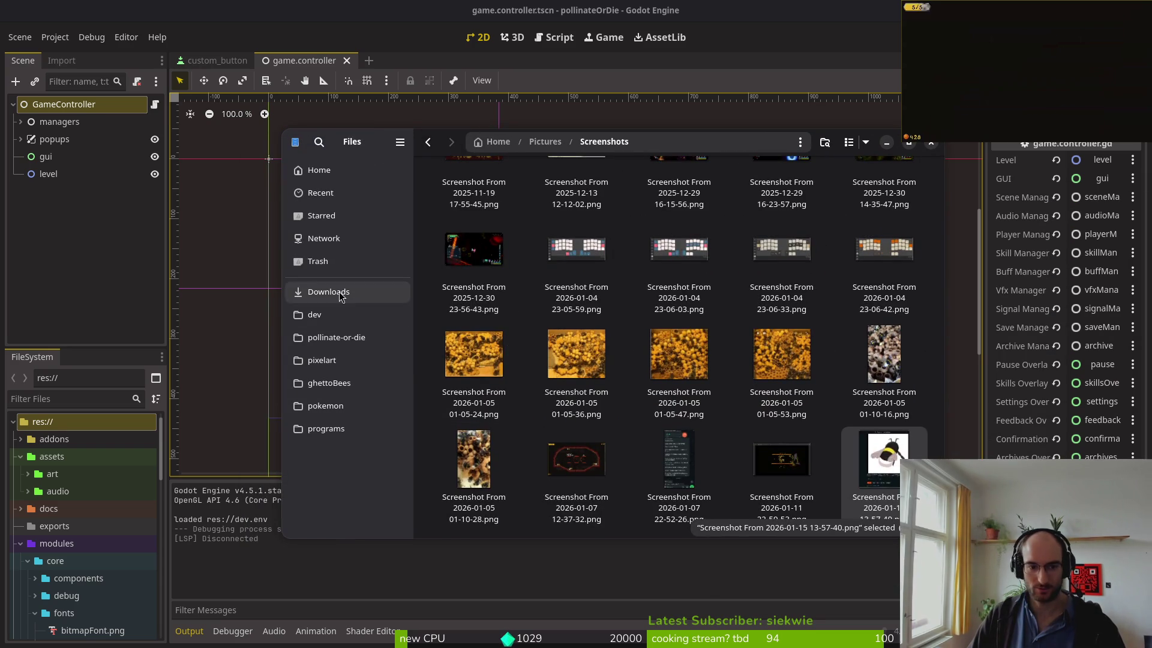
- Move the hf-free-complete folder in Downloads to the trash
left_click(328, 292)
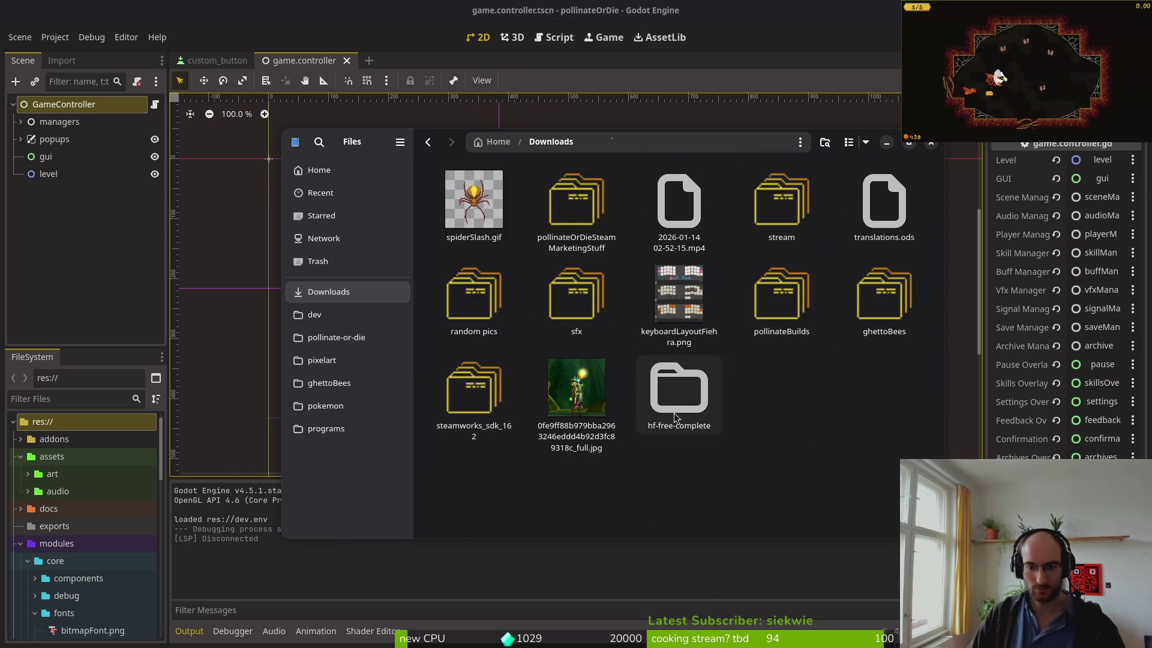
left_click(707, 409)
key("Delete")
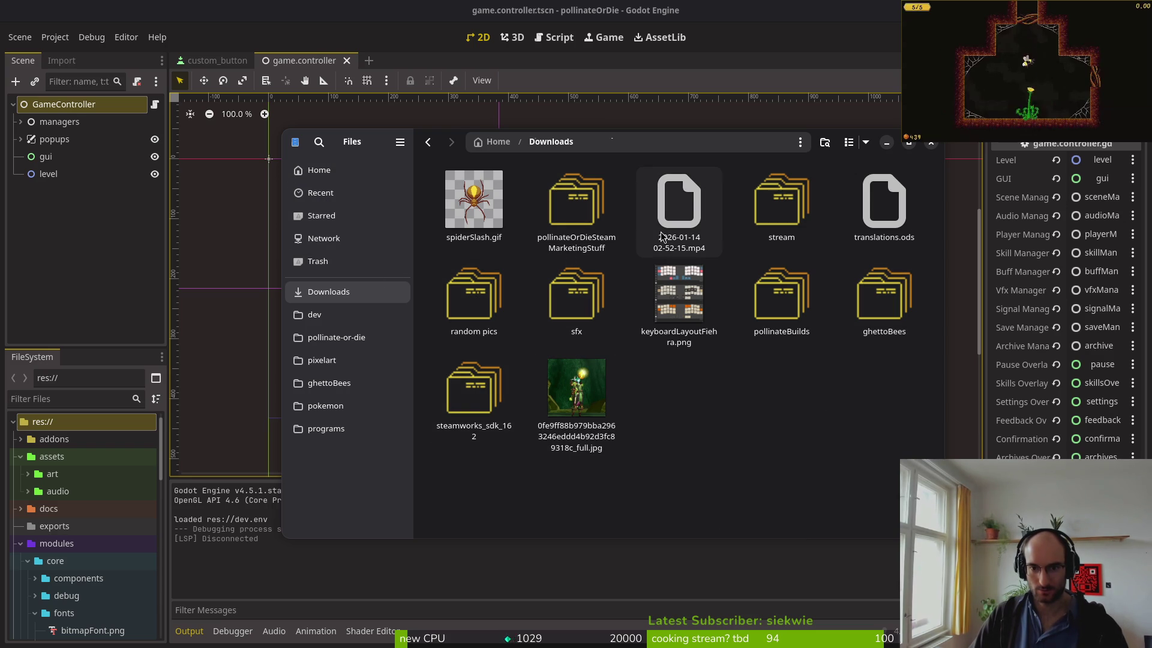
- Move spiderAttacks.mp4 into the marketing videos folder and briefly preview bossGameplay.mp4
double_click(549, 230)
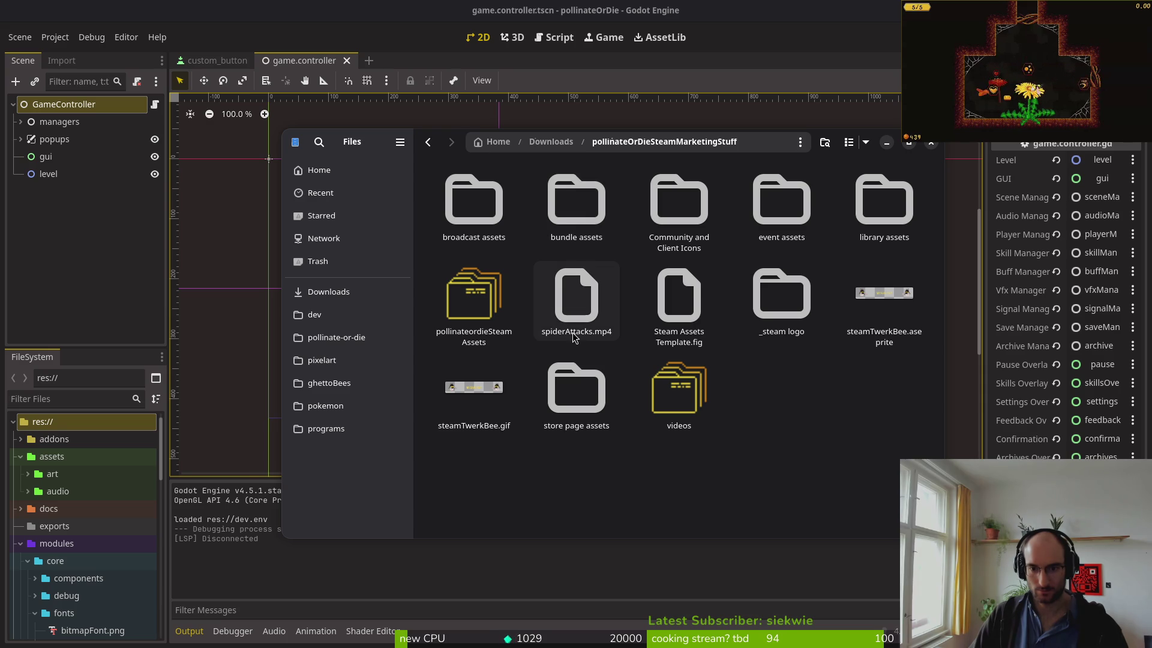
mouse_move(579, 304)
left_mouse_down()
mouse_move(690, 406)
mouse_move(671, 459)
mouse_move(783, 367)
left_mouse_up()
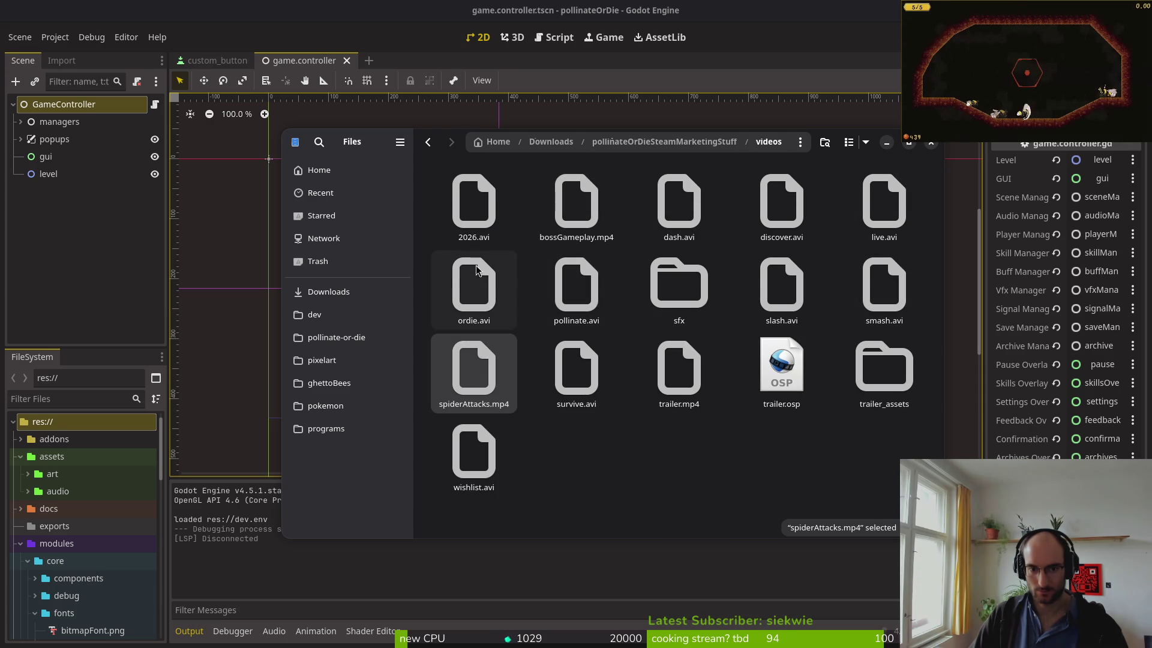
double_click(553, 209)
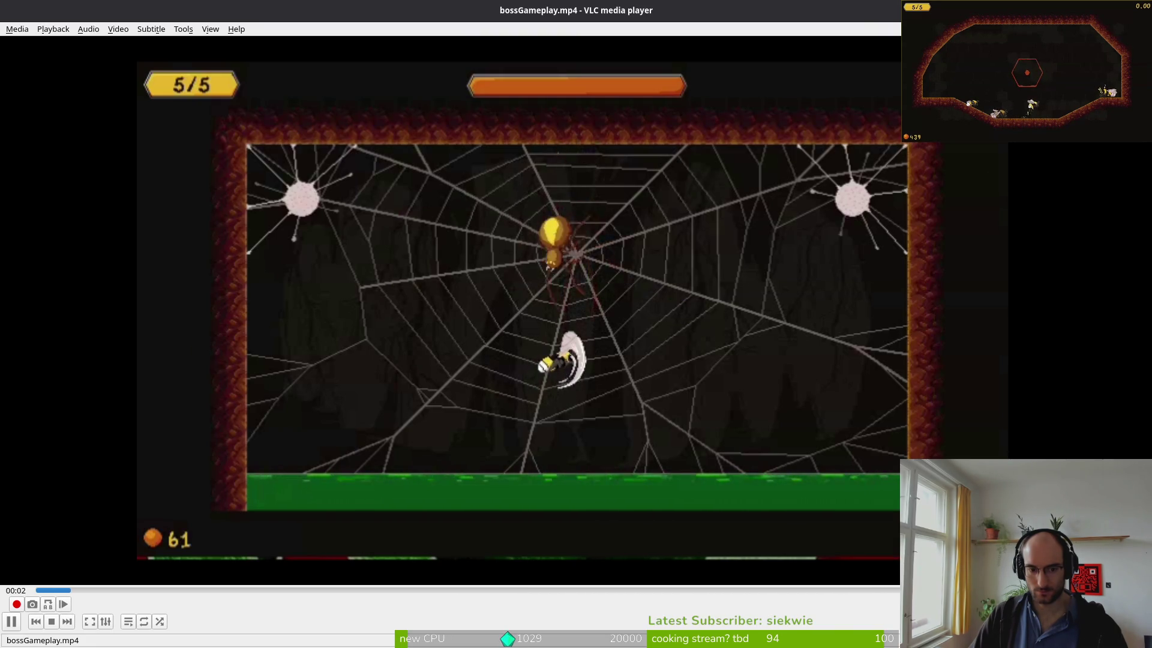
key("ctrl+q")
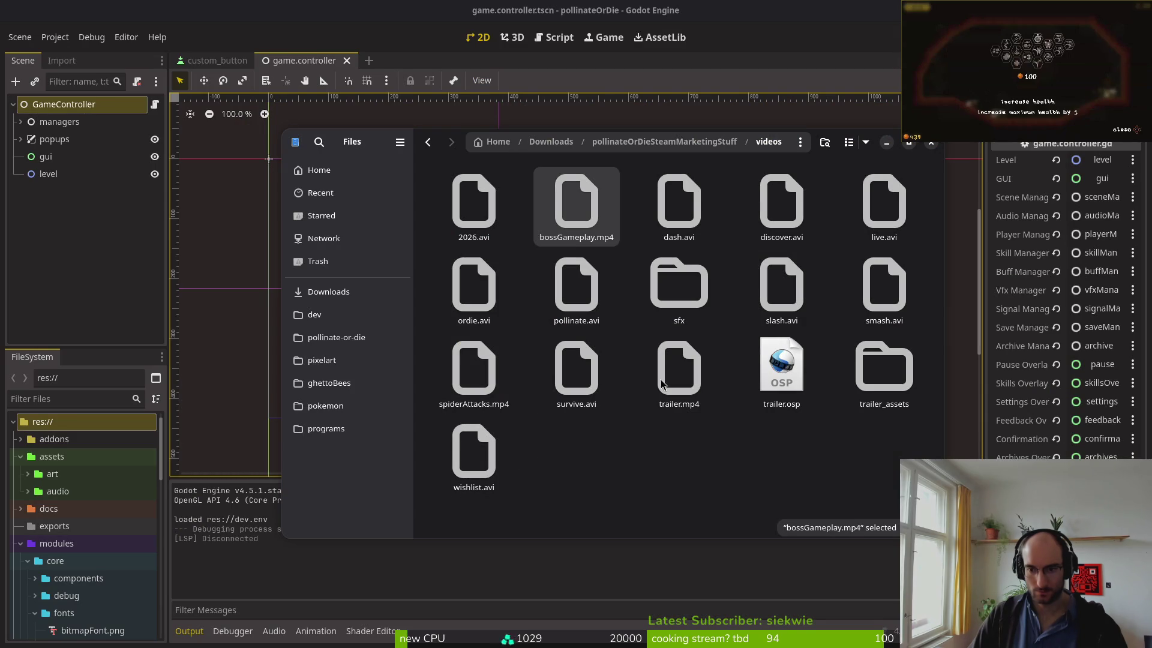
key("alt+Left")
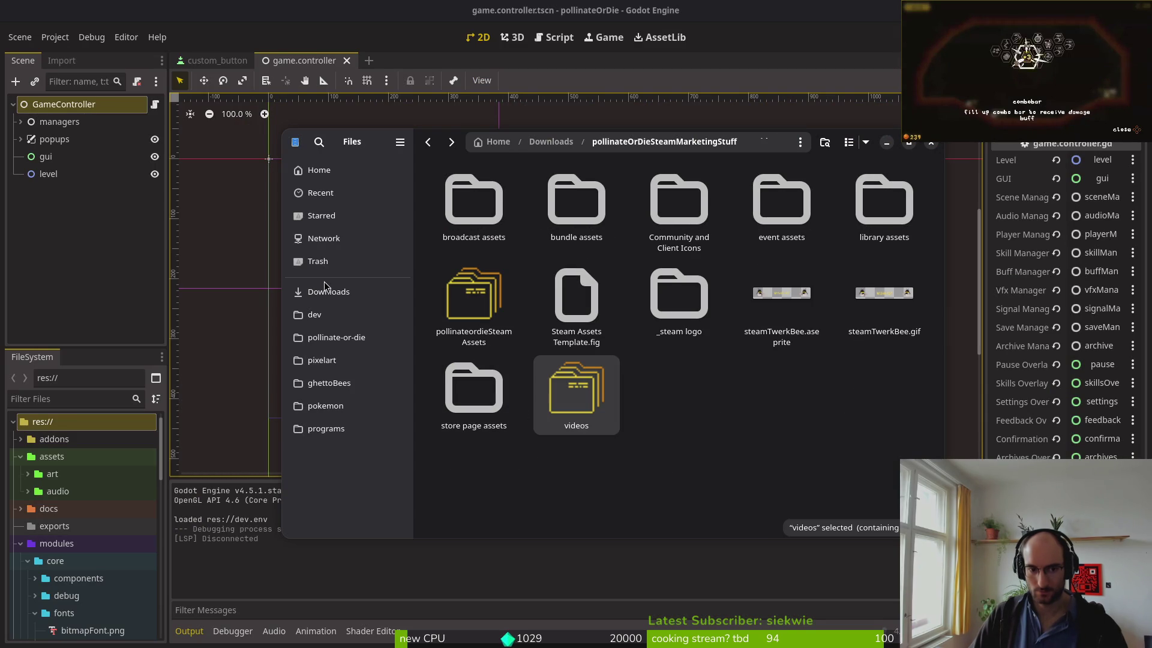
- Search all files for 'slash', then 'spider', and clear the search
left_click(319, 142)
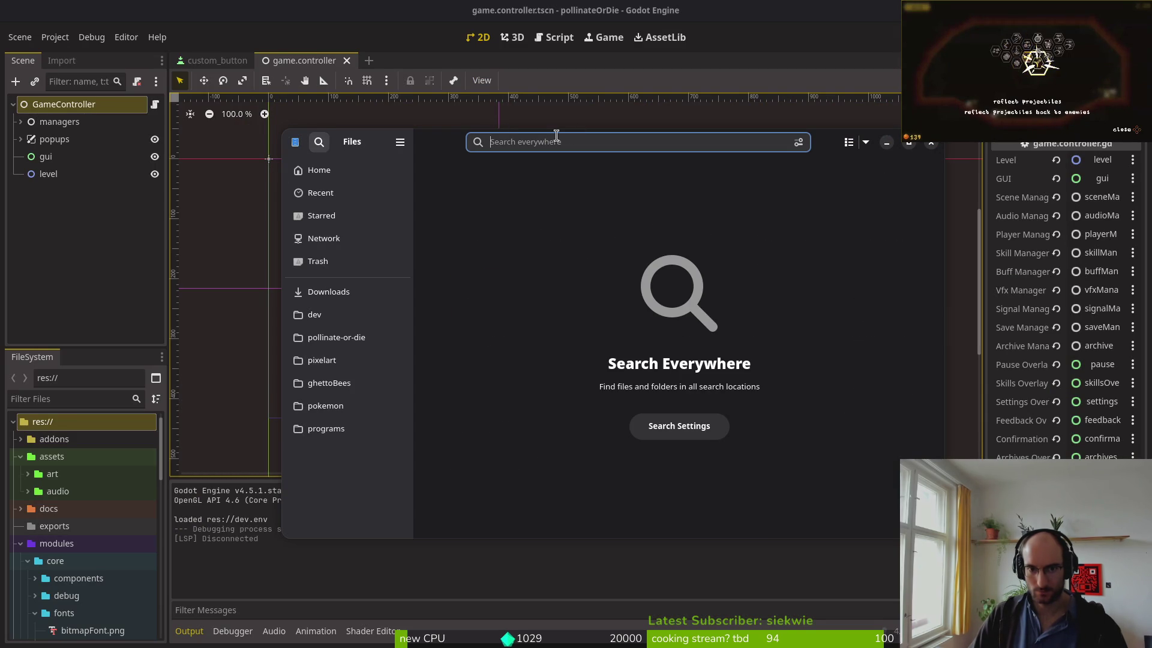
type("slash")
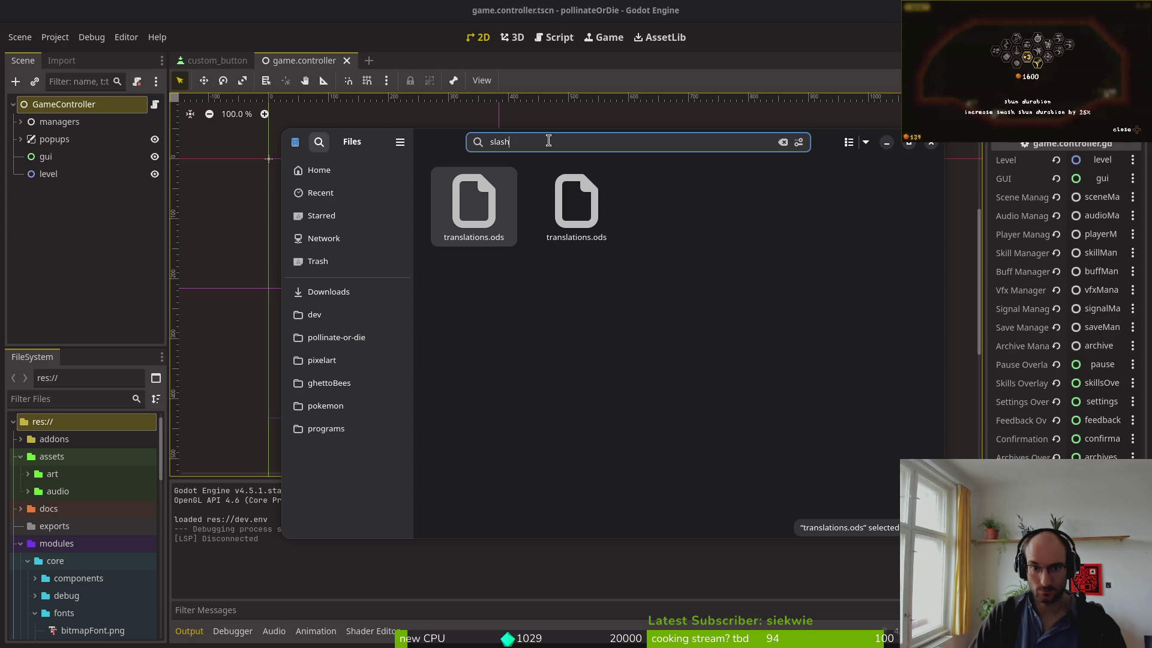
key("BackSpace")
key("BackSpace")
key("BackSpace")
type("pider")
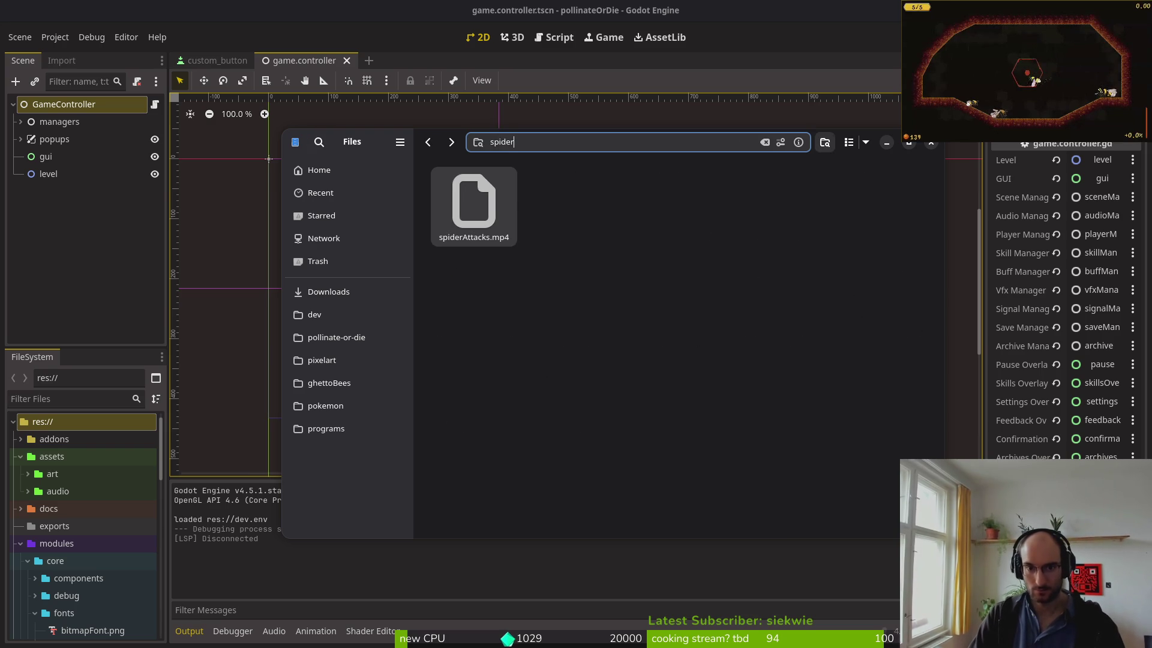
key("BackSpace")
key("BackSpace")
key("BackSpace")
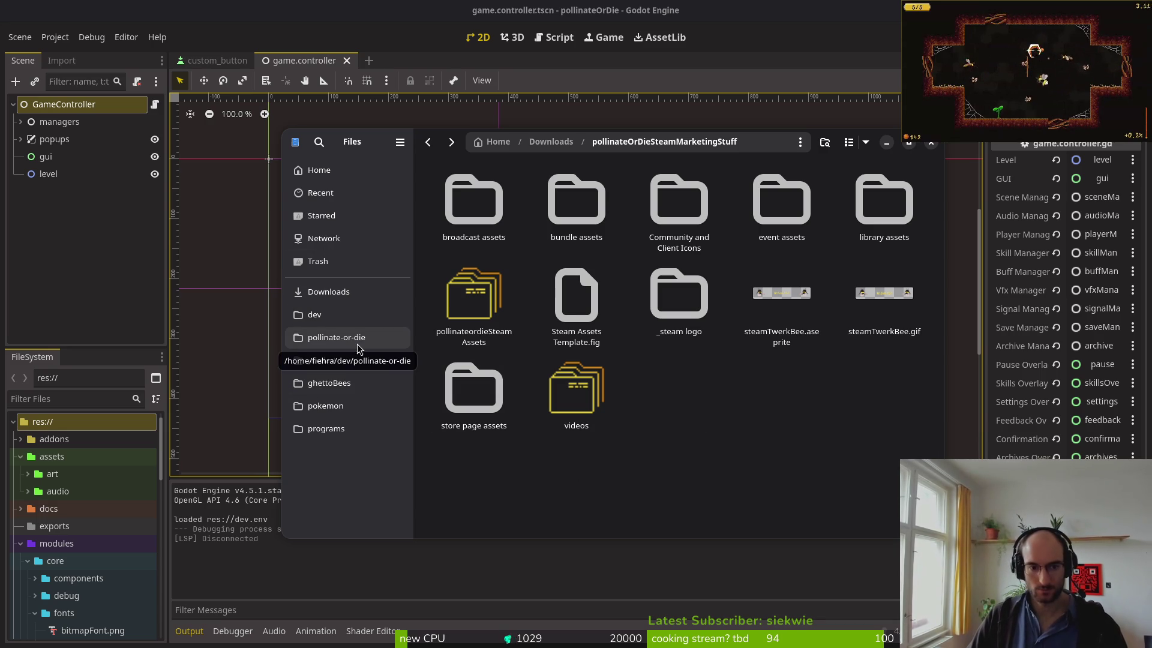
key("alt+Tab")
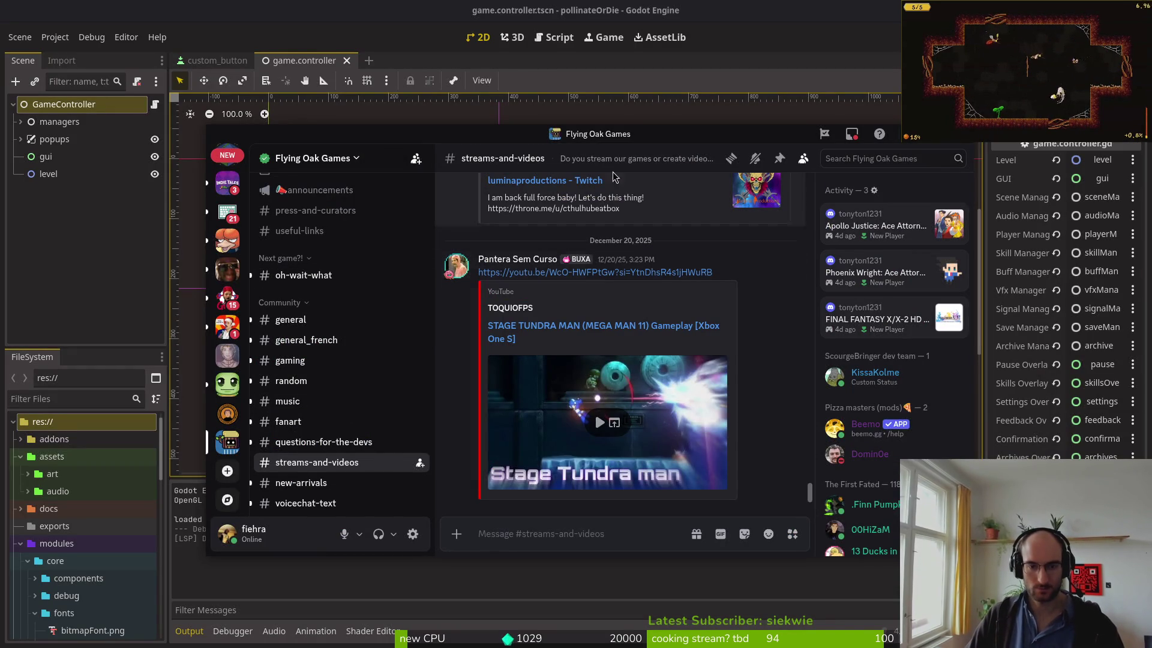
- Replace the Twitch link draft with 'hey all :) streaming the real grind of gamedevelopment while workin on my'
key("alt+Tab")
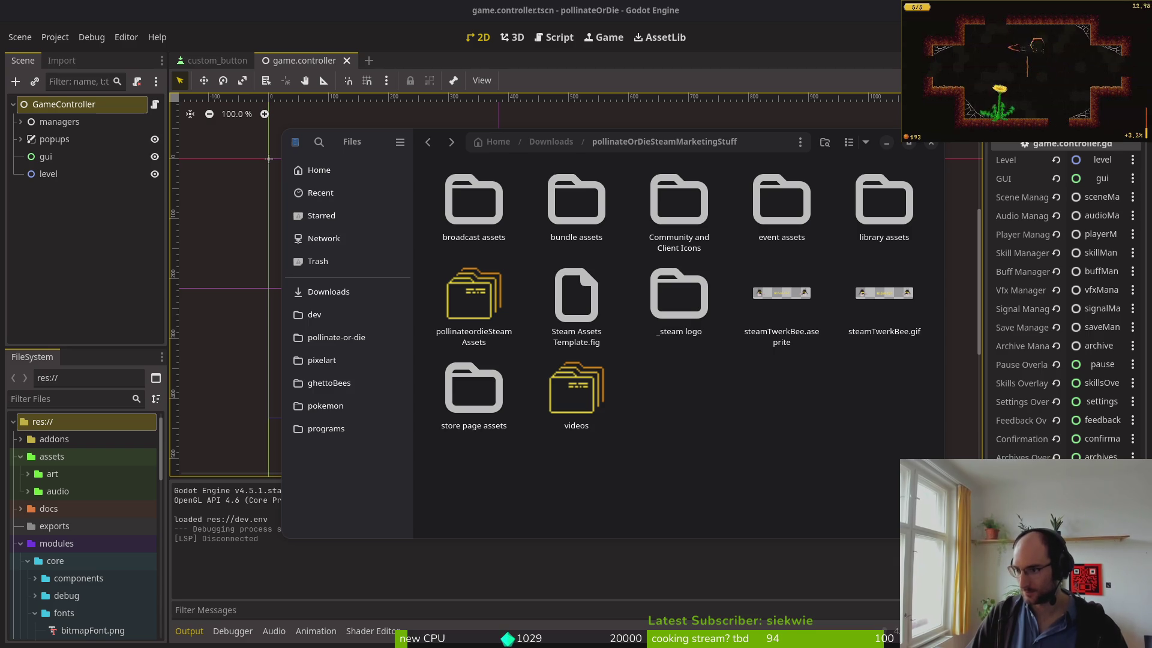
key("alt+Tab")
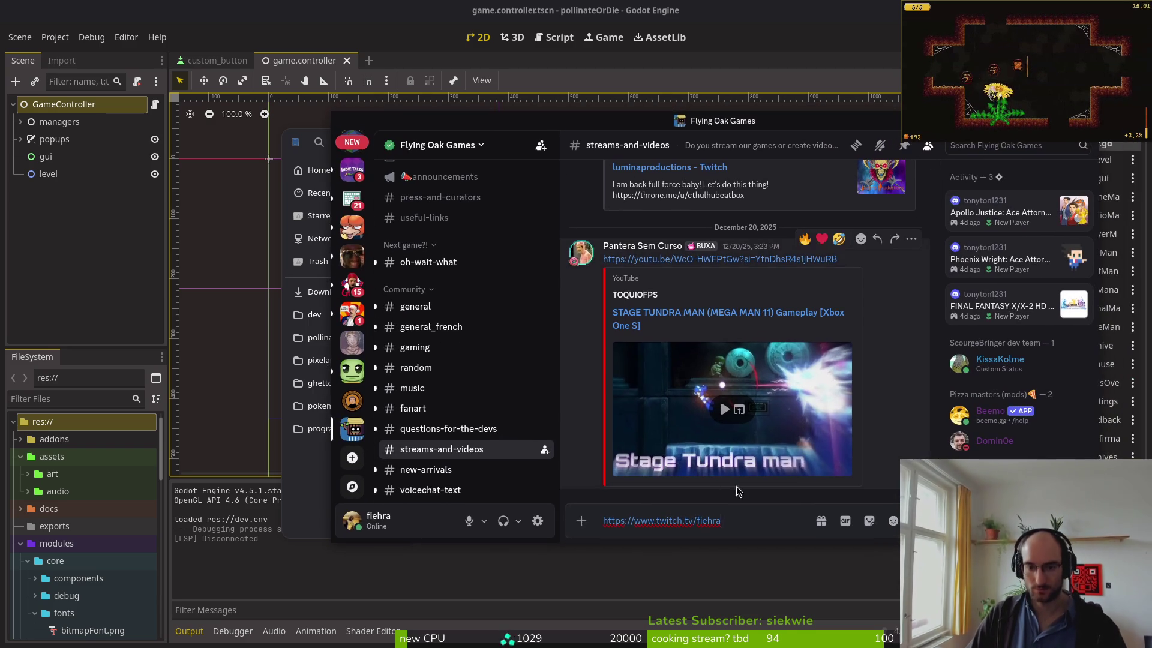
scroll(740, 283, "up", 4)
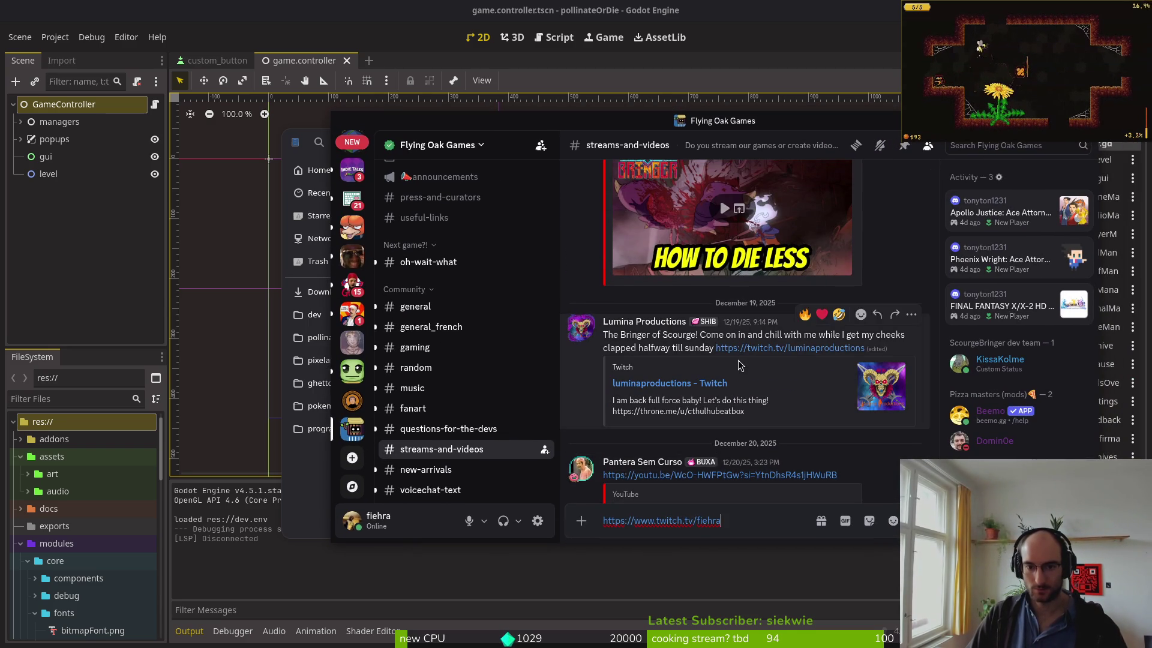
key("ctrl+a")
type("hey all")
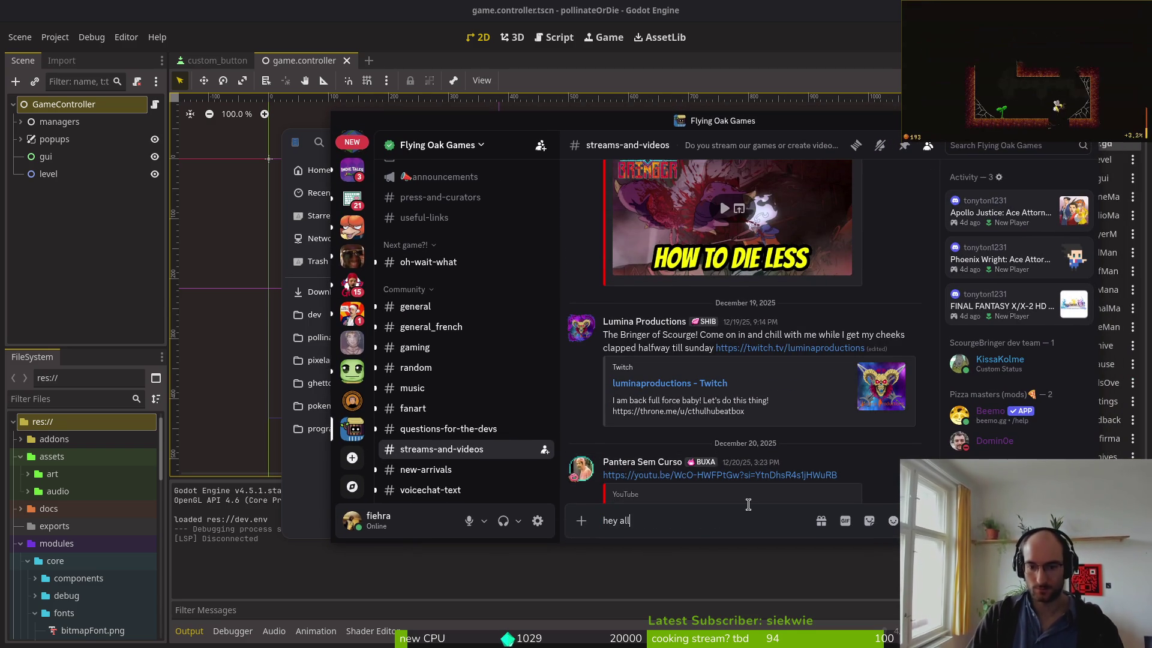
type(". streaming the real grind of")
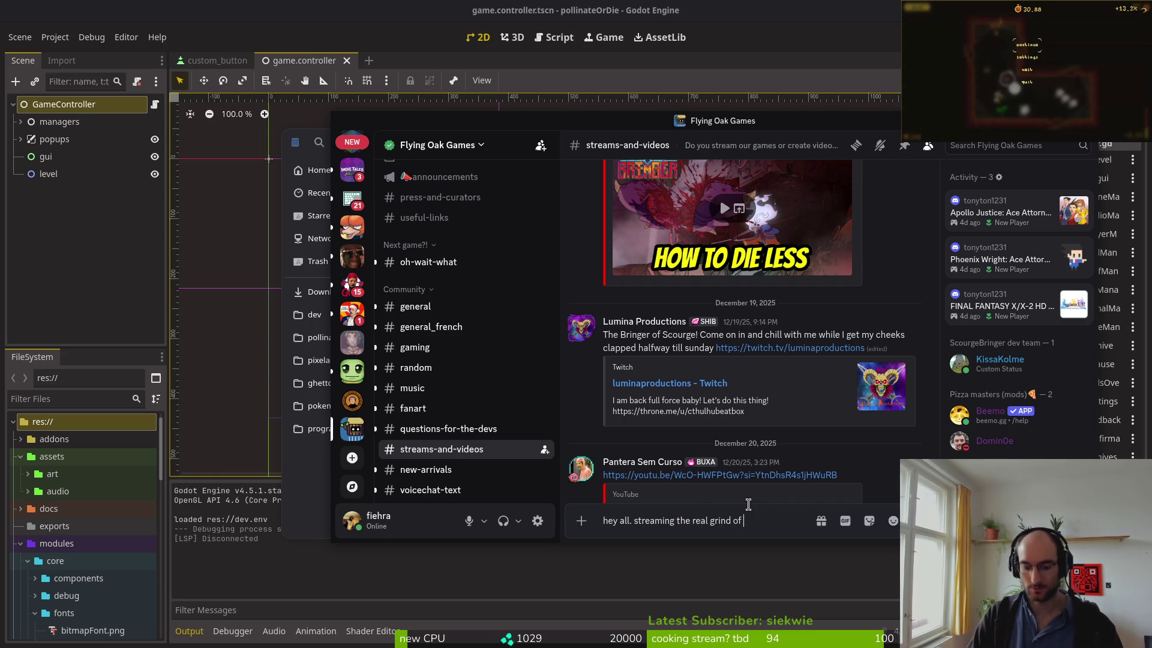
type("ment  whie")
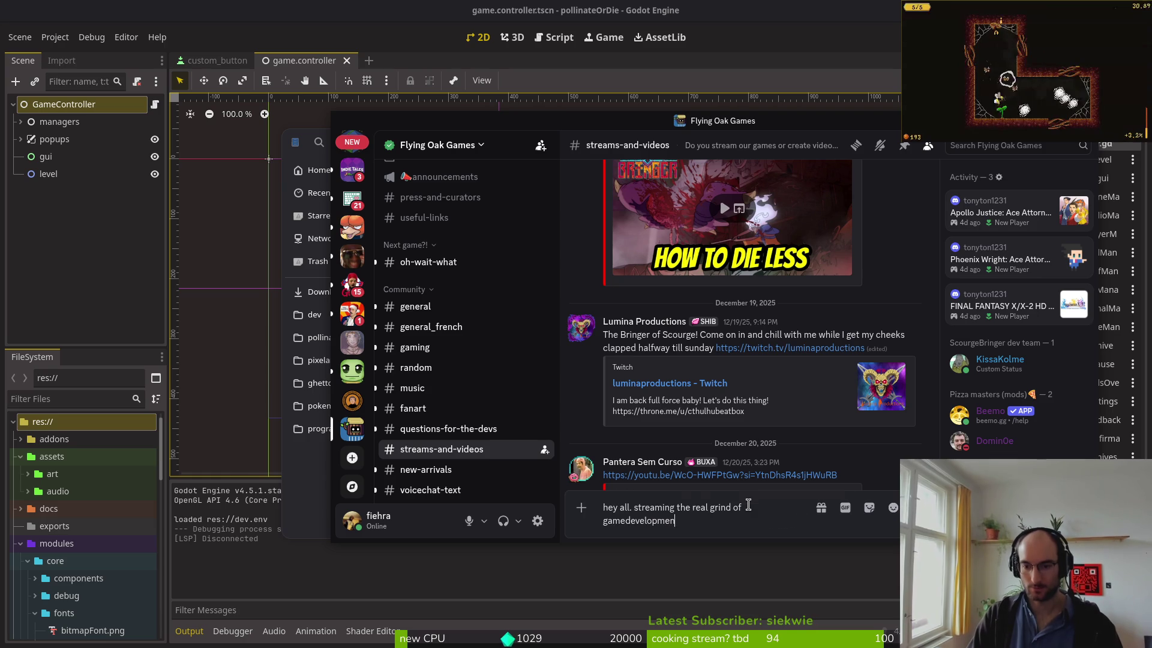
key("BackSpace")
type("le")
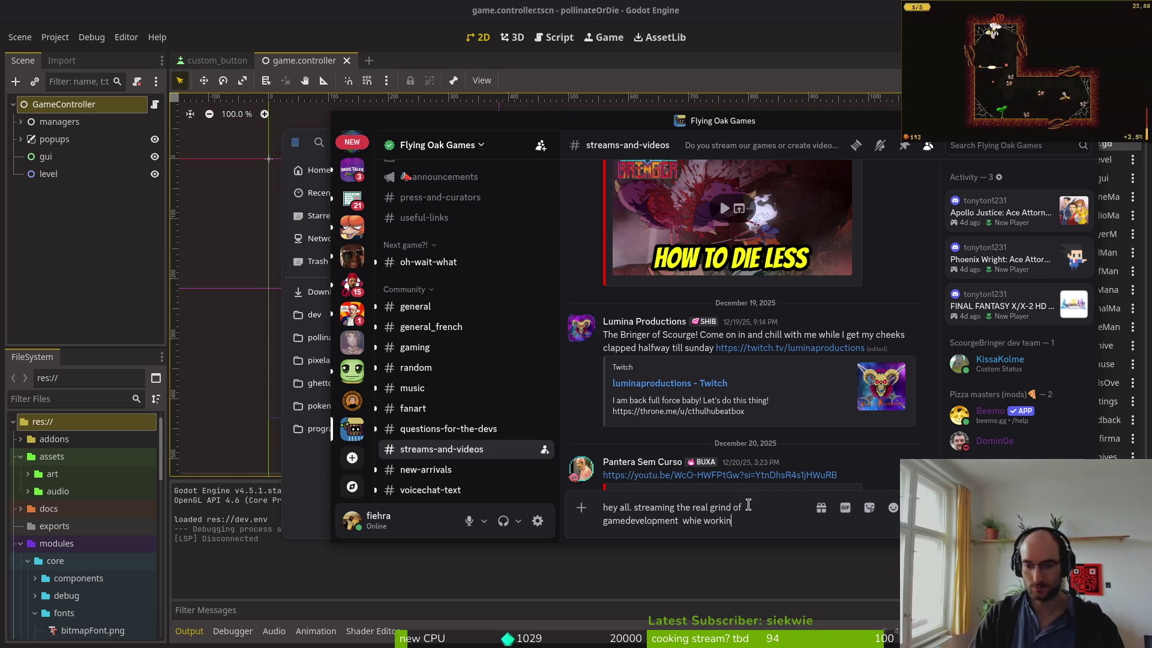
type(" wo")
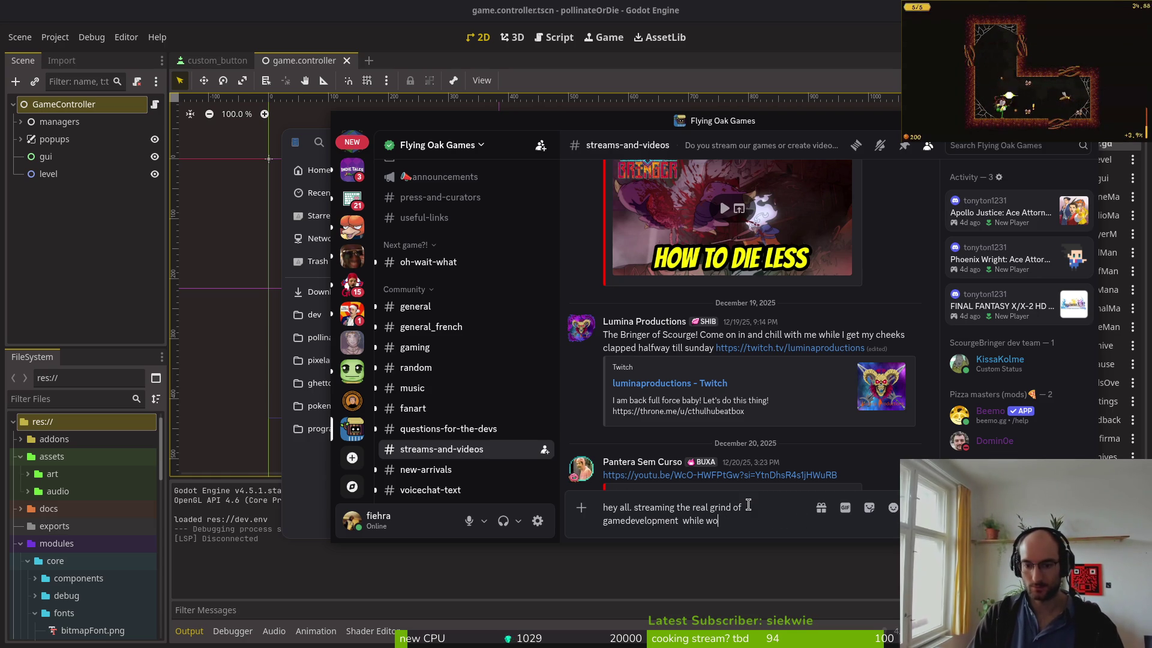
type("rkin on my")
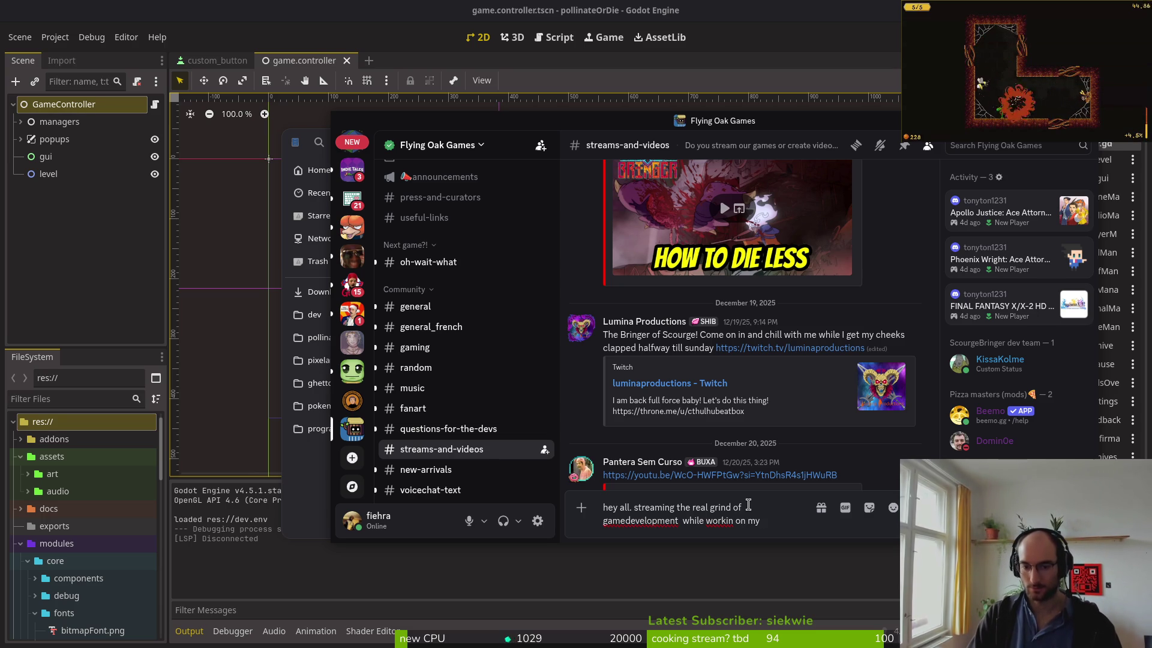
key("Delete")
- Continue the promo naming 'pollinate or die' and mention trying to create something similar
type(":)")
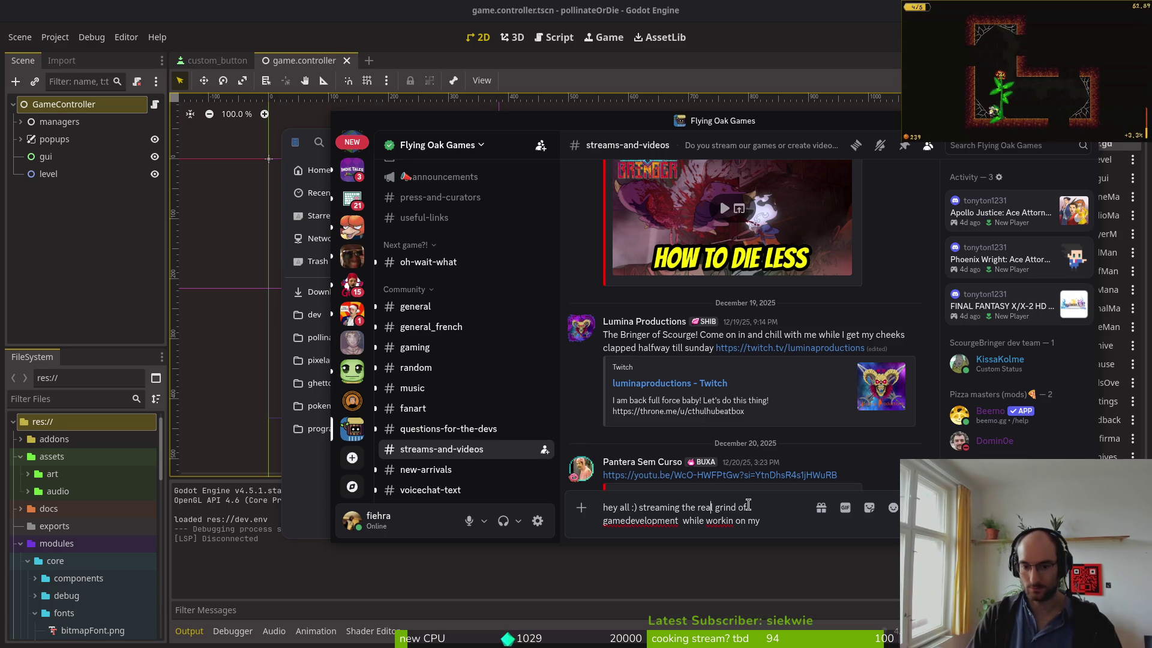
type(" honest")
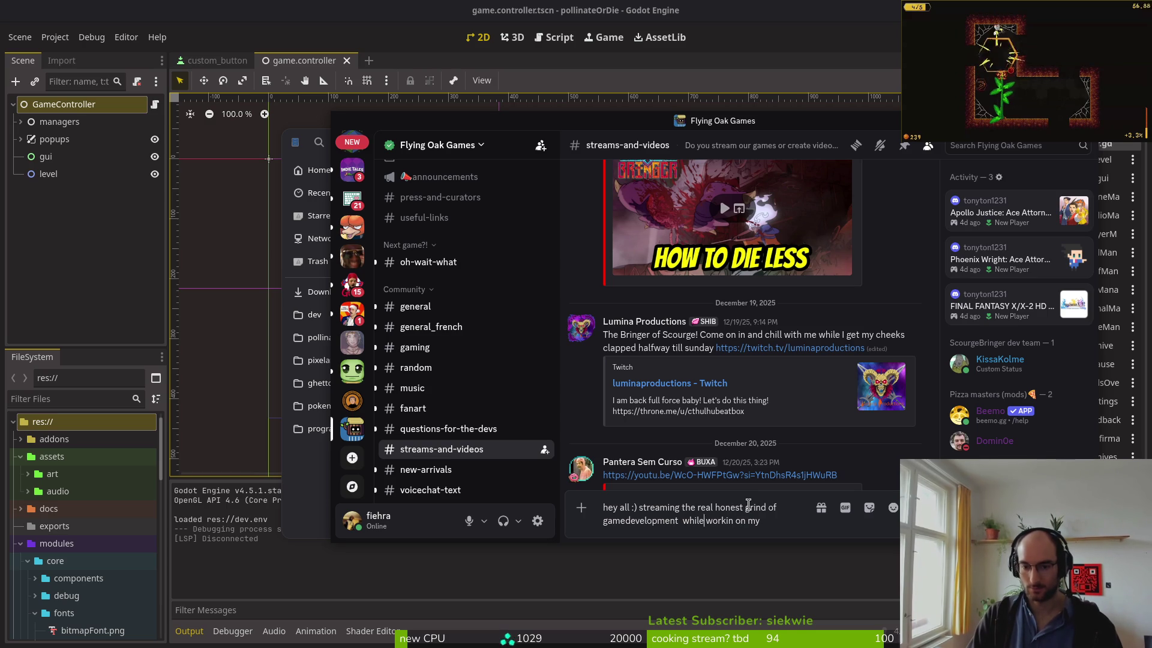
key("BackSpace")
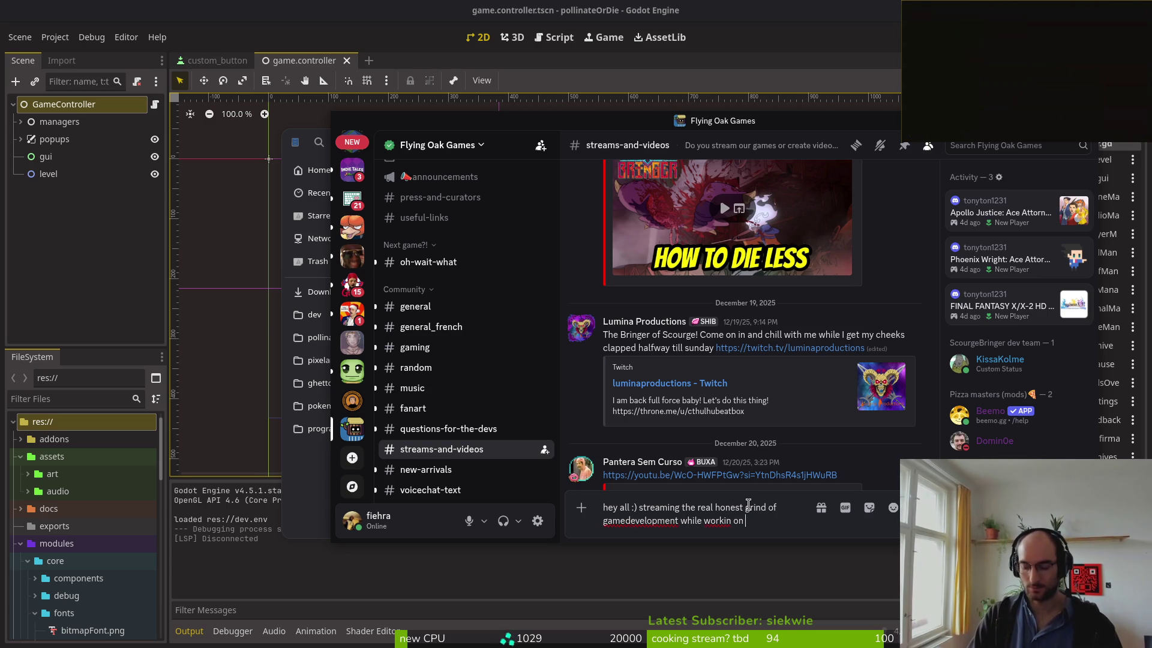
type("pol")
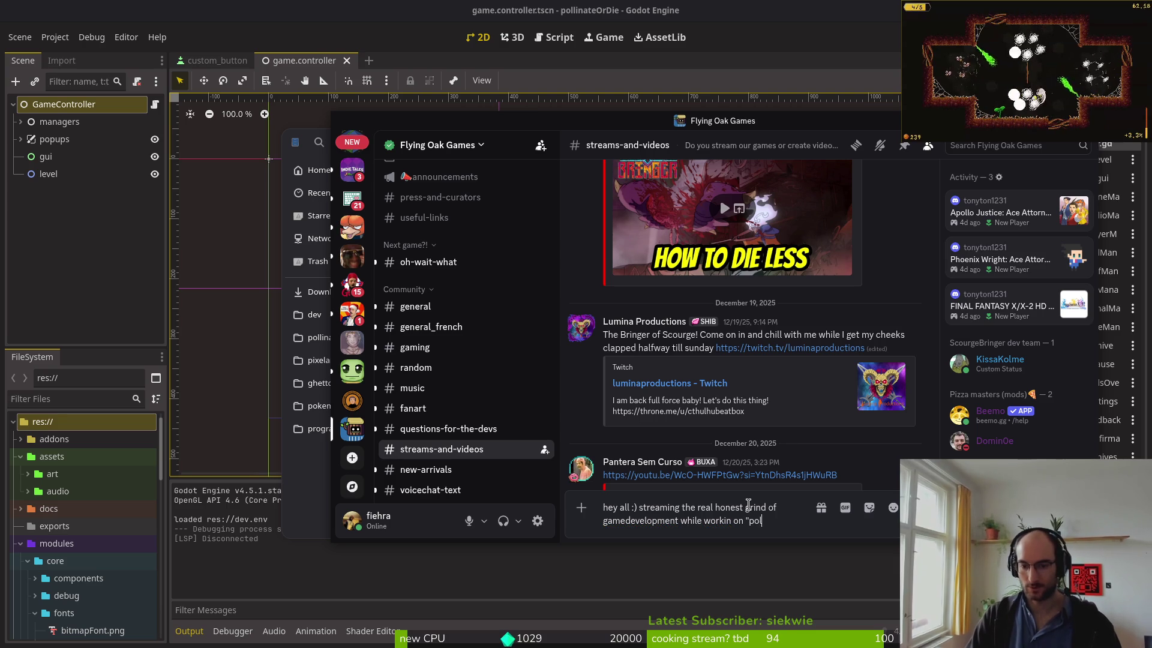
type("linate or die\"")
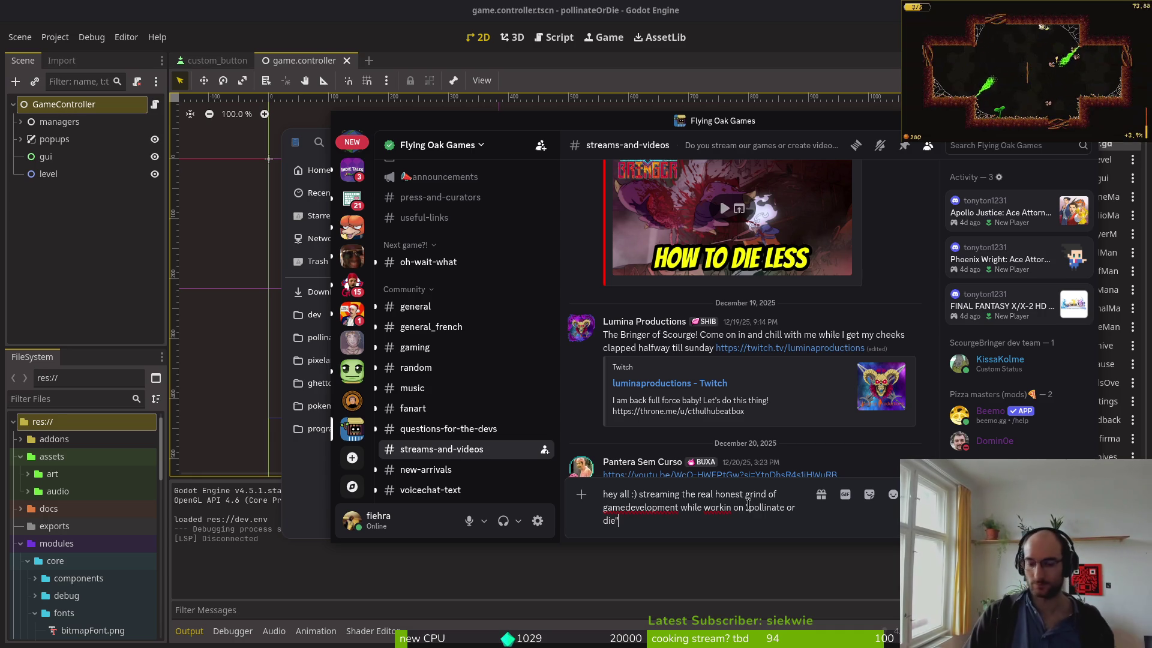
type(". anot")
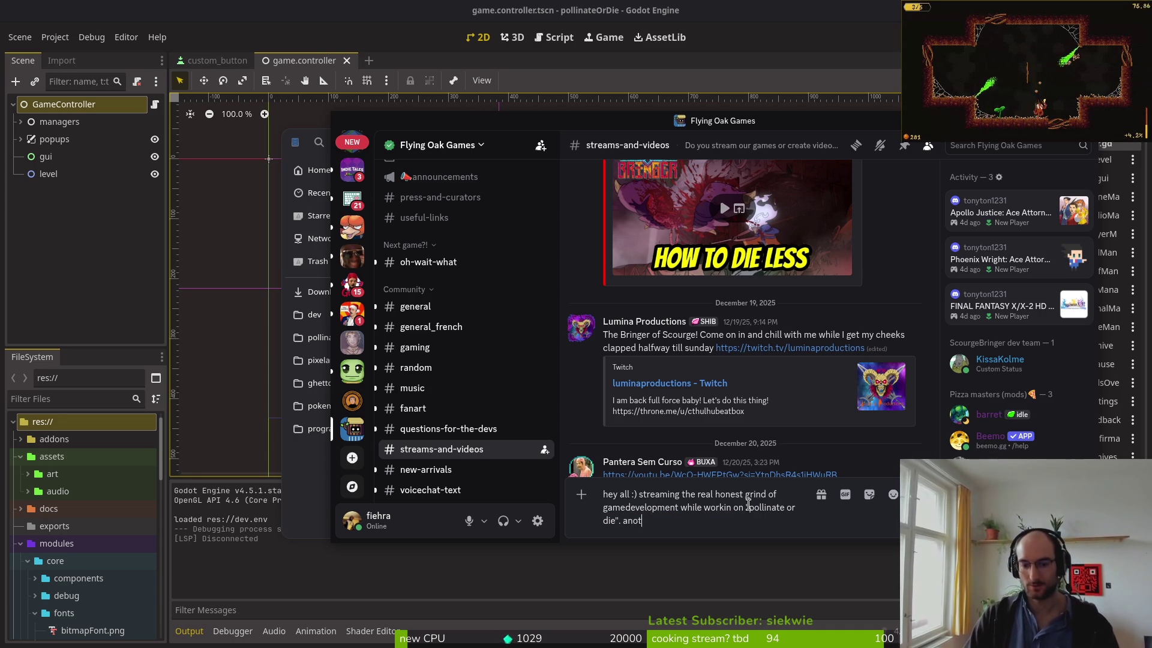
key("BackSpace")
key("BackSpace")
key("BackSpace")
type("i loved scourgebringer so much that i am")
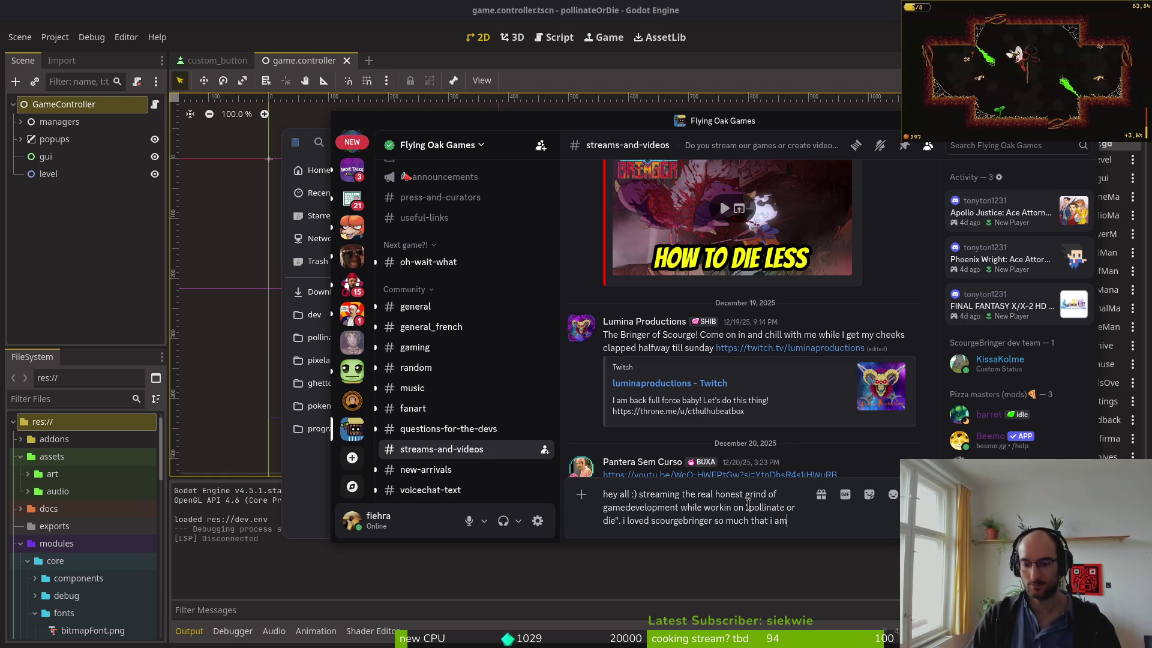
type("tryin to create a s")
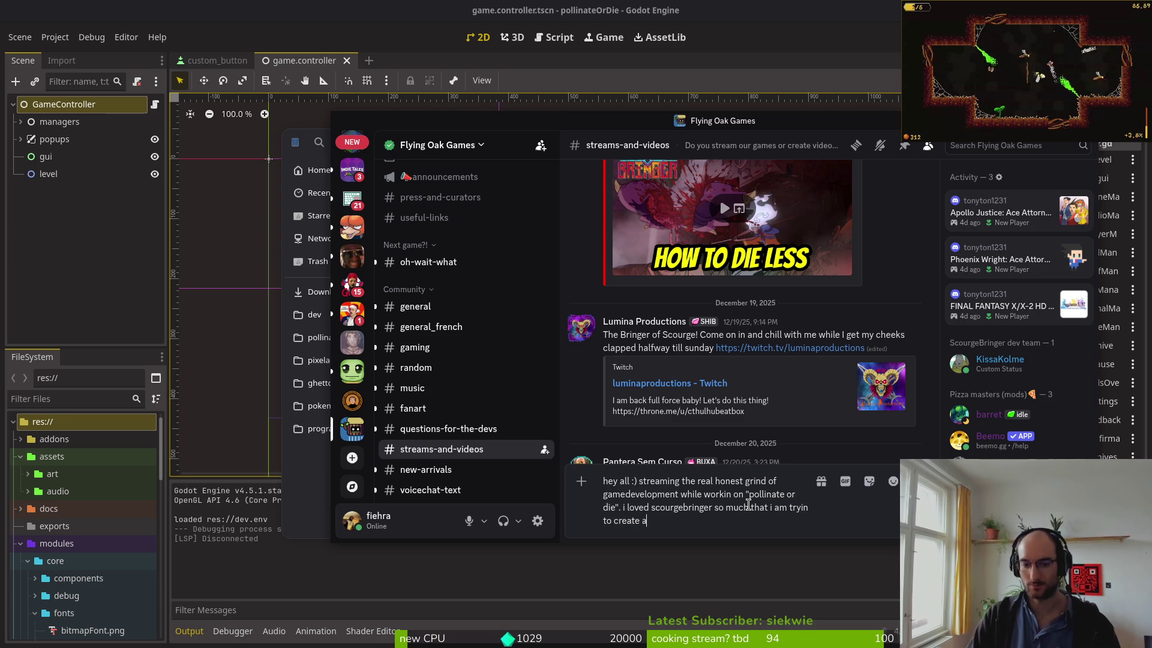
type("imilar feeling game lol")
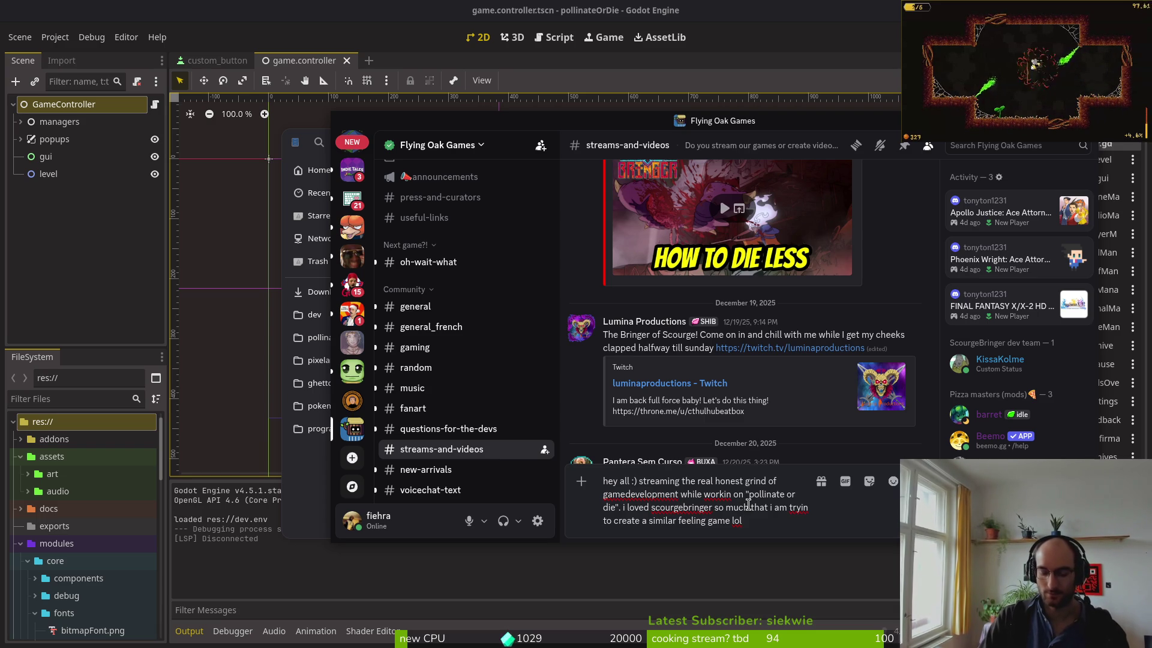
- Paste the stream link on a new line, finish the wording, and send the message
key("shift+Return")
type("https://www.twitch.tv/fiehra")
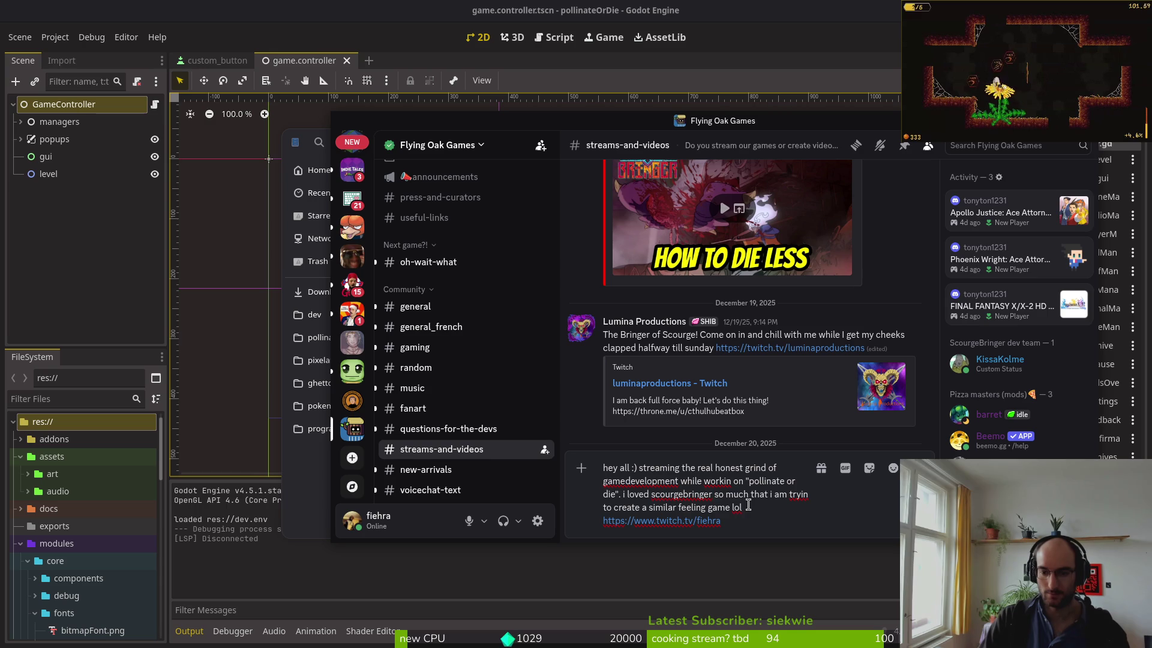
type(".")
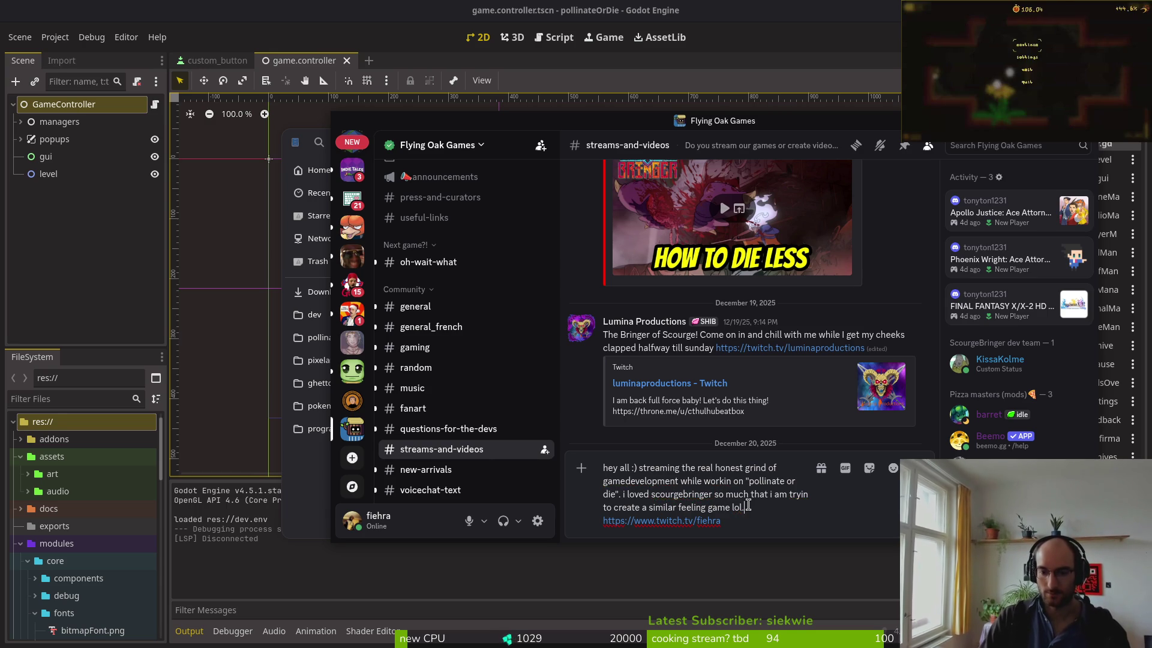
type("ld I")
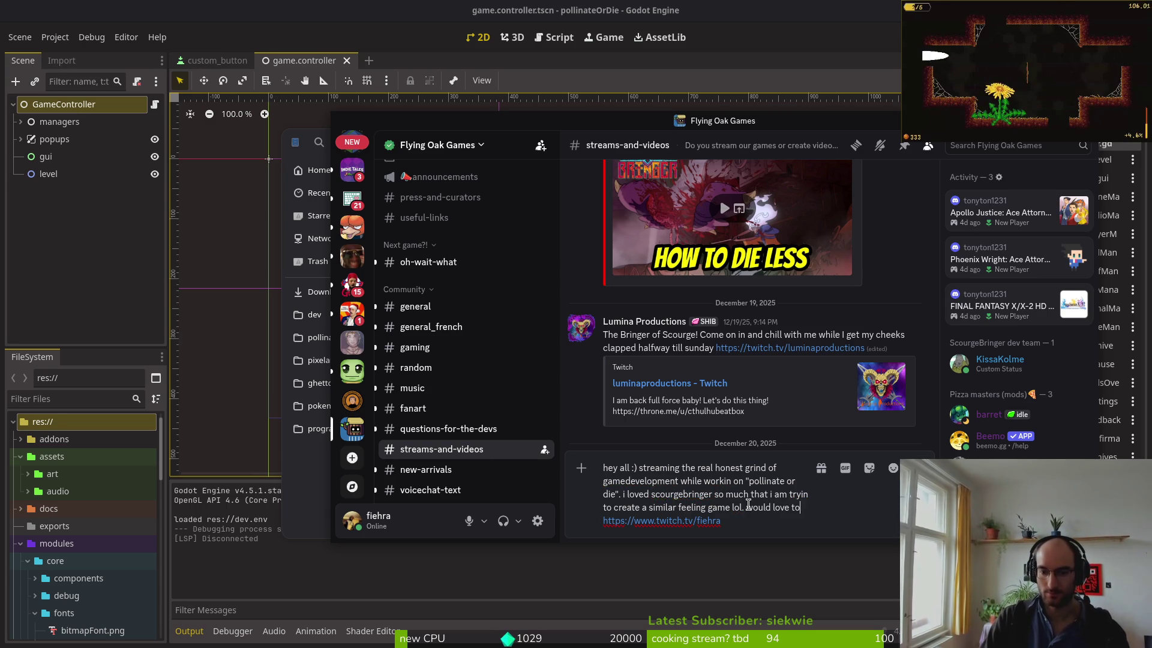
type(" see")
type("e of you hanging out! <3")
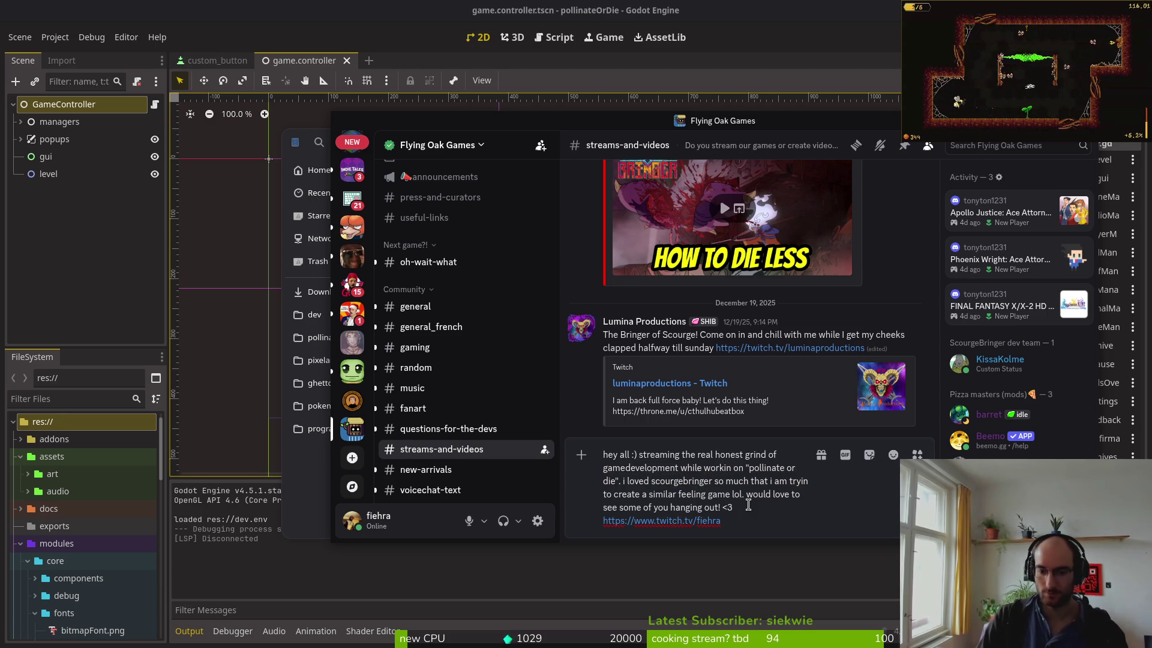
key("Return")
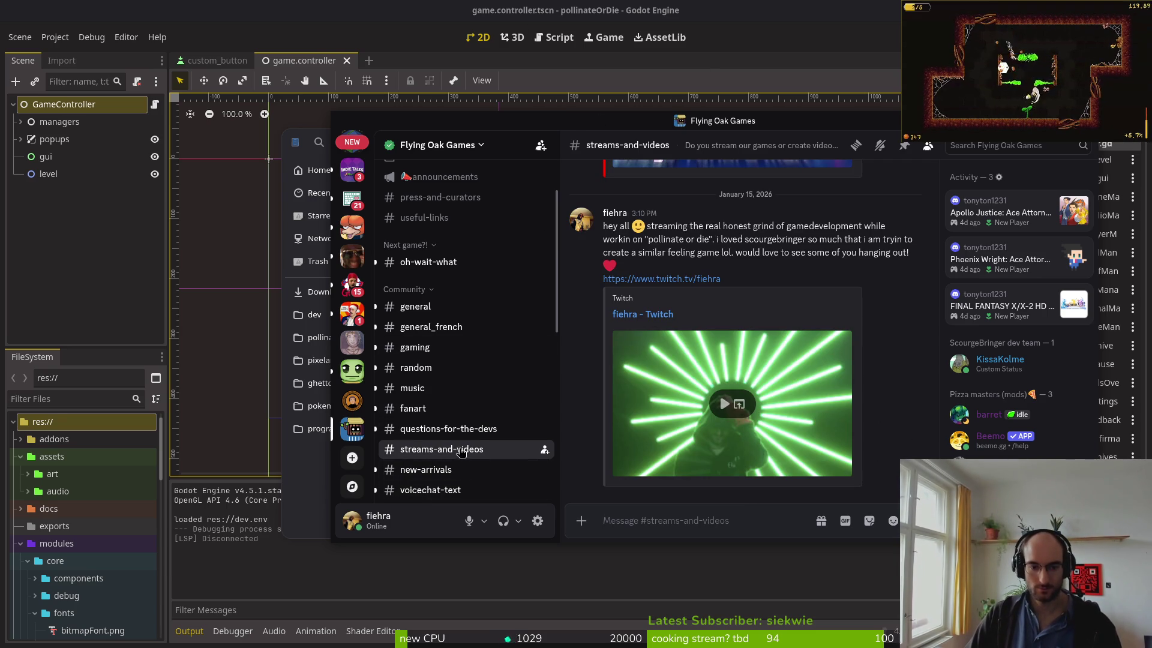
- Read through the messages in #questions-for-the-devs
scroll(476, 372, "down", 3)
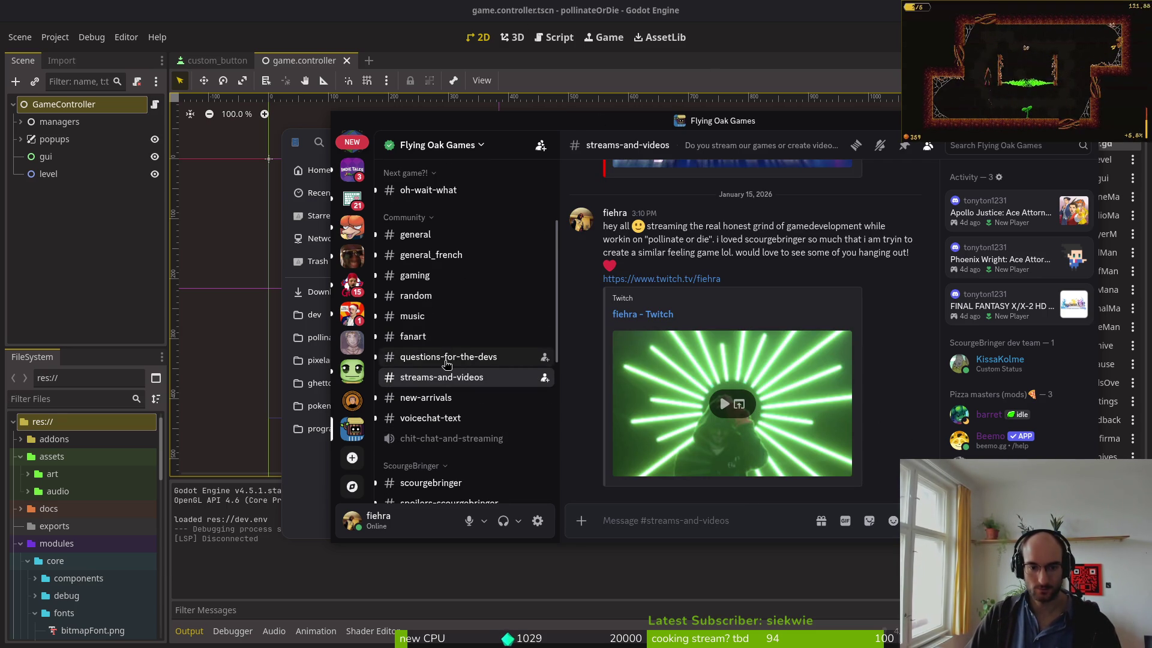
left_click(477, 360)
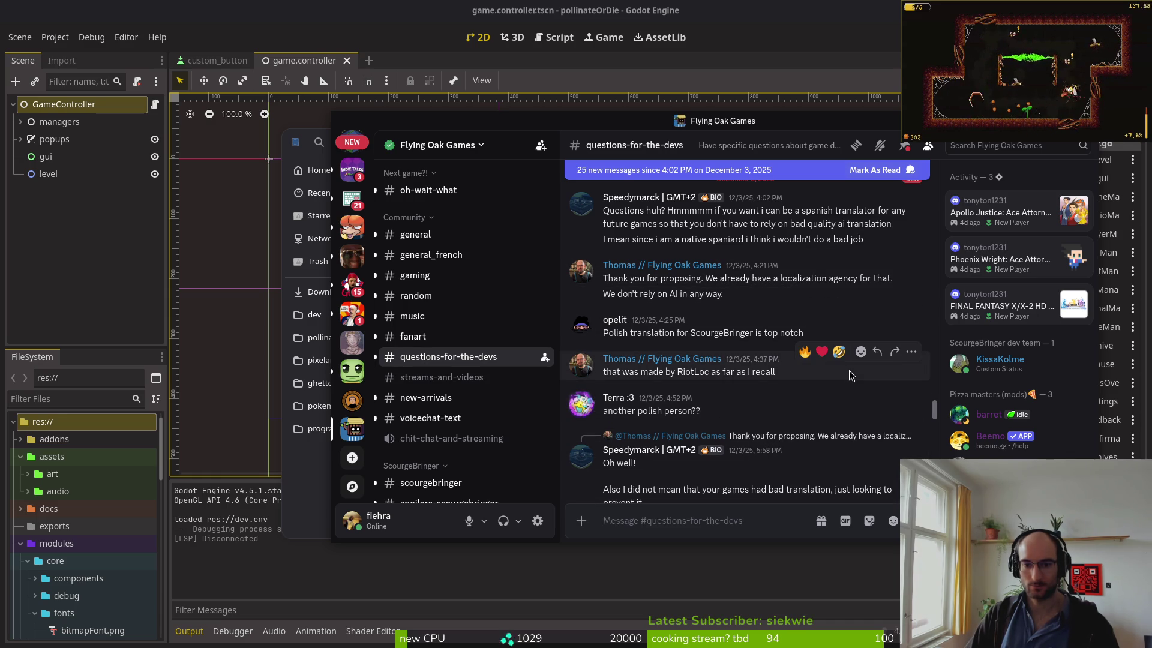
scroll(848, 381, "down", 3)
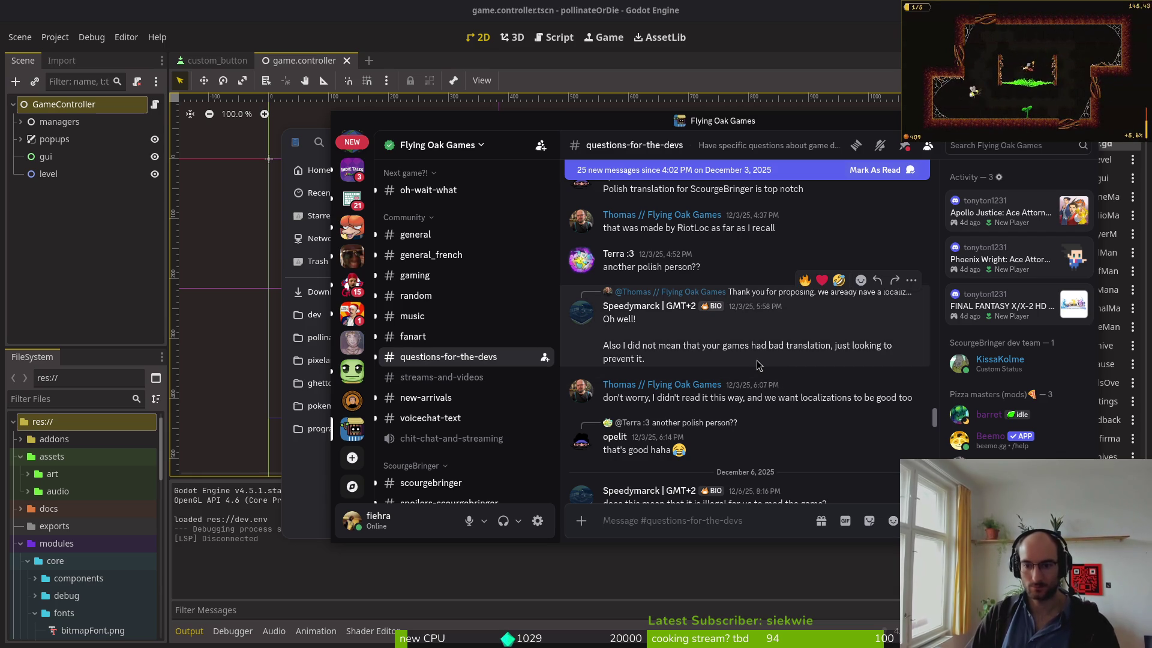
scroll(756, 367, "down", 3)
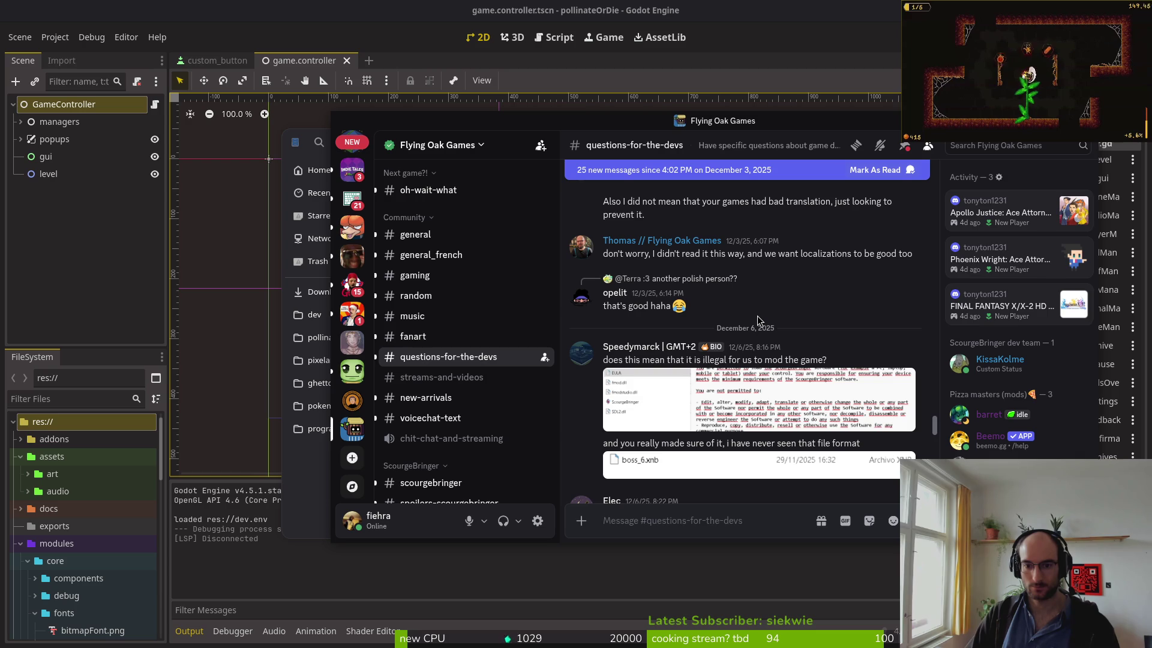
scroll(757, 315, "down", 4)
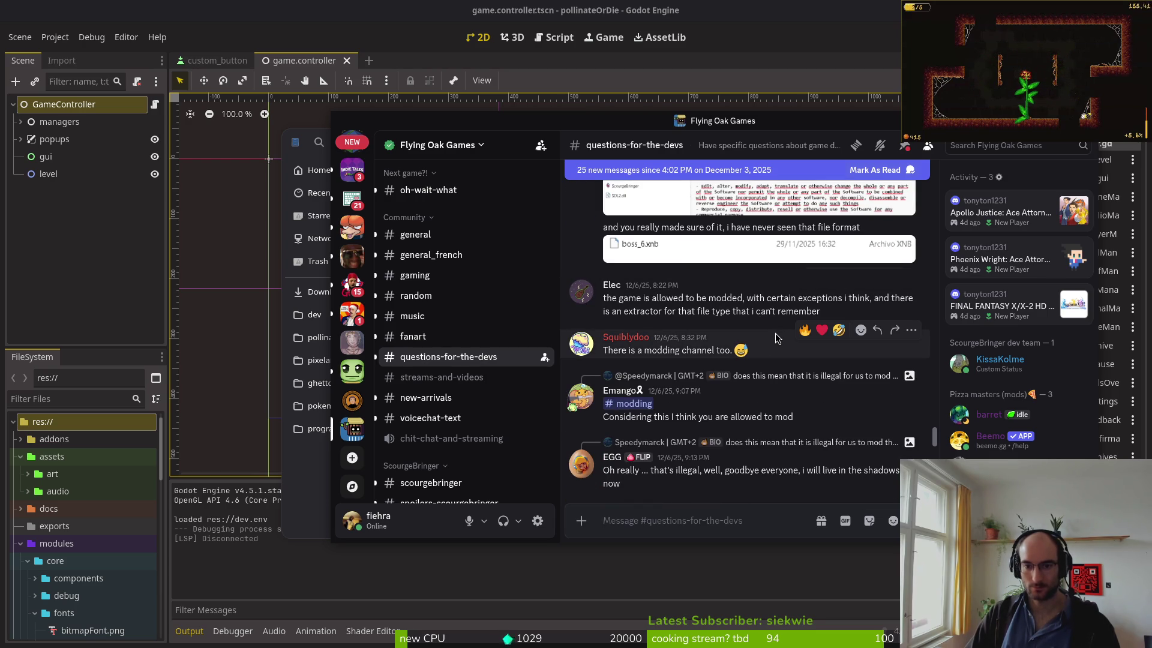
scroll(775, 337, "down", 3)
scroll(775, 337, "down", 5)
scroll(775, 338, "up", 5)
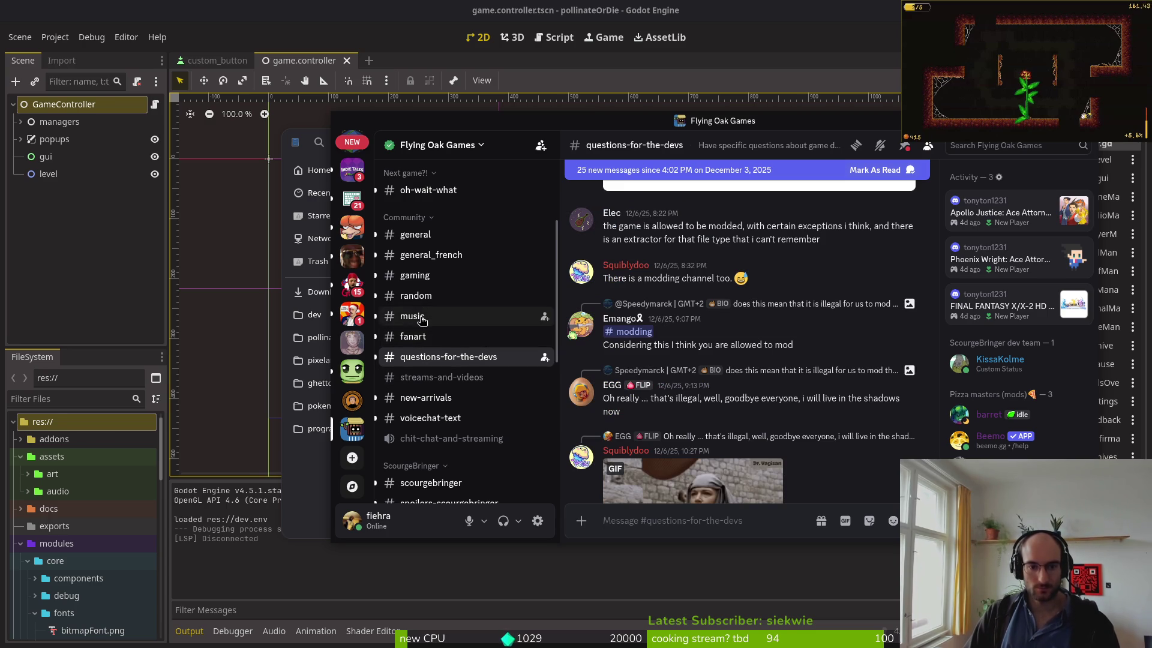
- Browse back through #random, then close Discord
left_click(422, 296)
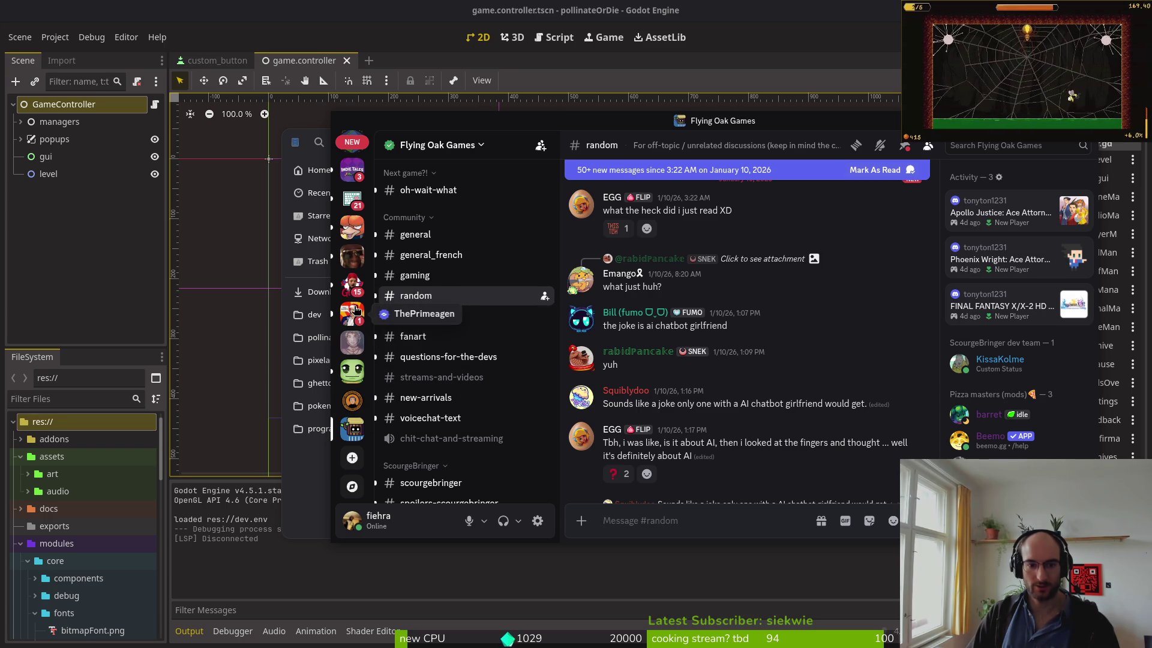
scroll(353, 256, "up", 3)
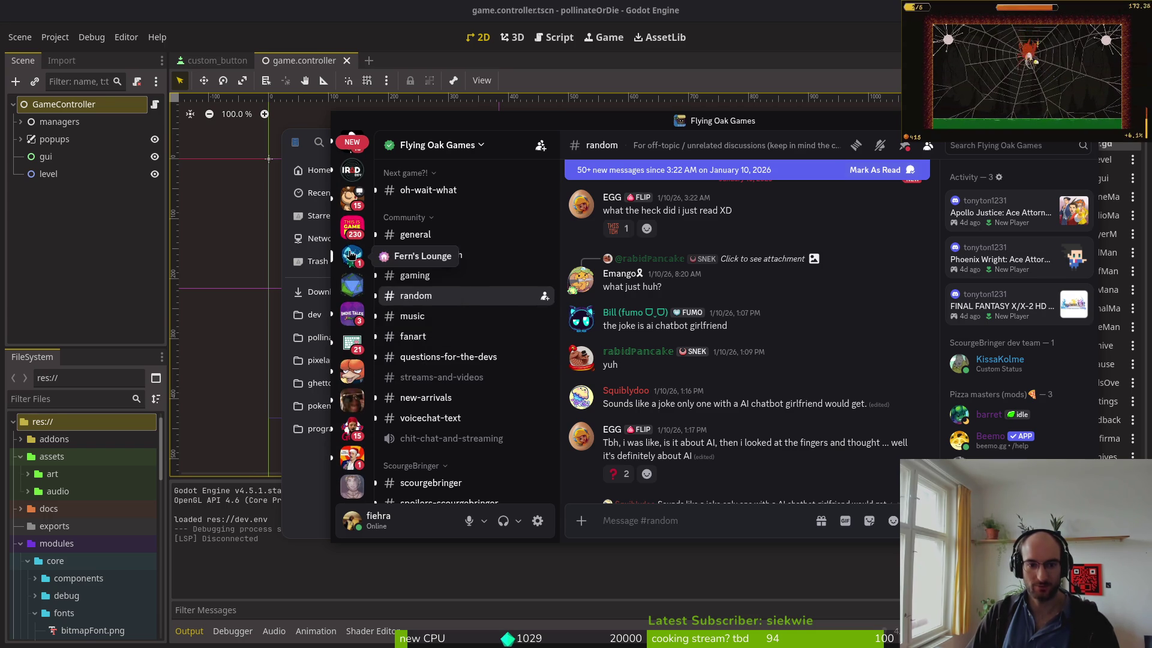
scroll(352, 255, "up", 3)
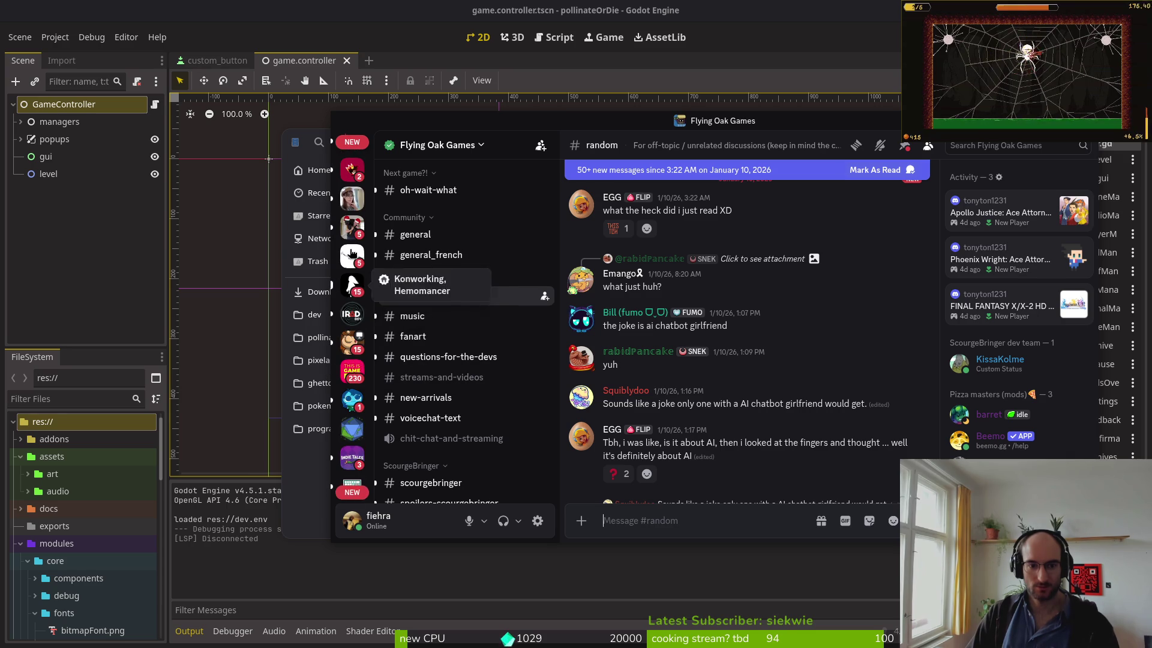
scroll(352, 255, "up", 3)
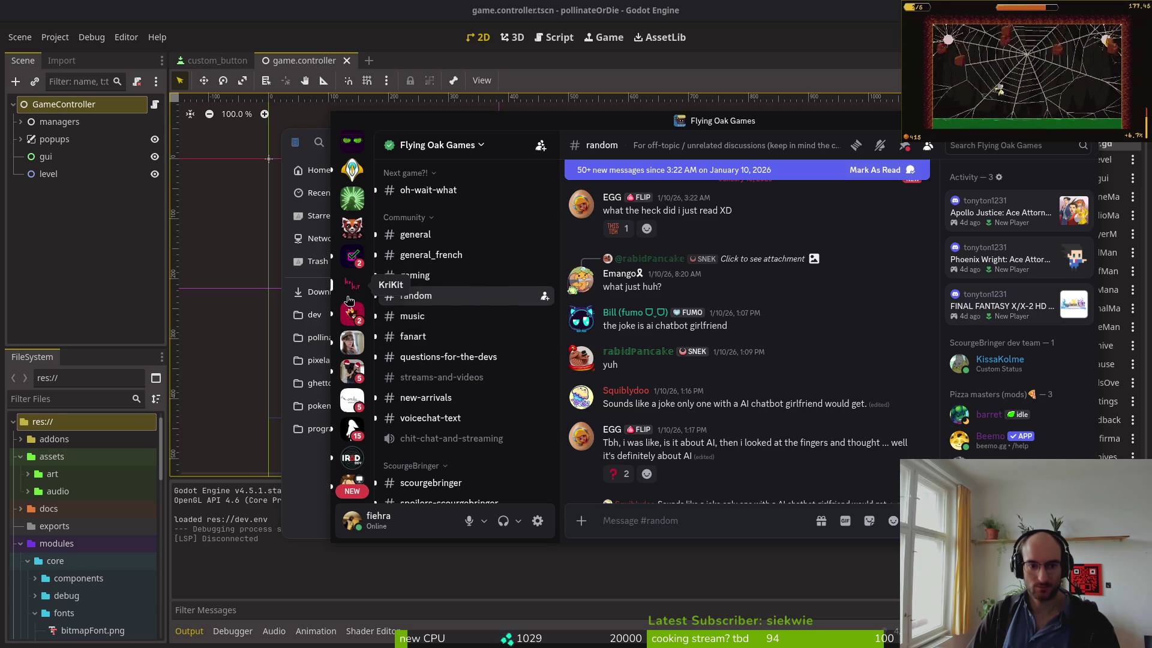
scroll(354, 182, "up", 1)
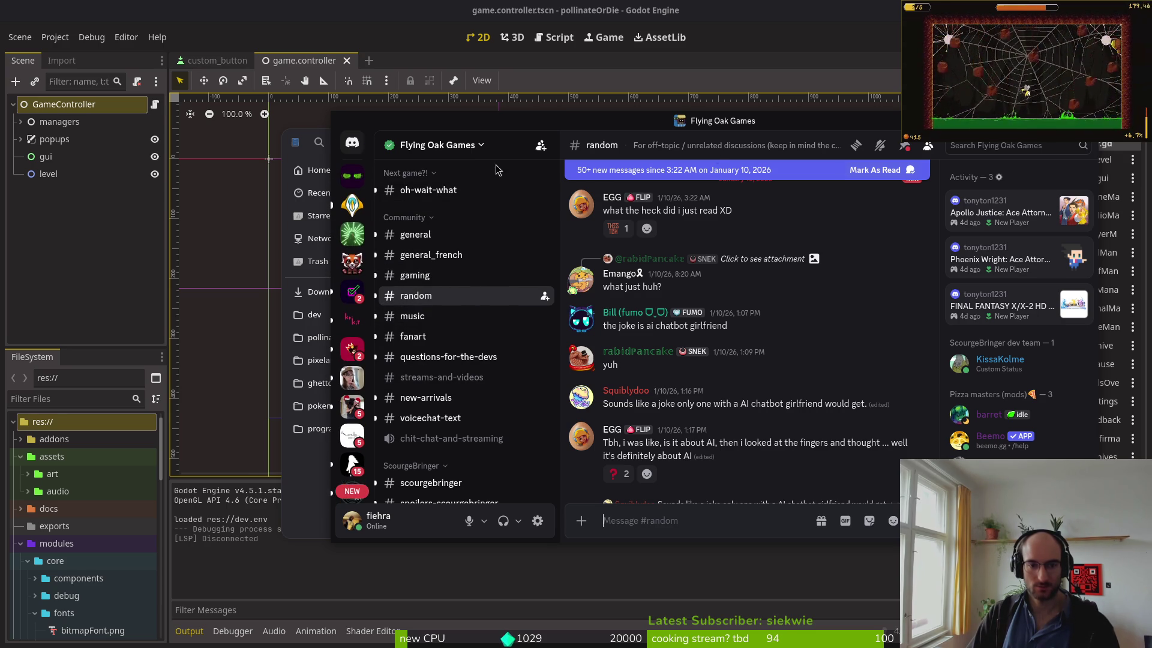
left_click(1068, 120)
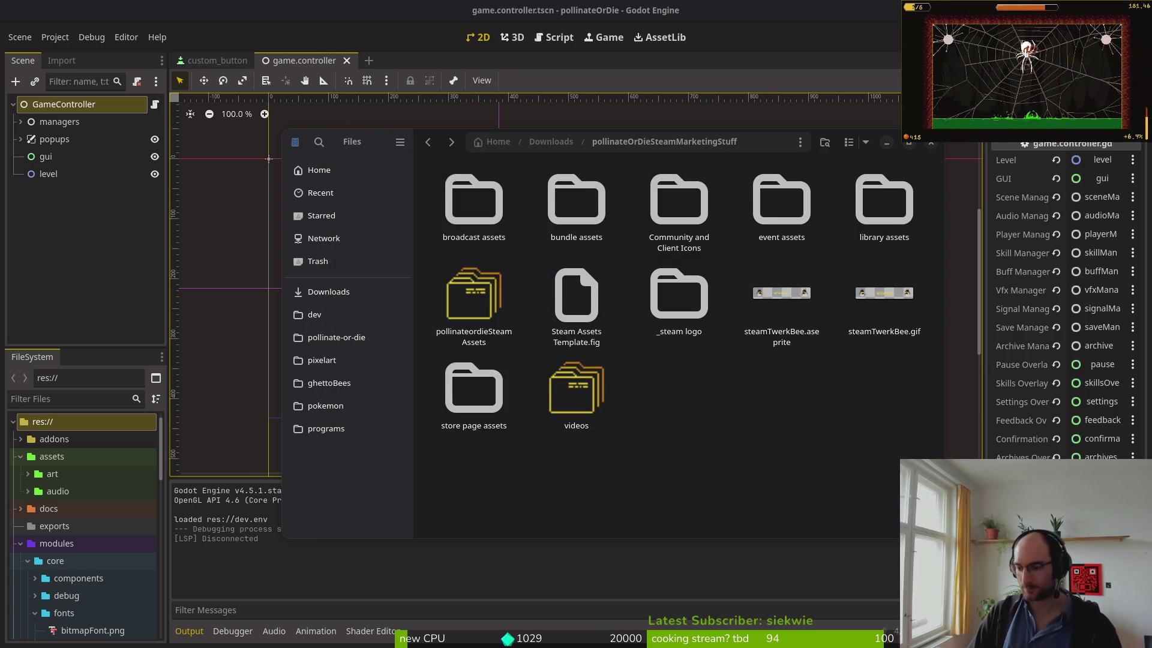
- Focus the Files window, then bring Godot with game.controller.tscn to the front
left_click(700, 416)
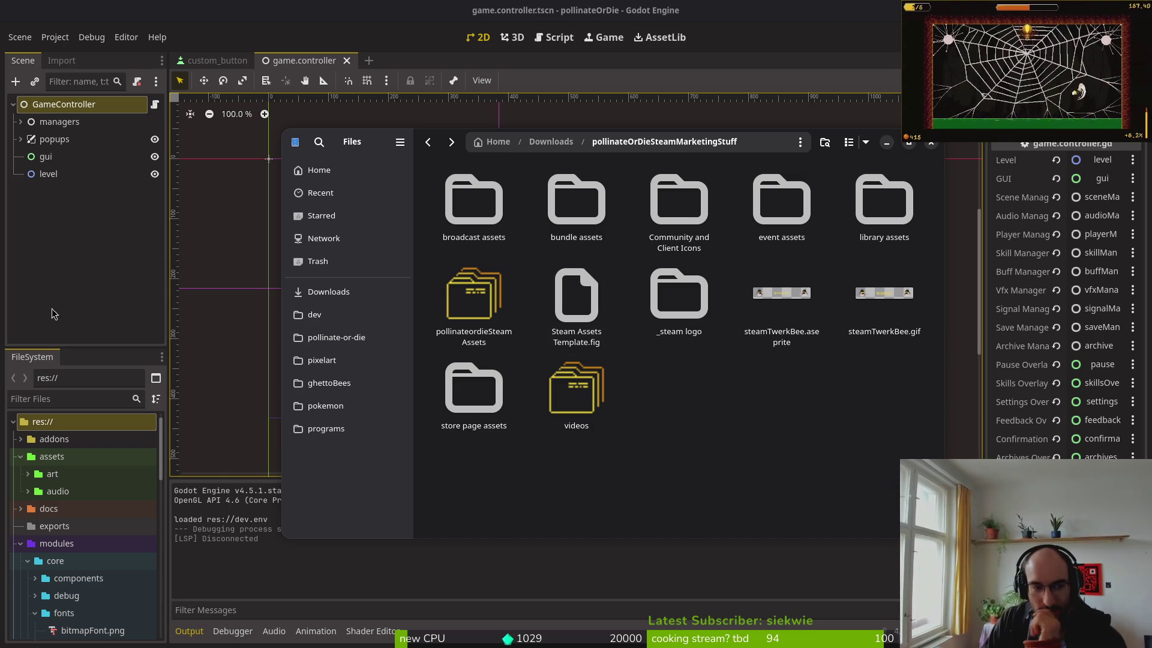
left_click(75, 270)
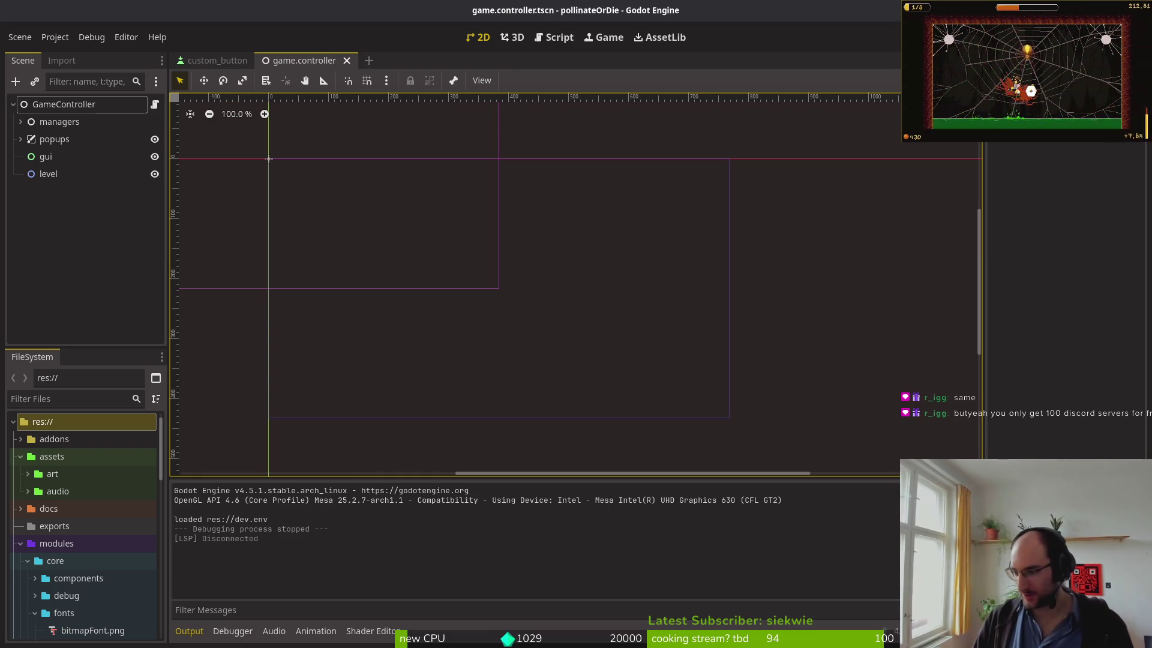
key("alt+Tab")
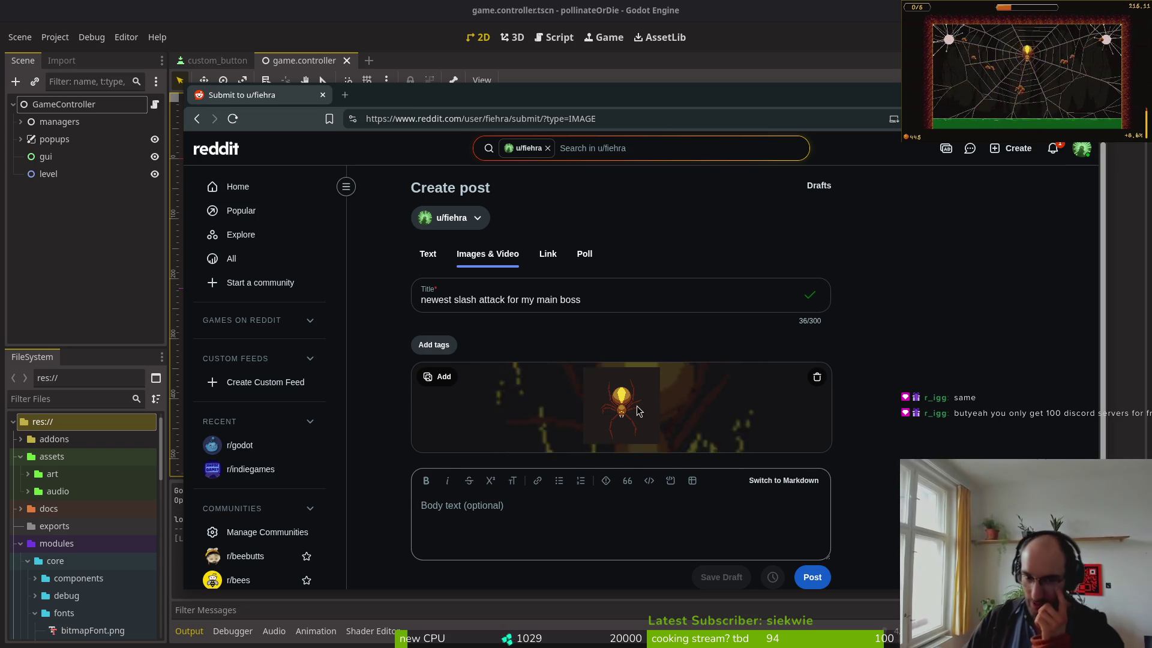
mouse_move(692, 400)
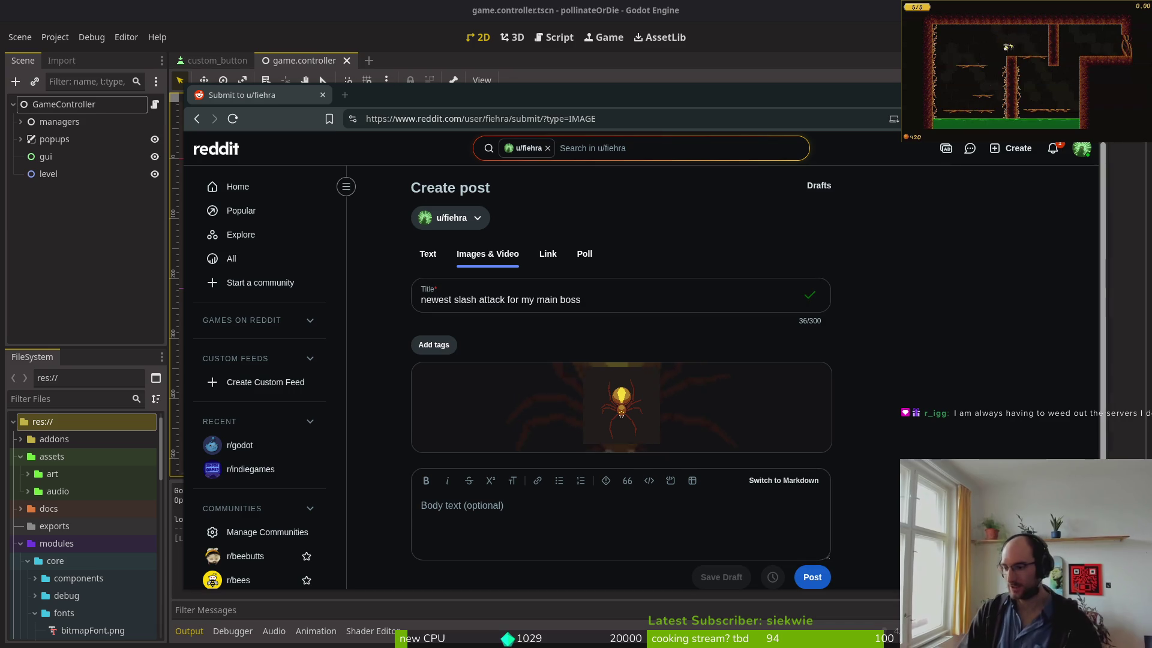
key("alt+Tab")
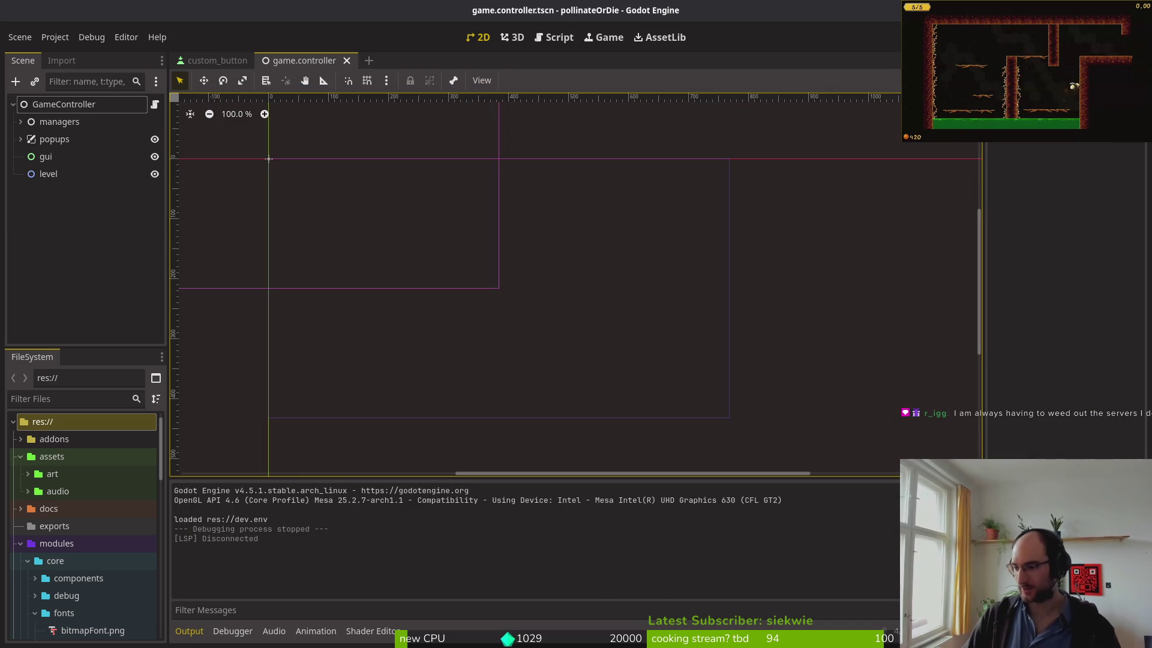
key("alt+Tab")
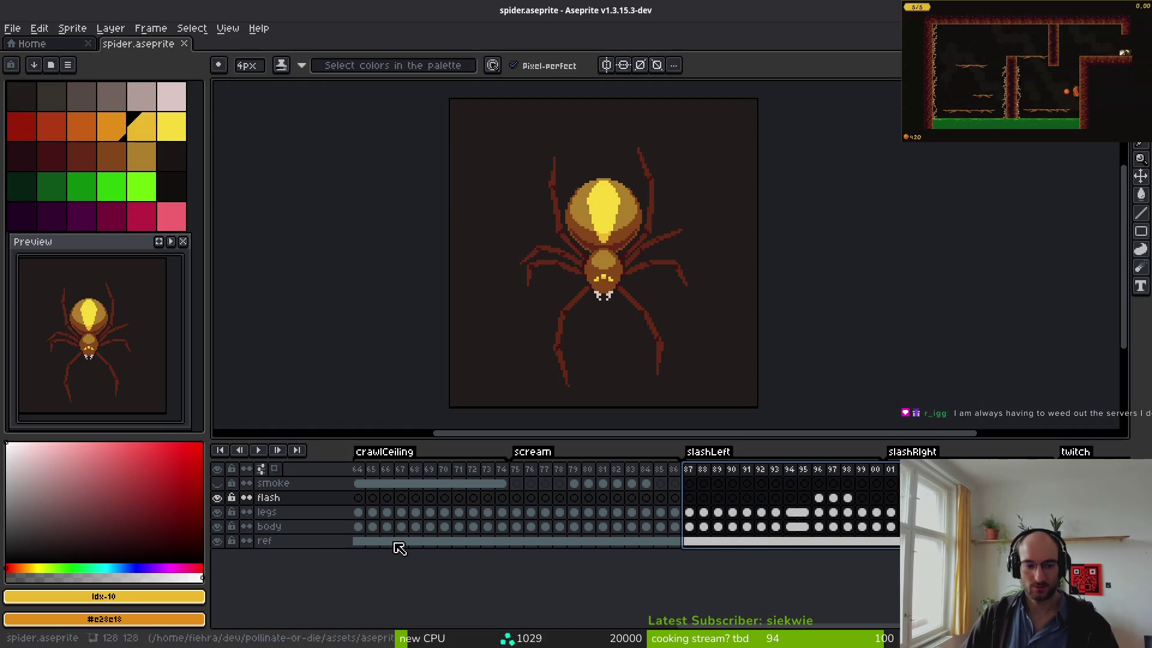
- On frame 88, try filling the dark background with a light brown
left_click(703, 540)
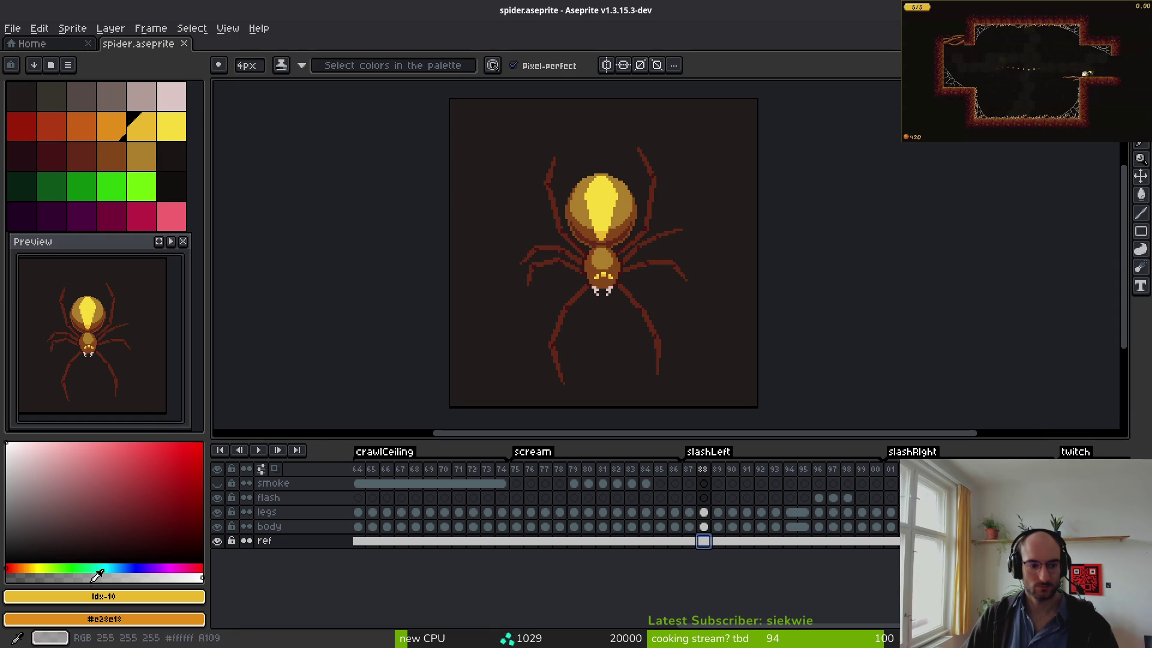
left_click(494, 300, "alt")
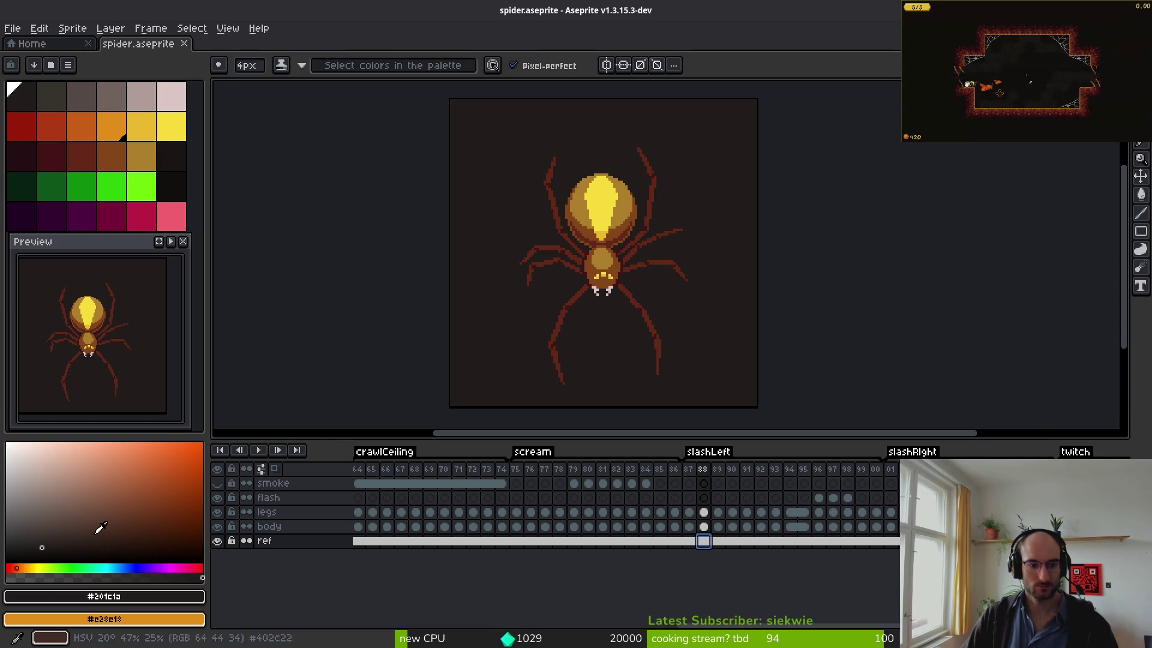
left_click(66, 501)
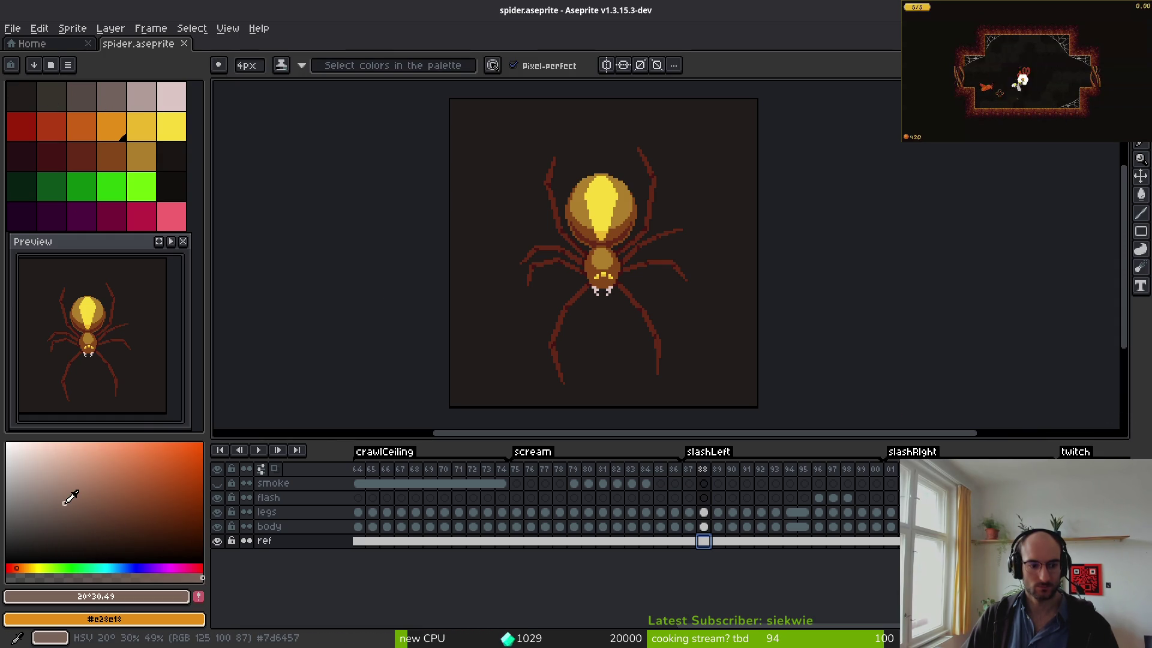
left_click(631, 358)
key("g")
left_click(696, 357)
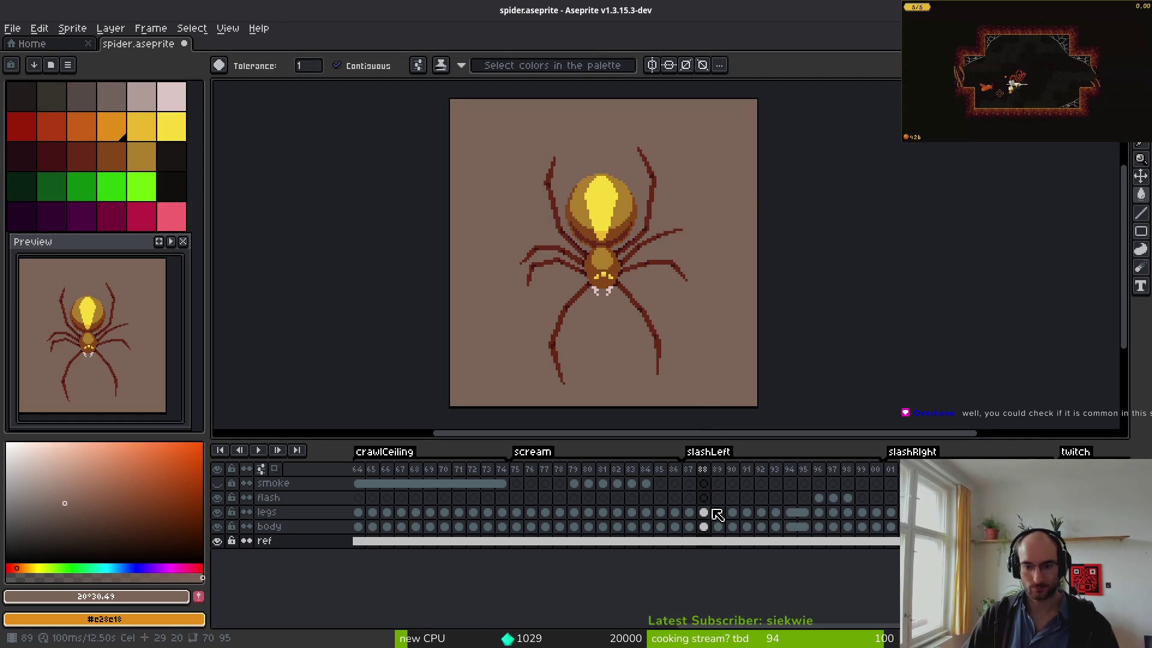
- Play the spider animation, undo the light-brown background fill, and replay it
key("Return")
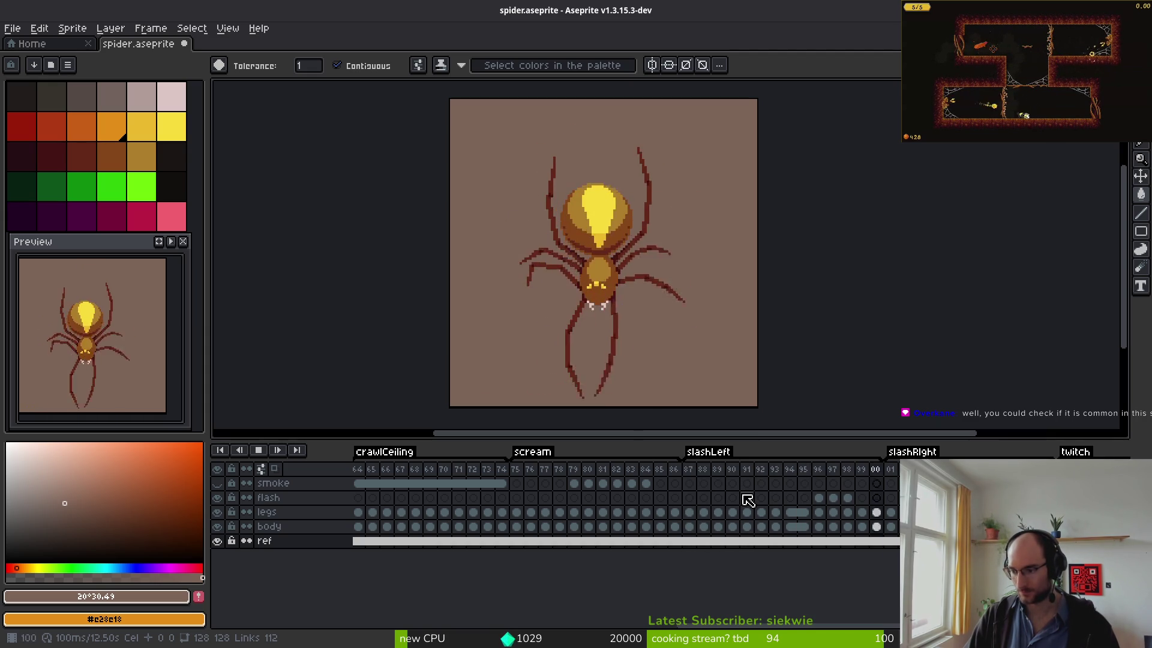
left_click_drag(631, 313, 610, 309)
key("Return")
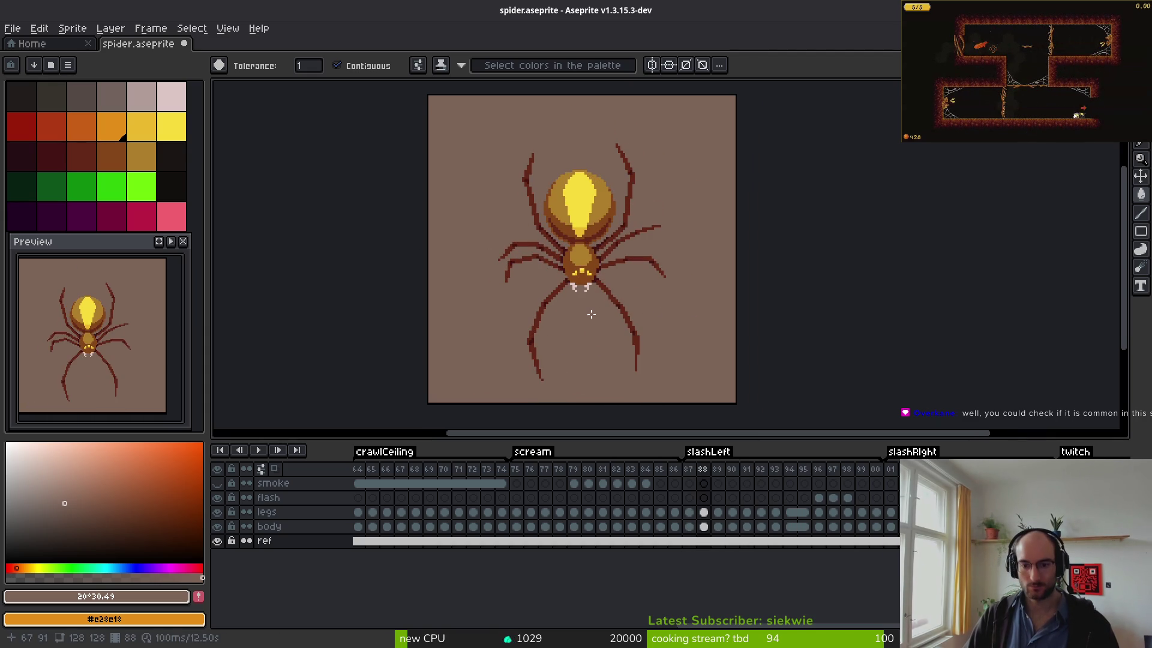
key("ctrl+z")
key("ctrl+z")
key("Return")
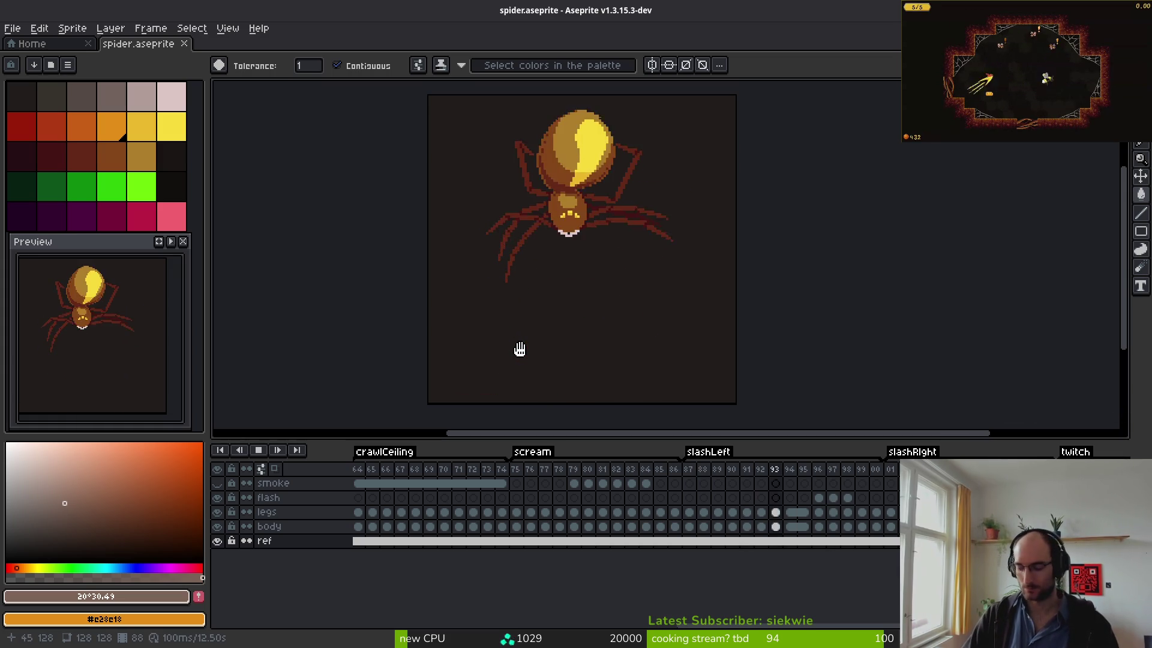
- Set the dark backdrop #201c1a as the drawing colour and save the spider sprite
left_click(444, 250, "alt")
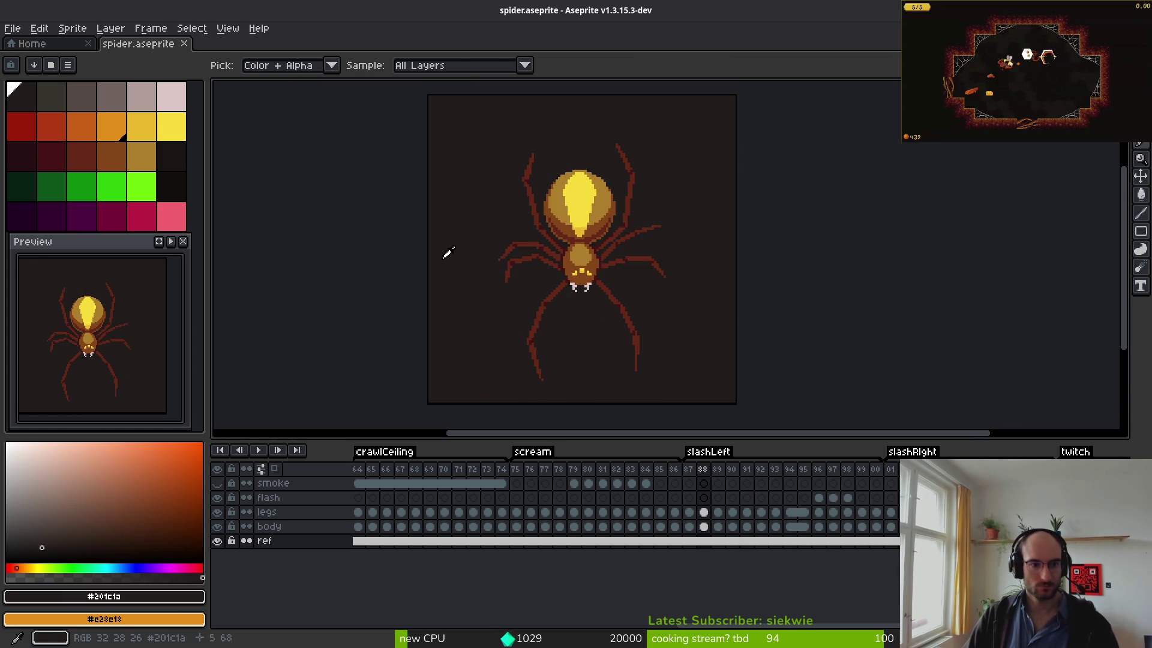
left_click(183, 163)
key("ctrl+s")
key("Return")
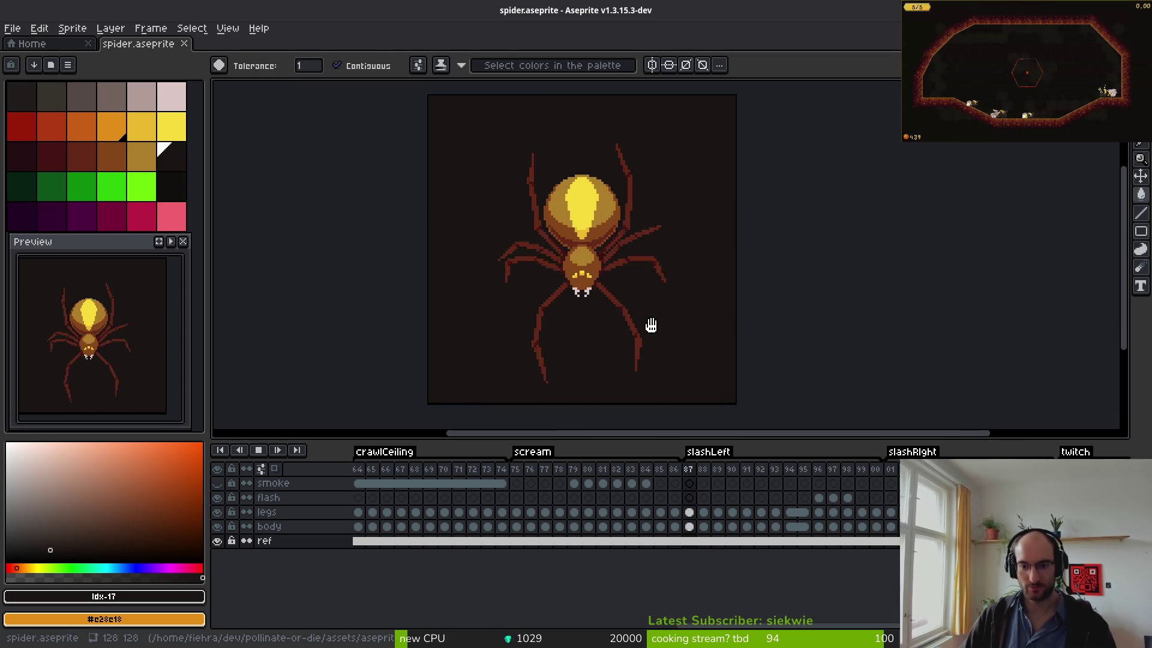
key("Return")
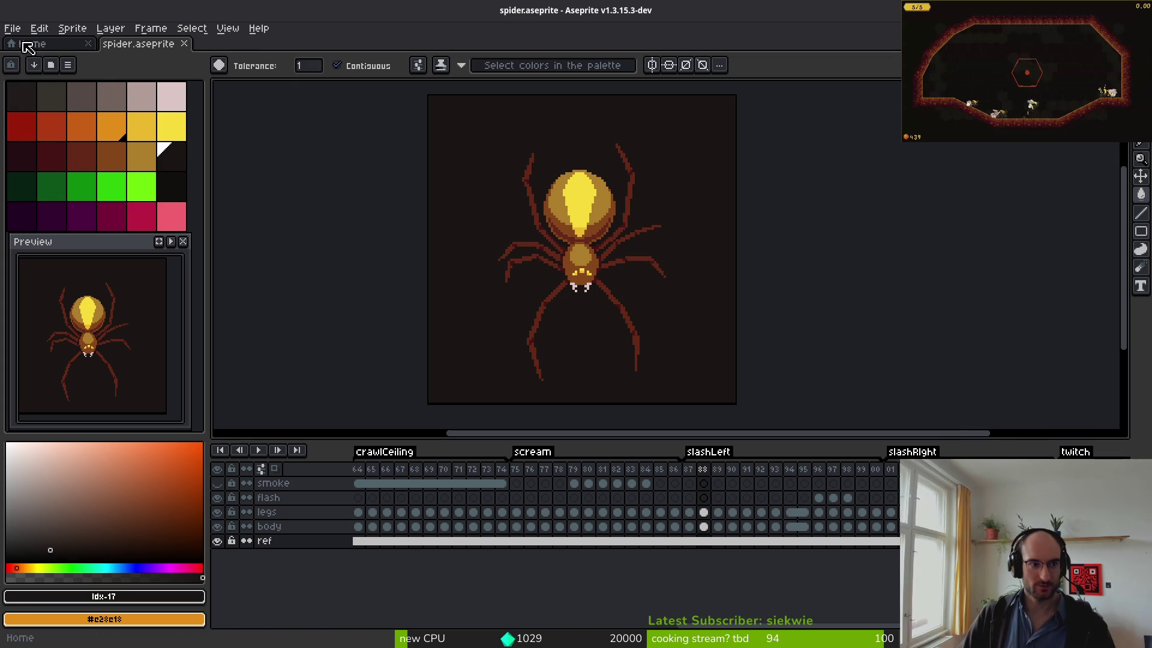
left_click(13, 30)
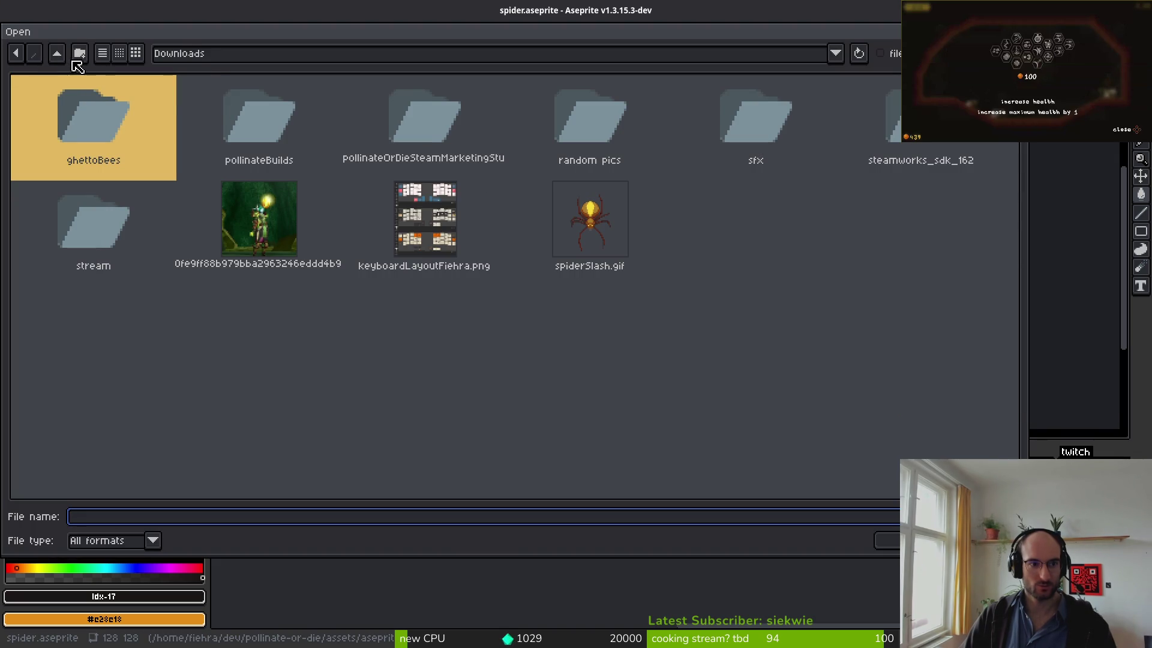
- Open spiderweb.aseprite from dev/pollinate-or-die/assets/aseprite
left_click(59, 58)
double_click(50, 99)
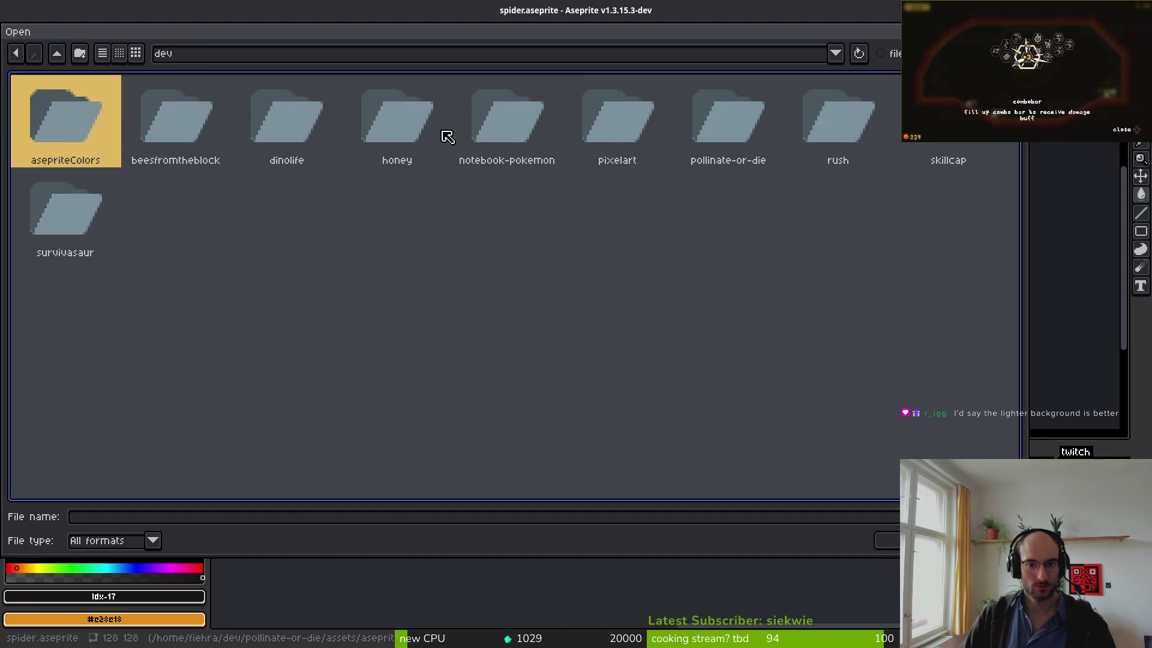
double_click(747, 124)
left_click(132, 116)
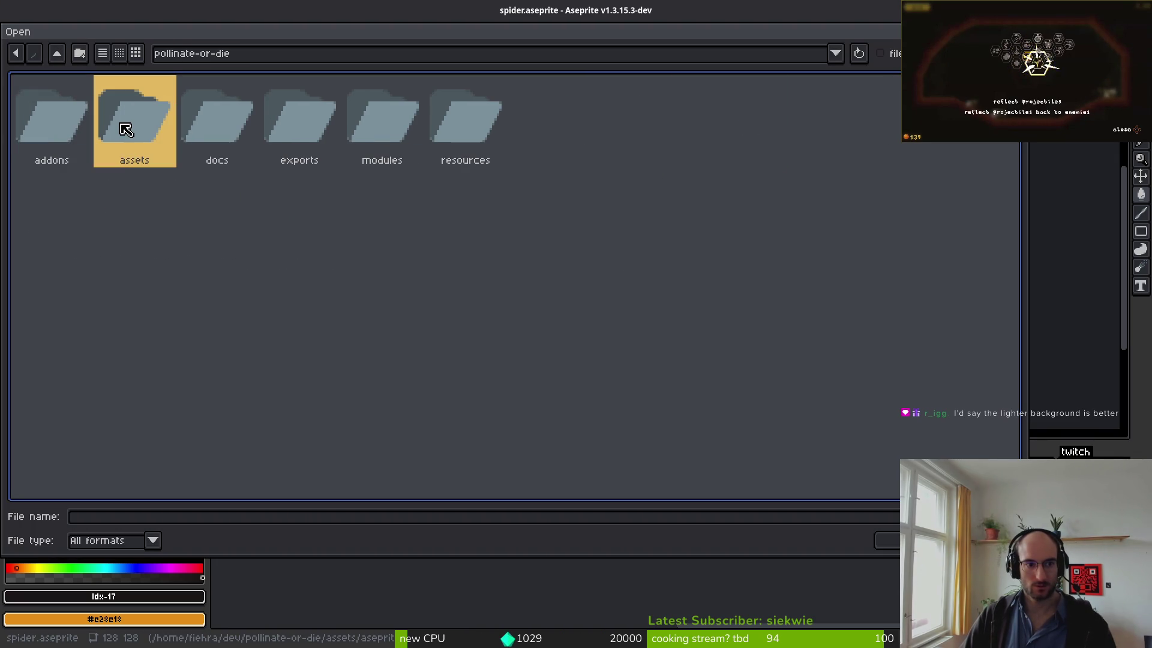
double_click(126, 129)
double_click(133, 137)
scroll(907, 312, "down", 15)
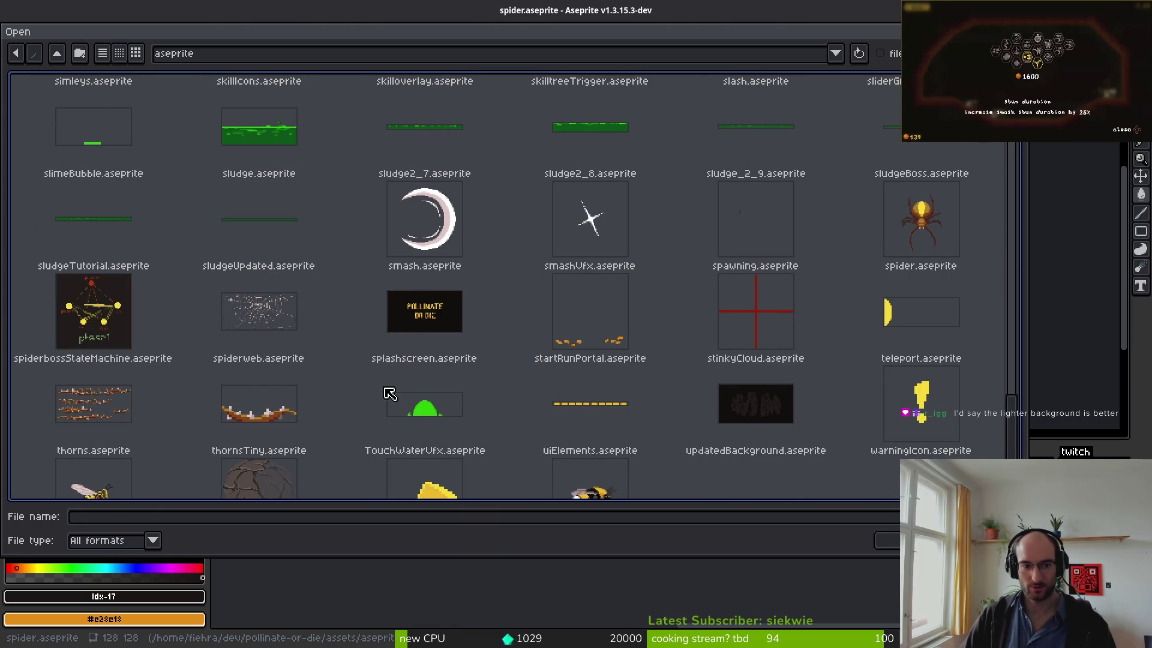
double_click(273, 312)
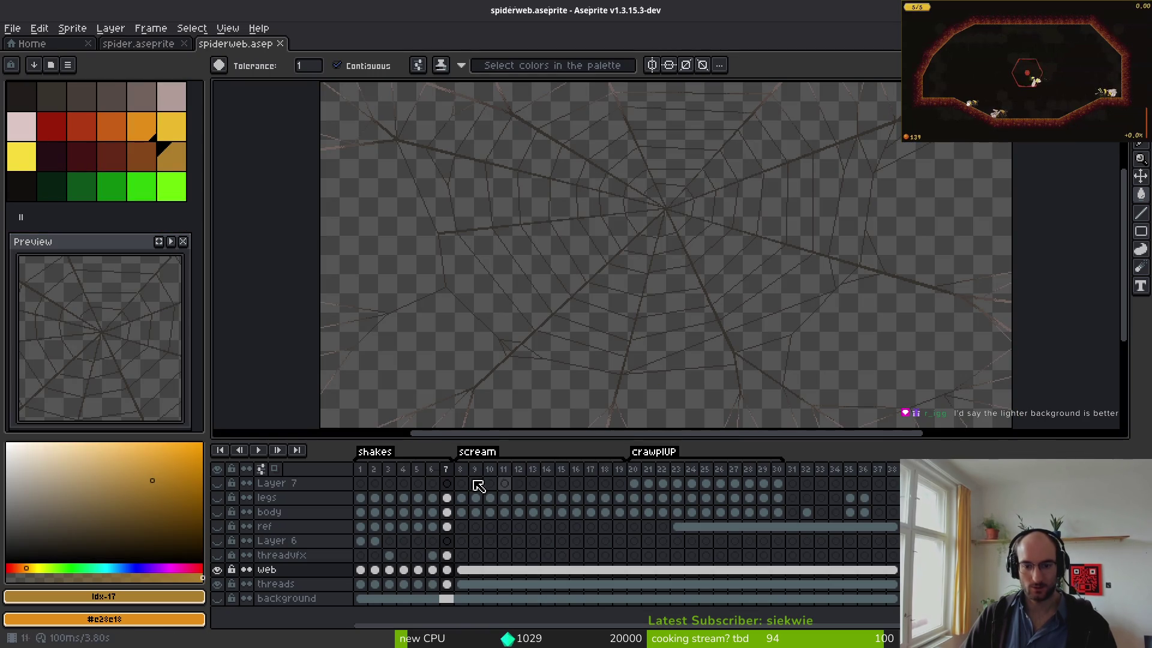
- Compare the light web on frame 3 with the darker web on frame 4
left_click(388, 480)
key("i")
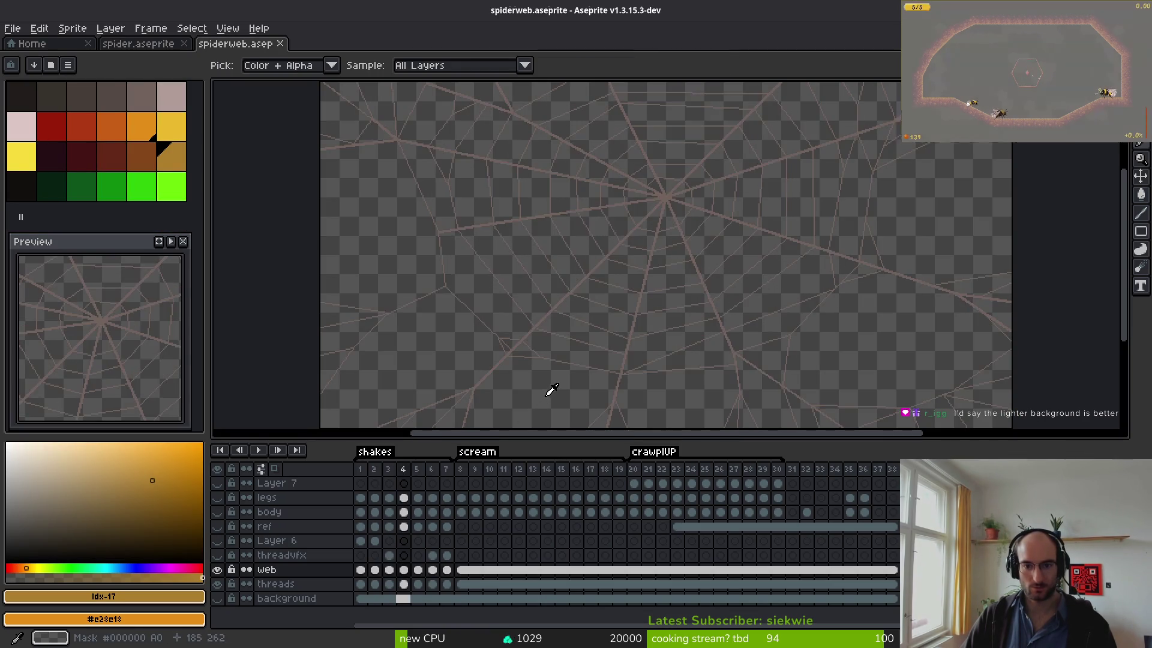
key("w")
scroll(597, 354, "up", 2)
key("Right")
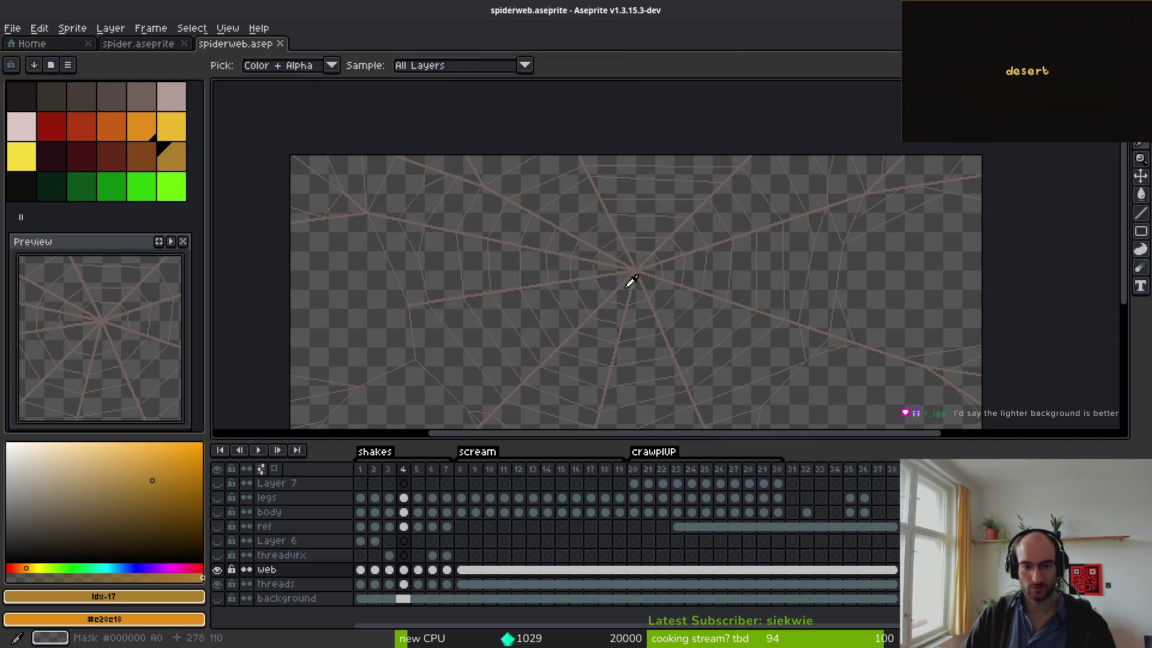
scroll(632, 294, "up", 1)
key("i")
key("Left")
key("Right")
- Keep flipping between web frames 3 and 4, then run the game from Godot with F5
key("Right")
key("Left")
key("w")
key("i")
key("Left")
scroll(654, 291, "down", 3)
key("w")
scroll(647, 300, "up", 2)
key("i")
key("Right")
key("Left")
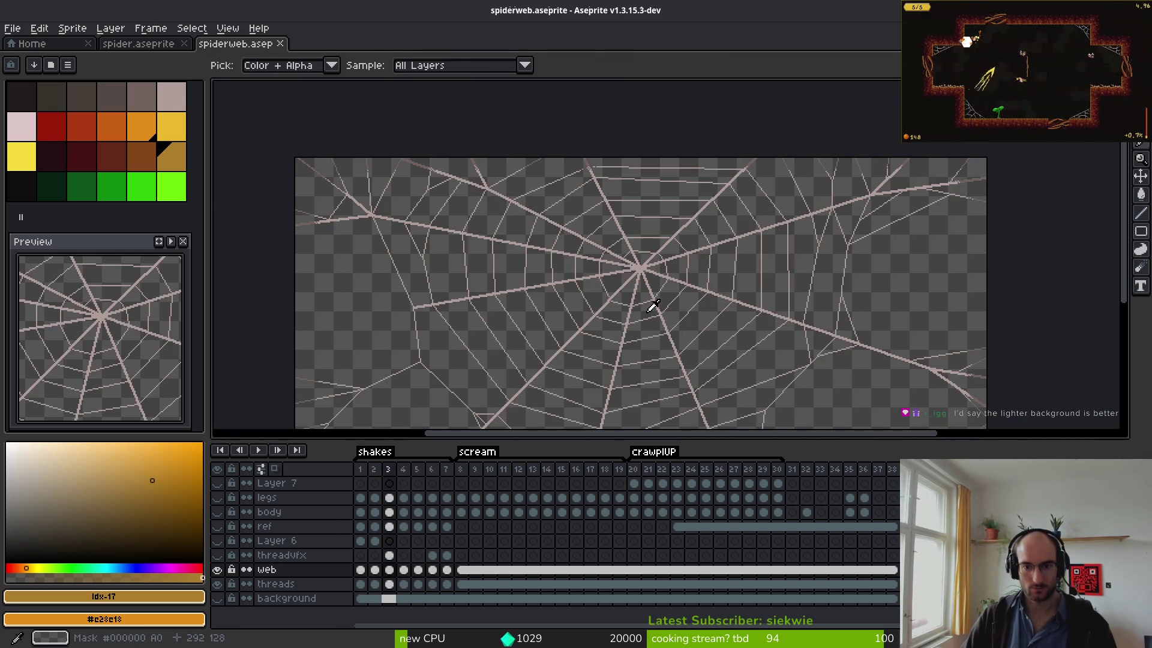
key("Right")
key("Right")
key("Left")
key("w")
key("i")
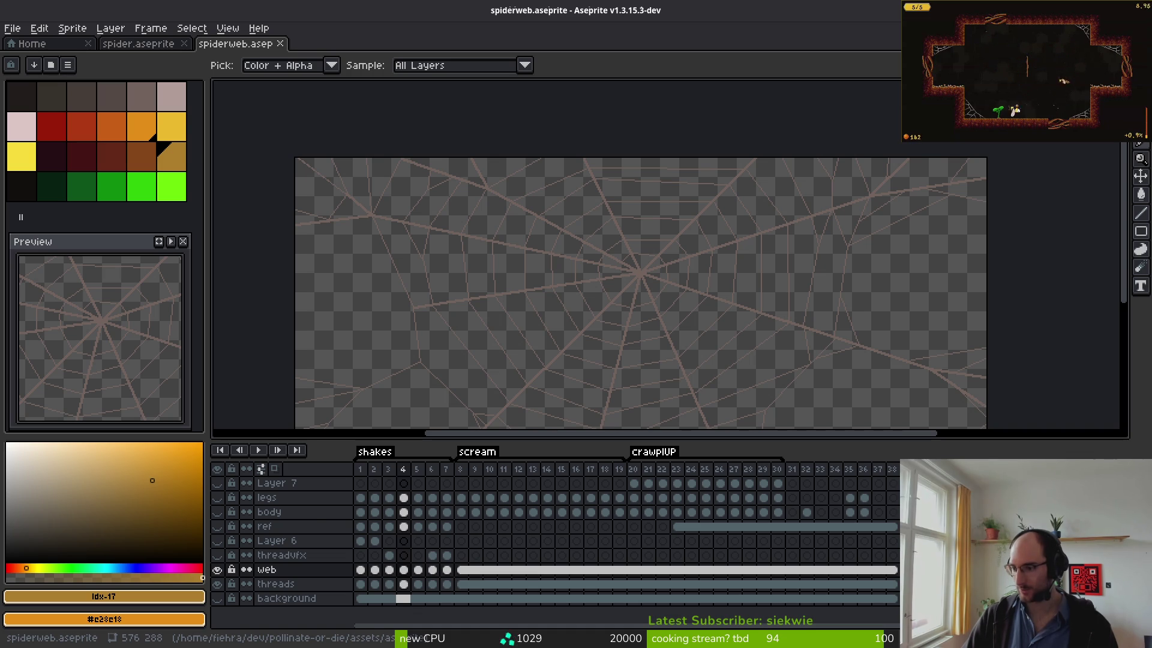
key("alt+Tab")
key("F5")
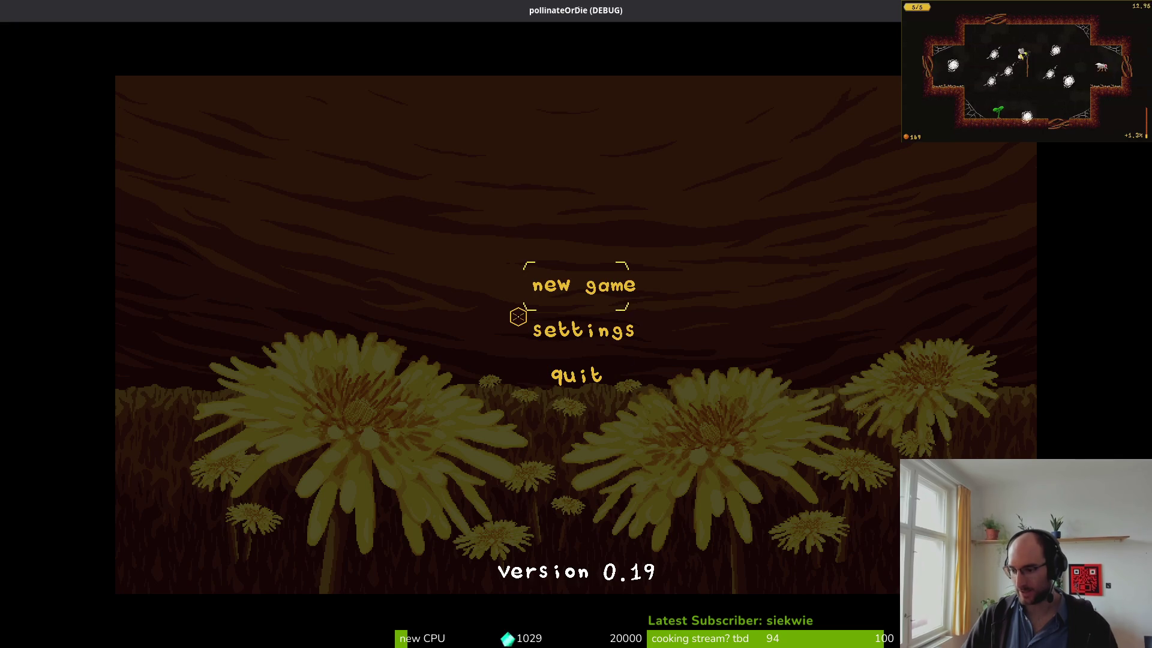
- Start a new game, reach the hub arena, and check the debugging settings
key("Return")
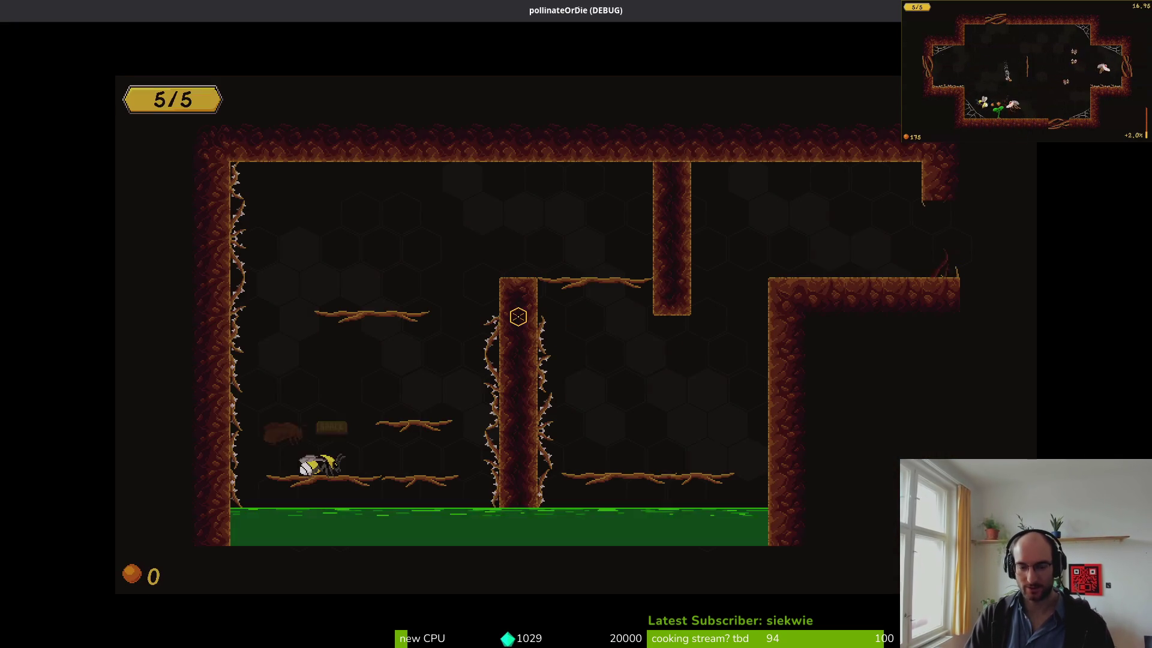
key("Escape")
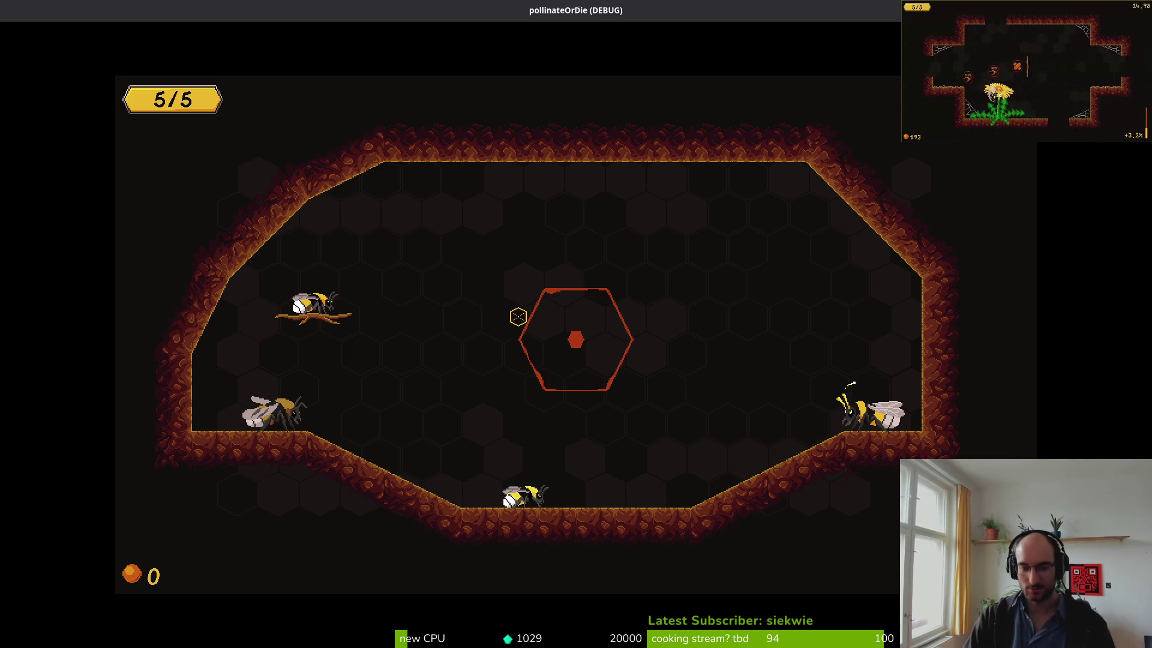
key("Escape")
left_click(517, 316)
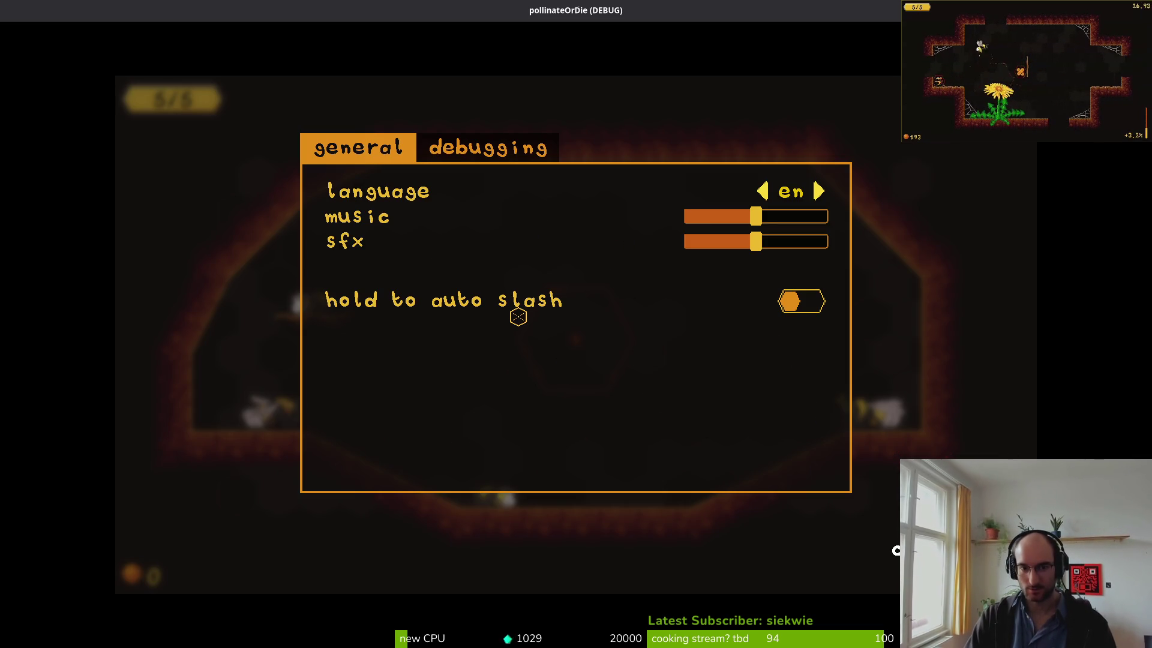
key("e")
key("Down")
key("Escape")
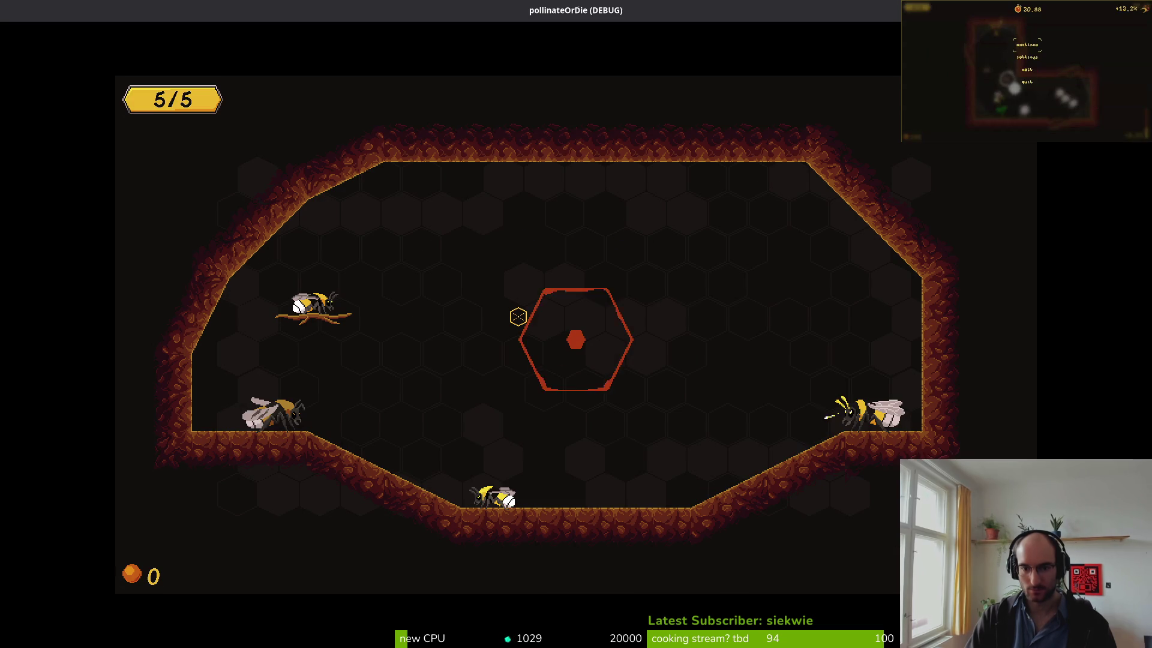
- Enter the level select, launch the boss2 spider level, fly across the web, and quit
key("space")
key("d")
left_click(518, 316)
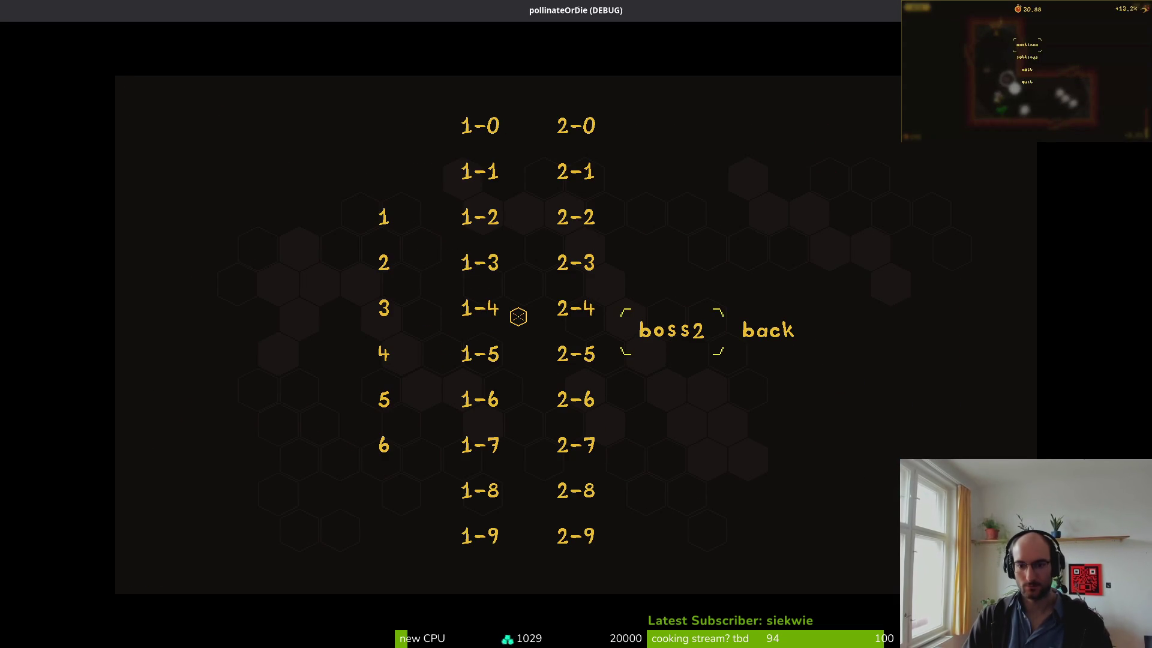
key("Return")
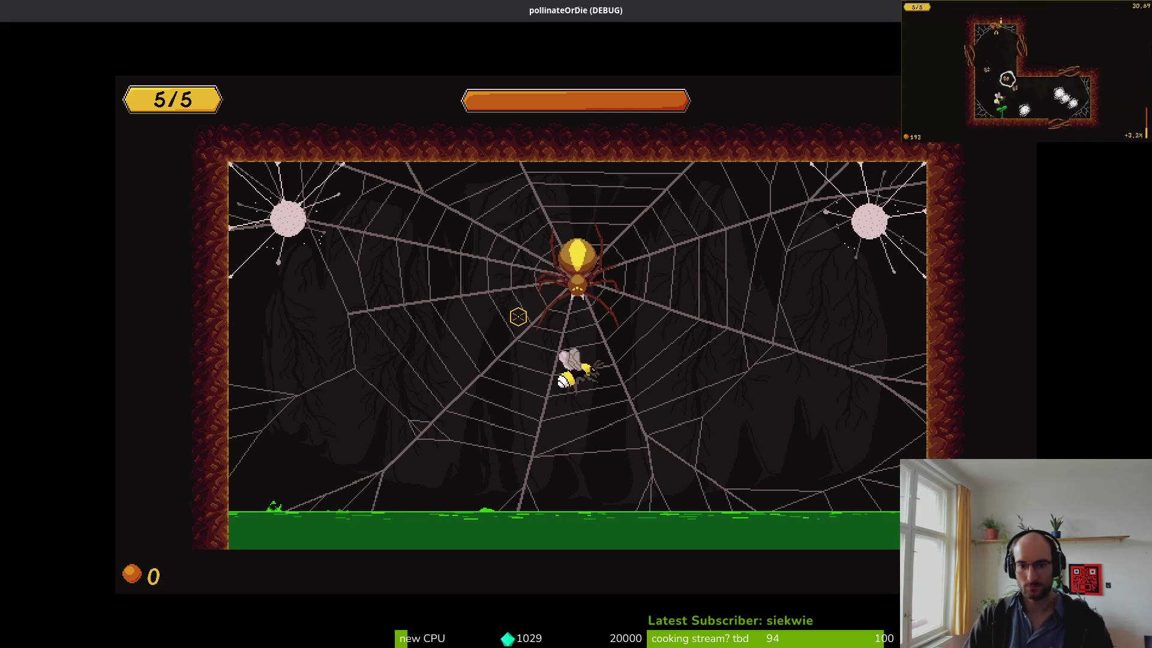
key("d")
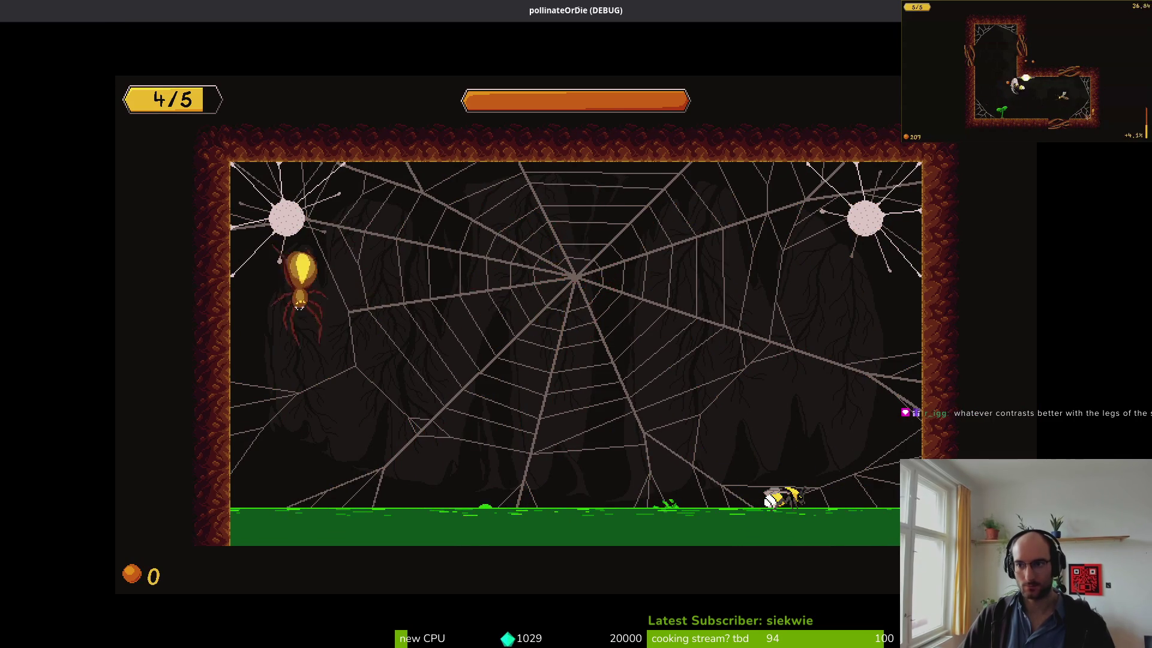
key("alt+F4")
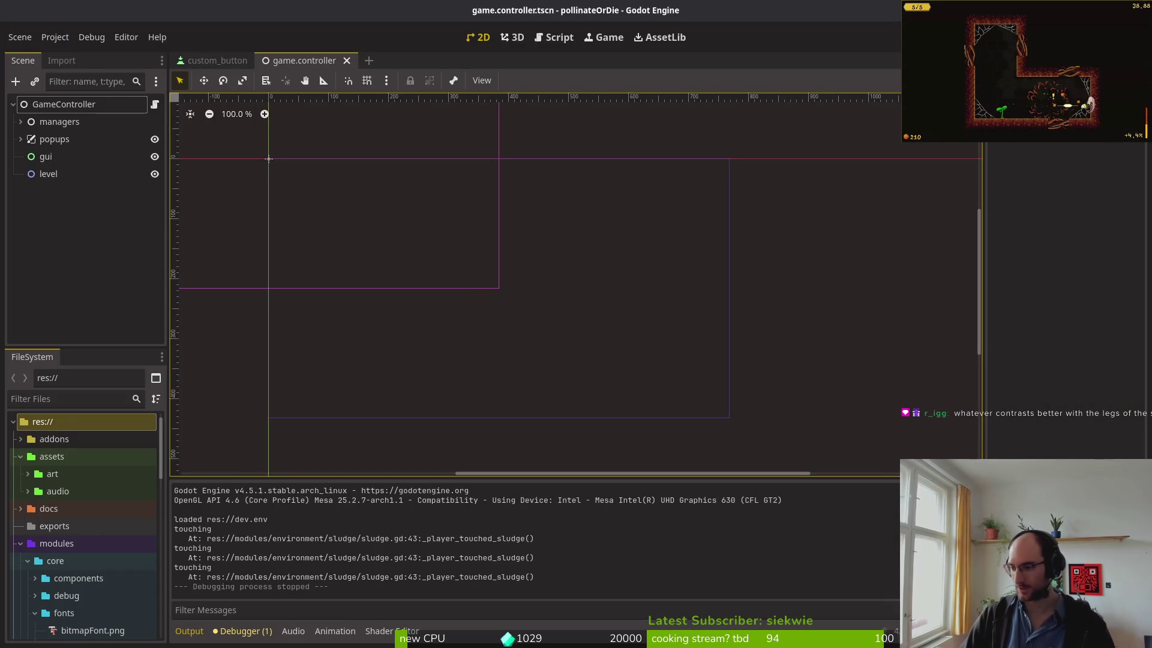
- Marquee-select a rectangle around the spider web's centre
key("alt+Tab")
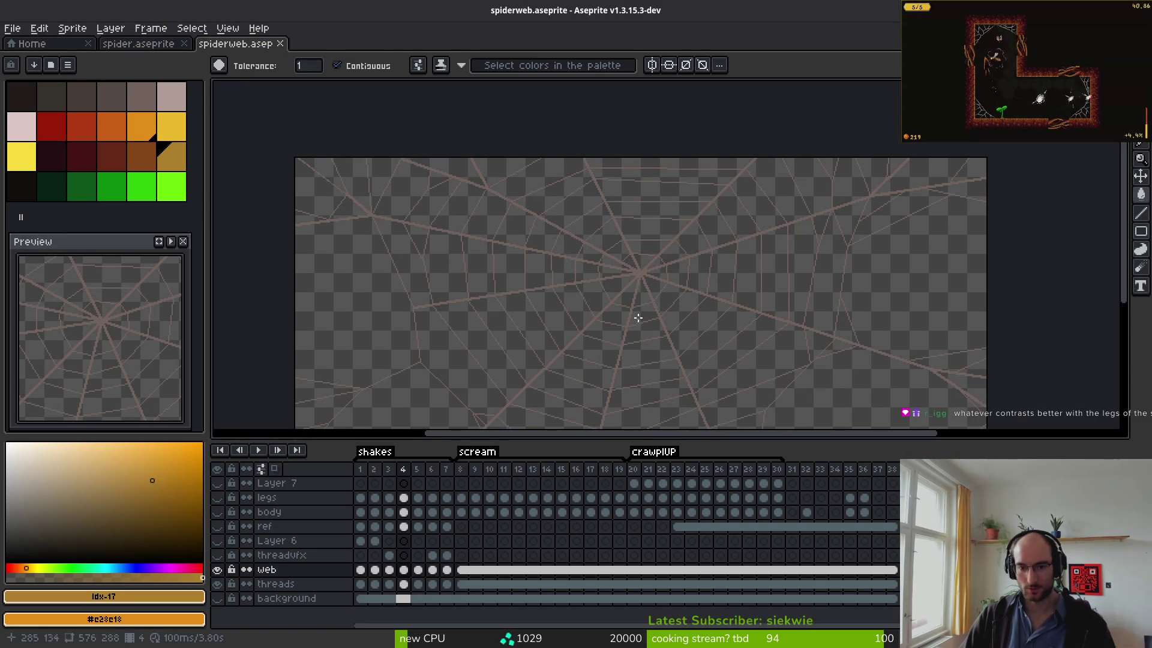
scroll(629, 319, "down", 1)
key("m")
scroll(637, 298, "up", 3)
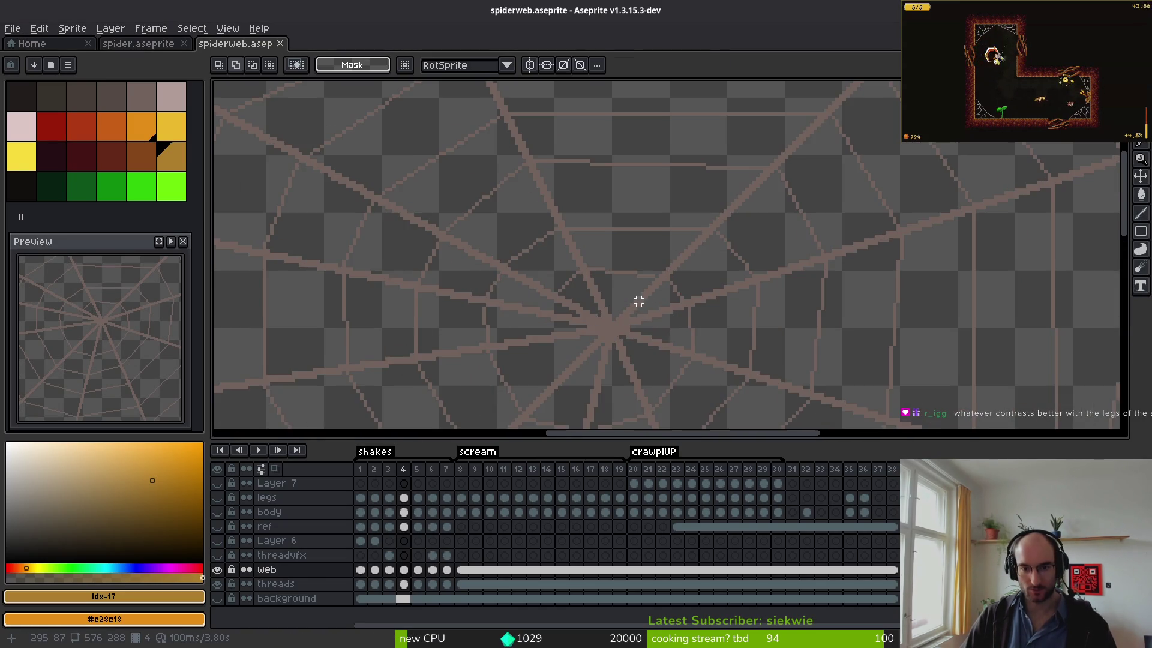
scroll(661, 289, "down", 3)
left_click_drag(569, 227, 727, 356)
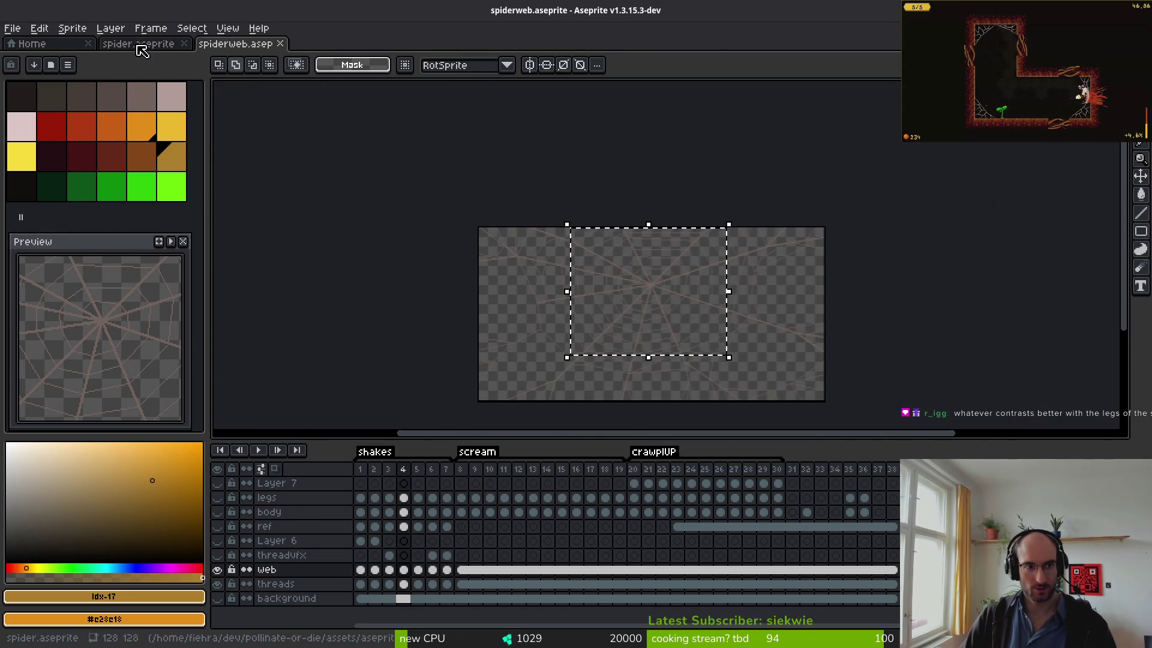
- Paste the web onto frame 87 of the spider sprite, centre it, then discard it
left_click(129, 44)
left_click(689, 542)
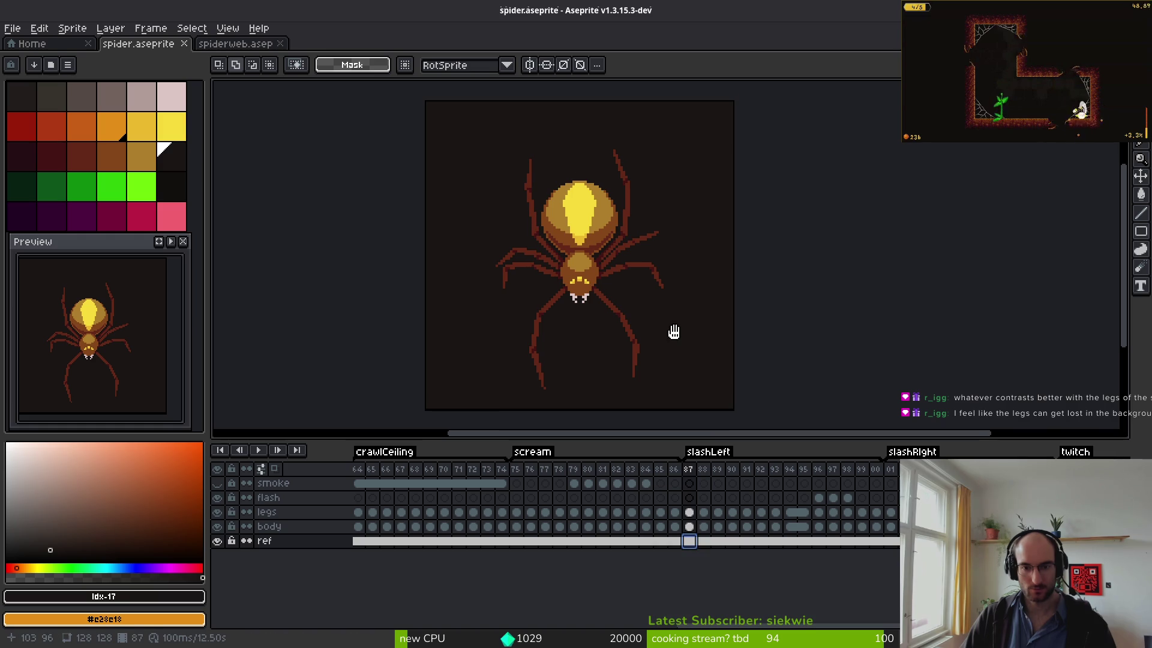
key("ctrl+v")
mouse_move(722, 342)
left_mouse_down()
mouse_move(520, 268)
mouse_move(538, 264)
left_mouse_up()
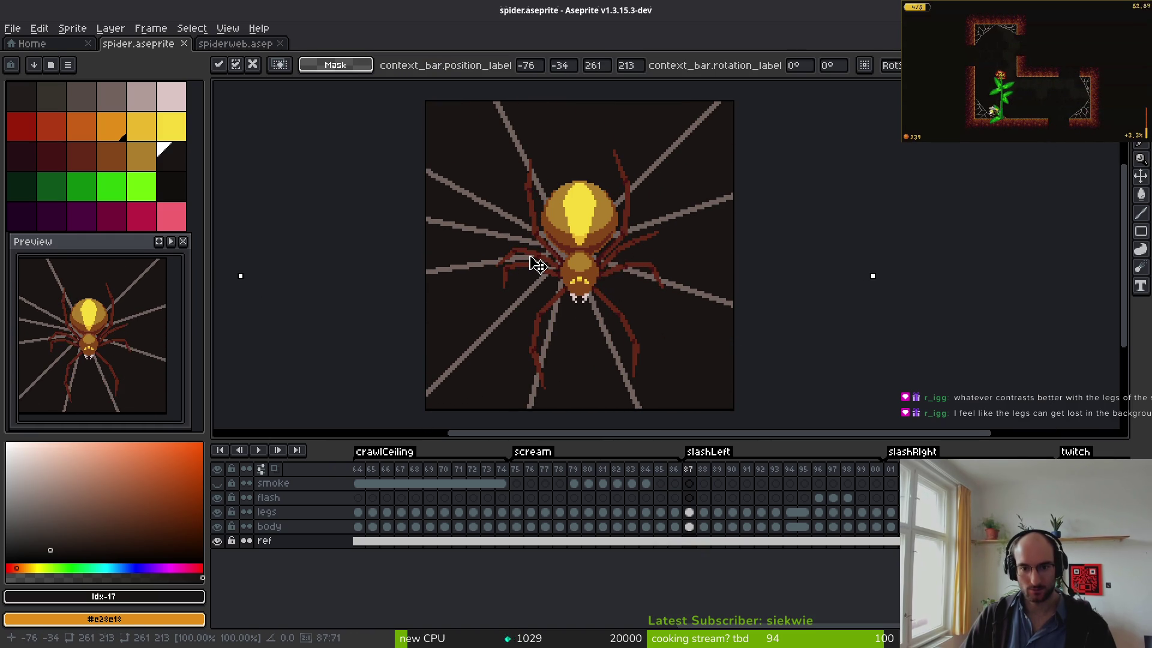
key("Escape")
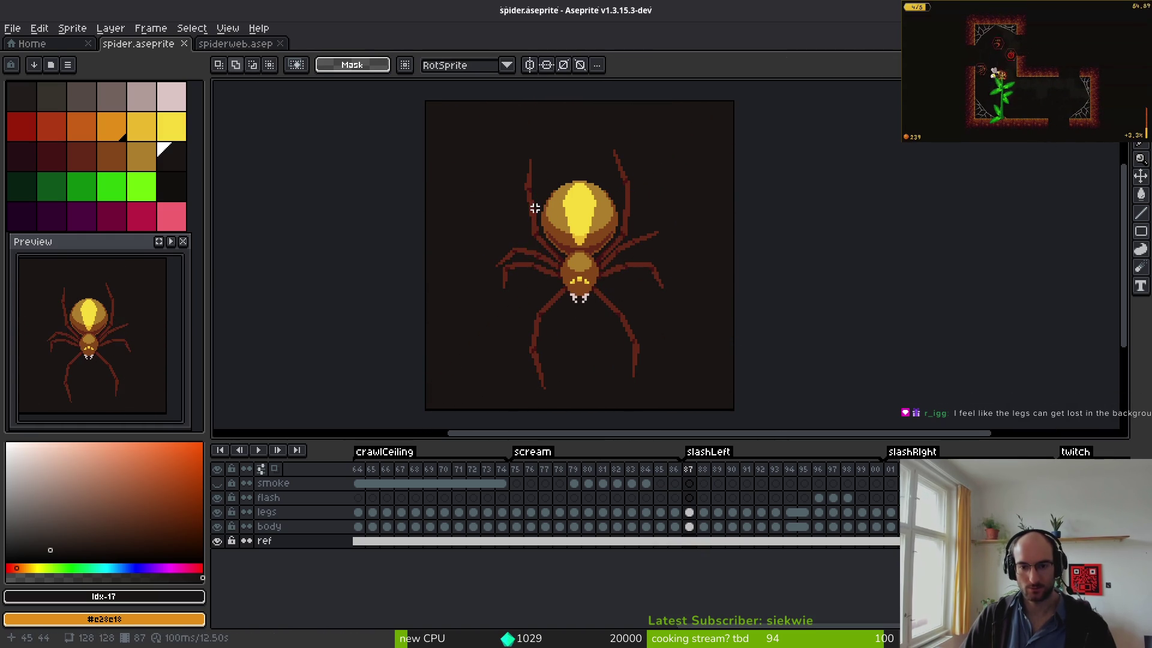
- Return to spiderweb.aseprite and clear the selection
left_click(227, 48)
left_click(558, 329)
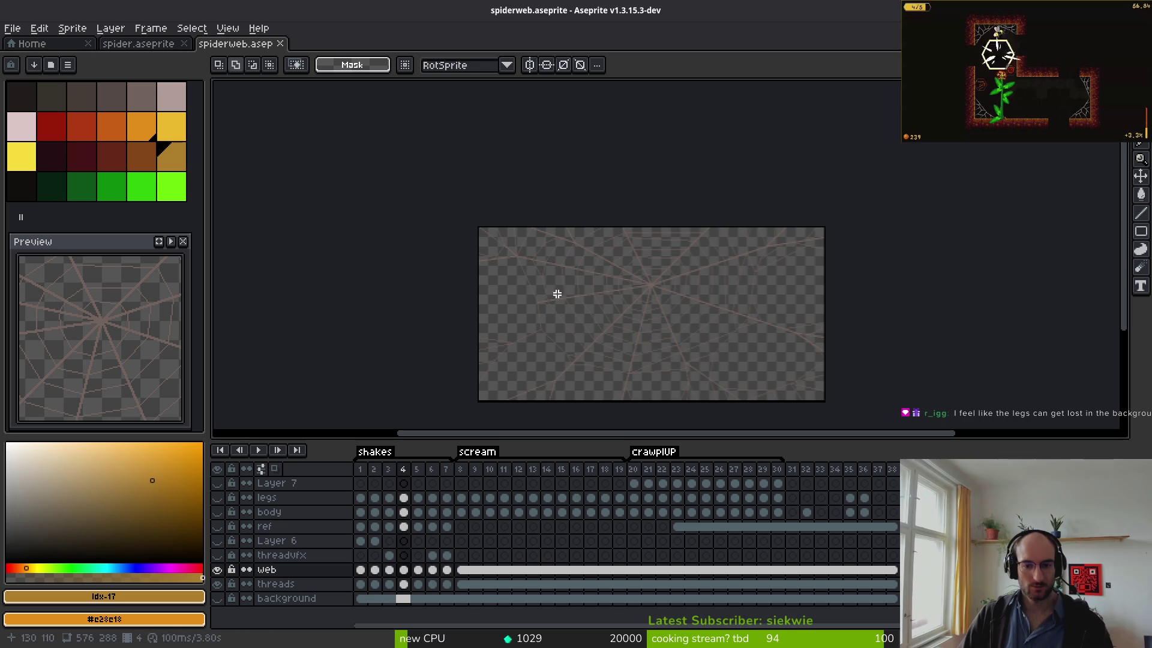
left_click(14, 28)
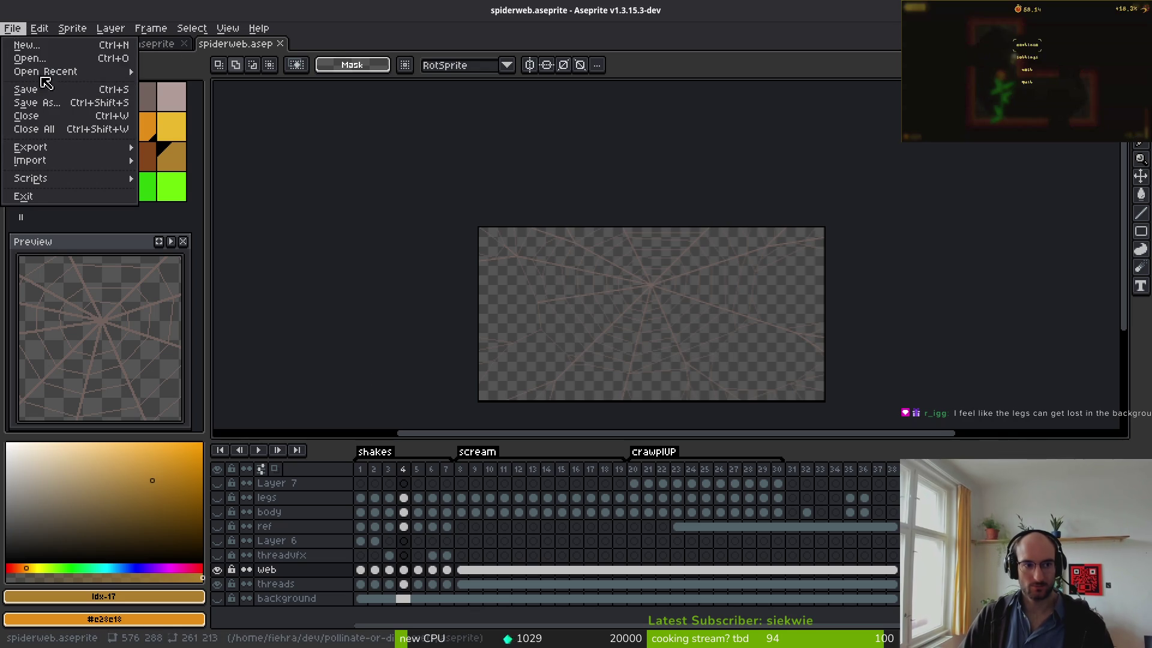
- Open web-Sheet.png from the assets art objects folder
left_click(42, 68)
left_click(57, 53)
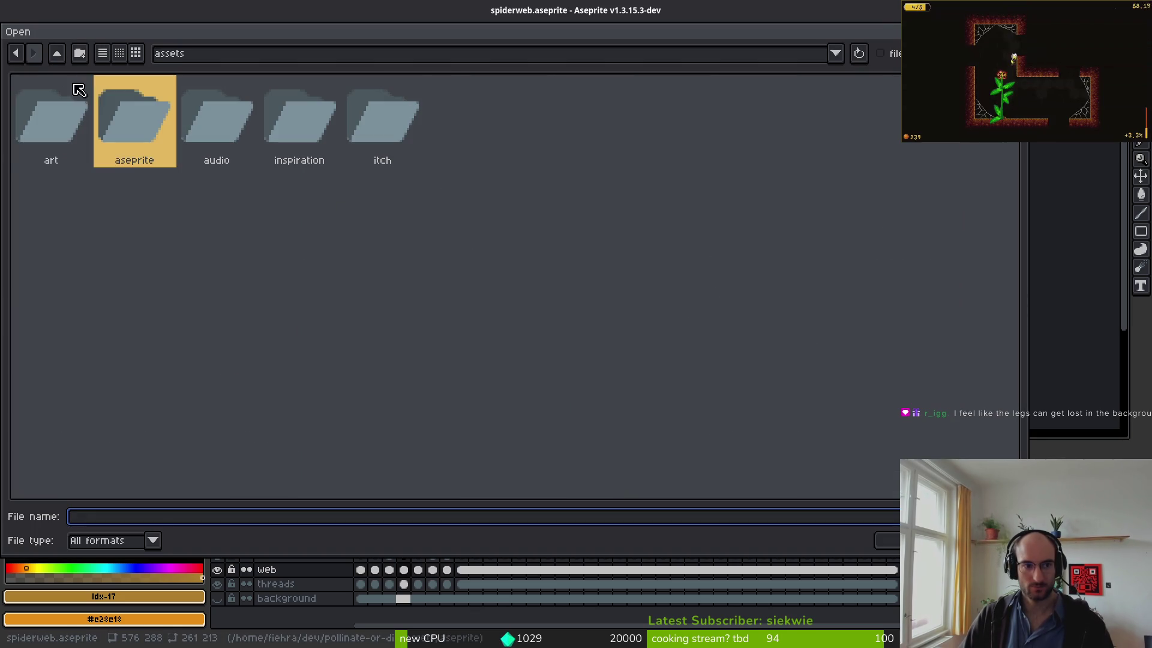
double_click(62, 113)
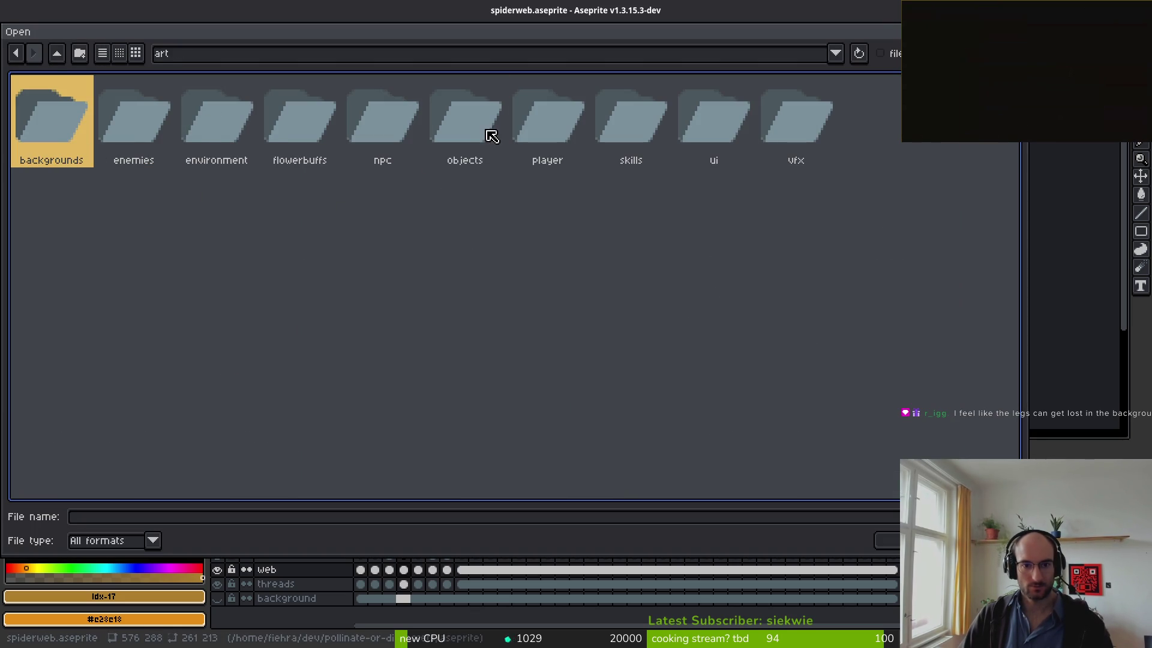
double_click(492, 136)
double_click(813, 210)
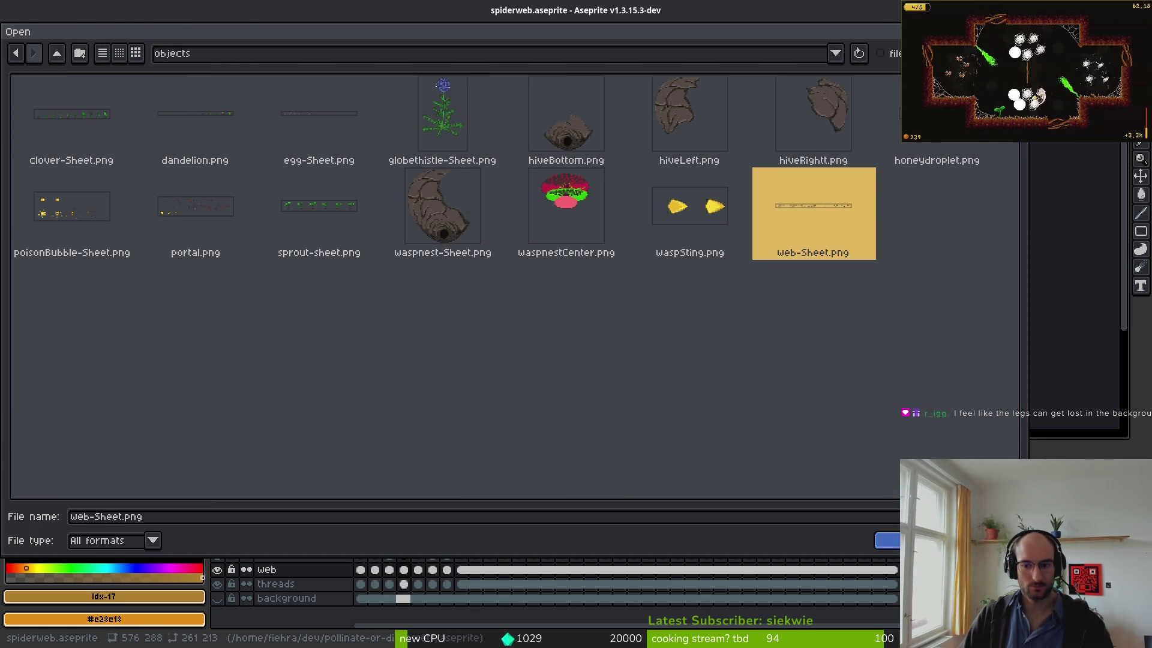
- Marquee-select the first spider web on the sheet and copy it, returning to spiderweb.aseprite
scroll(670, 292, "down", 2)
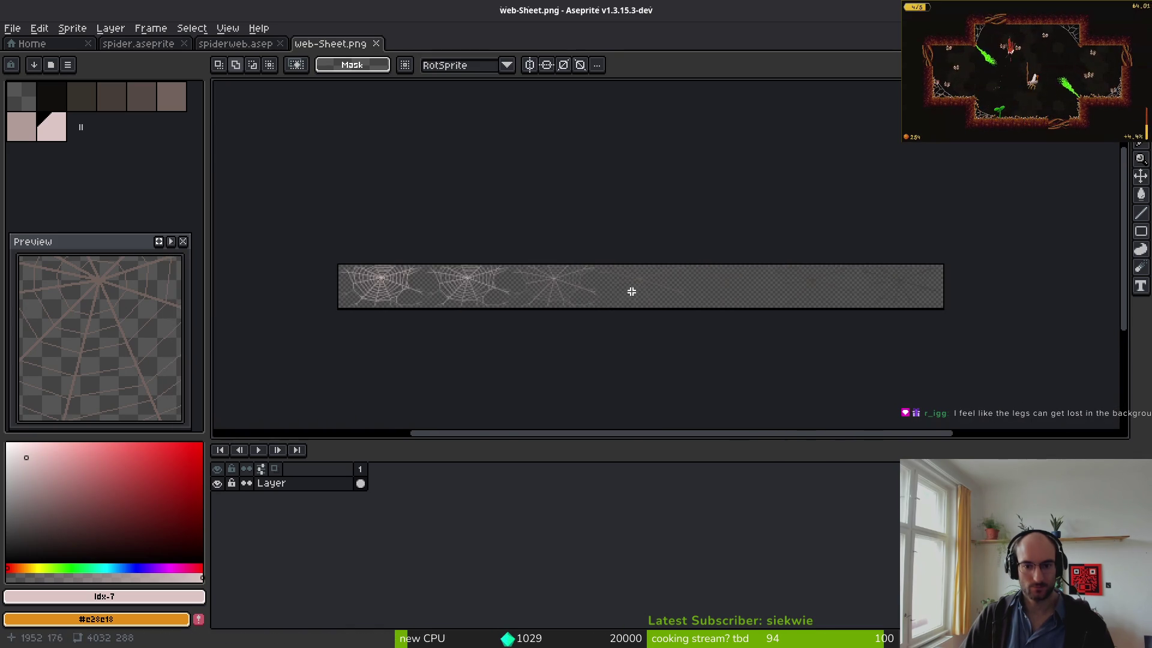
scroll(625, 296, "up", 5)
scroll(670, 280, "down", 2)
mouse_move(583, 149)
left_mouse_down()
mouse_move(758, 319)
mouse_move(831, 357)
left_mouse_up()
left_click(663, 234)
left_click_drag(606, 189, 819, 353)
left_click_drag(594, 146, 845, 370)
key("alt+Tab")
key("alt+Tab")
left_click(234, 45)
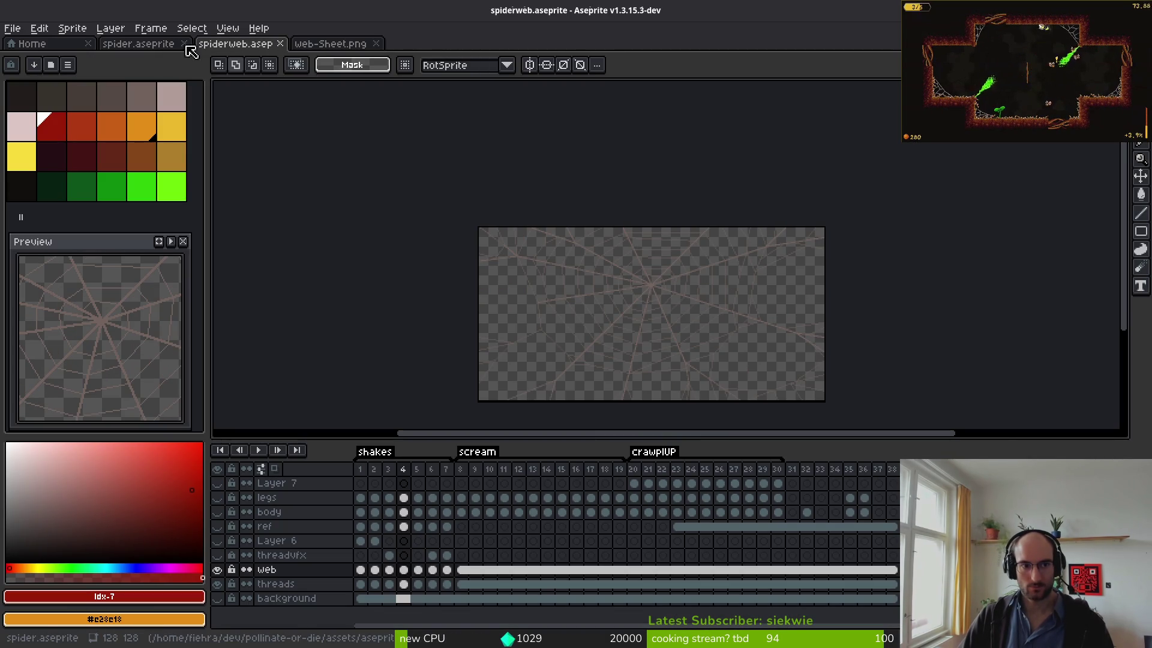
- Close spiderweb.aseprite and paste the copied web into spider.aseprite, dragged under the spider
left_click(280, 44)
left_click(154, 48)
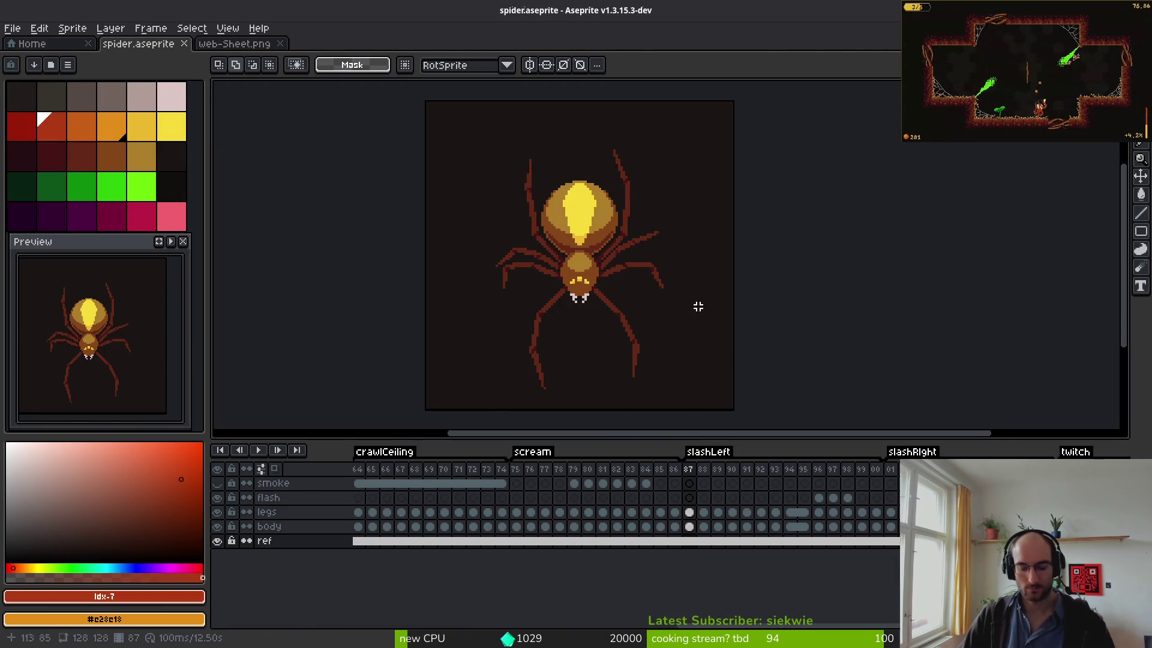
key("ctrl+v")
mouse_move(720, 360)
left_mouse_down()
mouse_move(682, 308)
mouse_move(655, 295)
mouse_move(652, 307)
left_mouse_up()
scroll(643, 283, "up", 2)
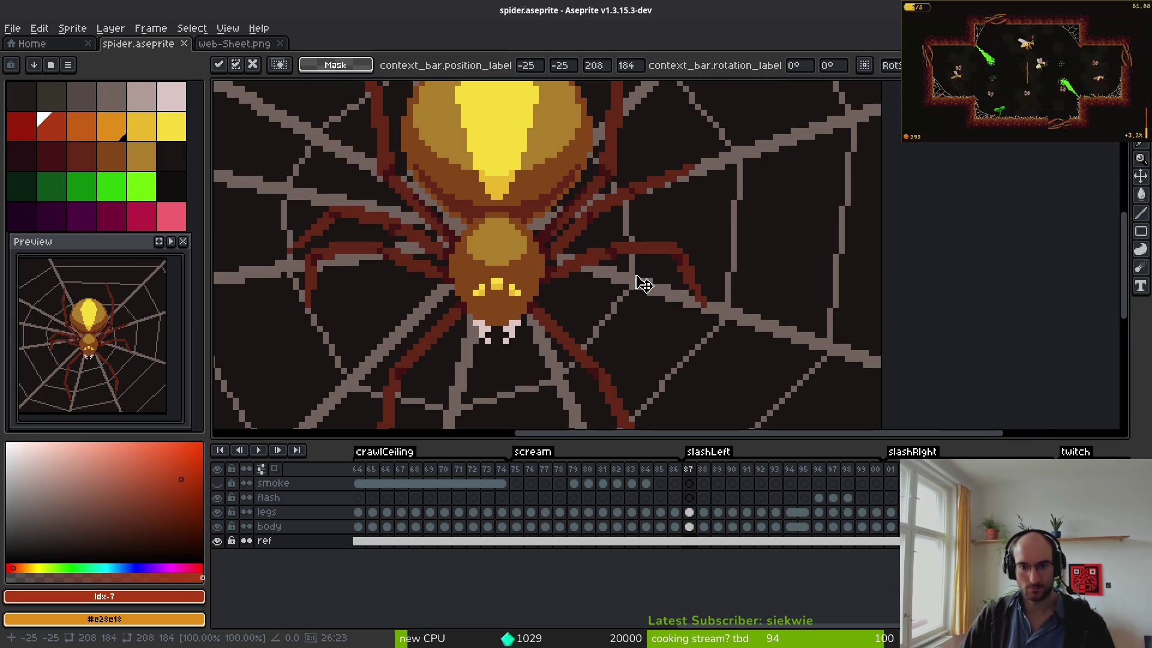
scroll(636, 287, "down", 1)
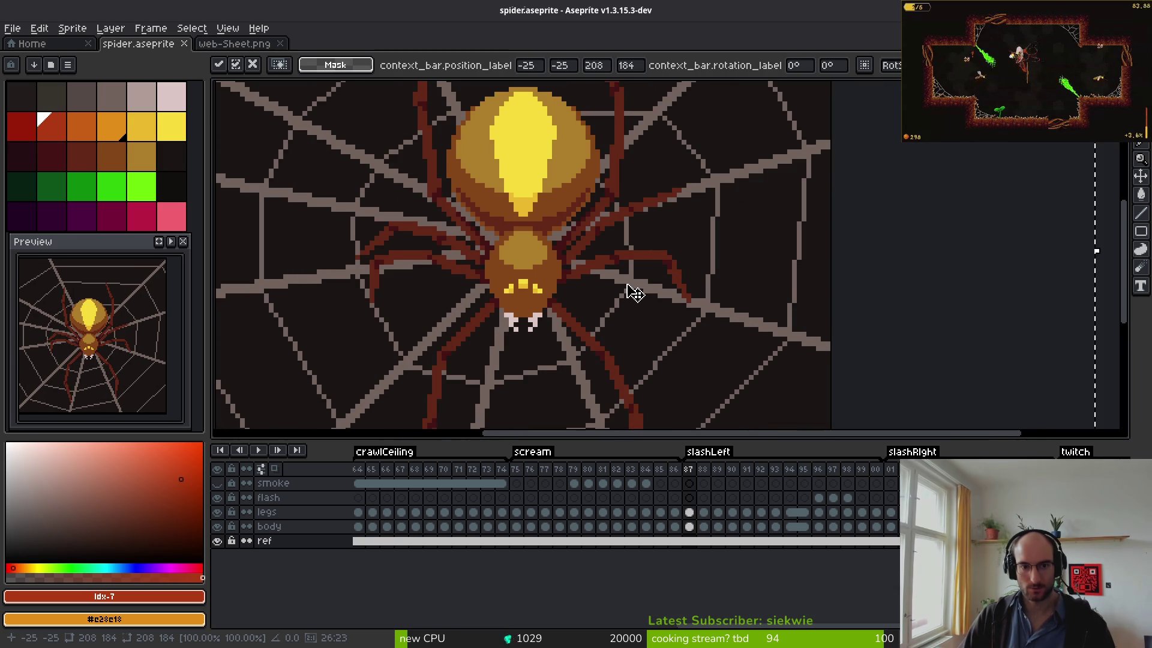
scroll(630, 292, "down", 1)
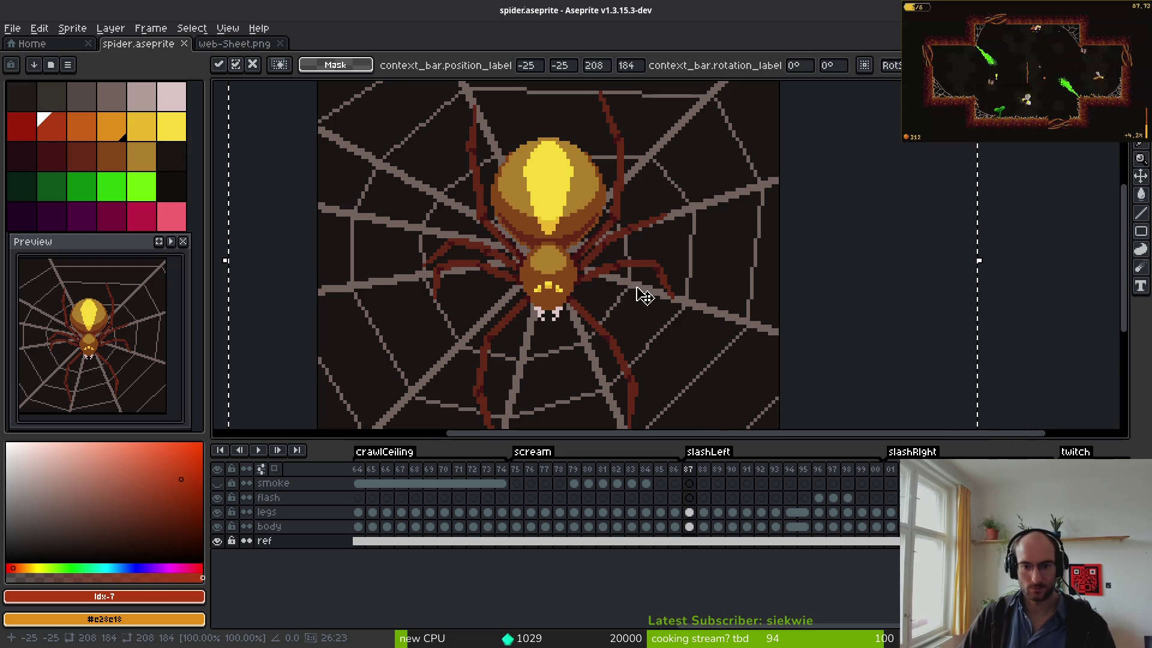
scroll(642, 288, "down", 2)
- Nudge the web pixel by pixel into alignment, save spider.aseprite, and play from frame 87
key("Right")
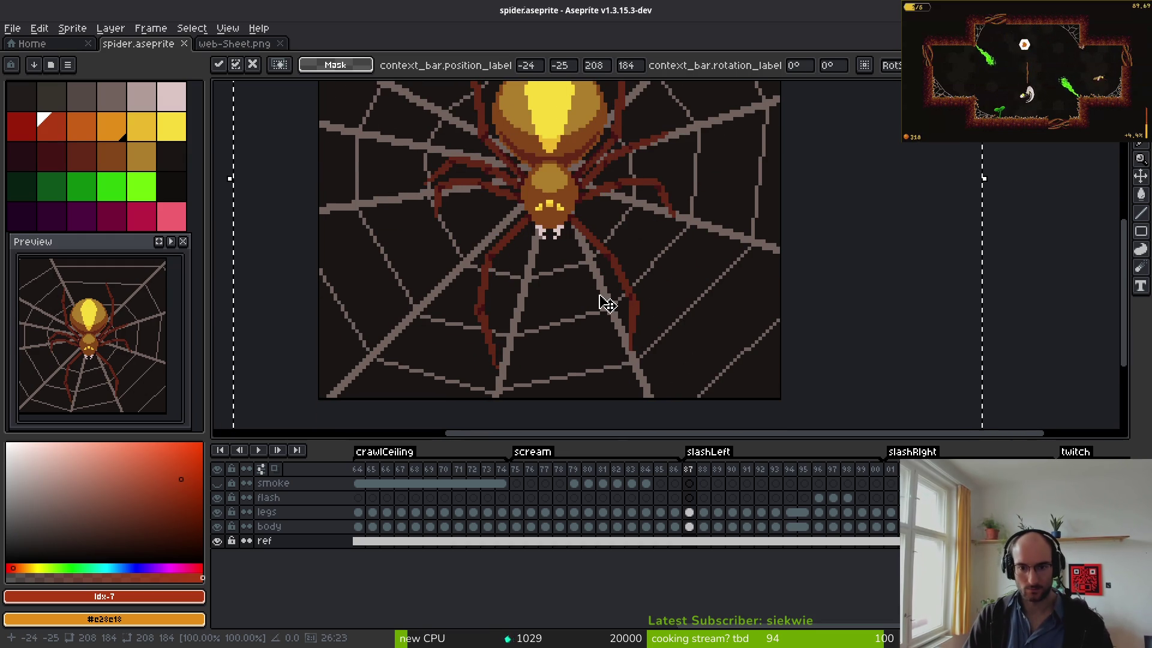
key("Left")
key("Up")
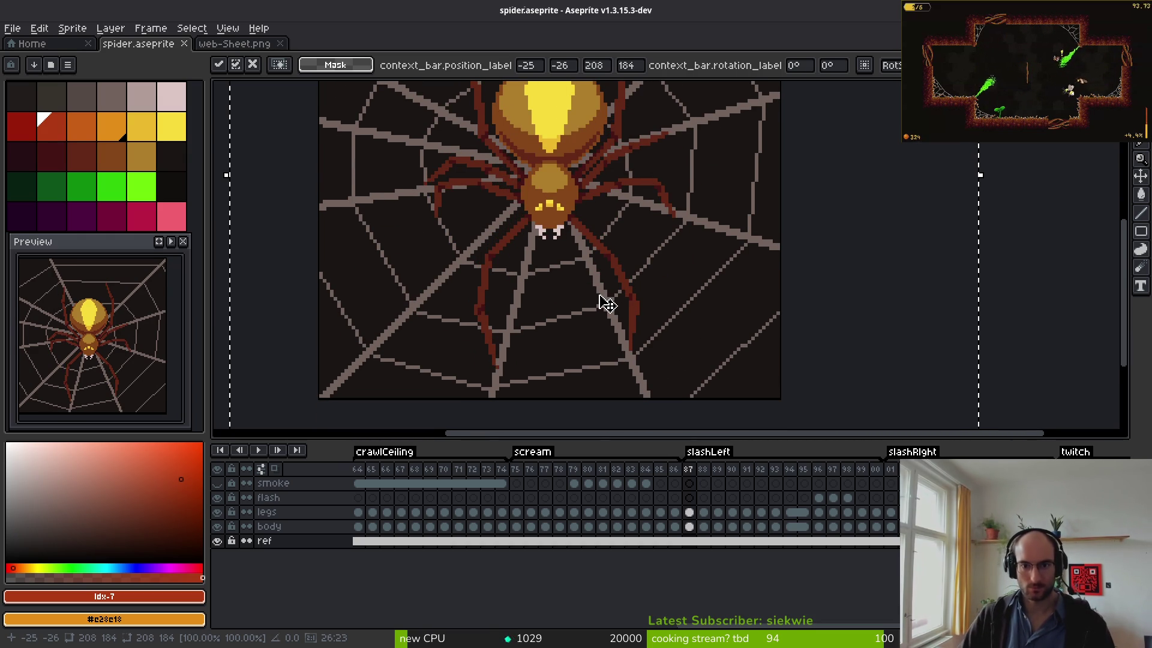
key("Down")
scroll(648, 292, "down", 2)
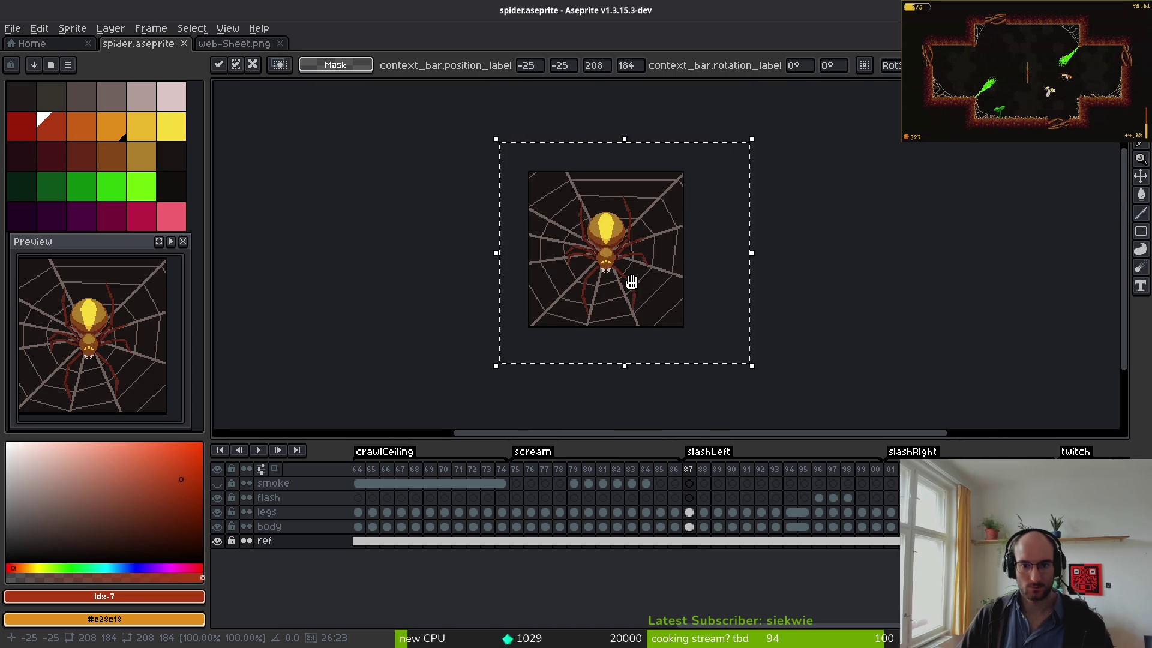
key("ctrl+s")
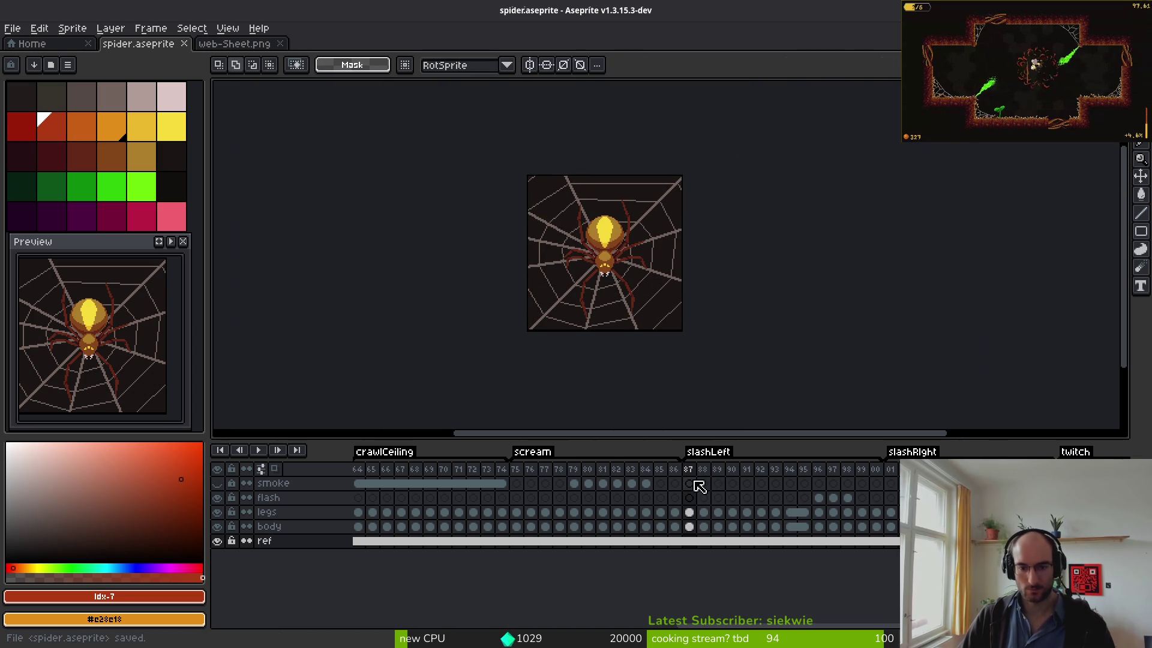
left_click(694, 483)
key("Return")
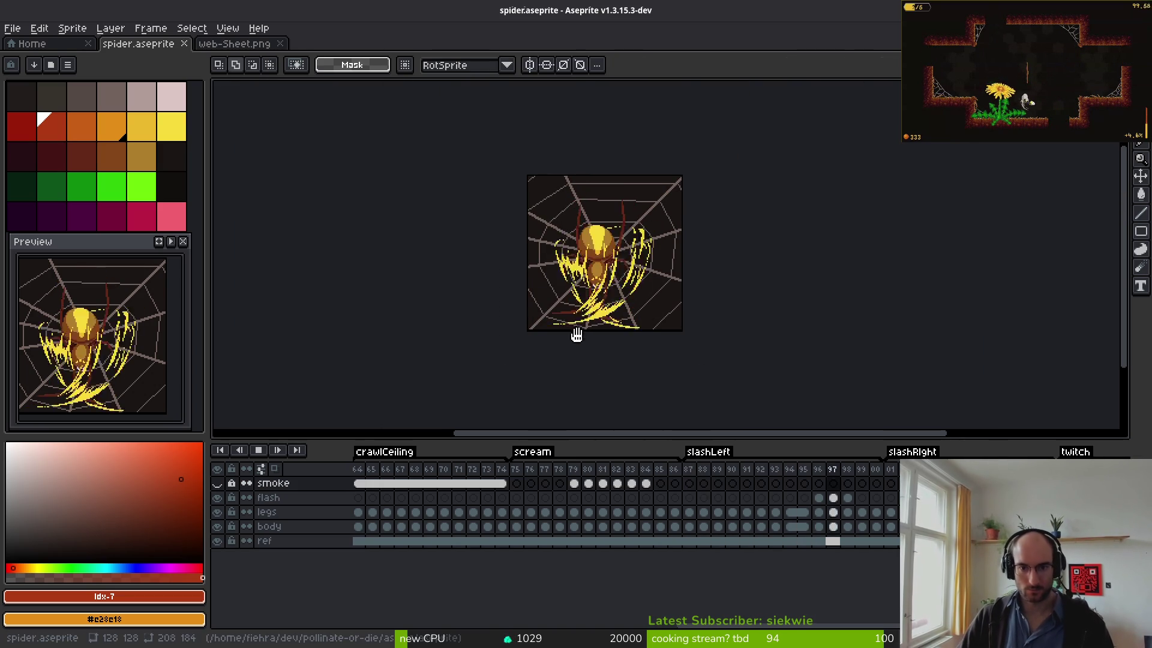
- Zoom in and out to inspect the spider animations playing over the web backdrop
scroll(594, 324, "up", 2)
scroll(586, 334, "up", 1)
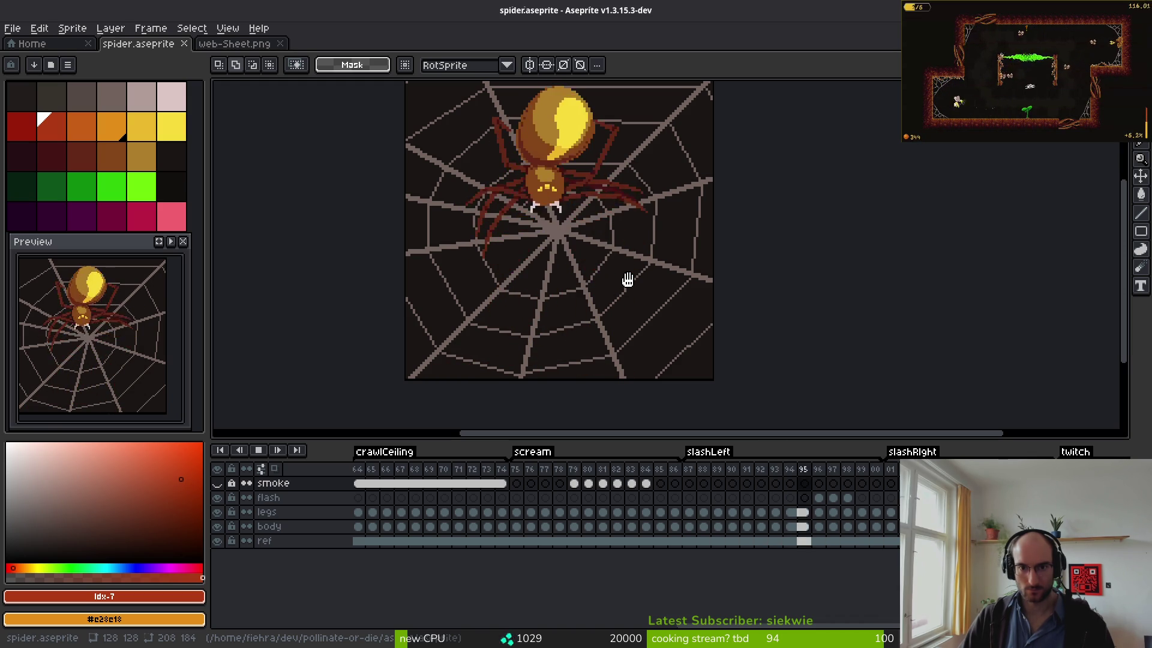
scroll(627, 283, "down", 2)
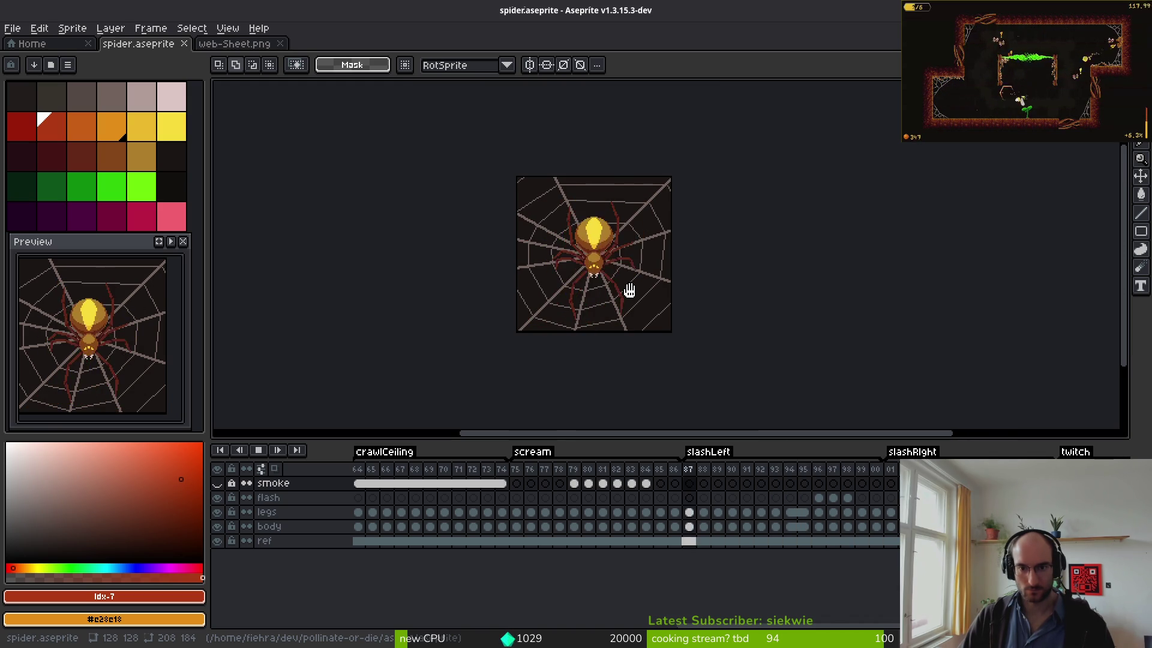
scroll(629, 288, "up", 2)
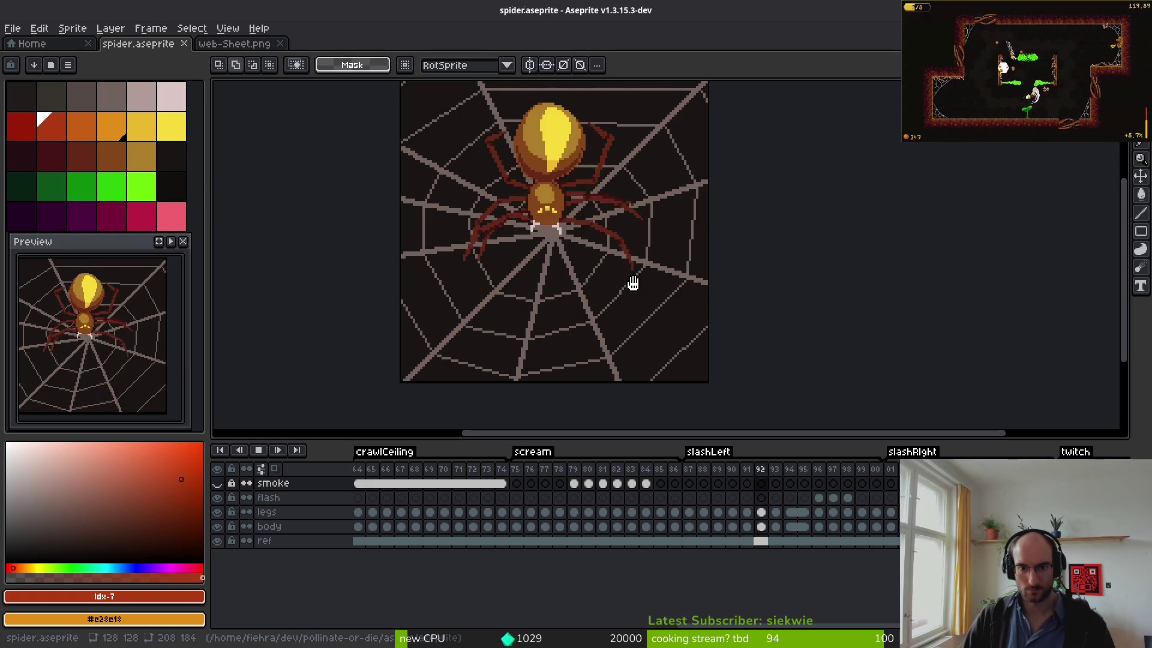
scroll(628, 284, "down", 2)
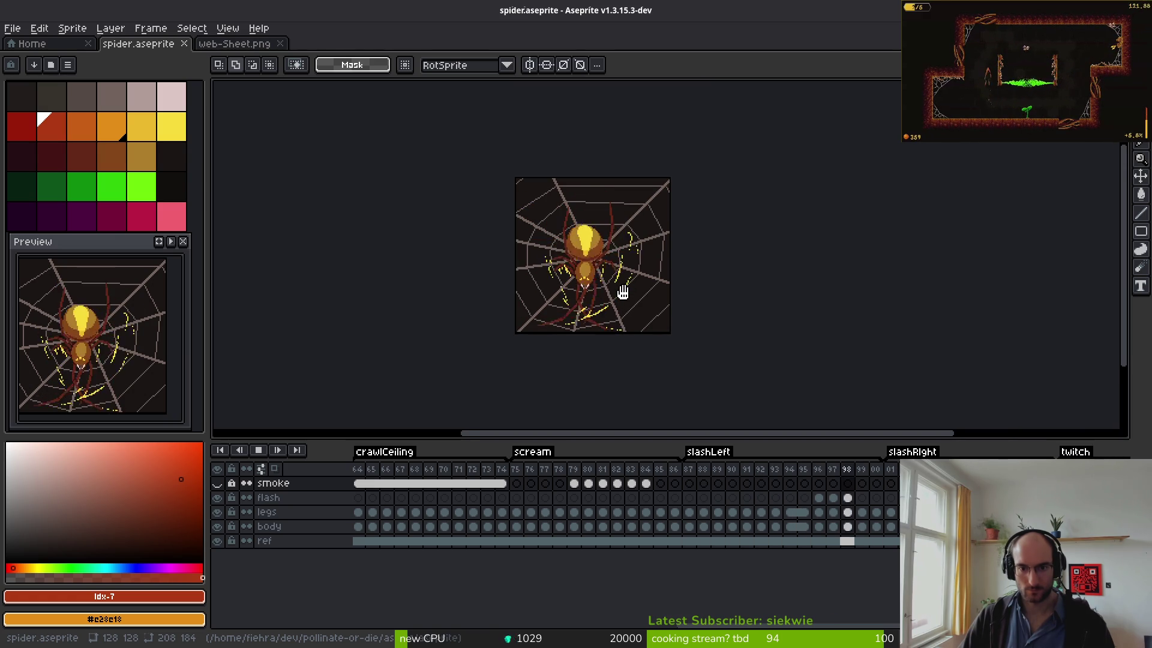
scroll(623, 299, "up", 2)
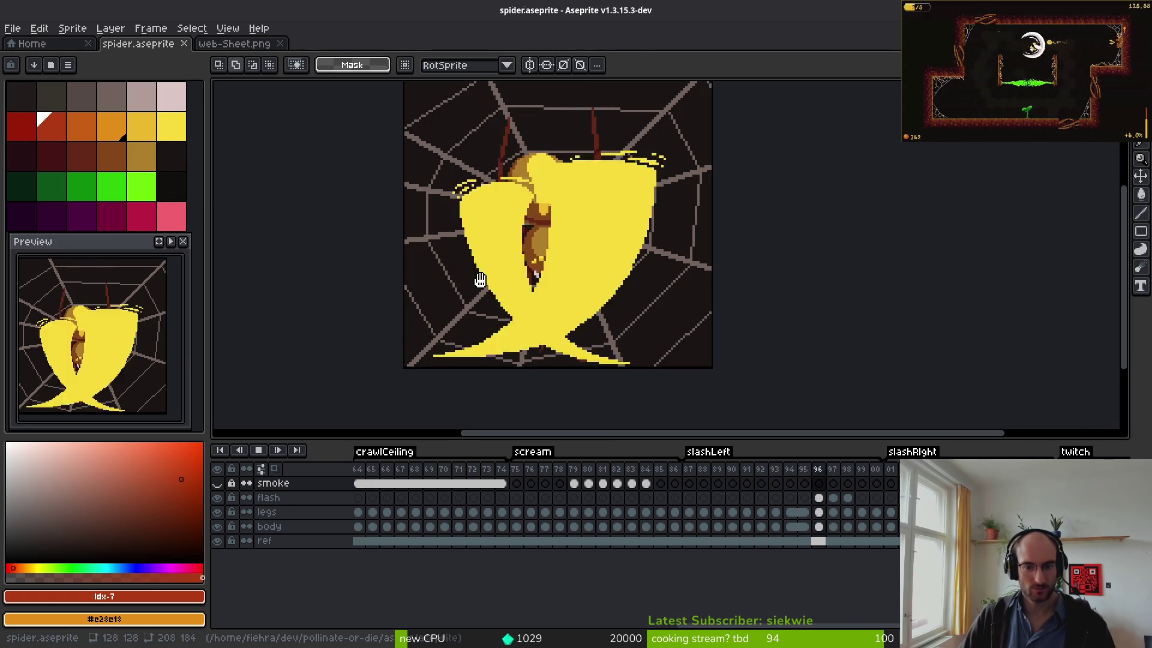
- Stop playback at frame 87 and replace backdrop colour #1a1614 with palette idx-0 via Shift+R
left_click(689, 541)
left_click(481, 257, "alt")
right_click(30, 108)
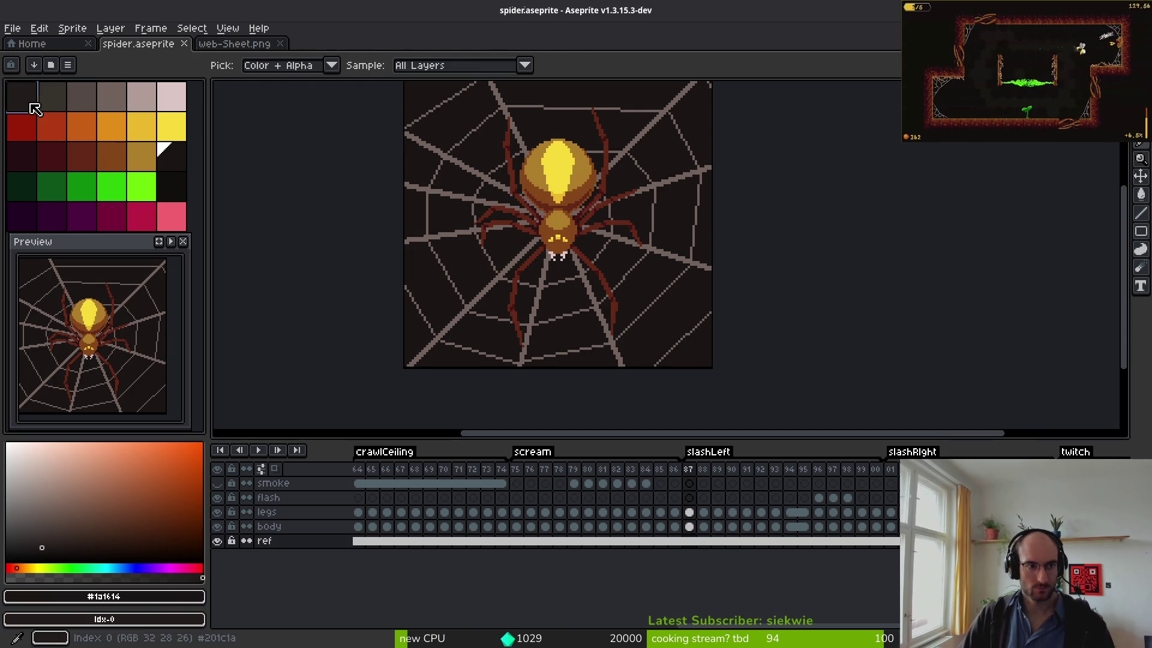
key("shift+r")
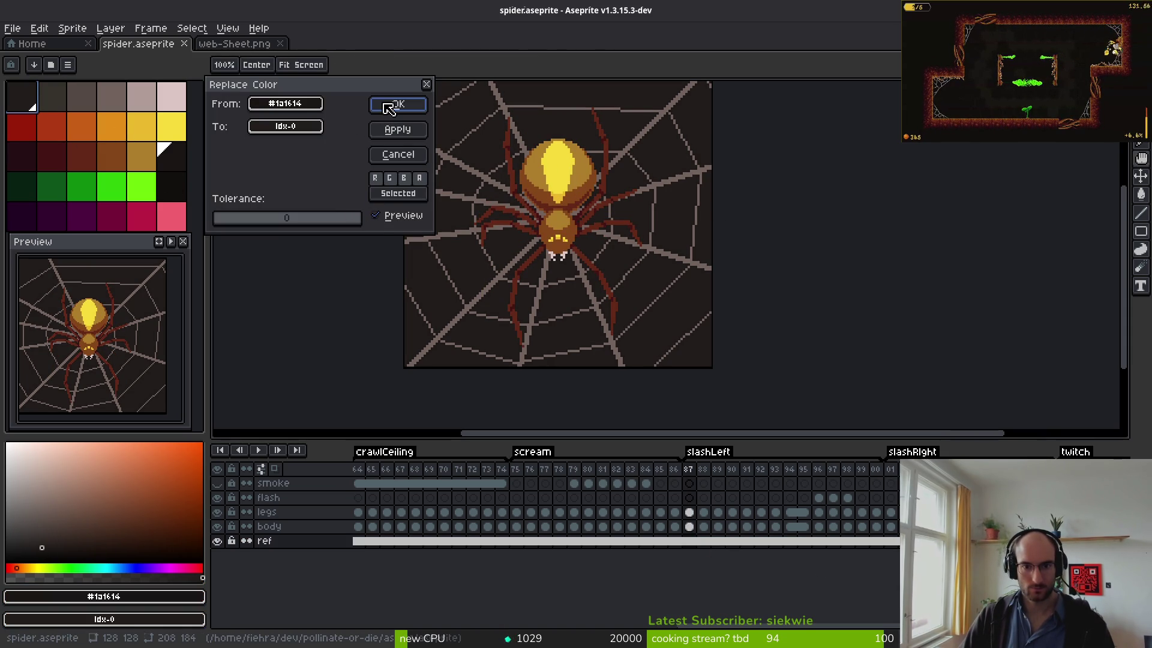
left_click(396, 105)
scroll(666, 261, "down", 3)
scroll(663, 258, "up", 5)
scroll(647, 277, "down", 2)
left_click_drag(641, 270, 606, 309)
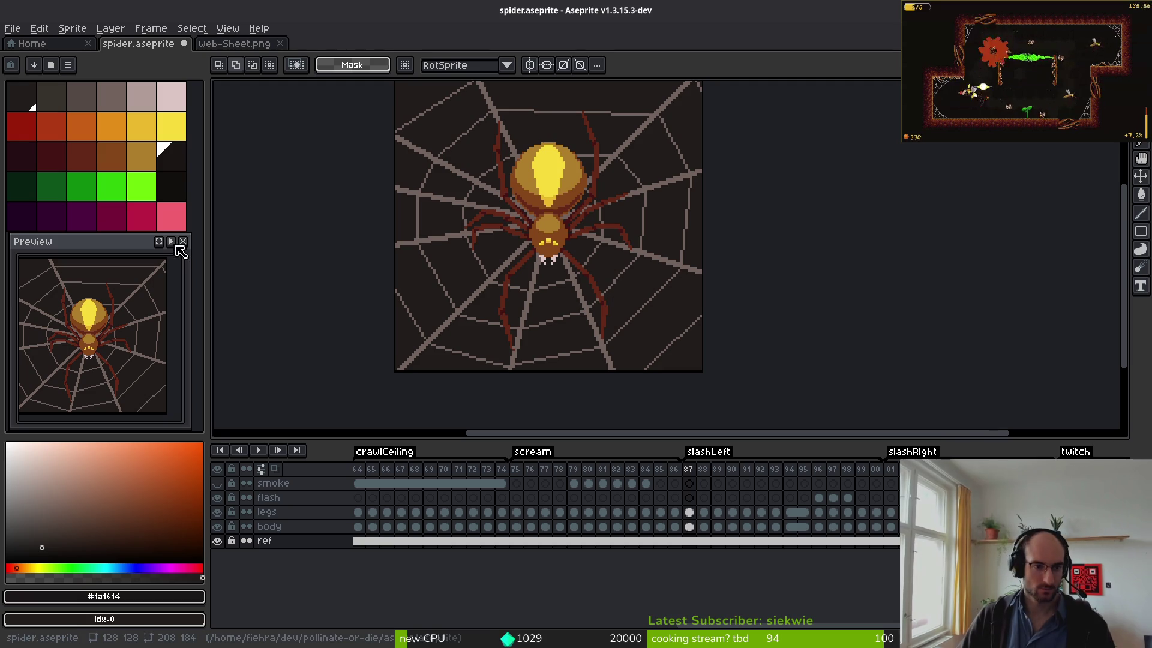
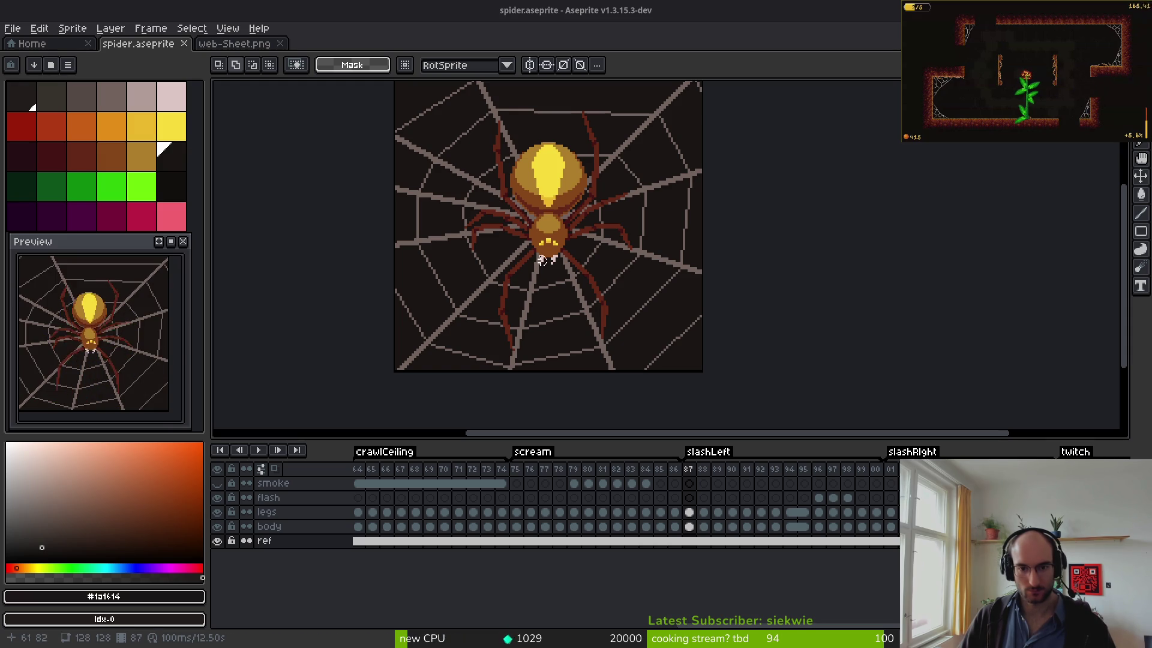
- Delete the spider-web backdrop from the ref layer and play the animation, centring the spider
scroll(567, 311, "down", 2)
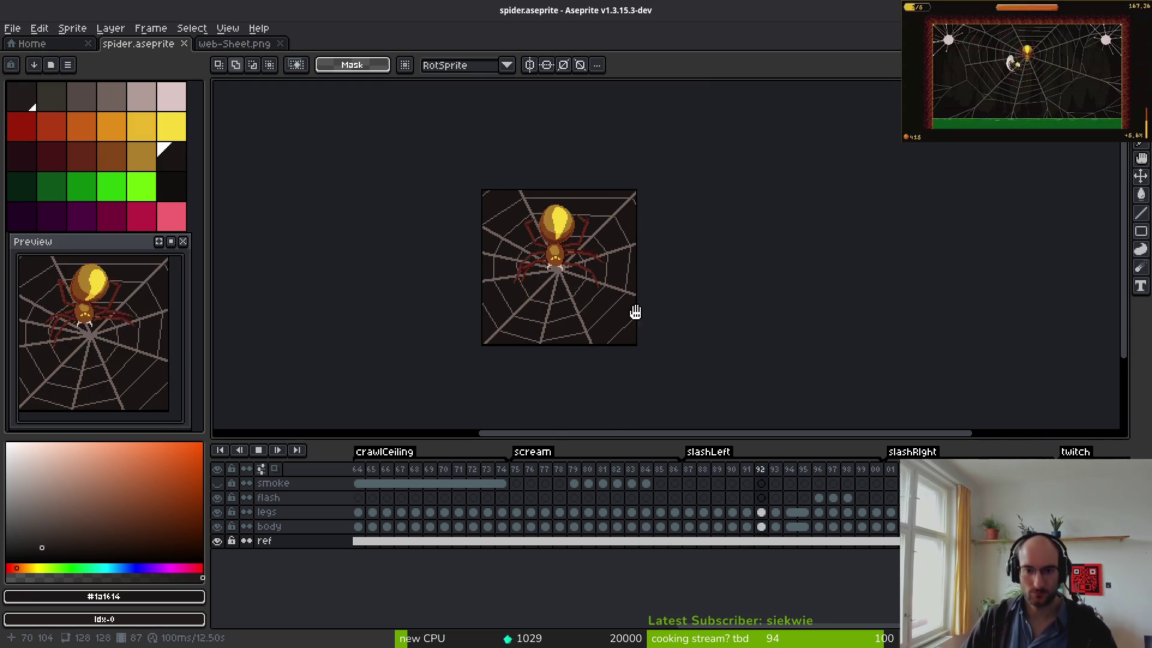
left_click_drag(627, 332, 640, 340)
key("Delete")
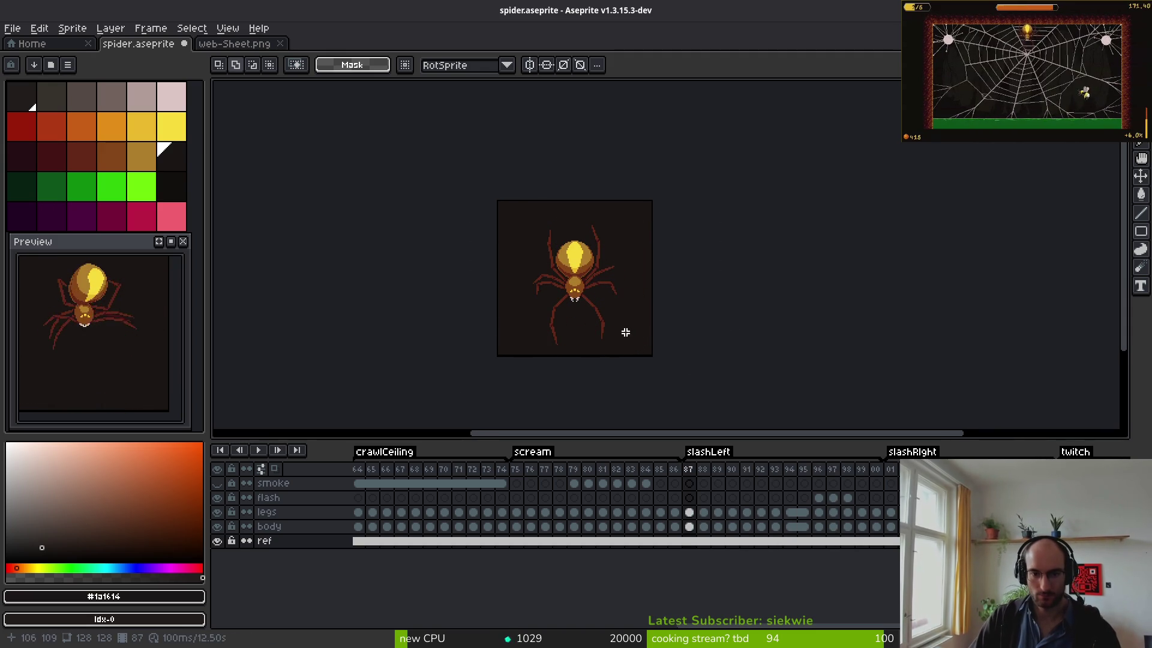
key("Return")
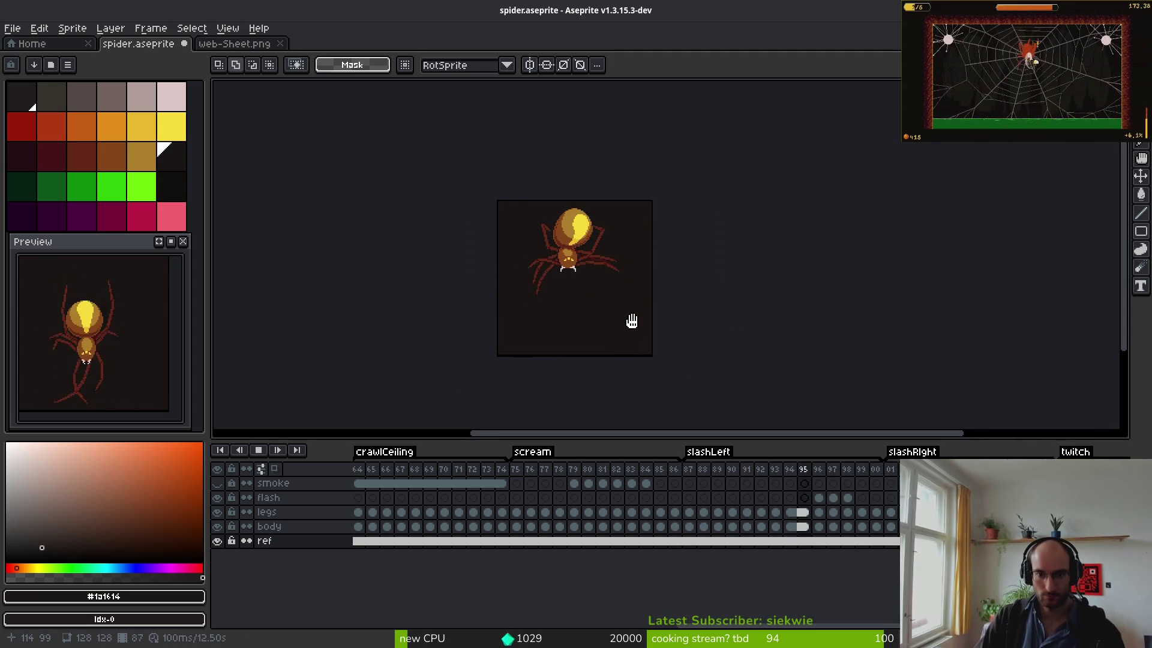
scroll(633, 312, "up", 1)
left_click_drag(604, 291, 681, 319)
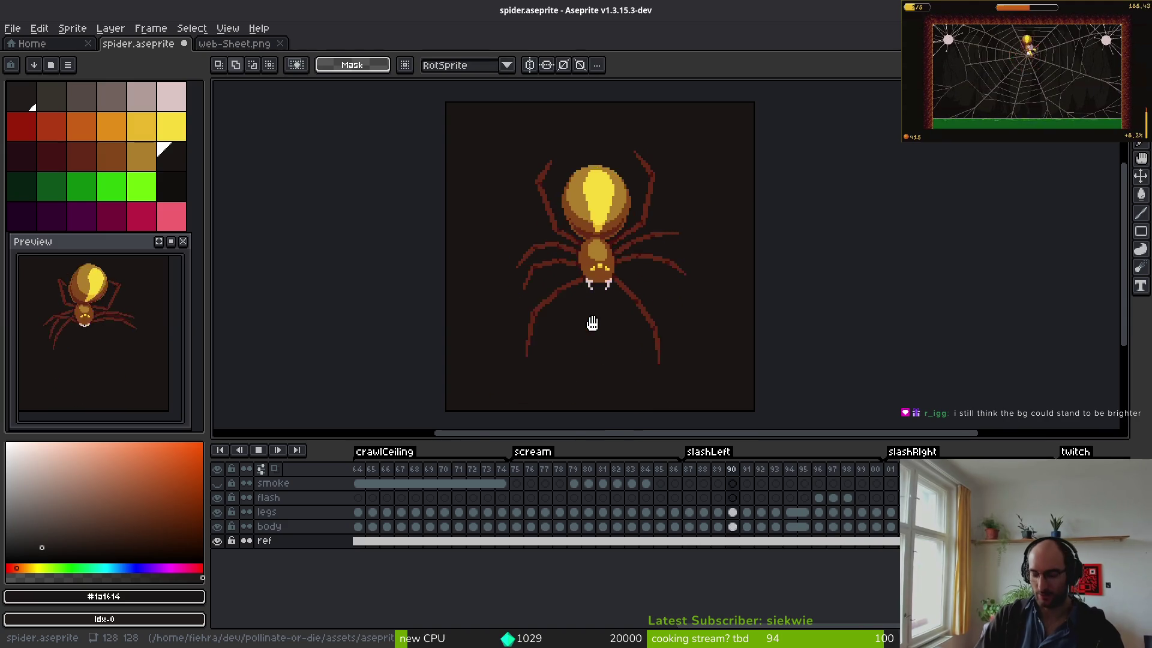
- Glance at the Reddit post window, then return to the spider sprite in Aseprite
key("super")
left_click(882, 441)
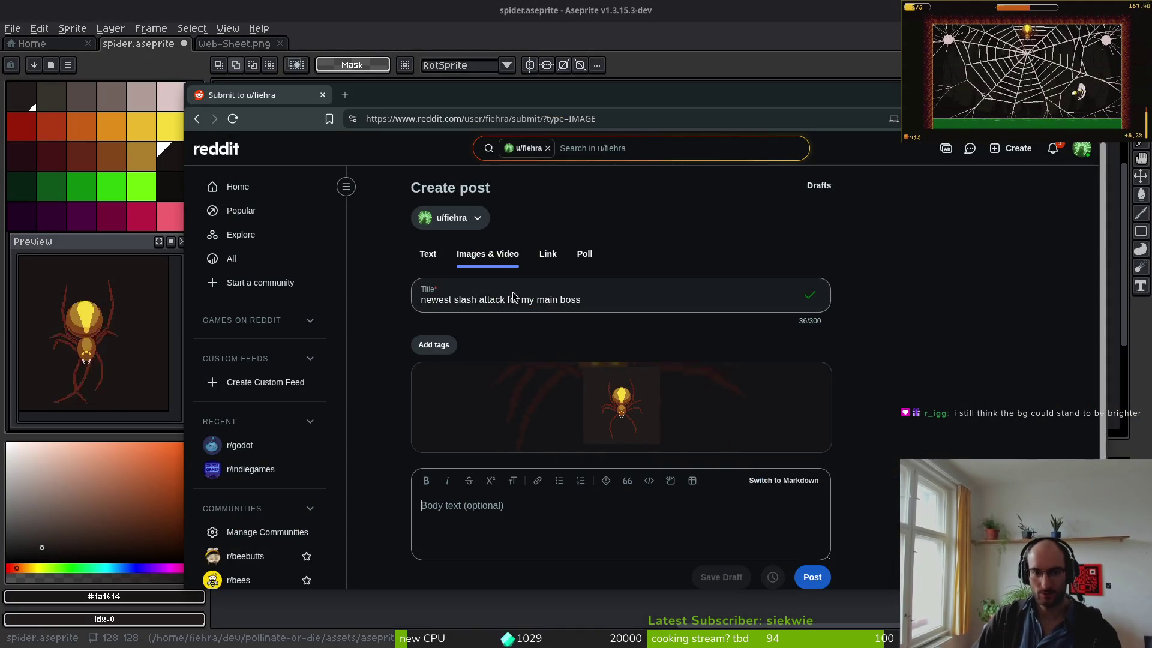
key("alt+Tab")
key("alt+Tab")
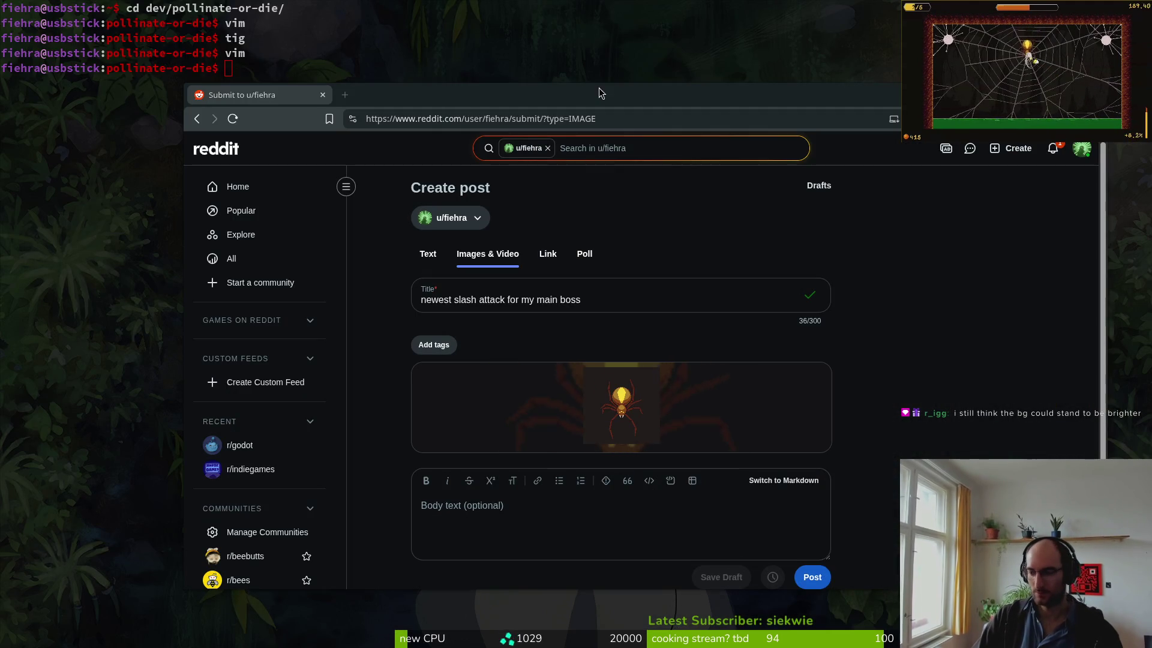
key("alt+Tab")
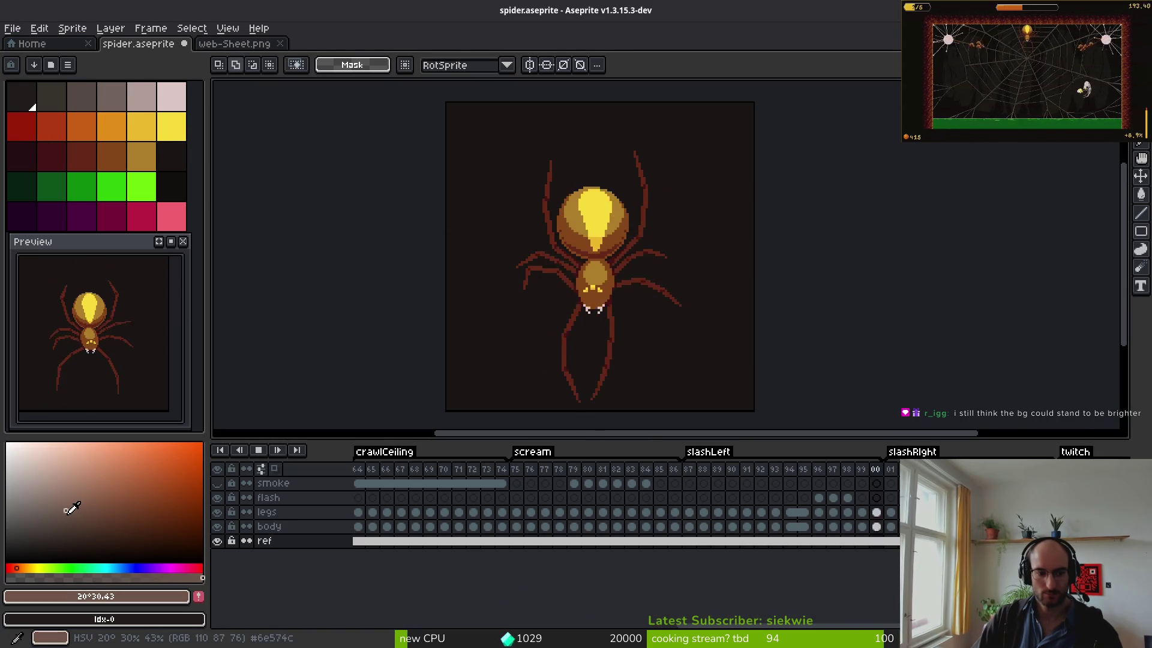
- Stop playback and bucket-fill the dark background with a lighter brown
key("Return")
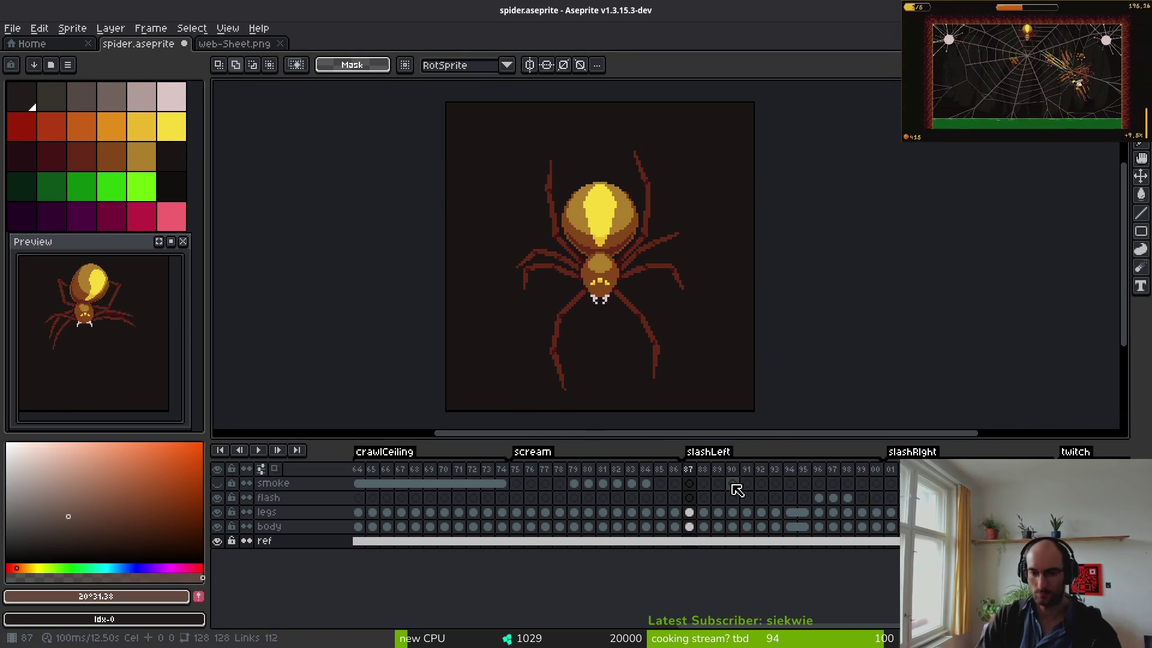
key("g")
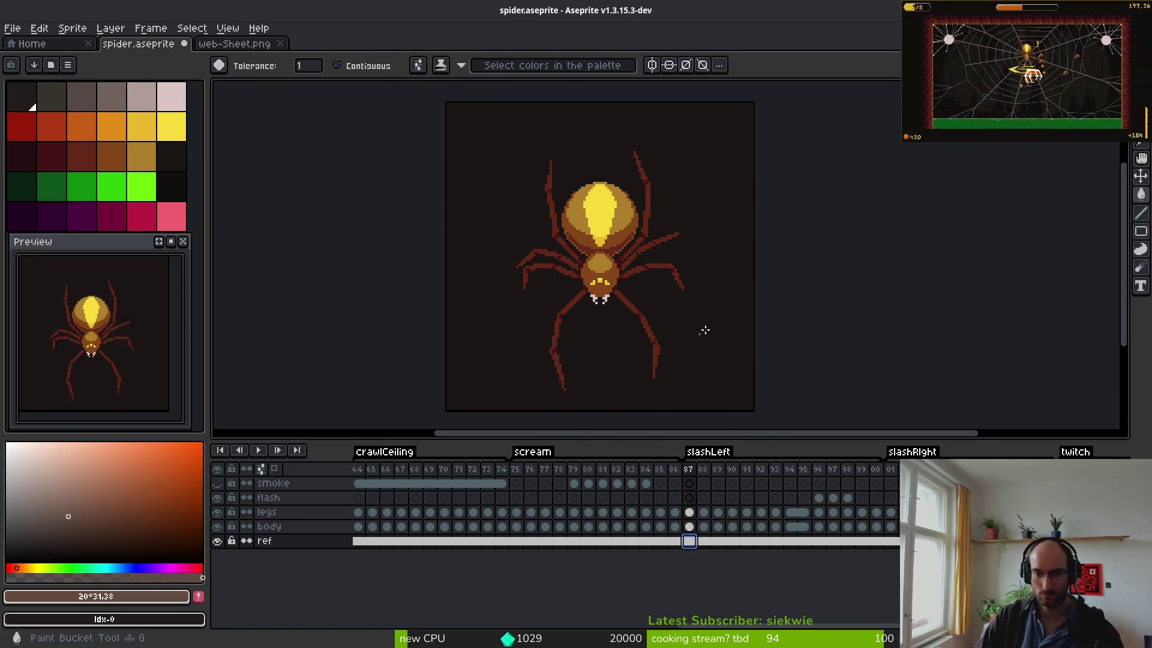
left_click(730, 402)
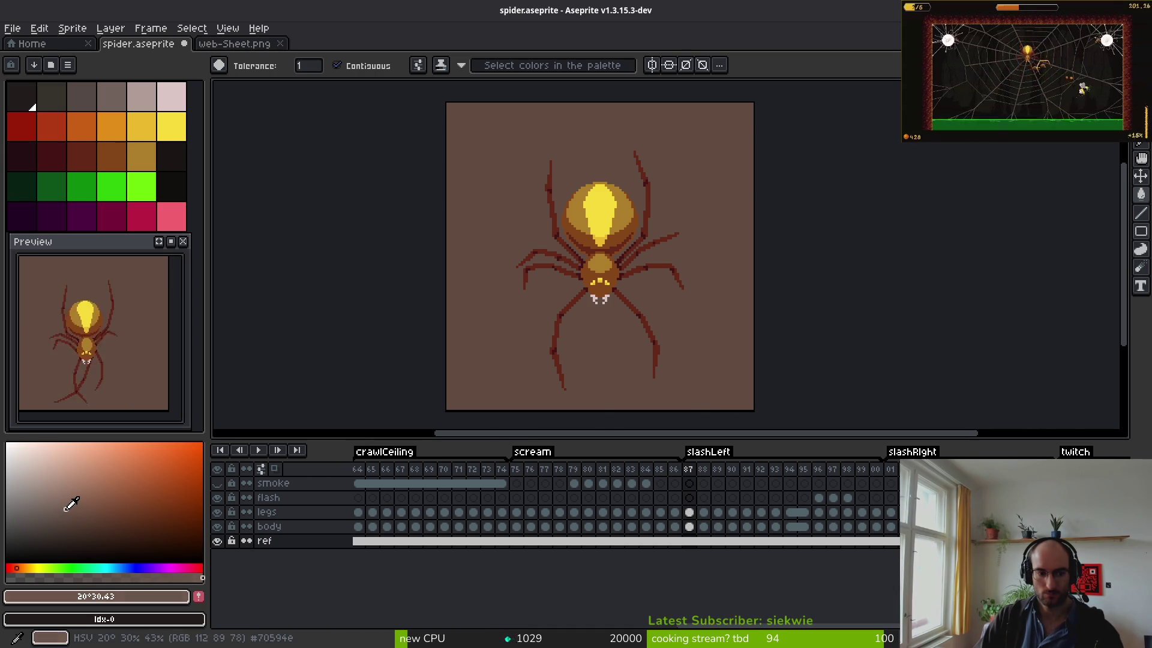
left_click(522, 371)
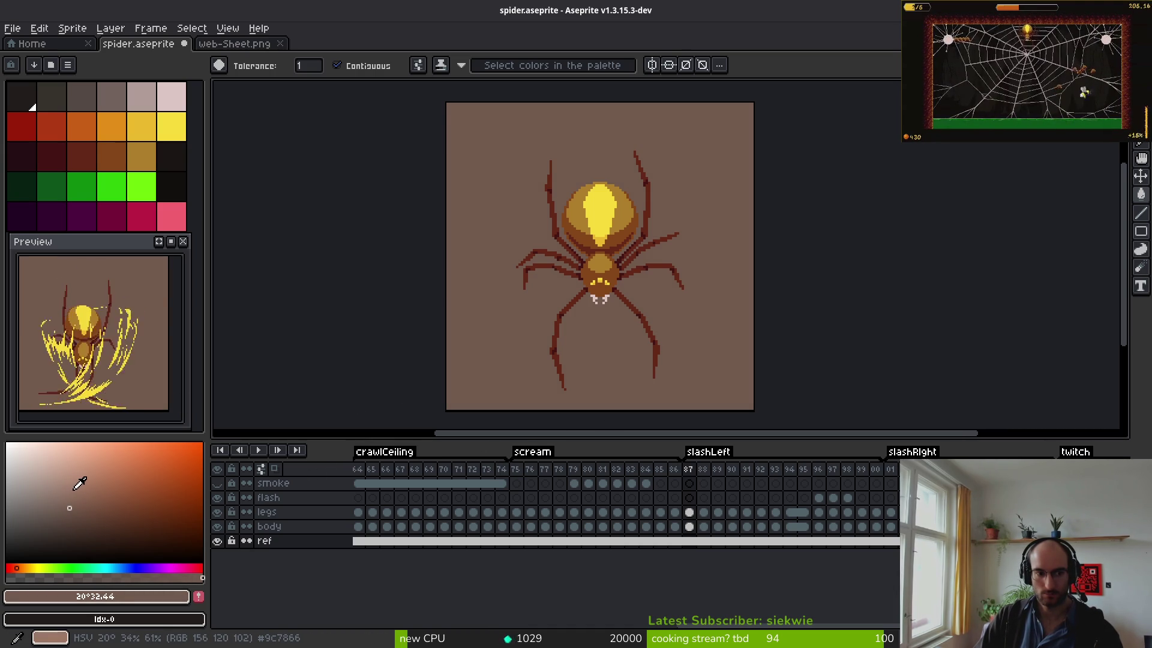
- Try several brown shades from the colour box, refilling the background with each
left_click(64, 516)
left_click(463, 398)
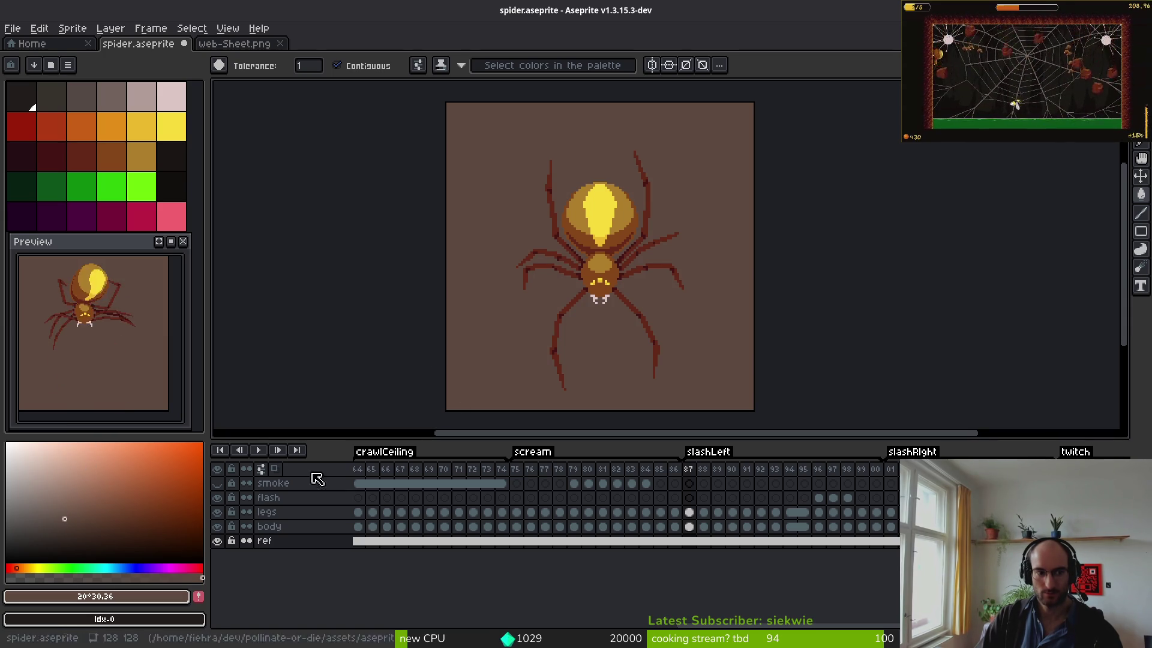
left_click(74, 510)
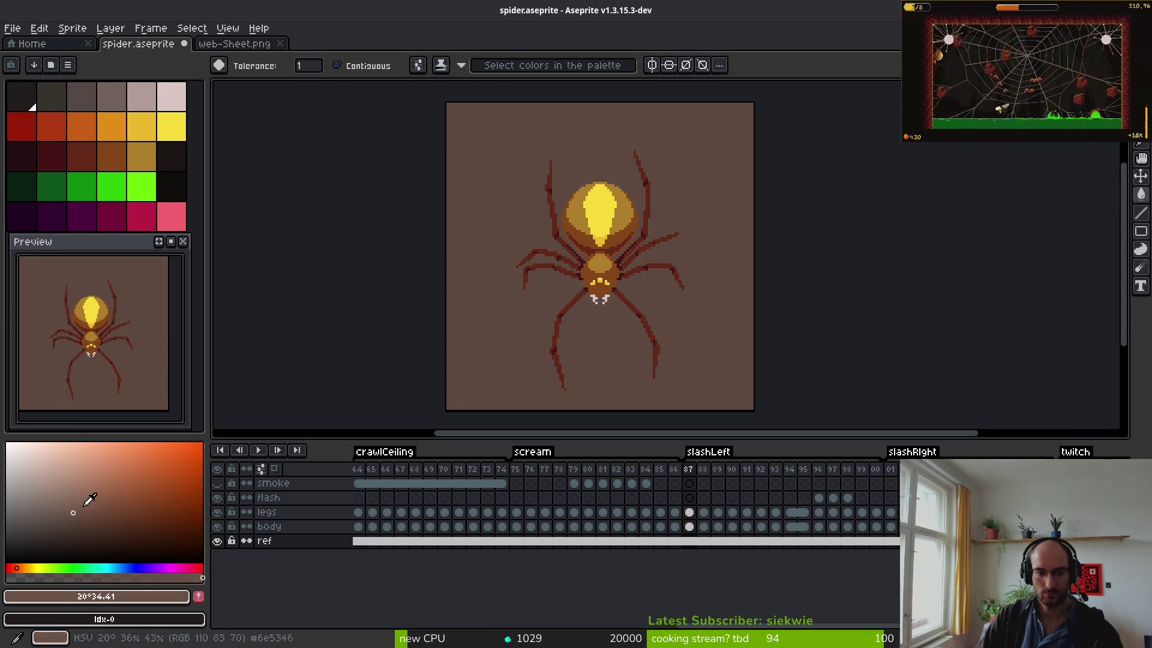
left_click(501, 305)
left_click(66, 481)
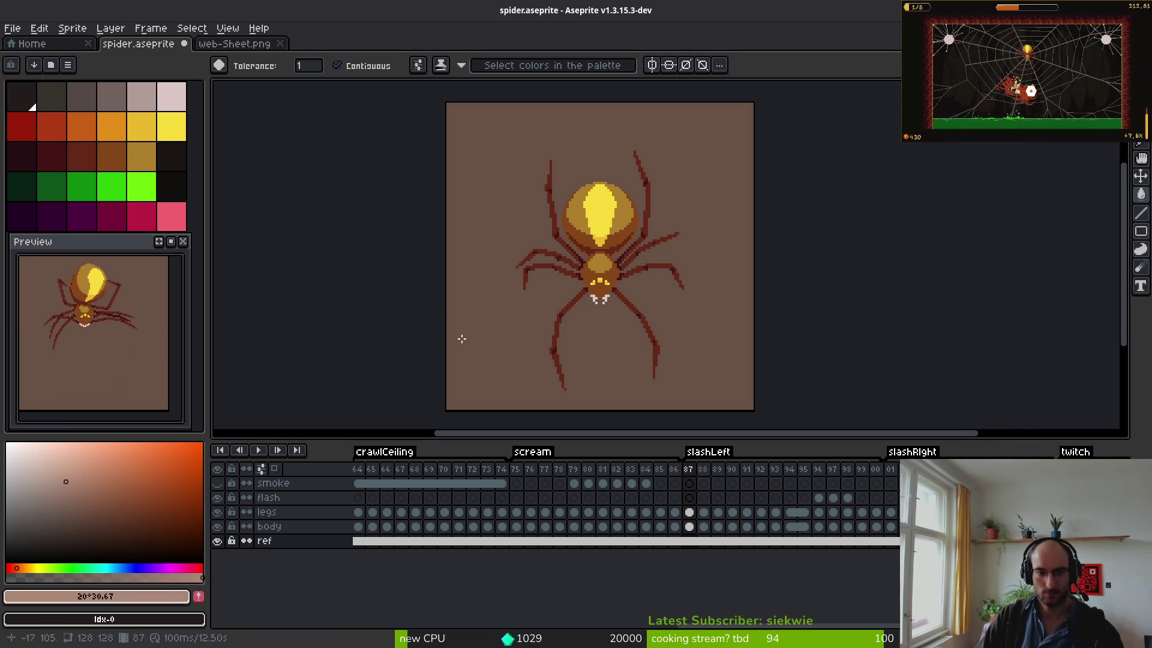
left_click(492, 323)
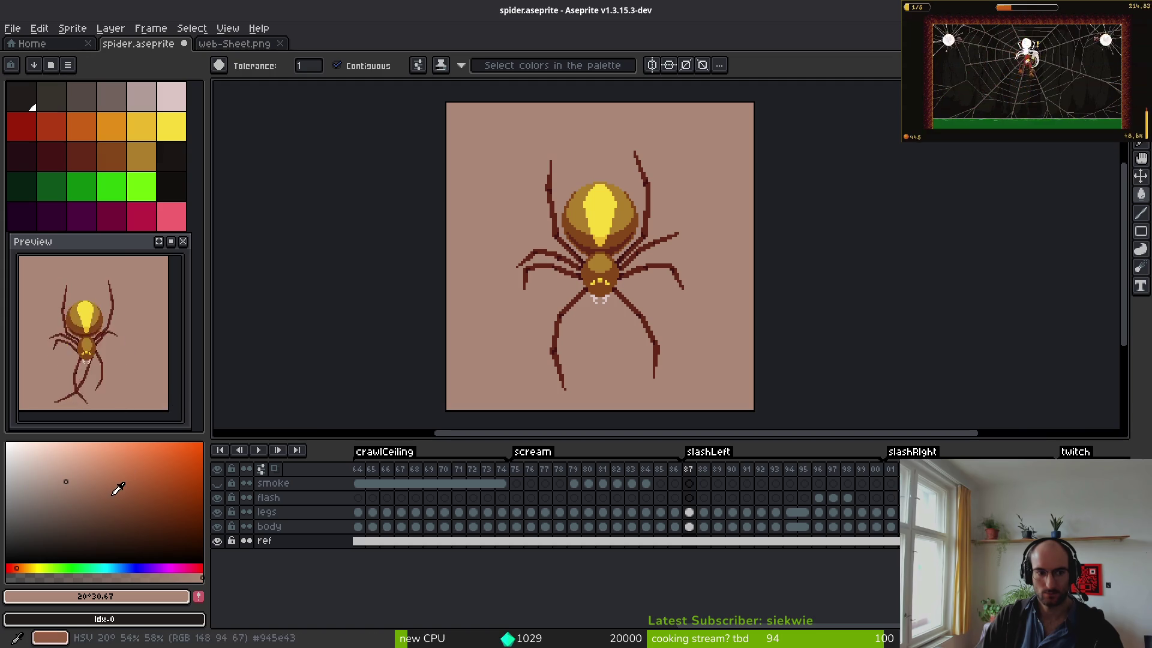
left_click(73, 509)
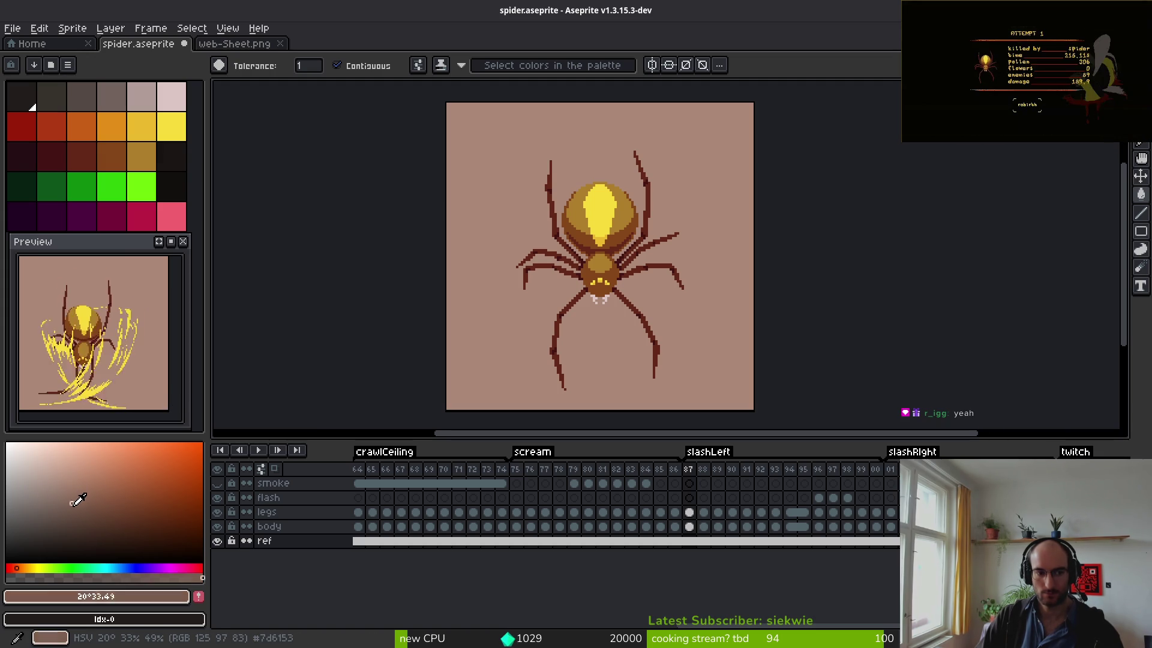
- Try a darker brown, undo it, and fill the background with a greyish brown
mouse_move(74, 510)
left_mouse_down()
mouse_move(85, 535)
mouse_move(64, 505)
left_mouse_up()
key("ctrl+z")
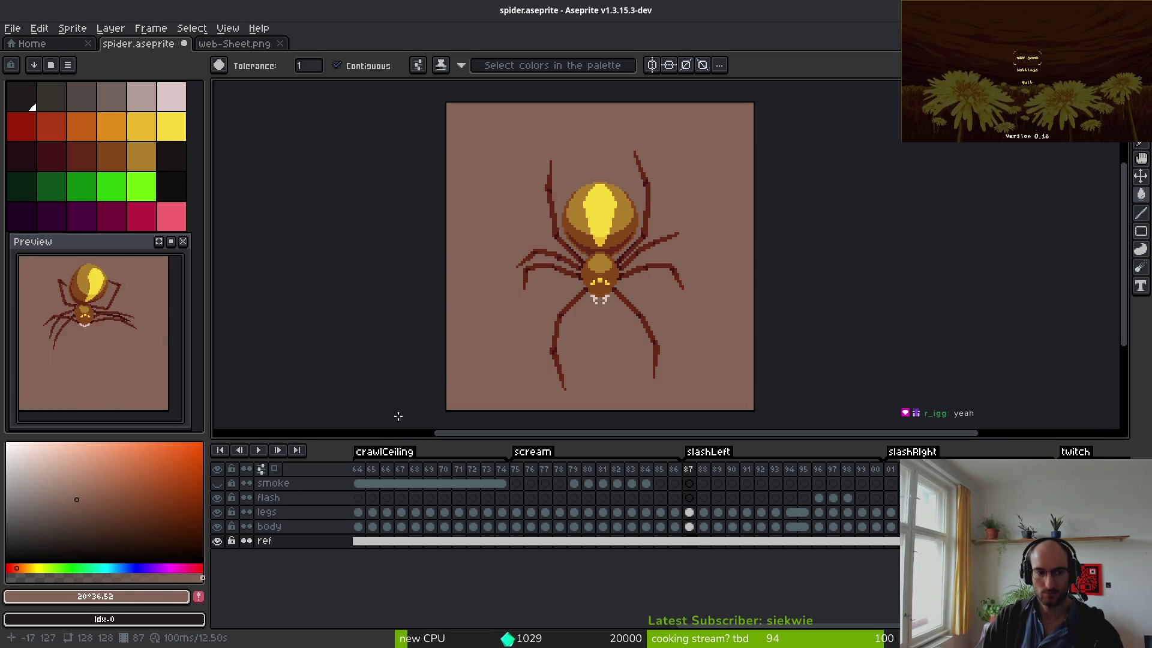
left_click_drag(76, 492, 60, 488)
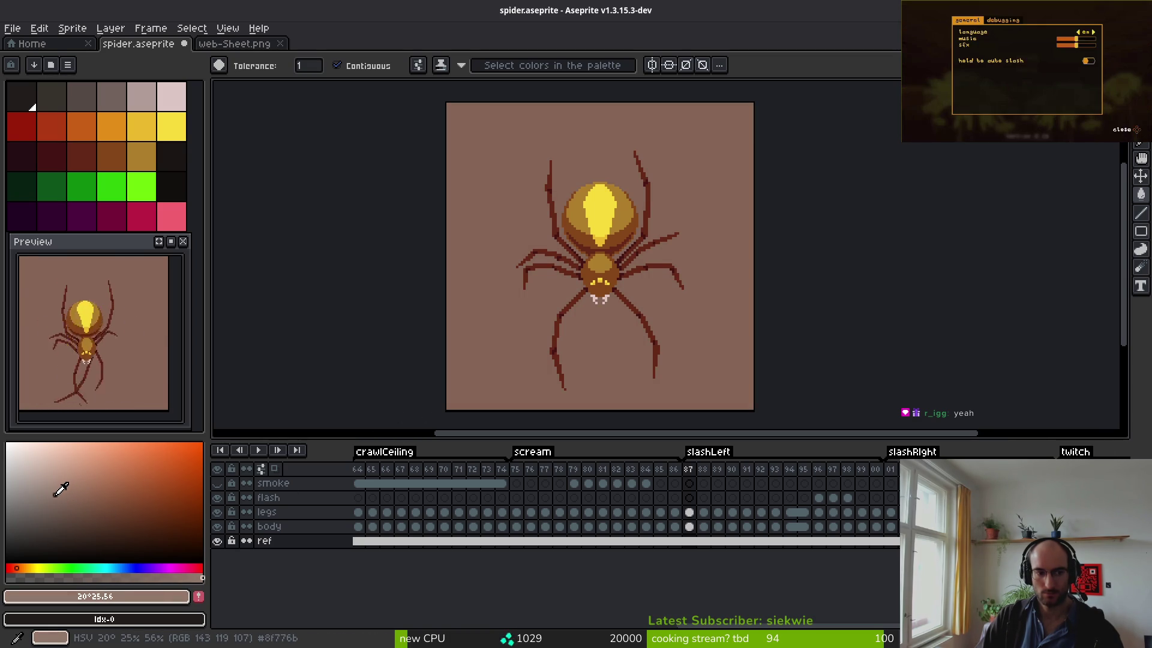
left_click(489, 359)
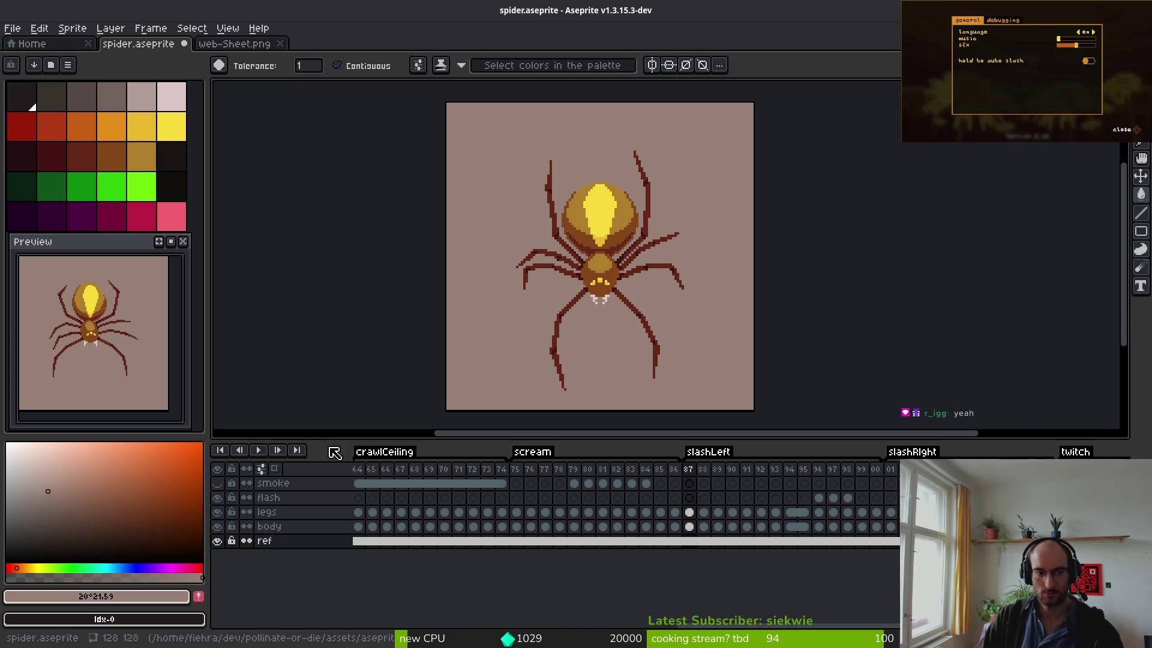
- Refill the background with slightly darker browns and zoom out to judge the result
left_click(56, 501)
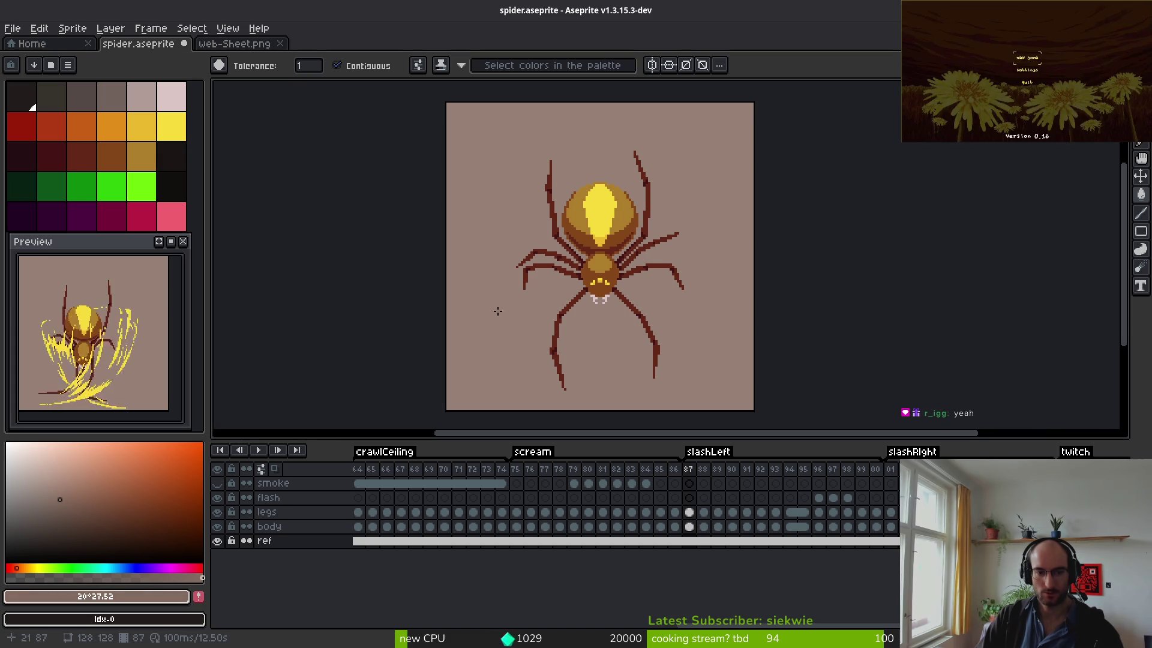
left_click(496, 314)
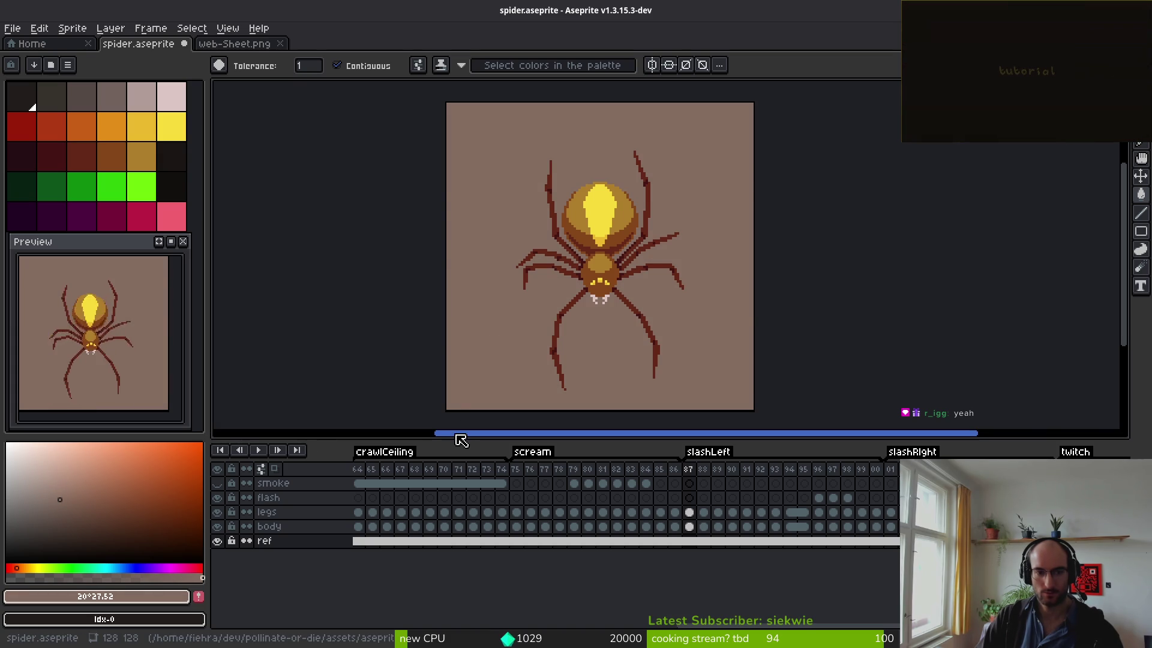
left_click(62, 500)
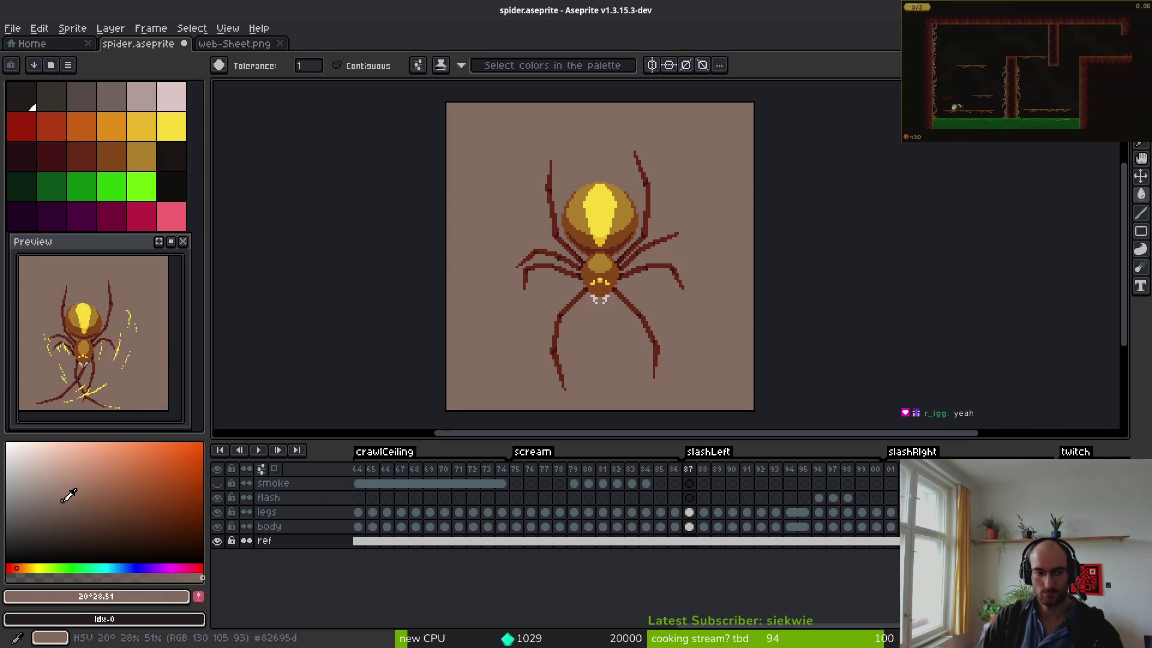
left_click(481, 321)
key("minus")
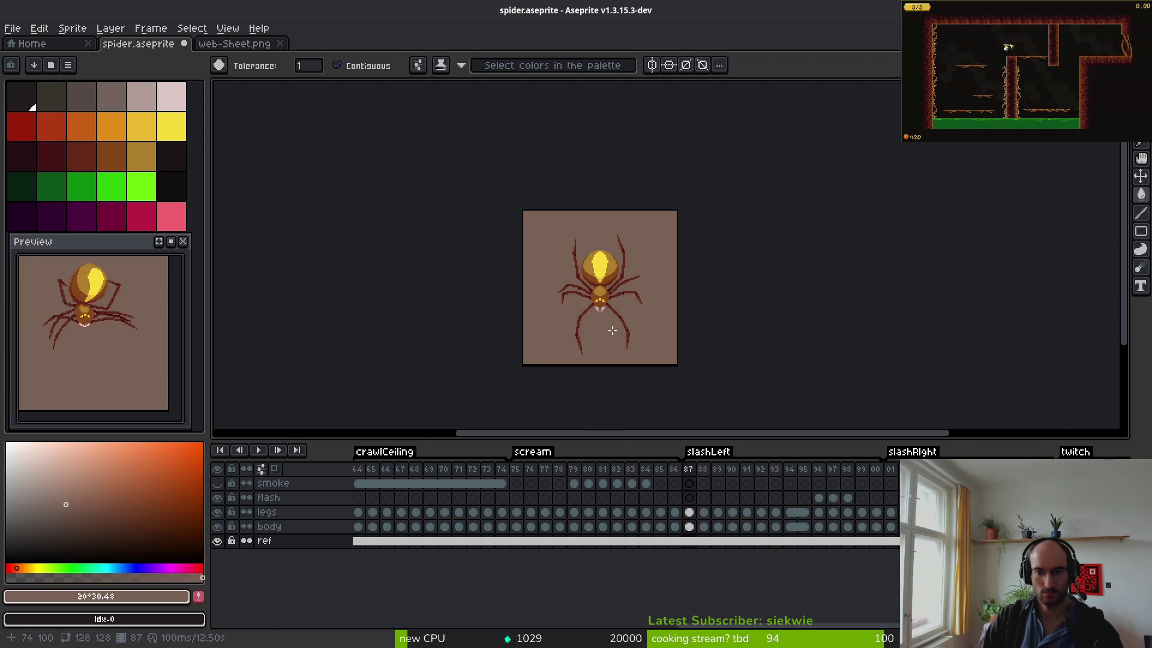
scroll(599, 337, "up", 1)
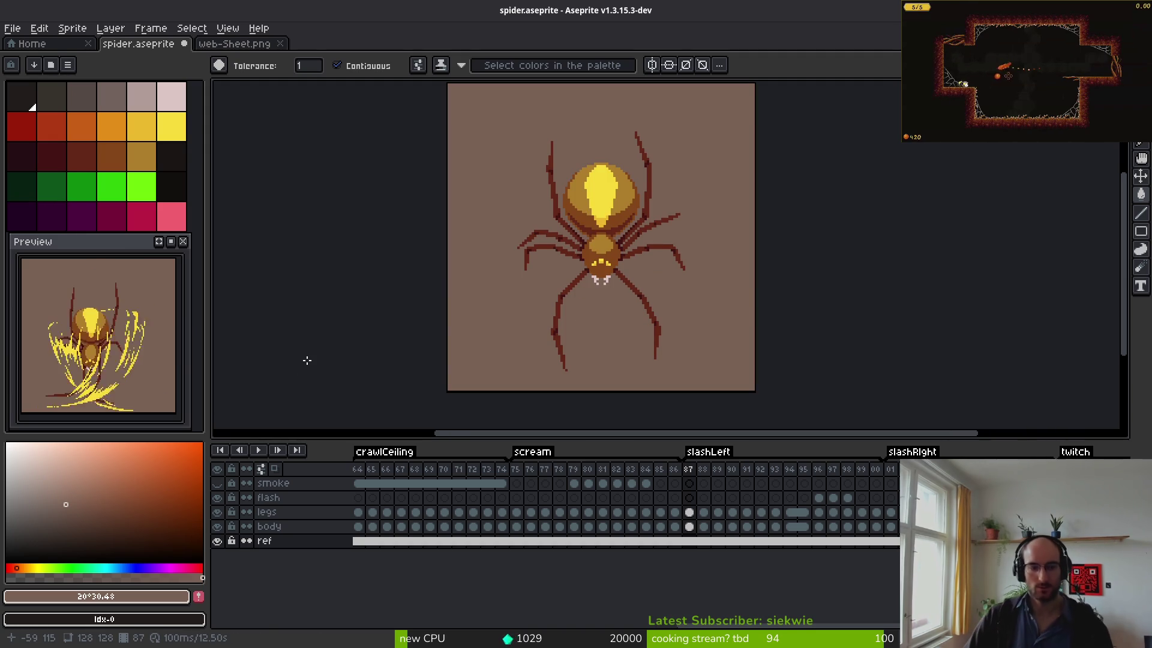
- Settle the background on muted brown RGB 110 86 75 and re-centre the spider in view
left_click(70, 510)
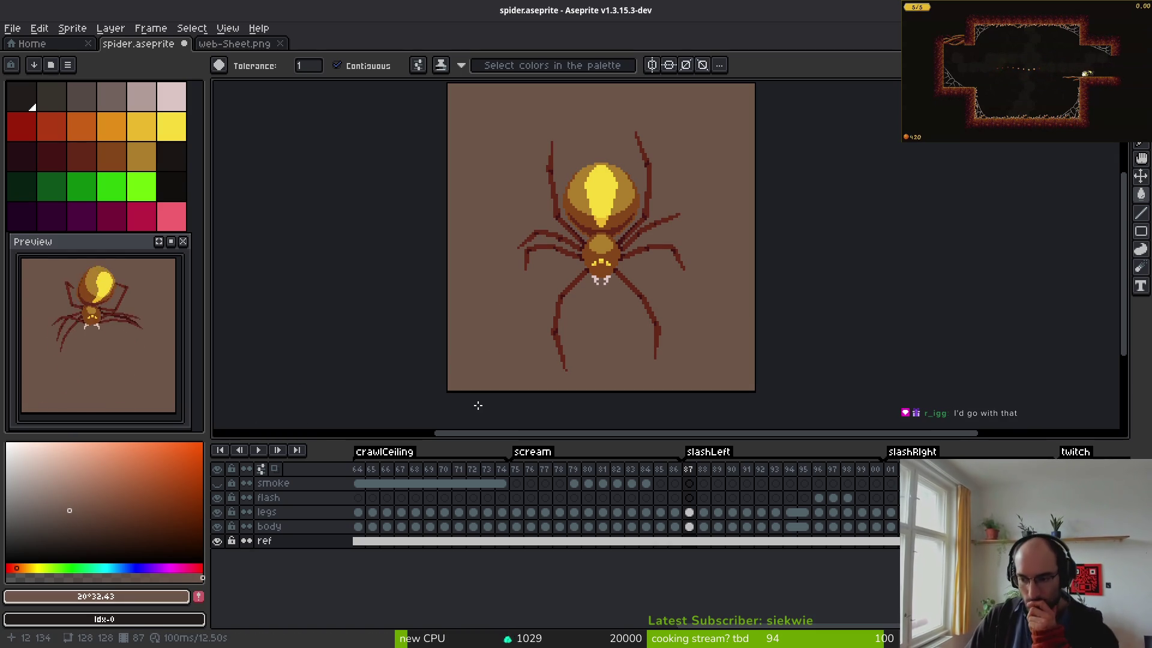
scroll(713, 336, "down", 2)
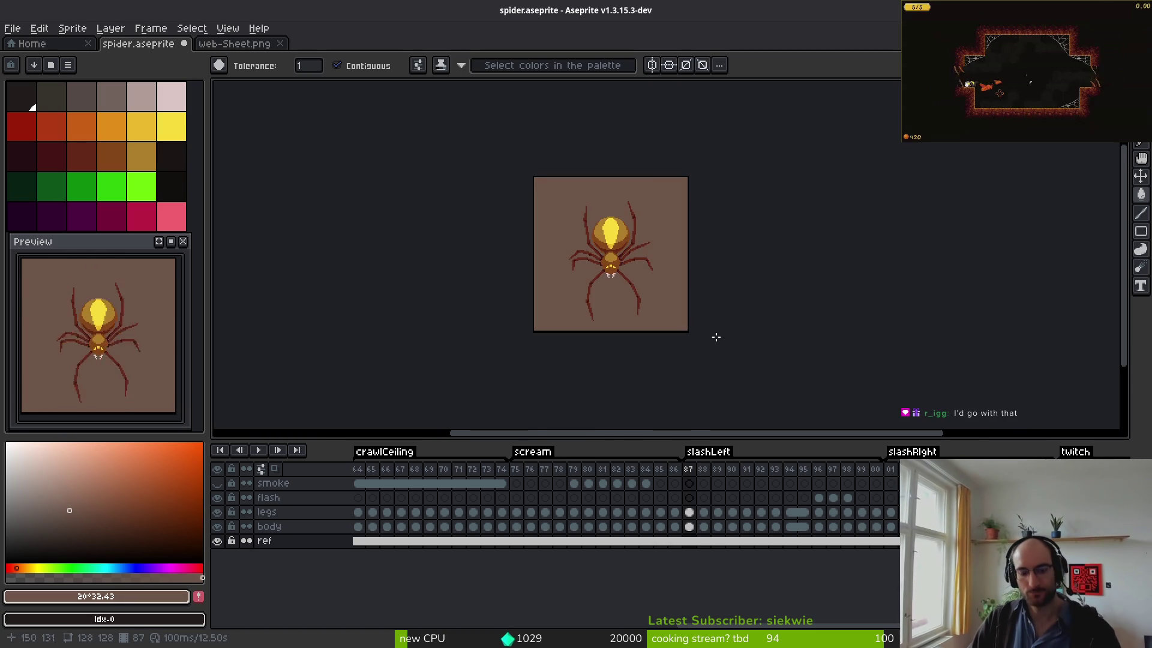
scroll(602, 279, "up", 2)
scroll(602, 280, "down", 2)
scroll(496, 332, "down", 1)
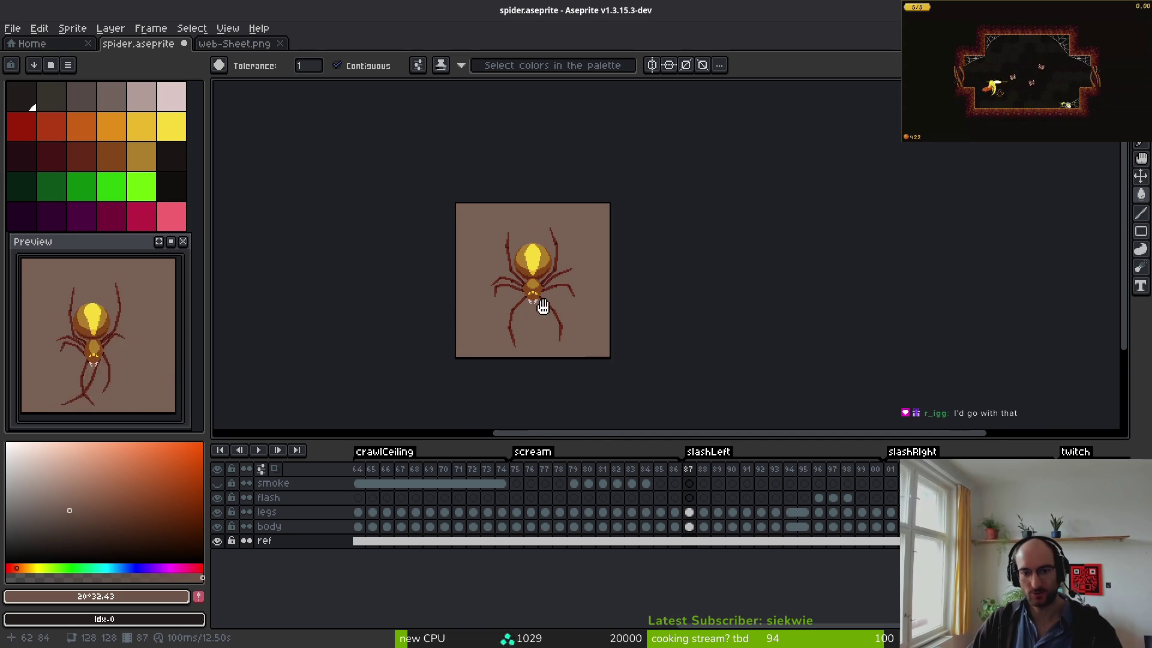
scroll(527, 304, "up", 1)
scroll(581, 312, "up", 2)
left_click_drag(588, 308, 600, 299)
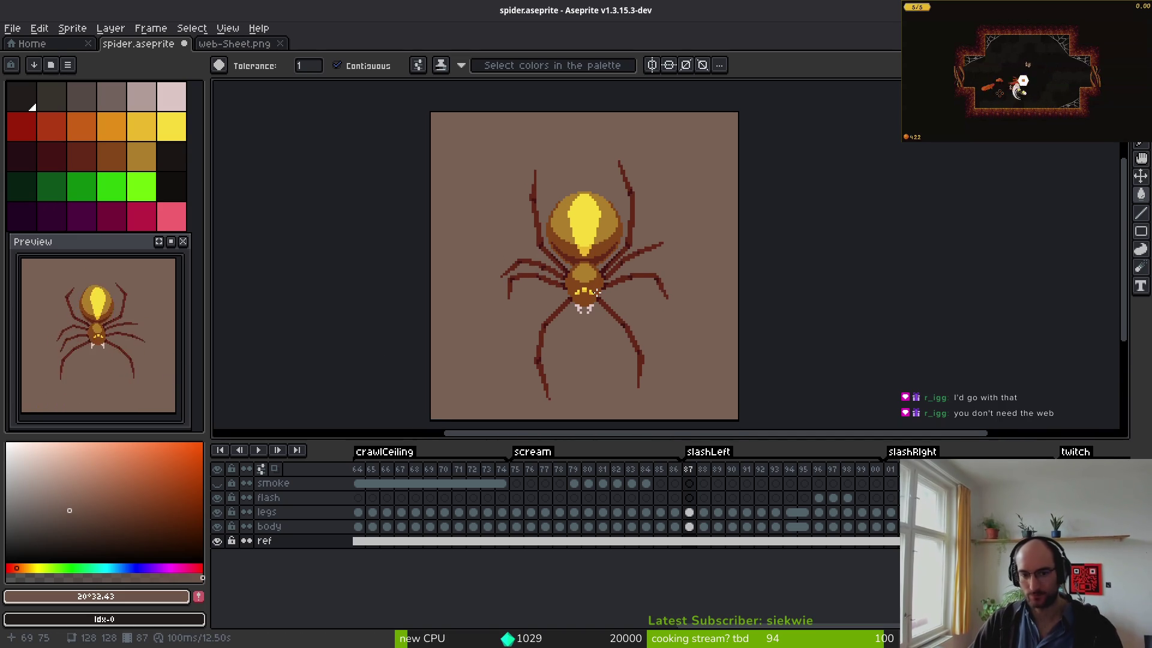
left_click_drag(630, 437, 632, 486)
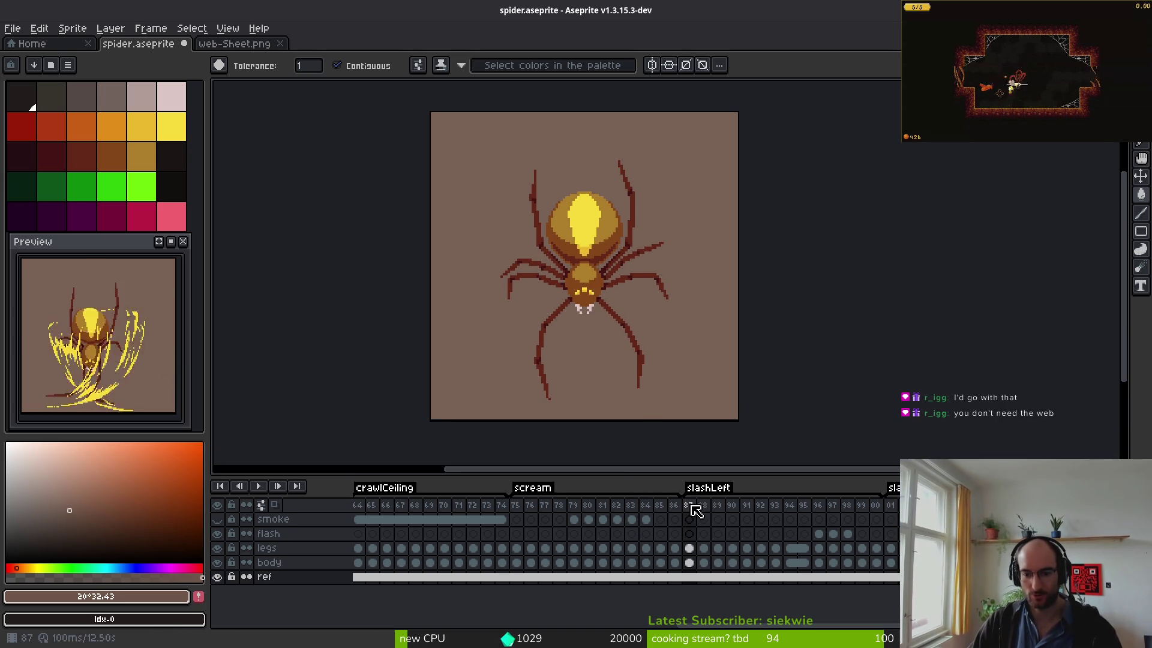
- Export the slashLeft animation as spiderSlash.gif in Downloads, overwriting the old copy
left_click(708, 488)
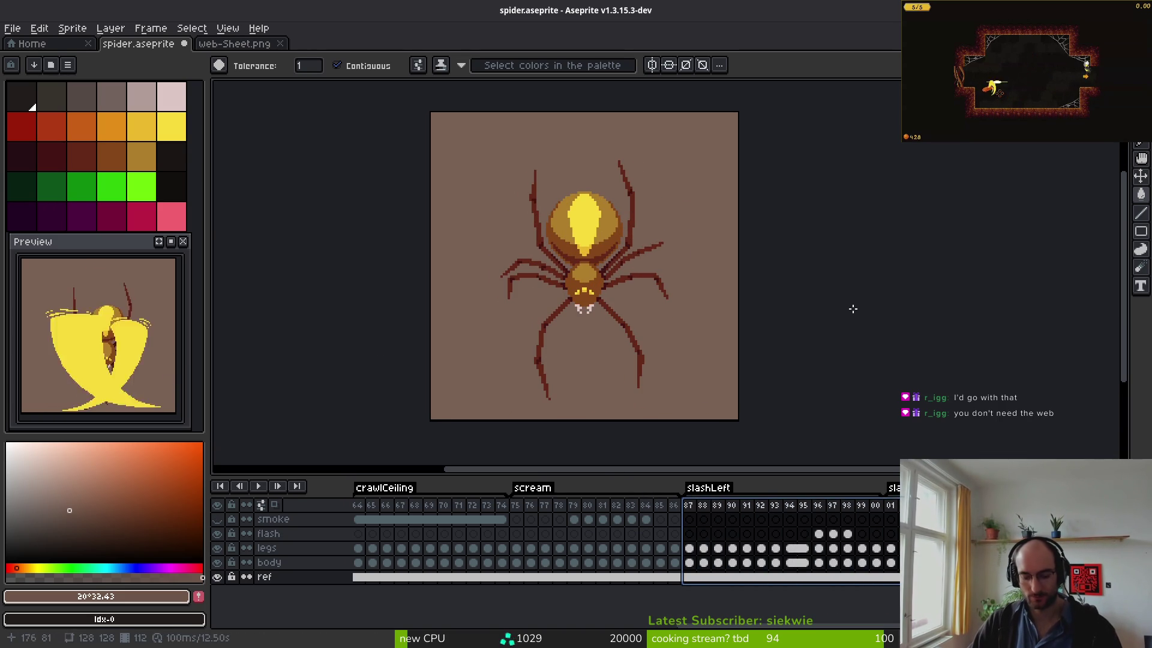
key("ctrl+alt+shift+s")
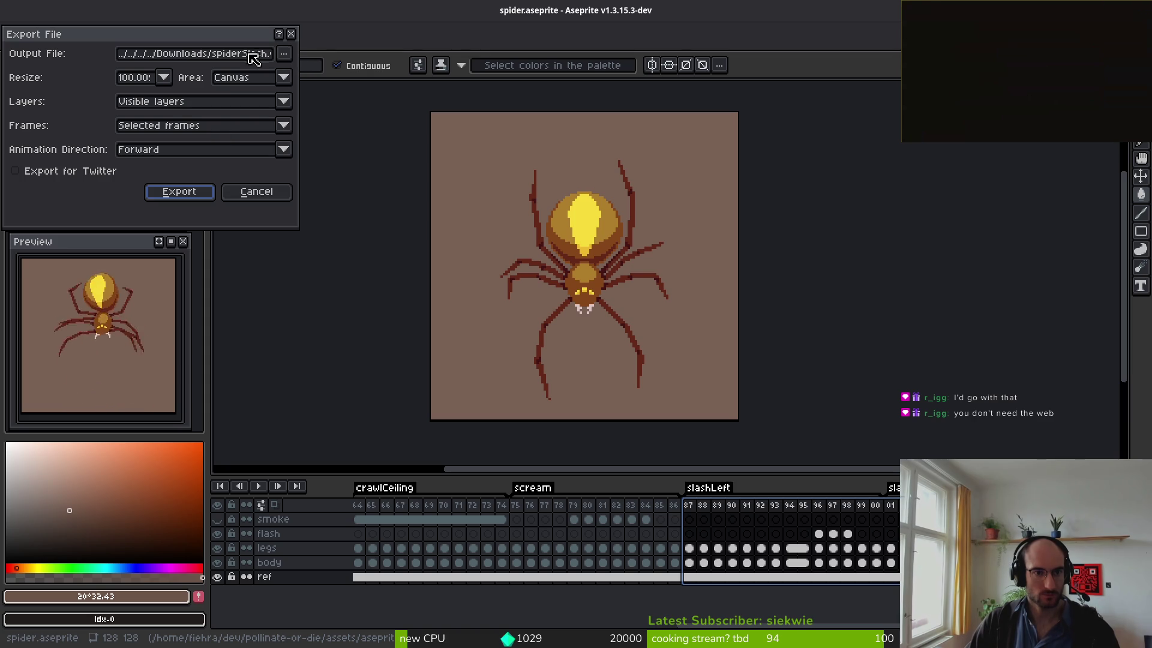
left_click(284, 54)
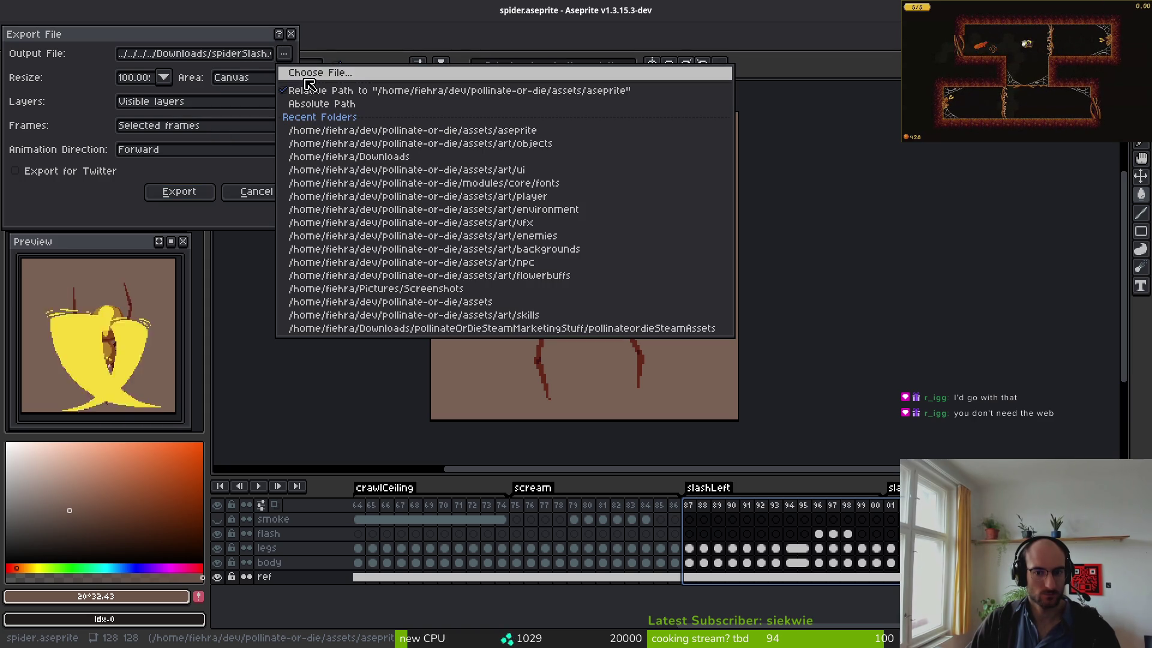
left_click(228, 61)
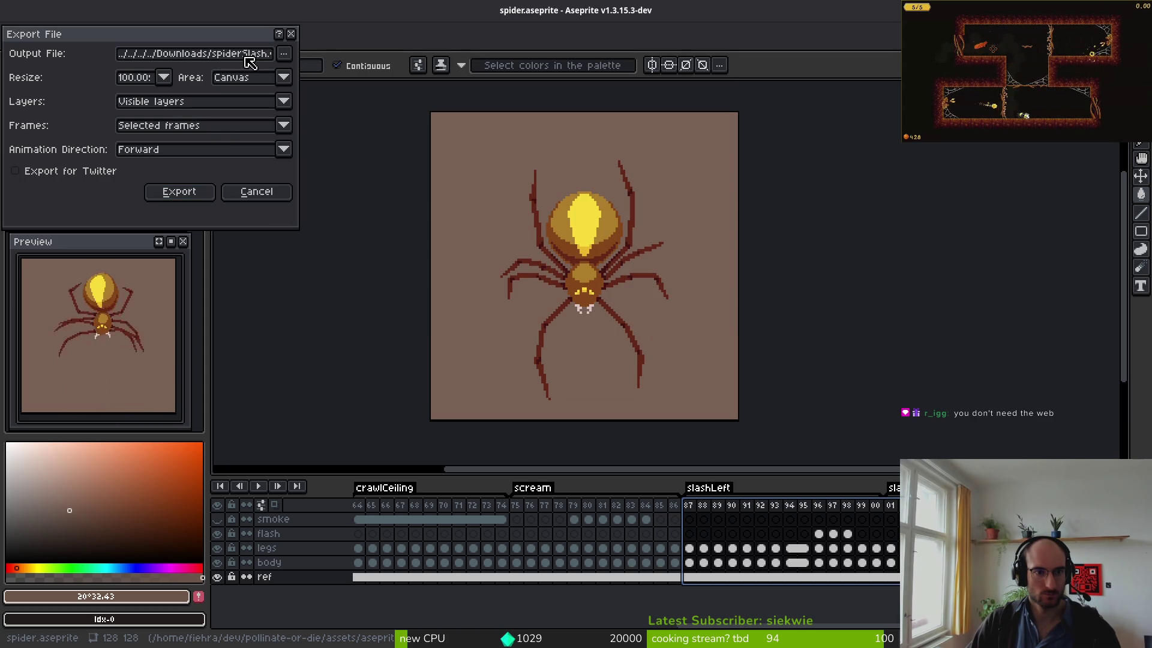
left_click(180, 192)
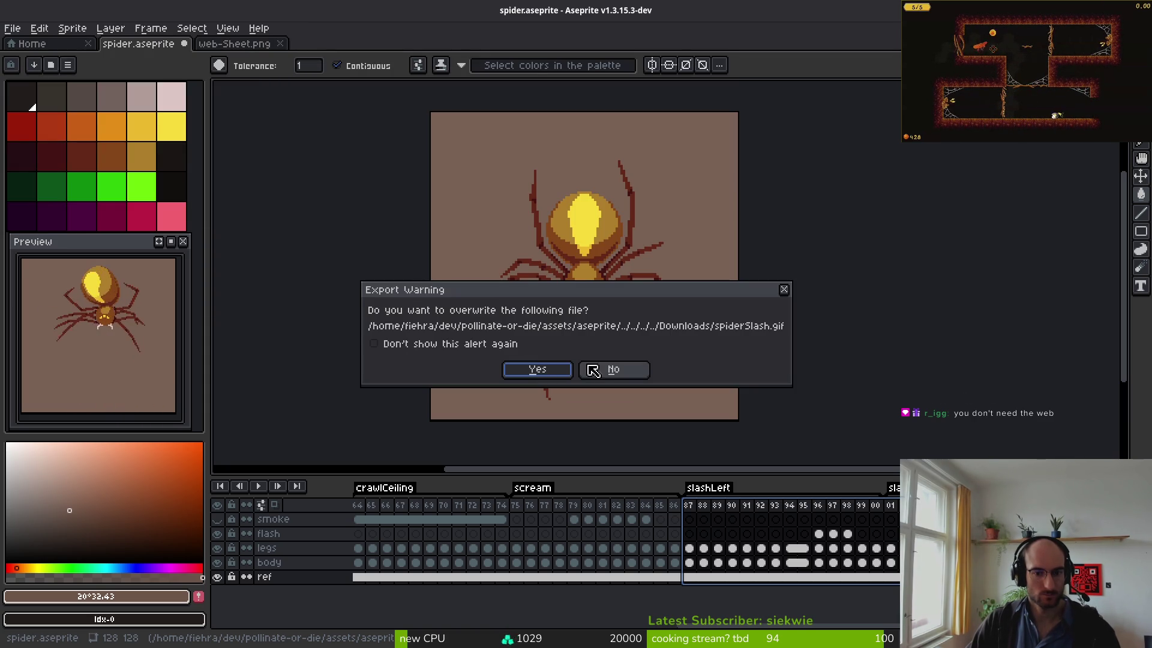
left_click(540, 372)
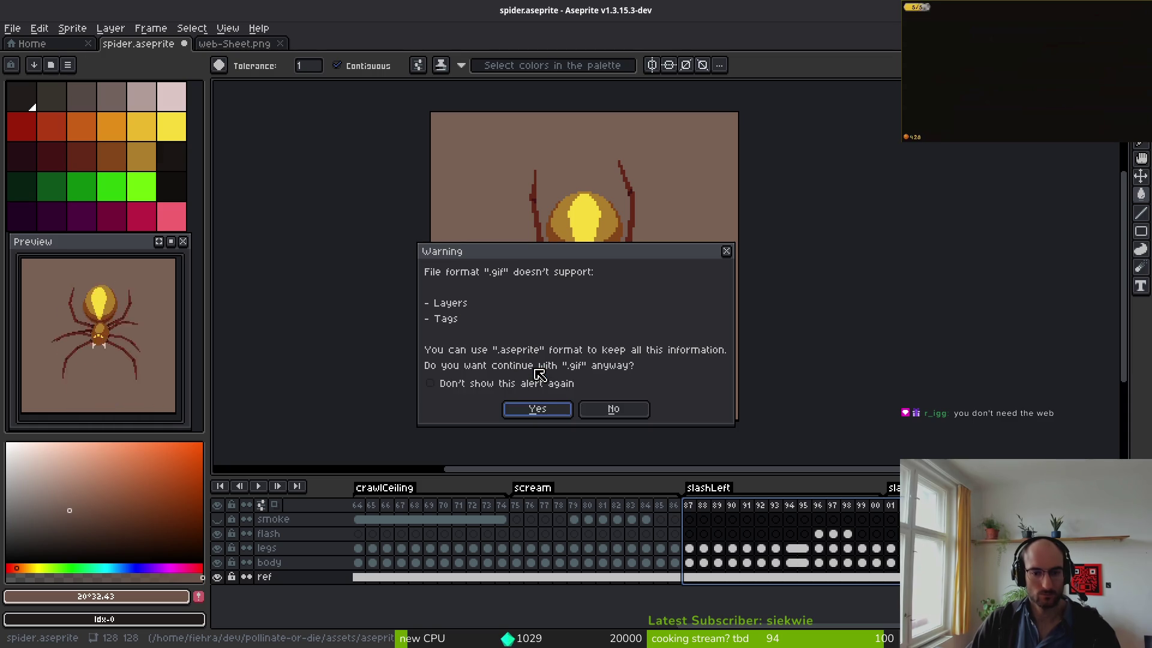
left_click(536, 410)
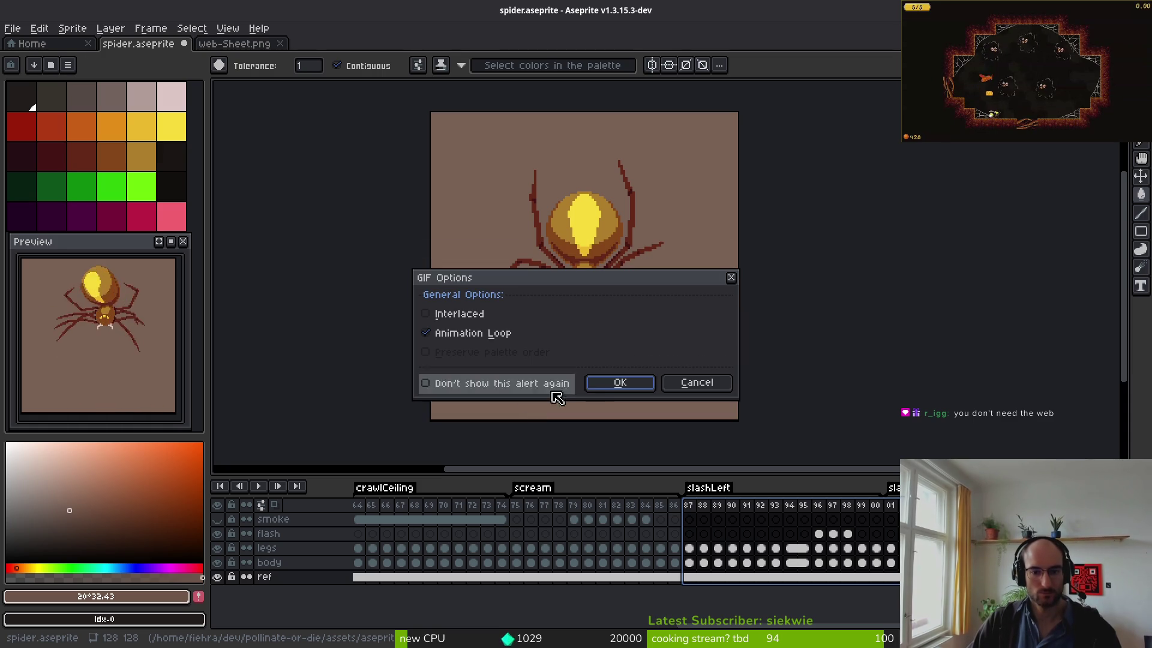
left_click(615, 384)
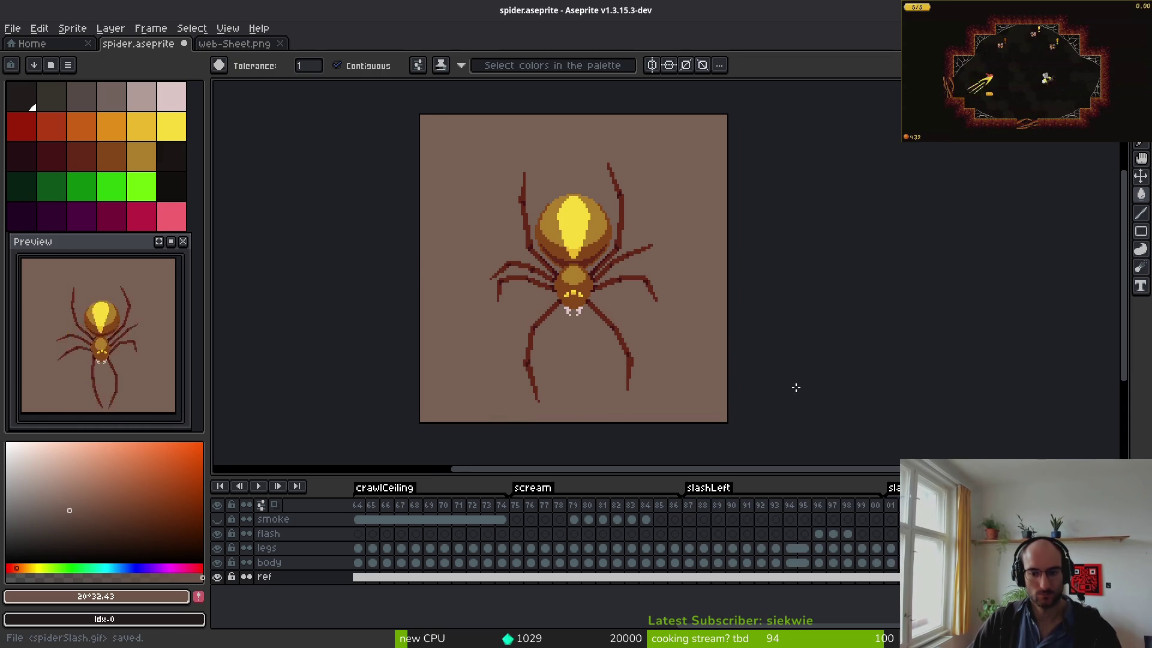
- Close spider.aseprite and web-Sheet.png, then quit Aseprite
left_click(181, 46)
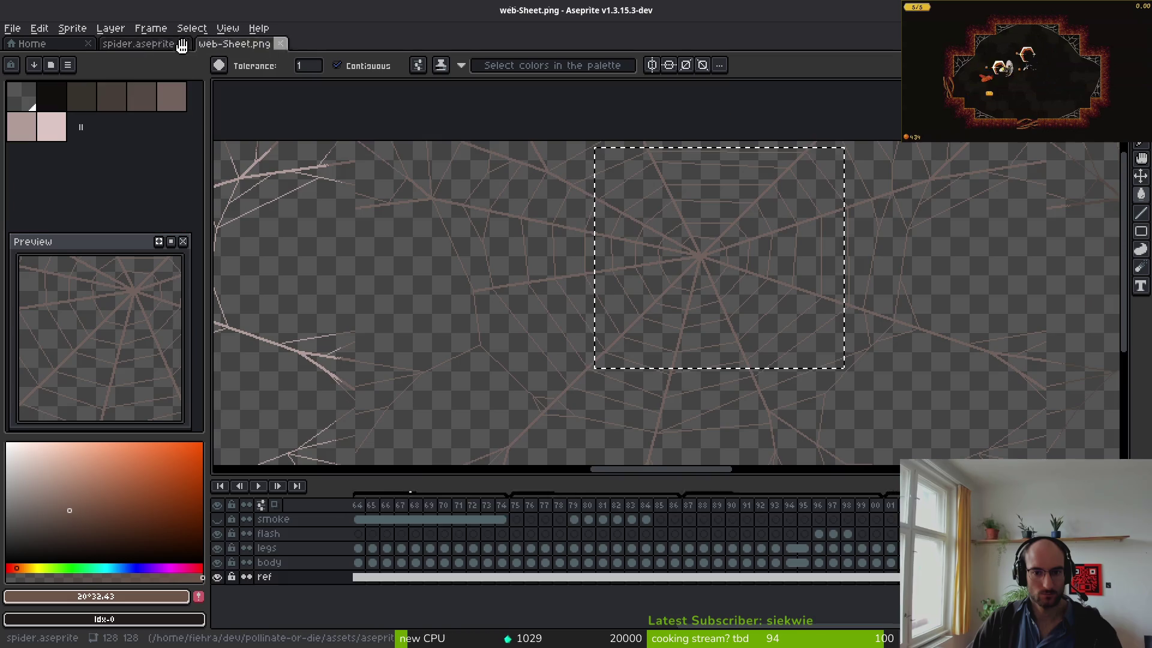
left_click(184, 45)
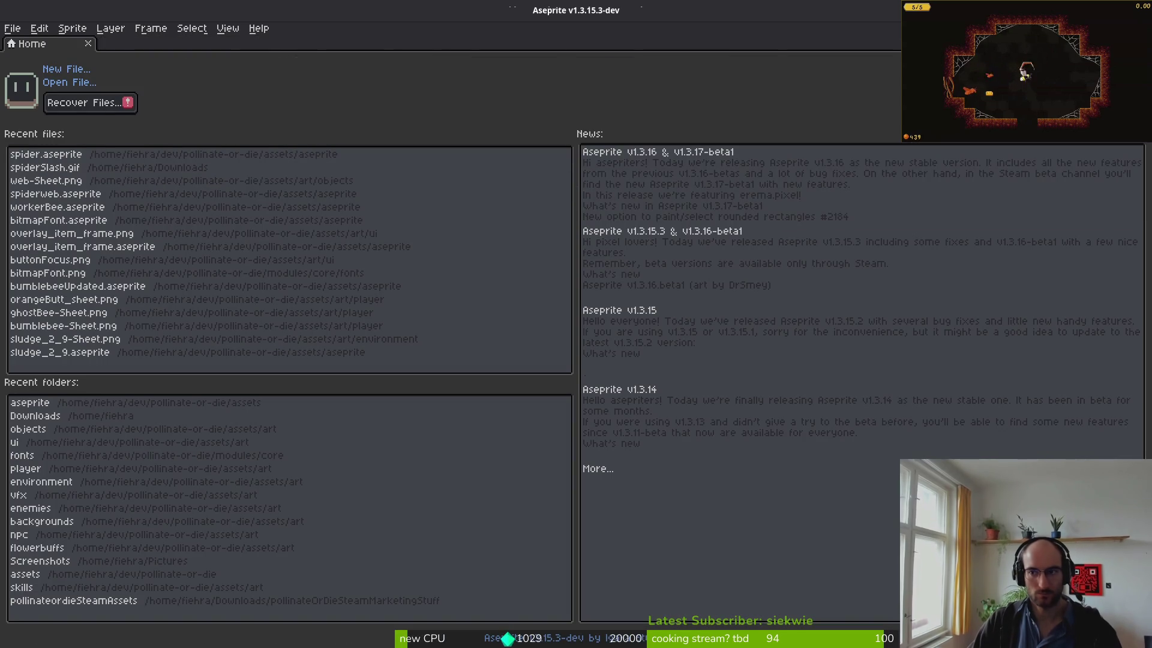
key("ctrl+q")
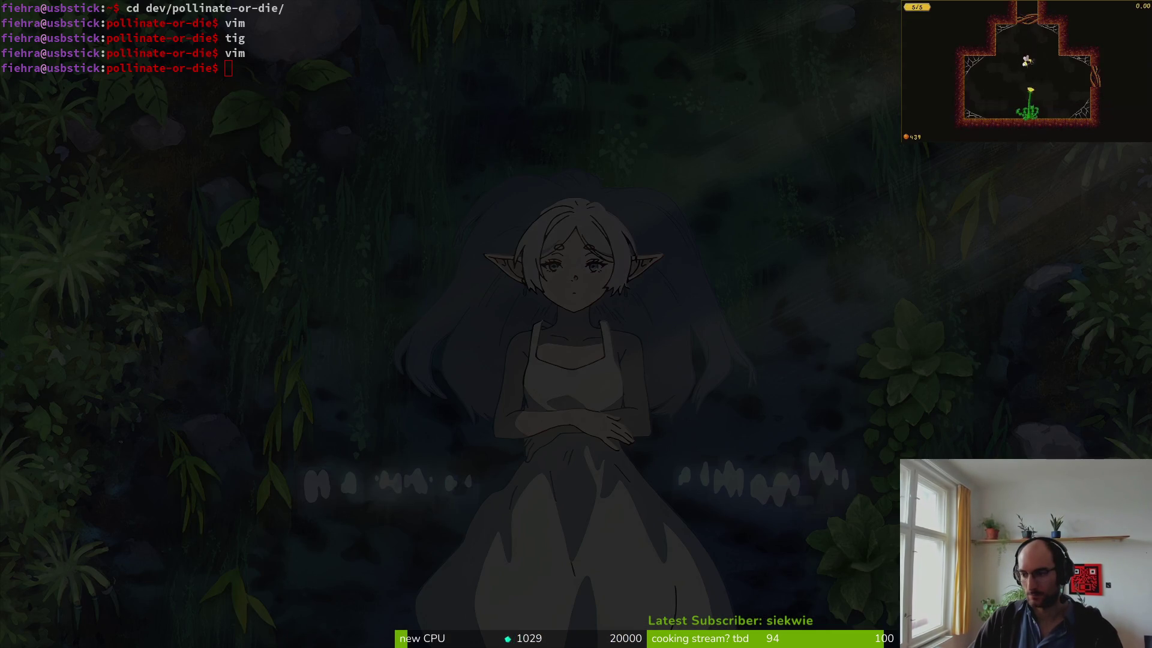
- Replace the old media in the Reddit draft with spiderSlash.gif from Downloads
key("alt+Tab")
left_click(818, 376)
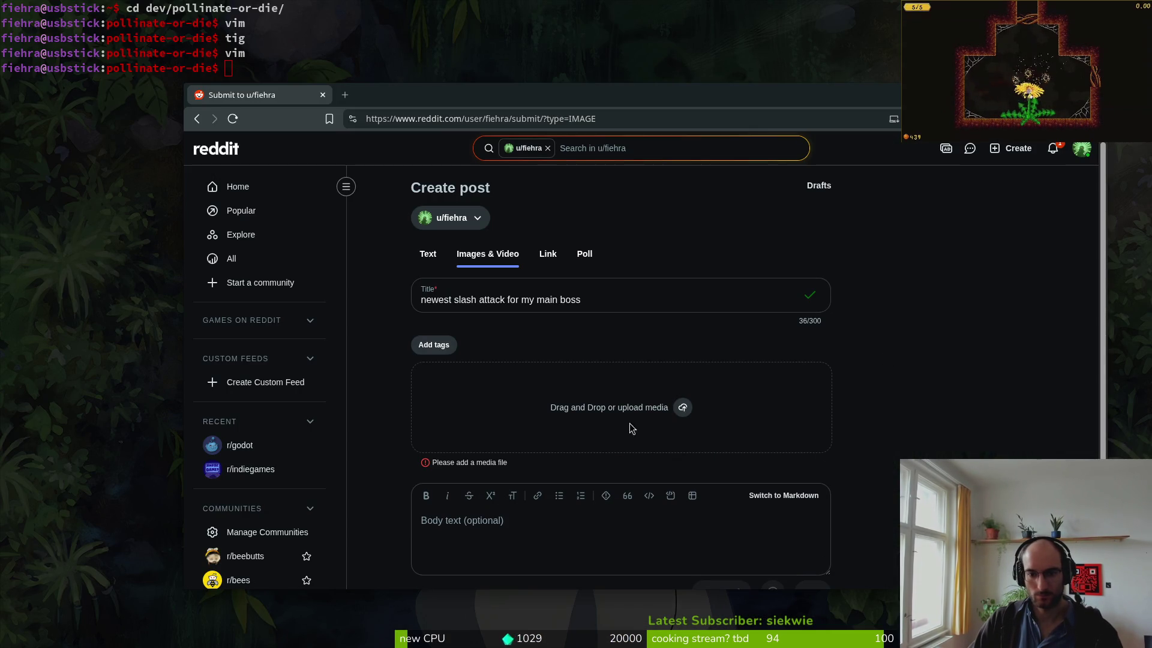
left_click(686, 410)
left_click(546, 243)
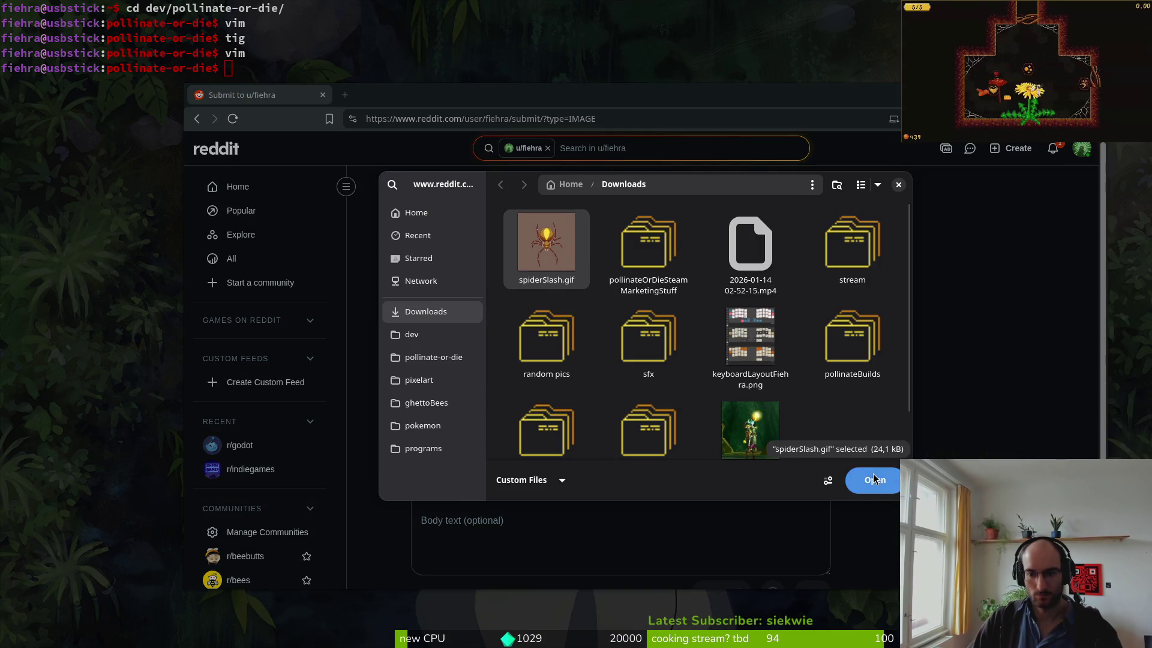
left_click(872, 479)
- Write the body 'everytime i make a new attack for my boss its my new favorite' plus 'spiderralert'
left_click(531, 524)
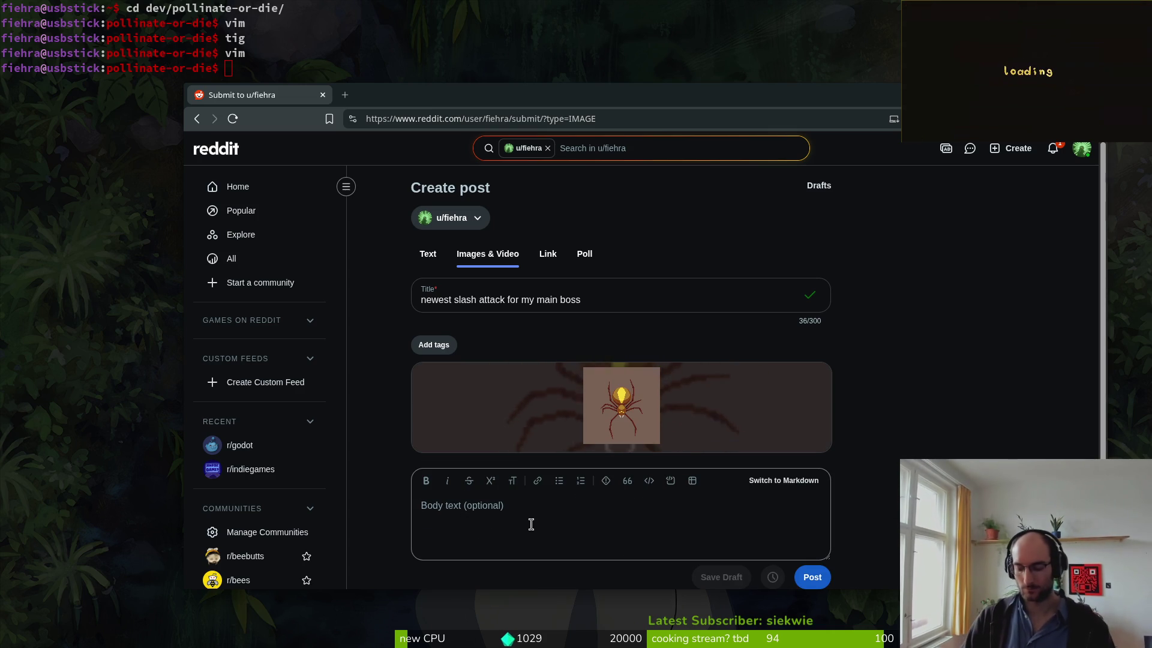
type("every")
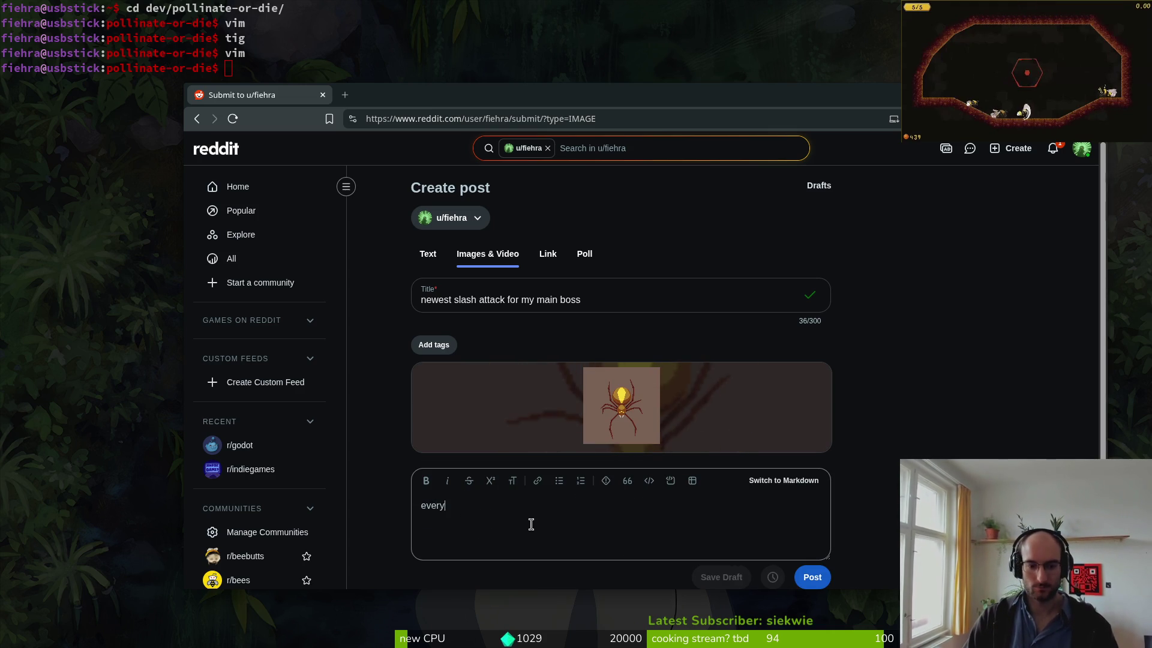
type("time i make a new a")
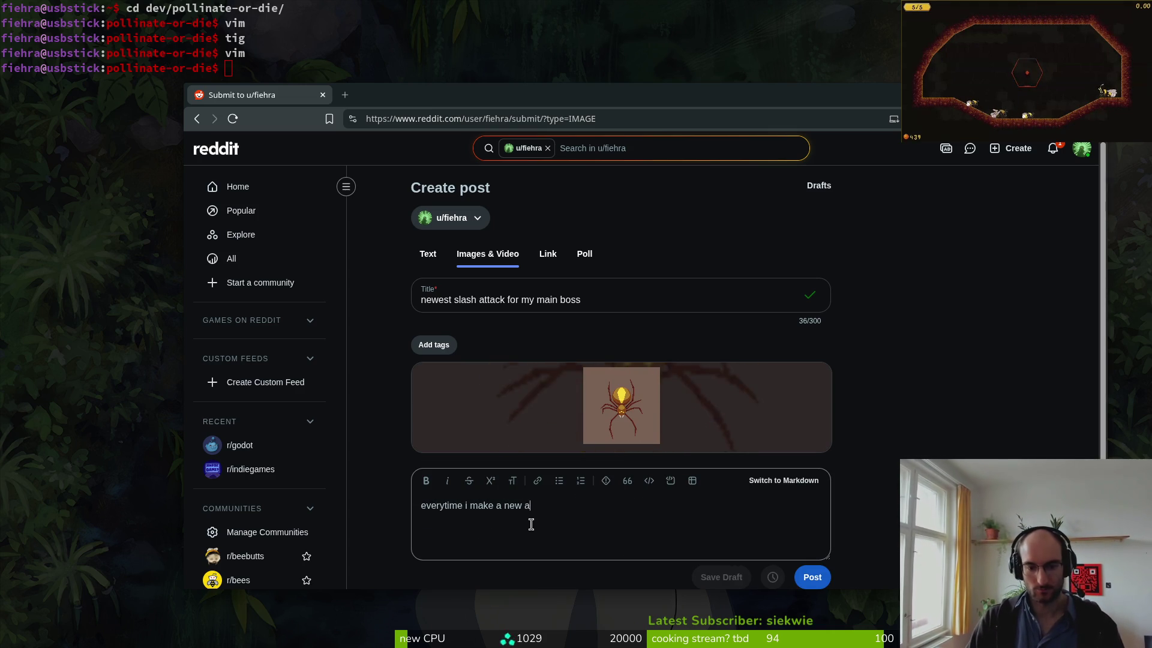
type("ttack for my boss i")
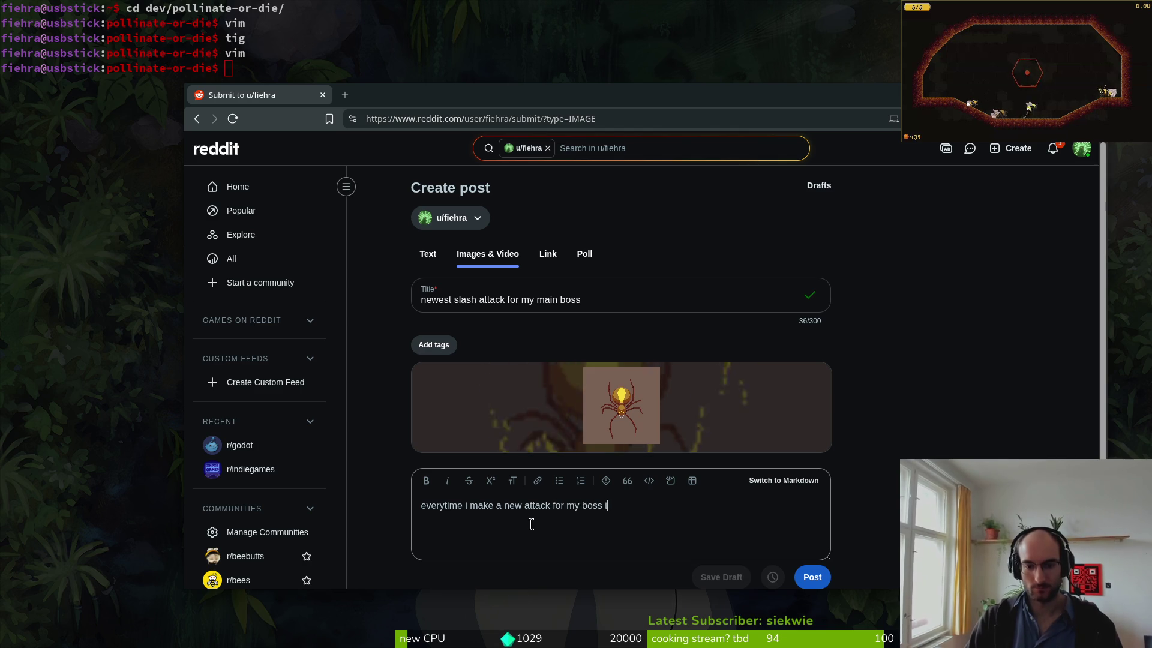
type("ts my new favo")
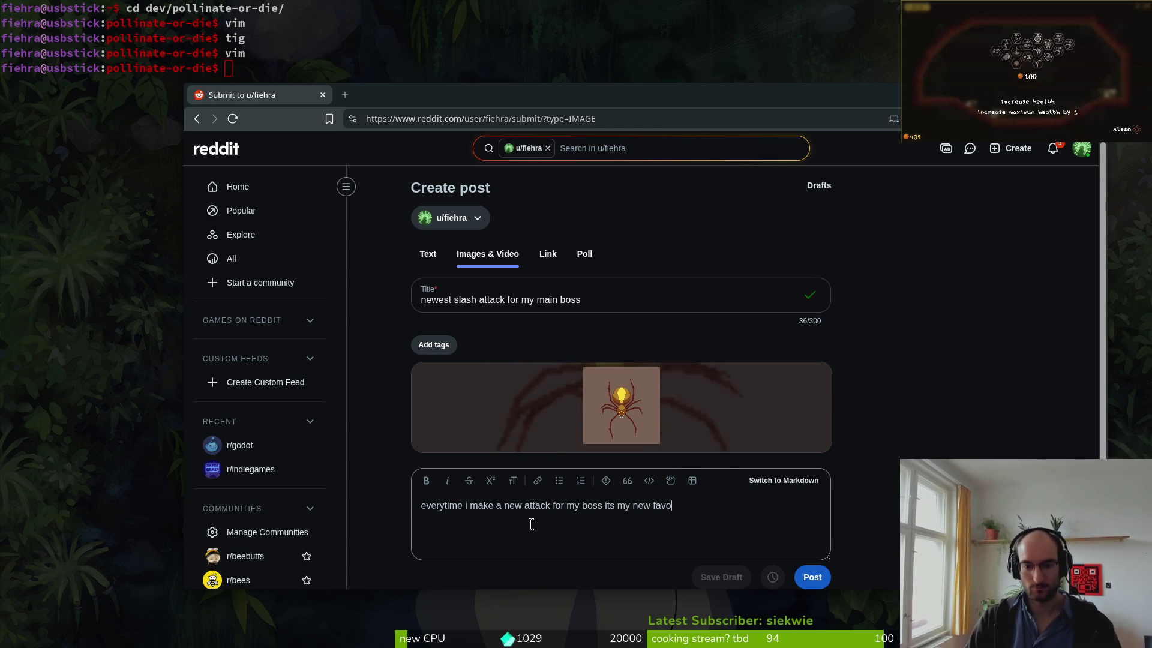
type("rite xD")
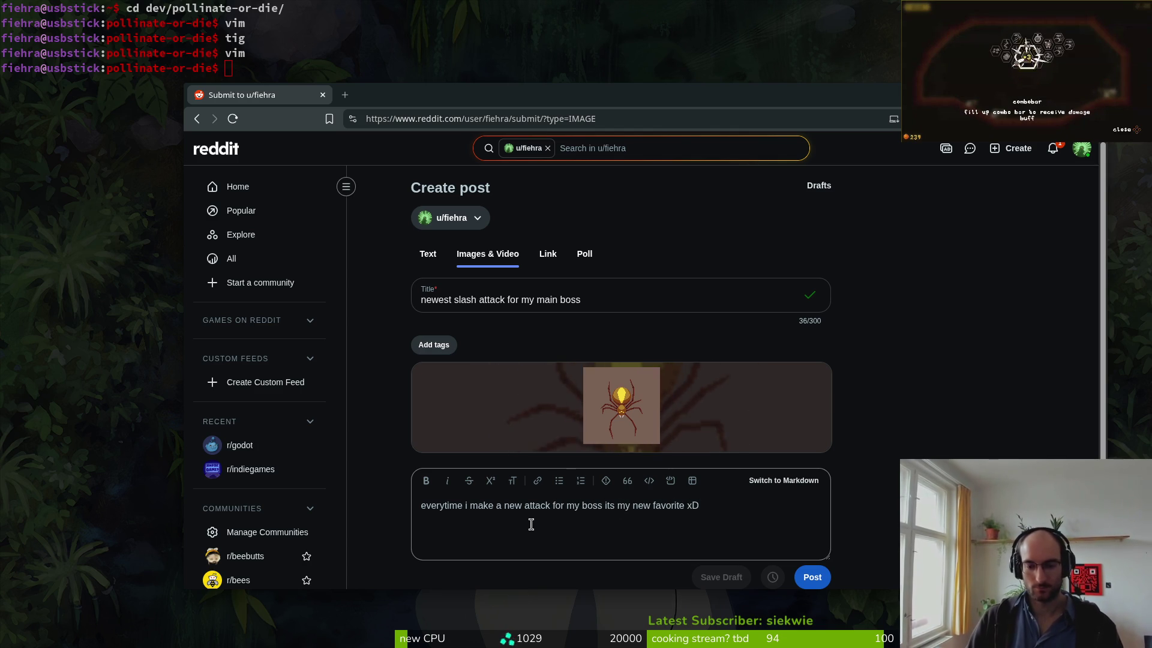
scroll(715, 511, "down", 2)
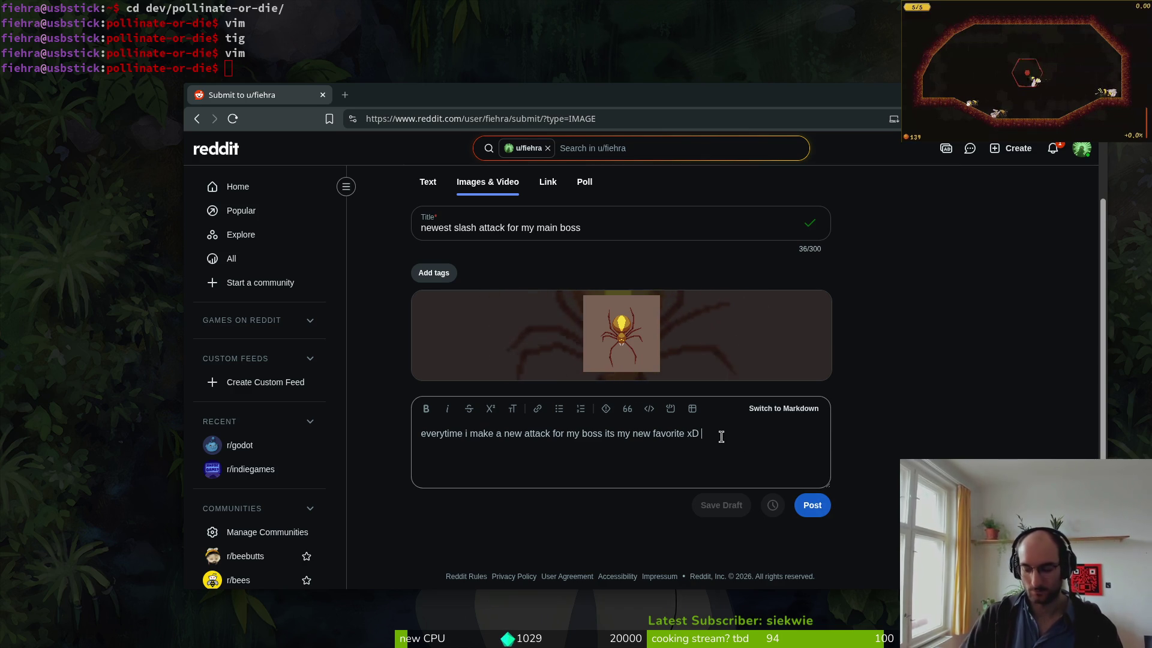
type("spiderralert")
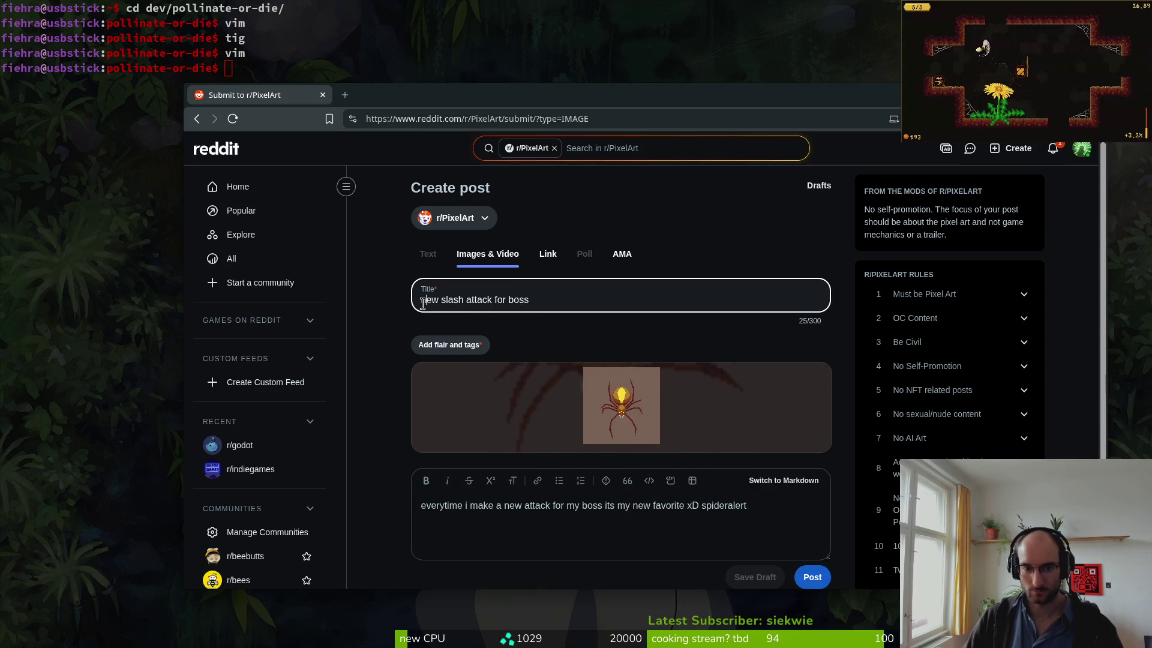
- Append '. this took rougly 2 days' to the end of the post body
left_click(773, 510)
type(". this took rougly ")
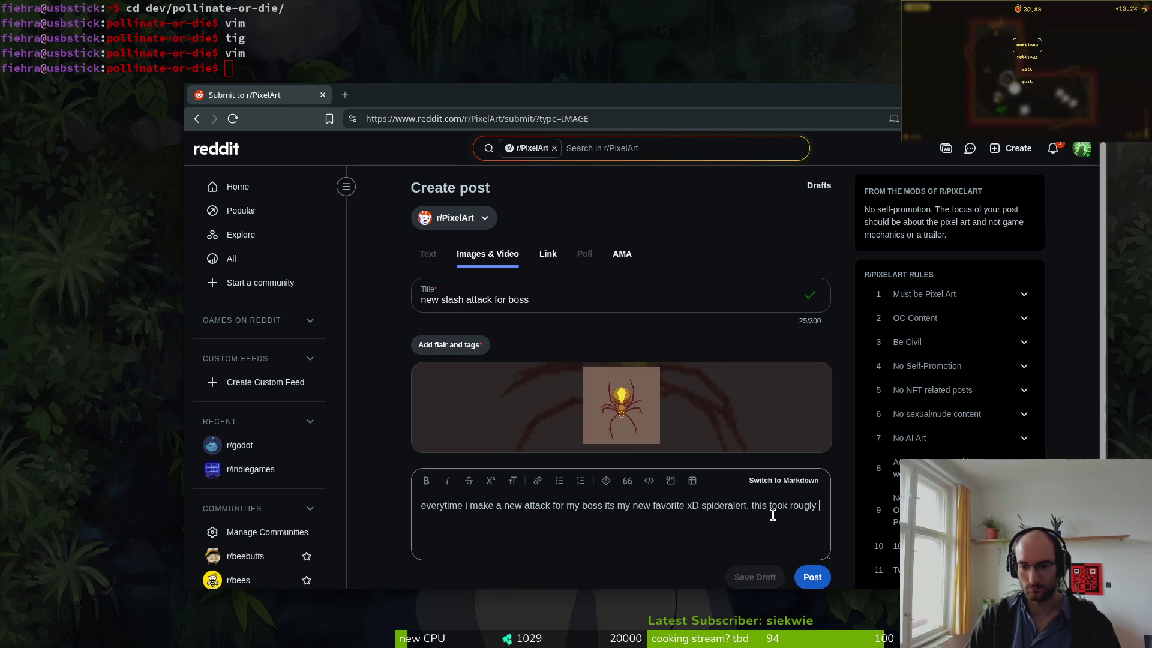
type("2 days")
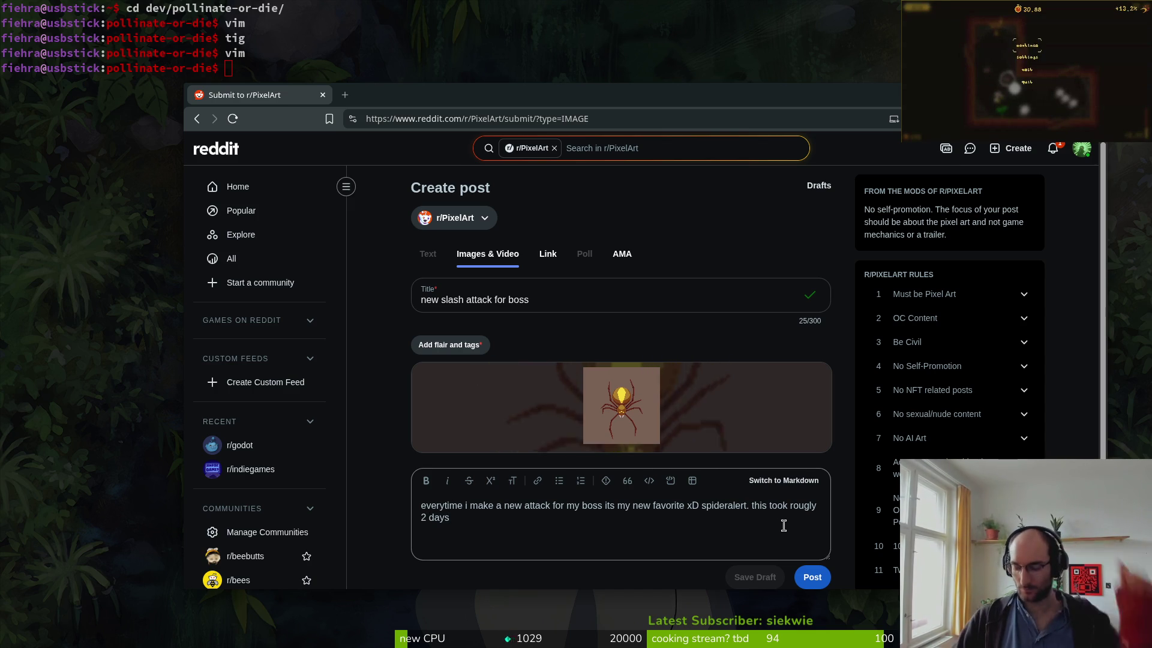
key("BackSpace")
type("s")
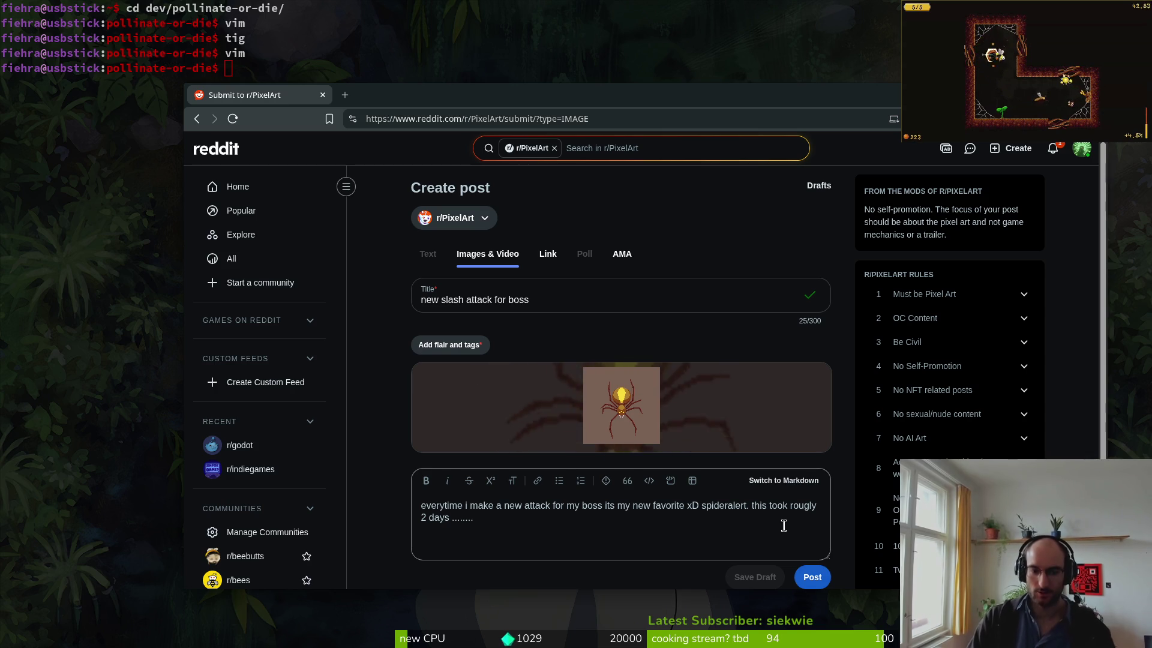
- Search the web for 'melting face emoji' in a new tab
left_click(345, 96)
type("melting face emoji")
key("Return")
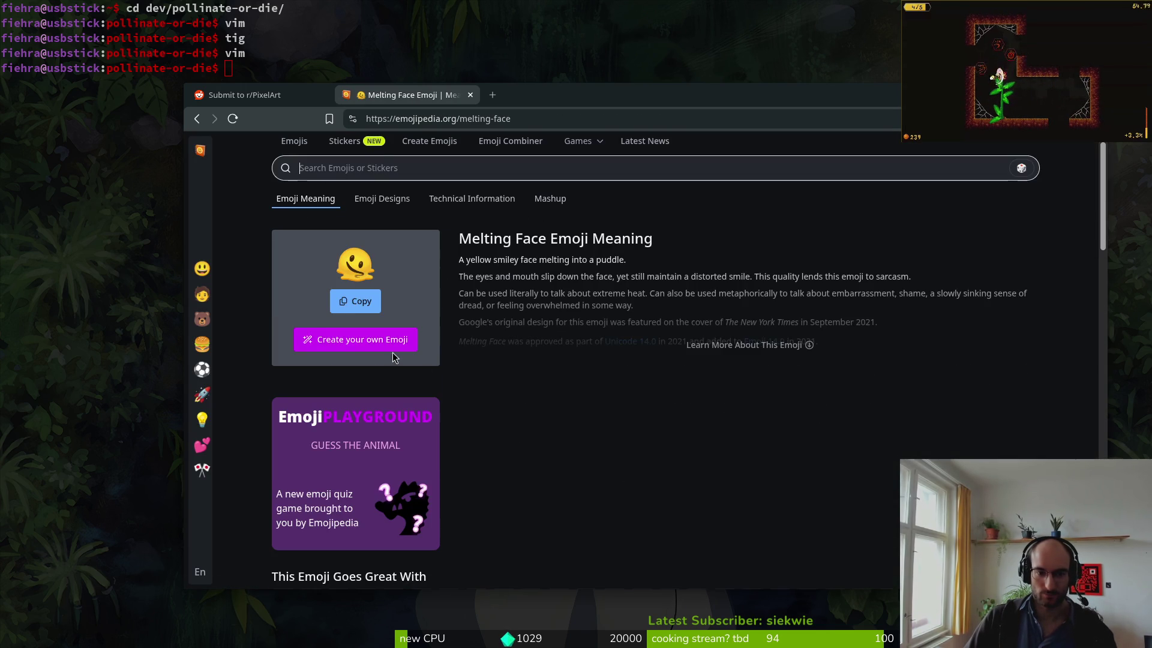
- Copy the melting face emoji from Emojipedia and go back to the r/PixelArt post tab
left_click(355, 300)
left_click(271, 91)
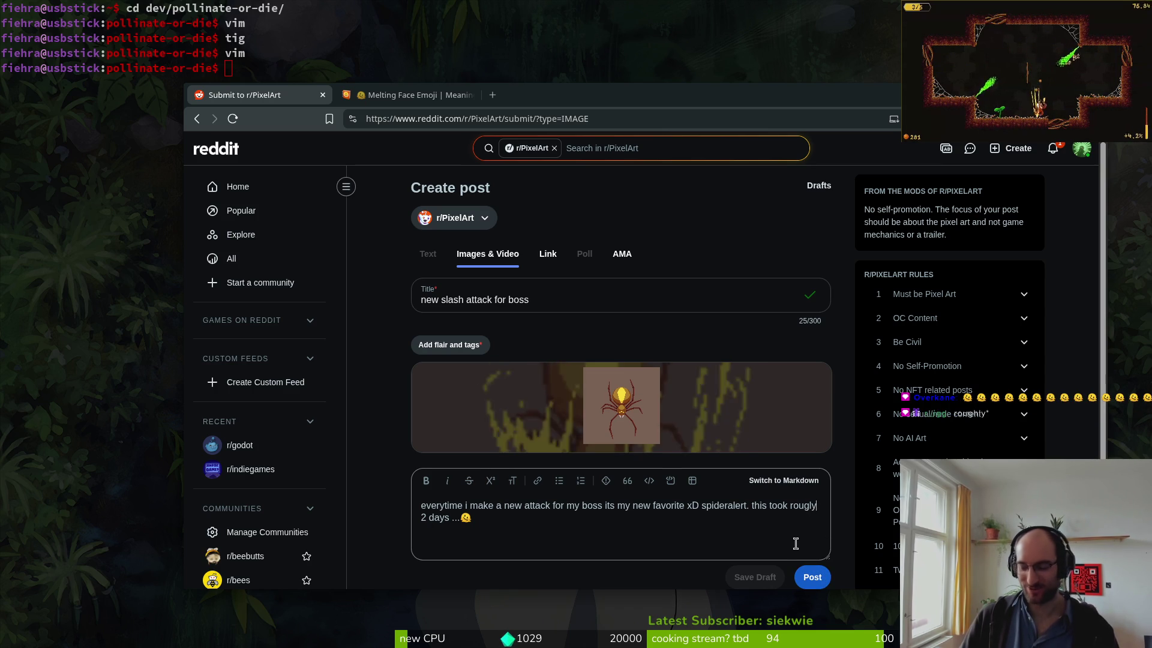
- Delete the stray asterisks after 'rougly', attempt to post, then open the flair choices after the missing-flair error
key("BackSpace")
key("BackSpace")
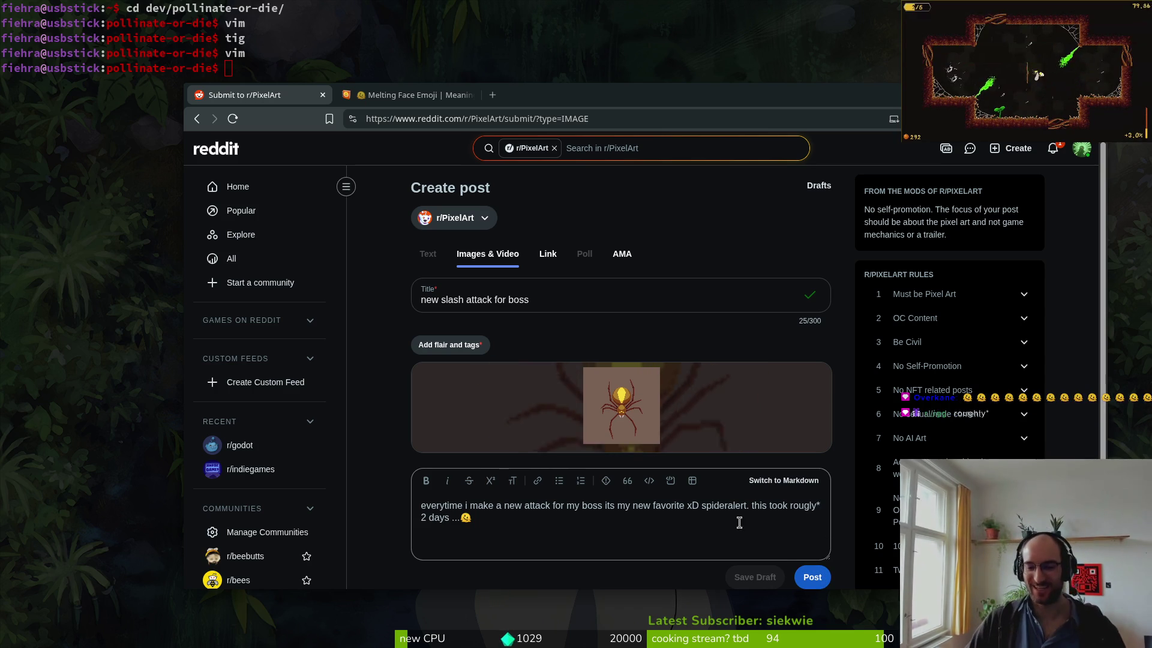
left_click(822, 582)
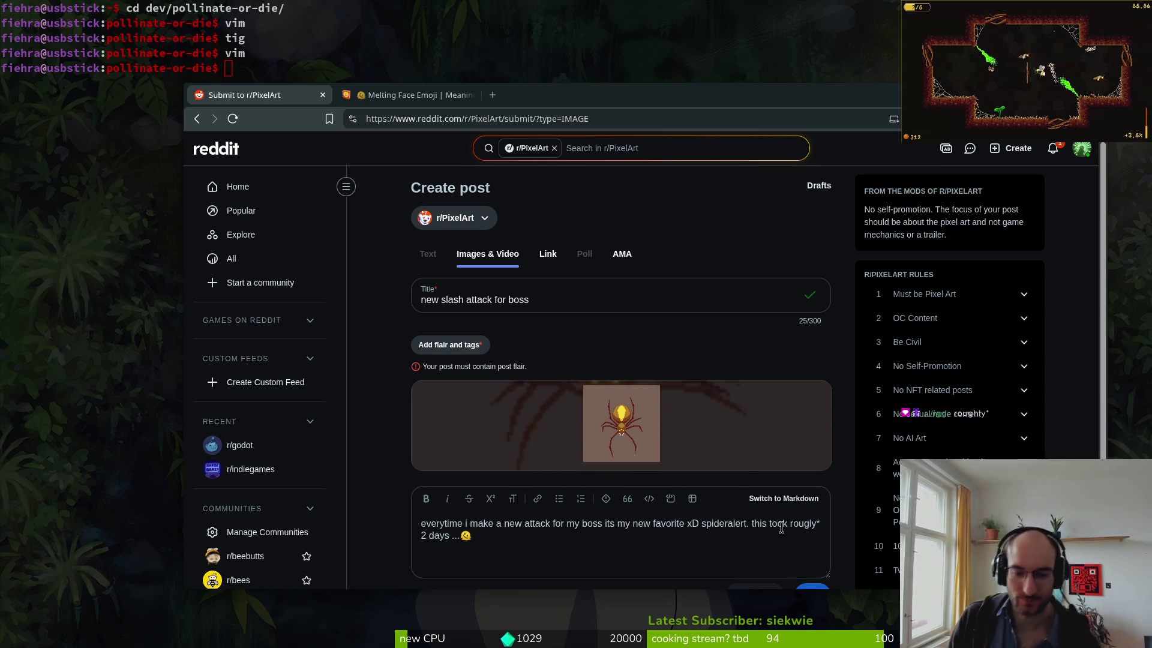
scroll(744, 518, "down", 2)
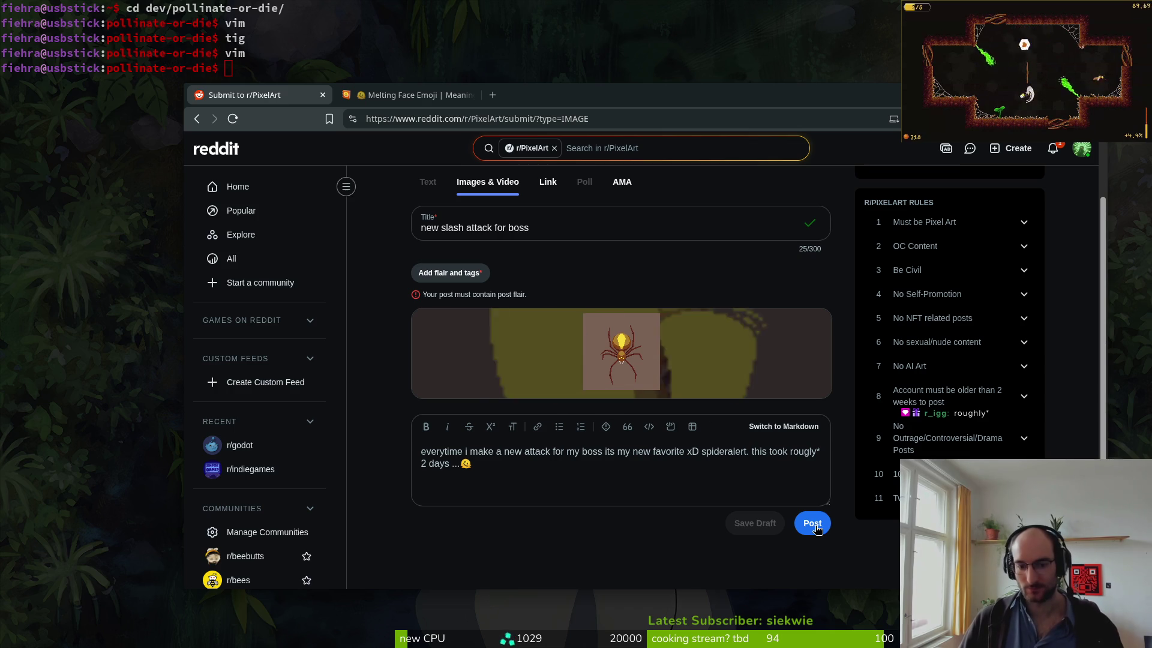
left_click(450, 273)
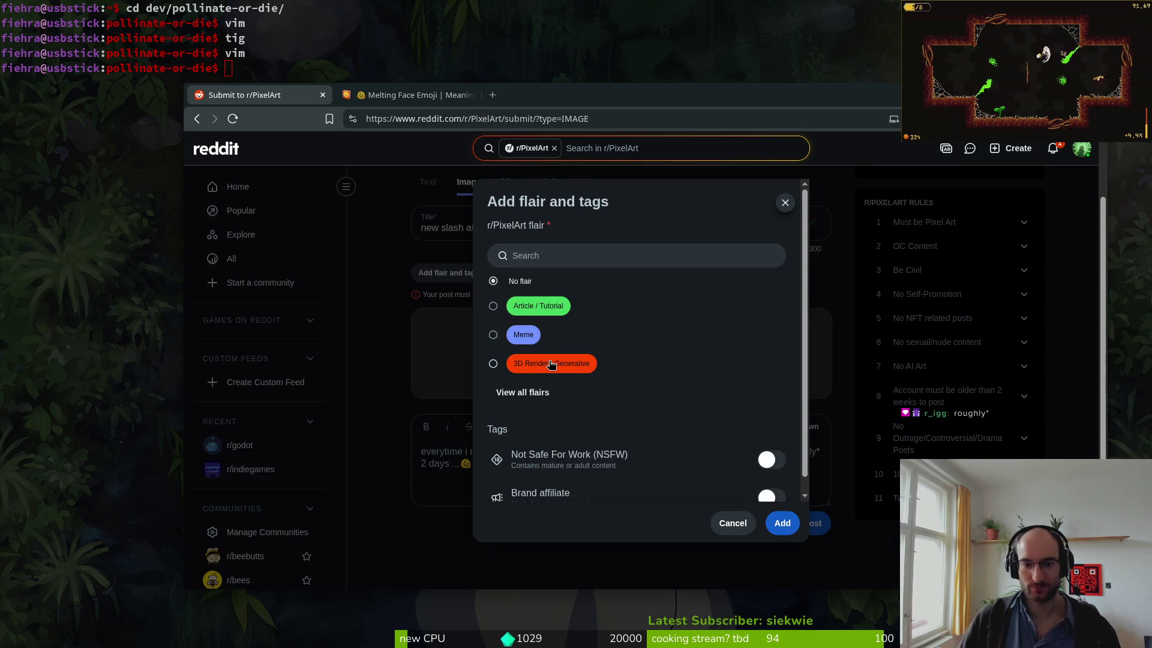
- Apply the Hand Pixelled flair from the full flair list and place the cursor inside 'rougly'
scroll(557, 291, "down", 1)
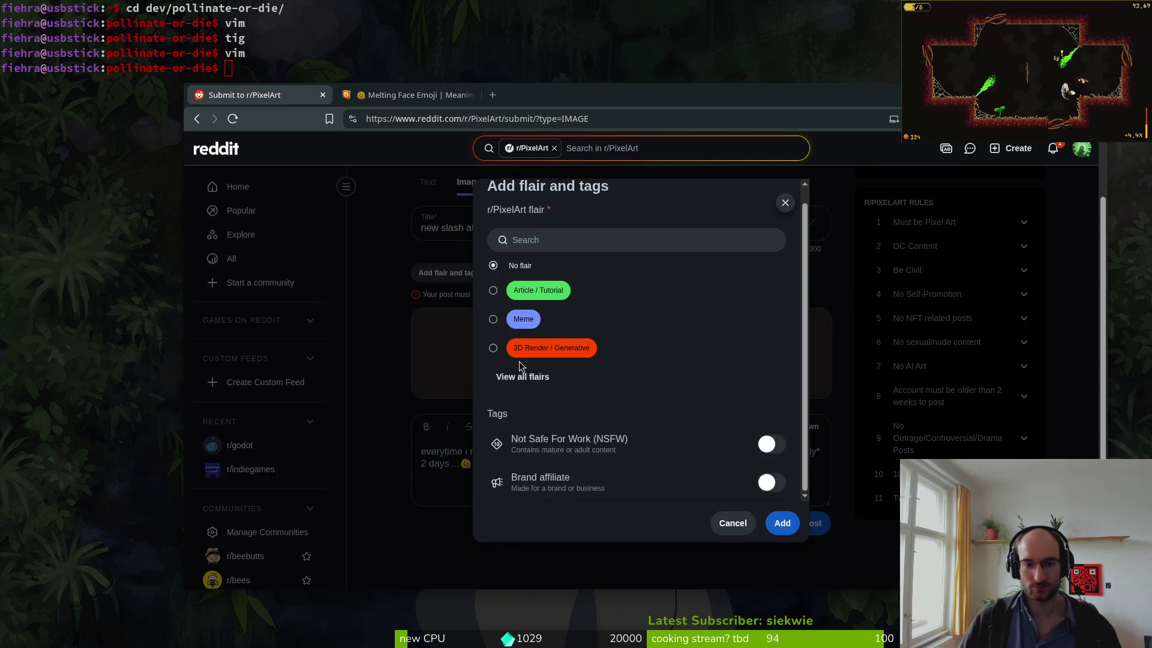
left_click(533, 374)
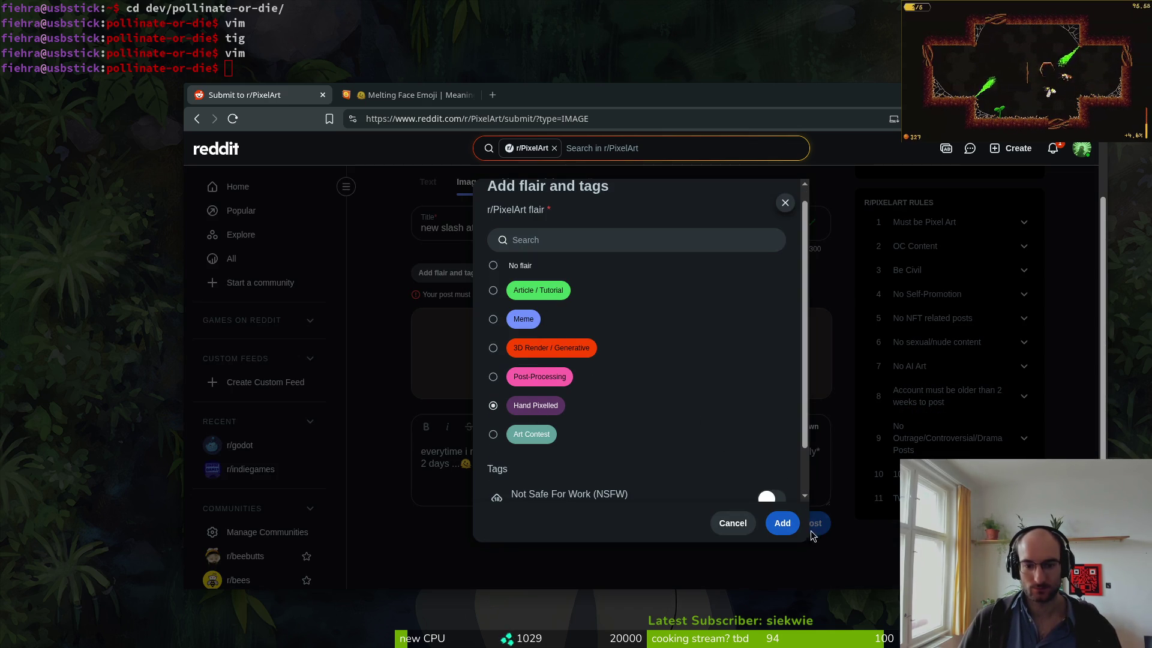
left_click(783, 523)
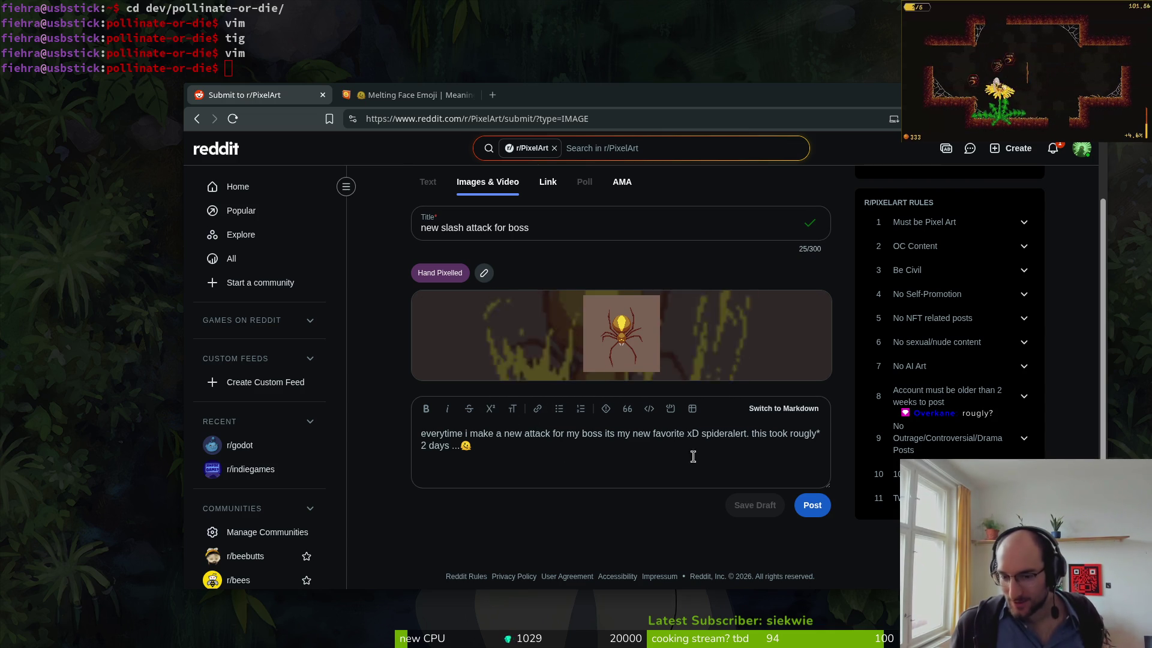
left_click(807, 434)
- Correct 'rougly' to 'roughly' and publish the spider slash-attack post to r/PixelArt
type("h")
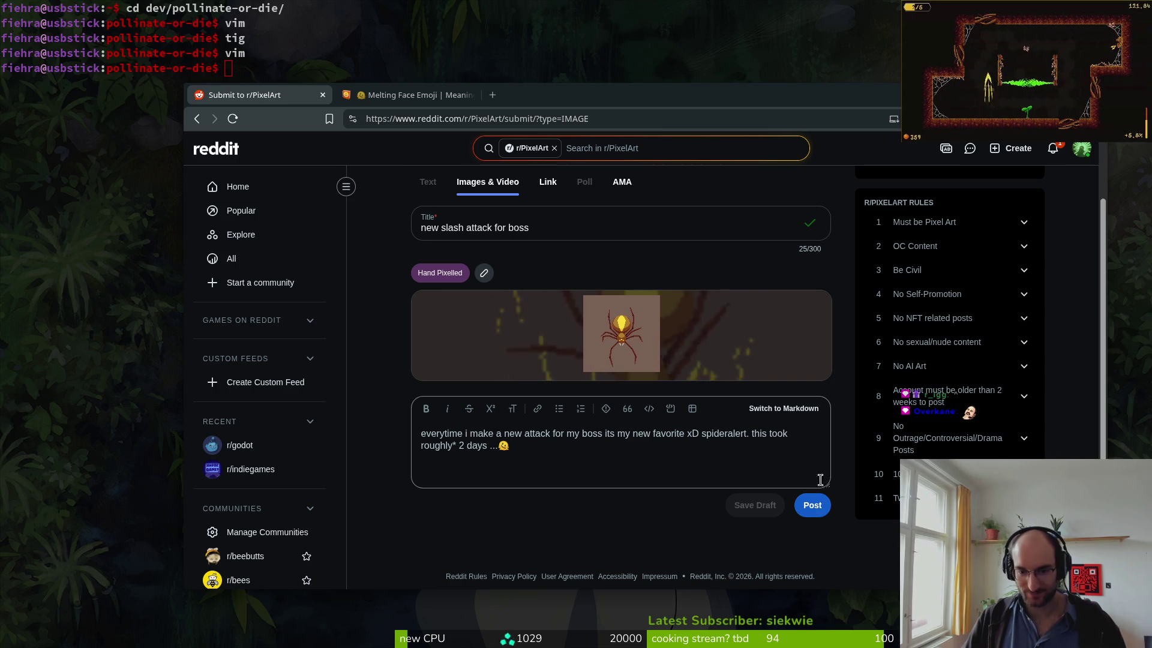
left_click(814, 508)
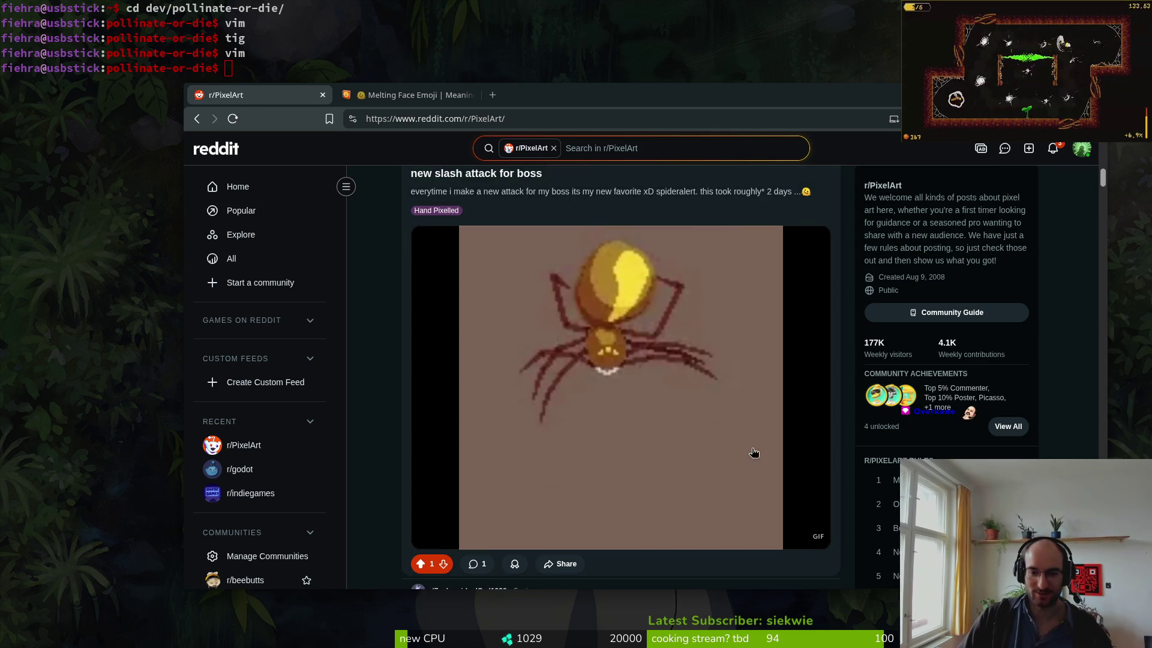
- Delete the 'new slash attack for boss' post from r/PixelArt, then show the window overview
scroll(389, 434, "down", 2)
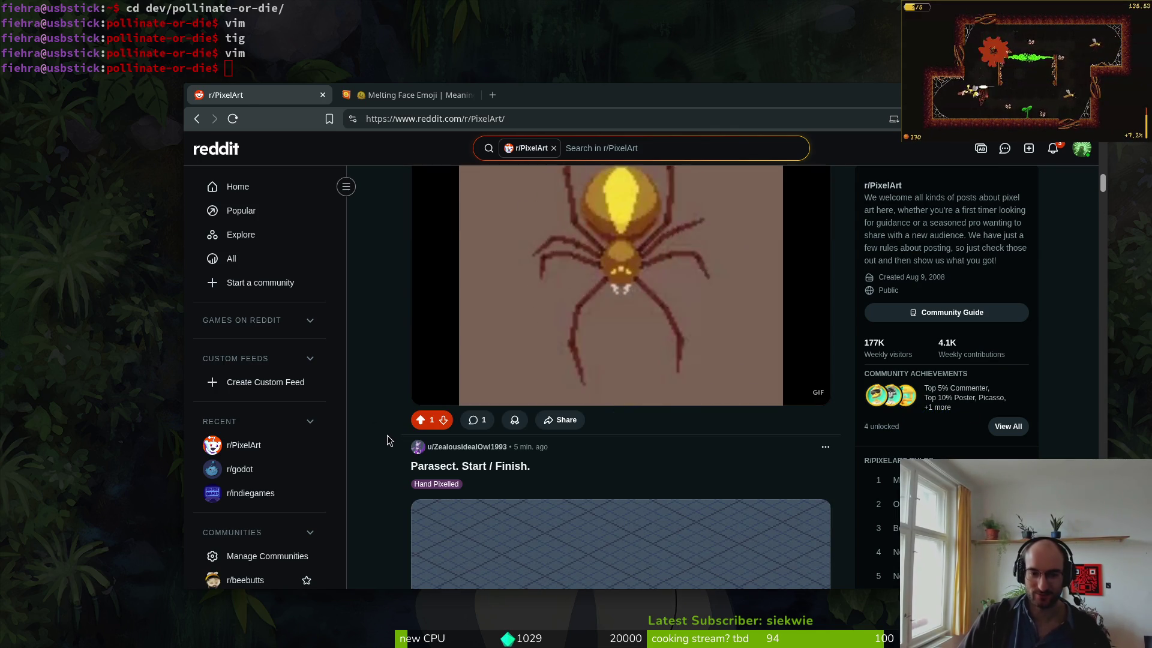
scroll(513, 383, "up", 1)
scroll(512, 383, "up", 1)
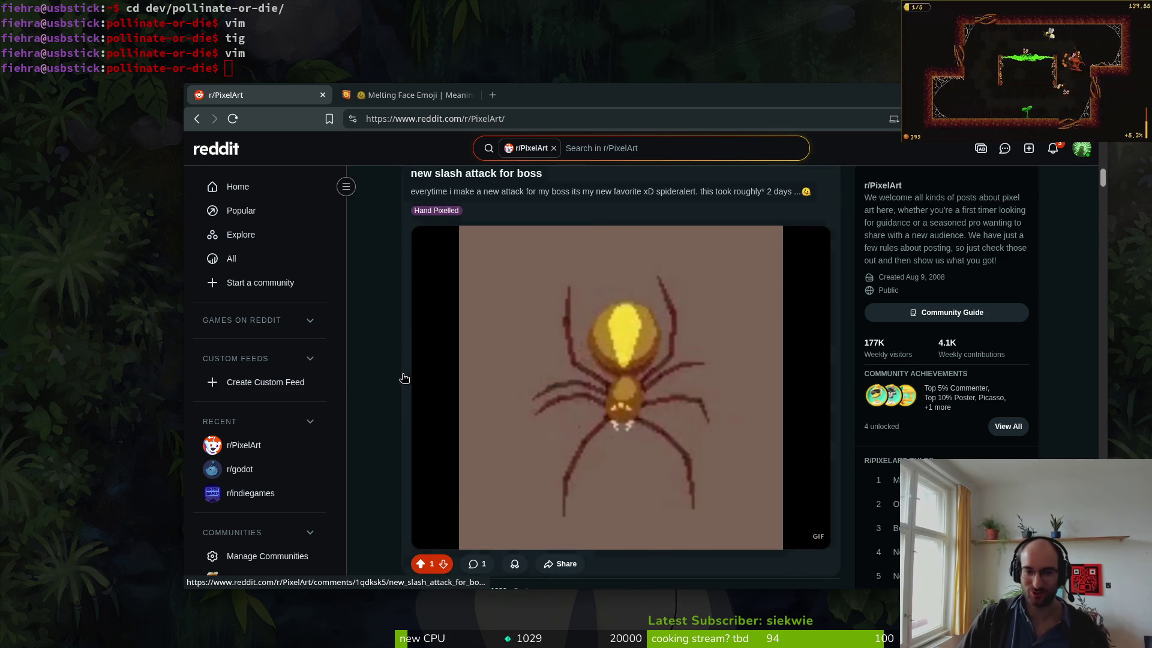
scroll(764, 336, "up", 3)
left_click(828, 370)
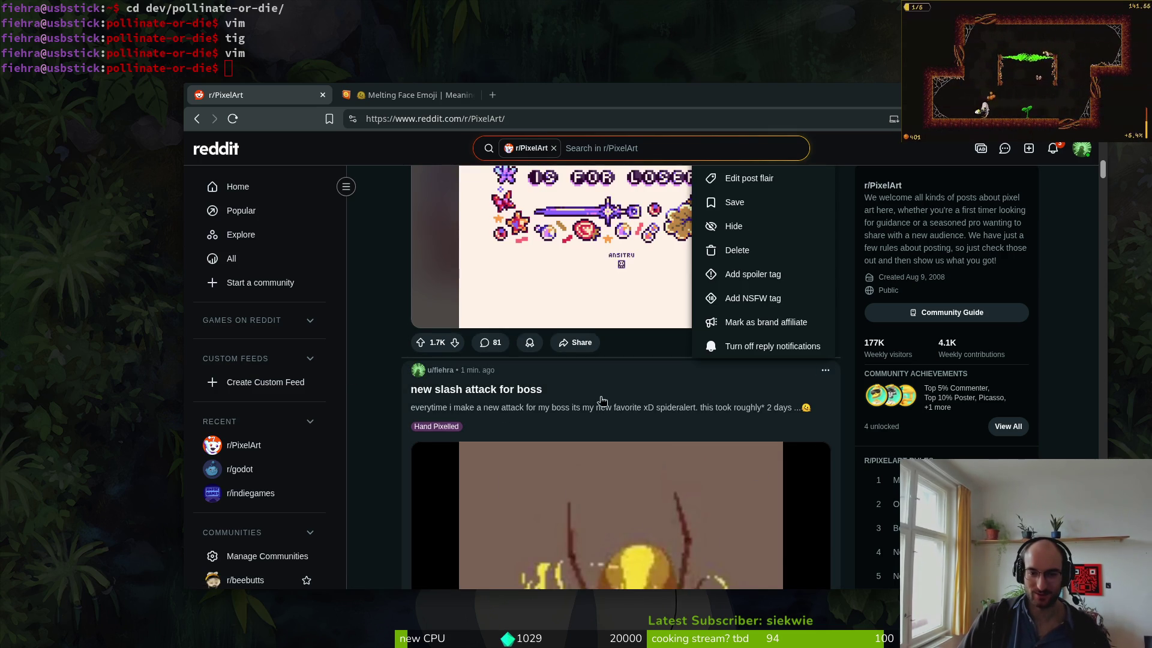
left_click(380, 397)
scroll(380, 397, "down", 3)
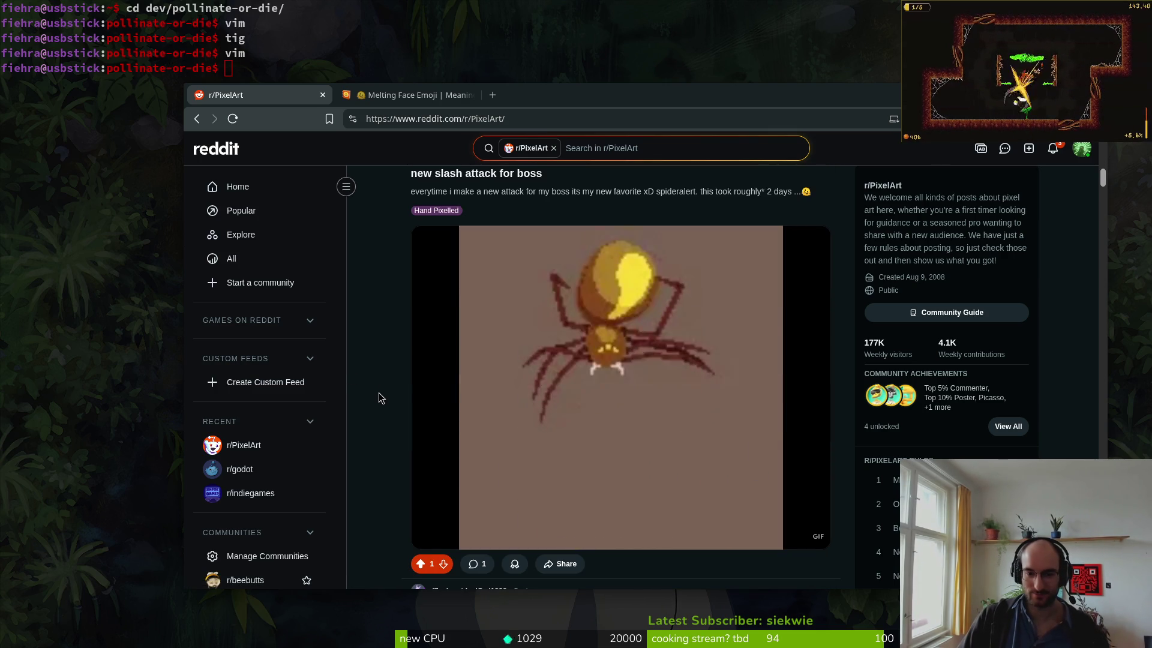
scroll(380, 397, "up", 3)
left_click(825, 370)
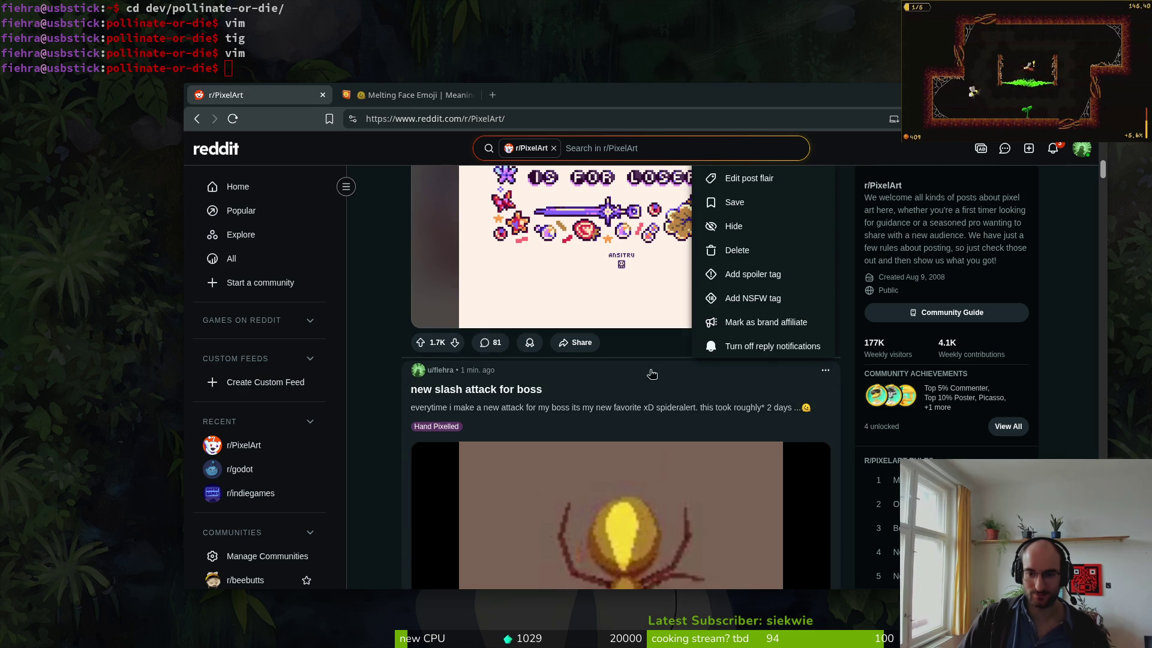
left_click(755, 252)
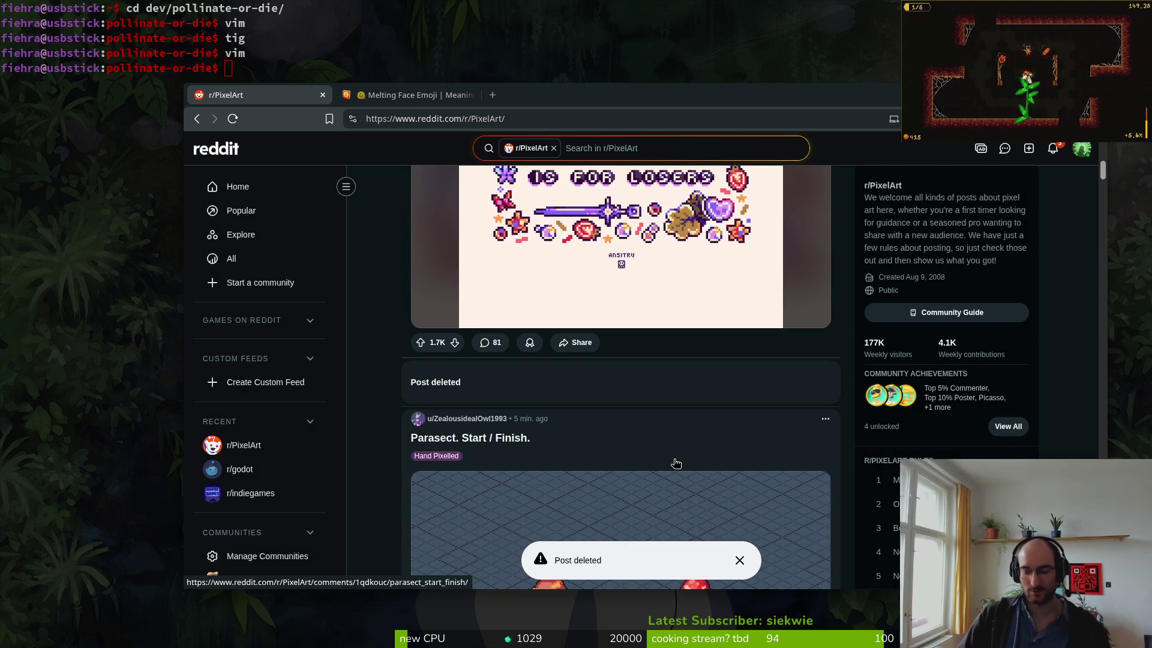
key("super")
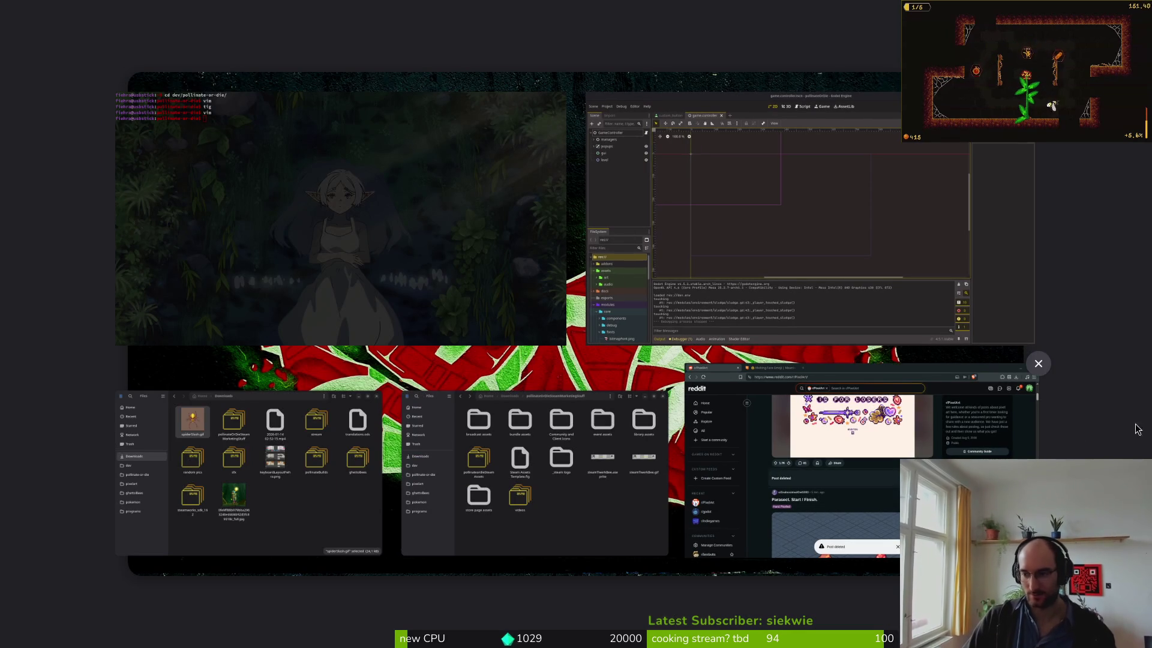
- Switch to Aseprite and reopen spider.aseprite from the recent files list
key("super+a")
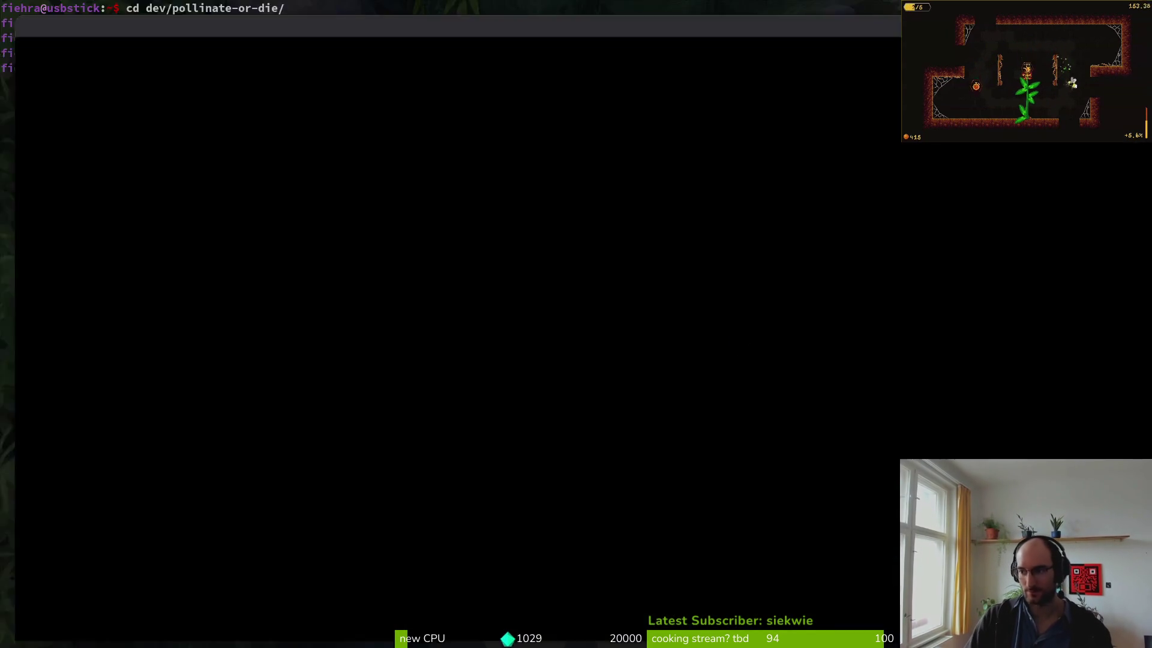
left_click(51, 156)
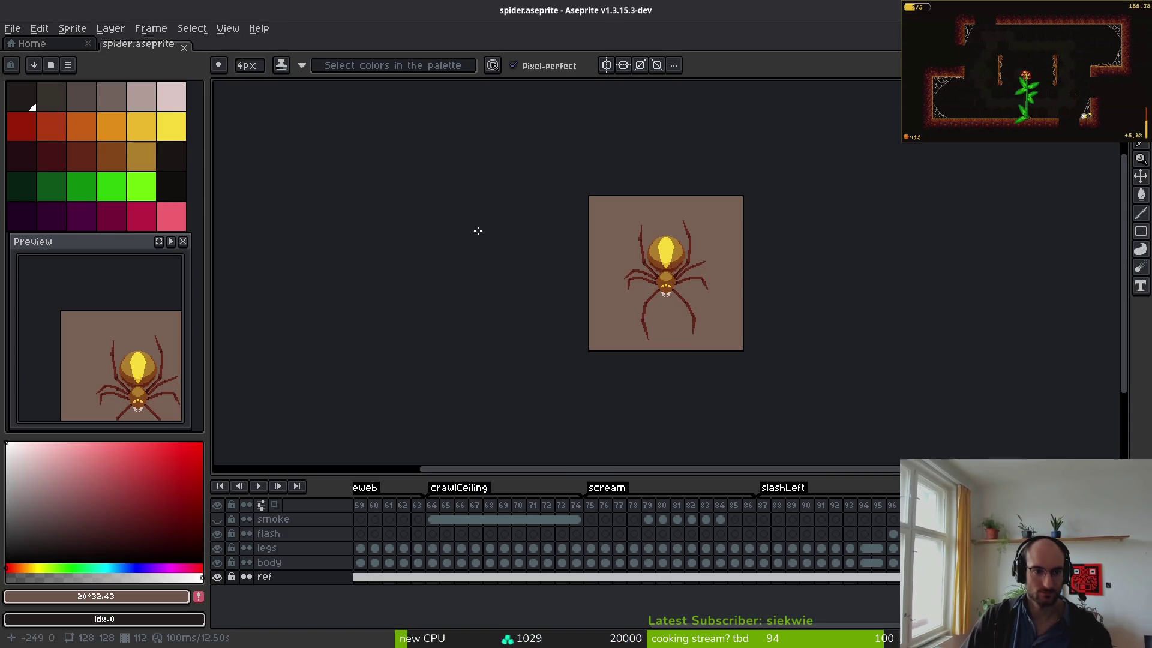
key("ctrl+alt+c")
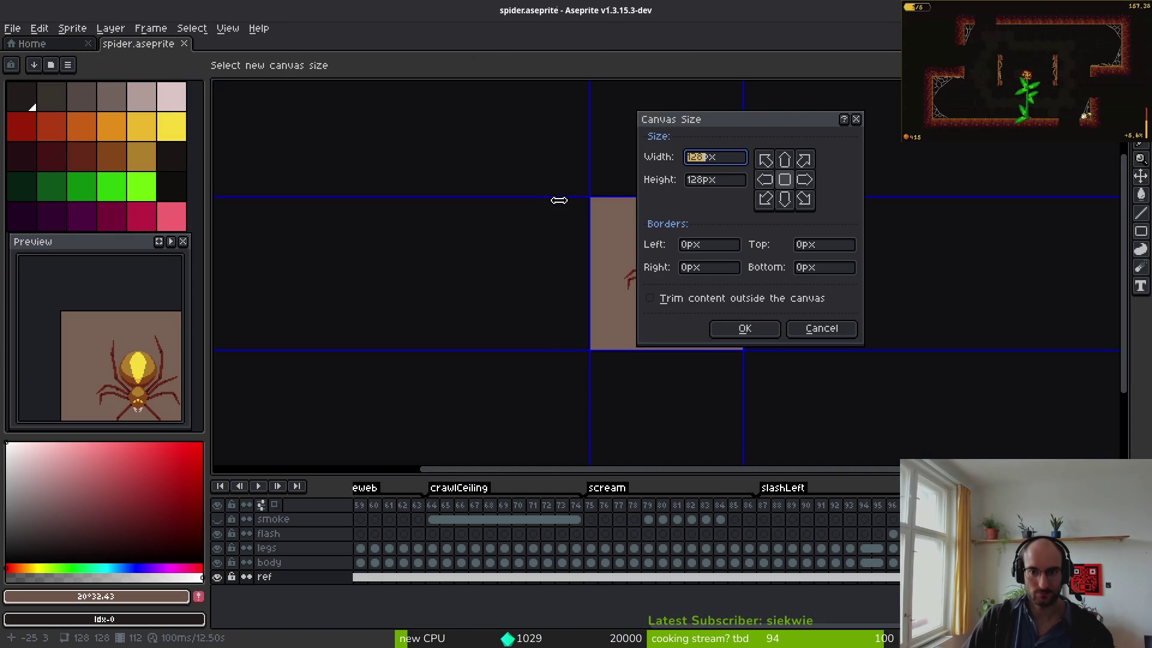
key("Escape")
left_click(72, 28)
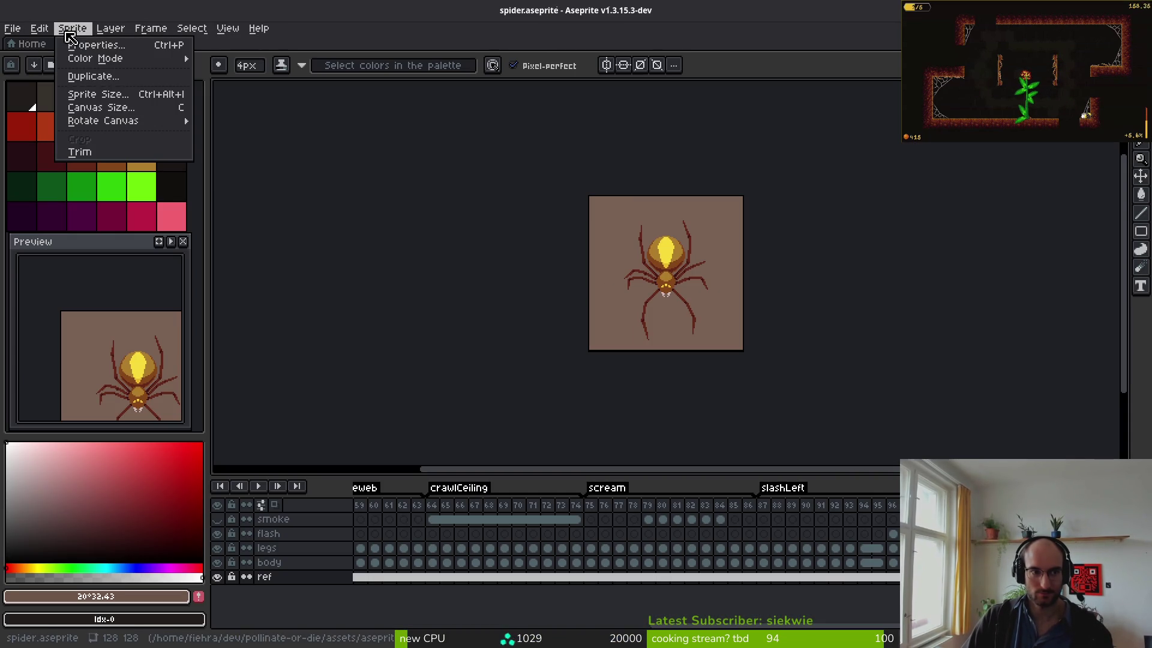
- Resize the spider sprite to 256×256 (200%) with nearest-neighbour interpolation
left_click(121, 96)
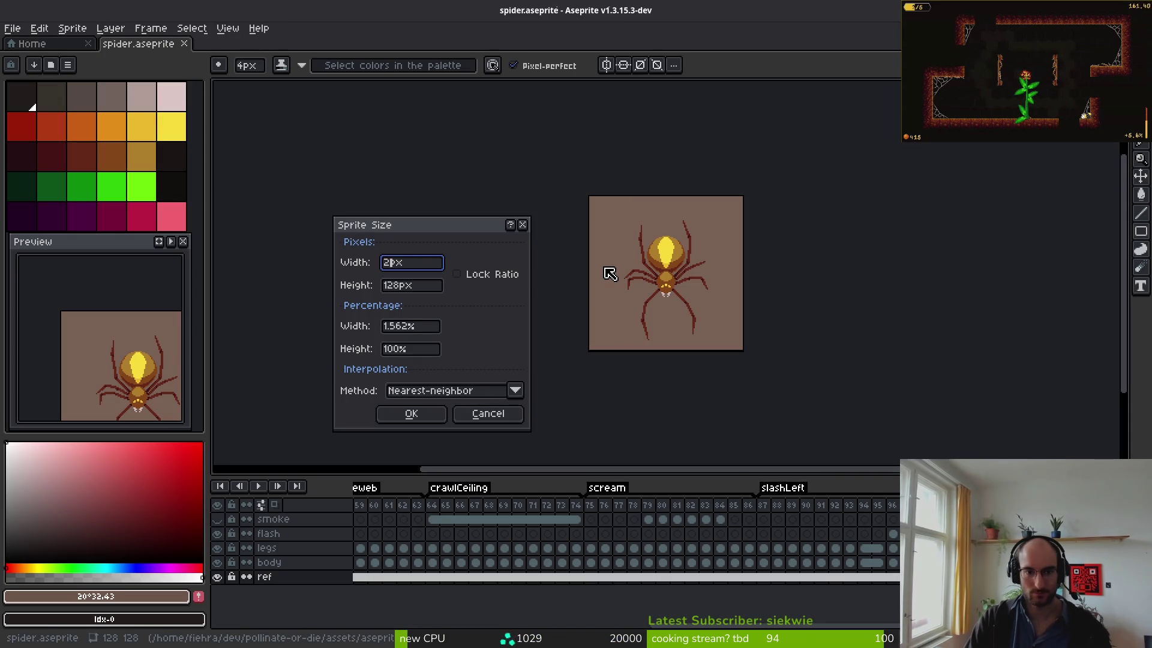
type("256")
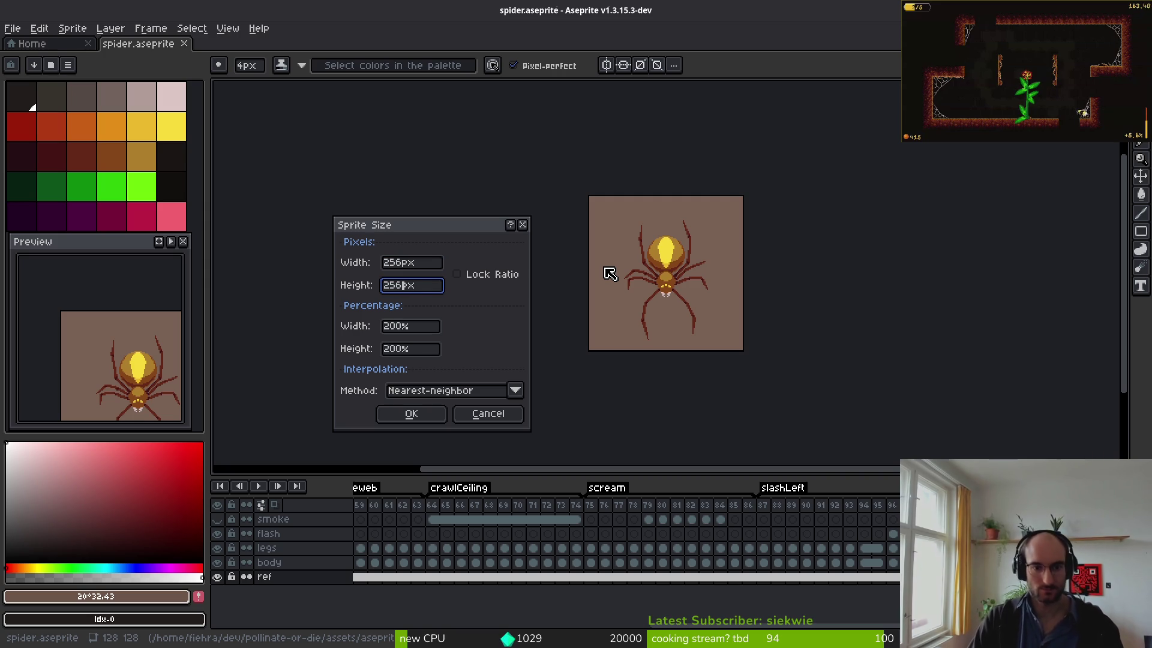
key("Return")
scroll(602, 267, "down", 2)
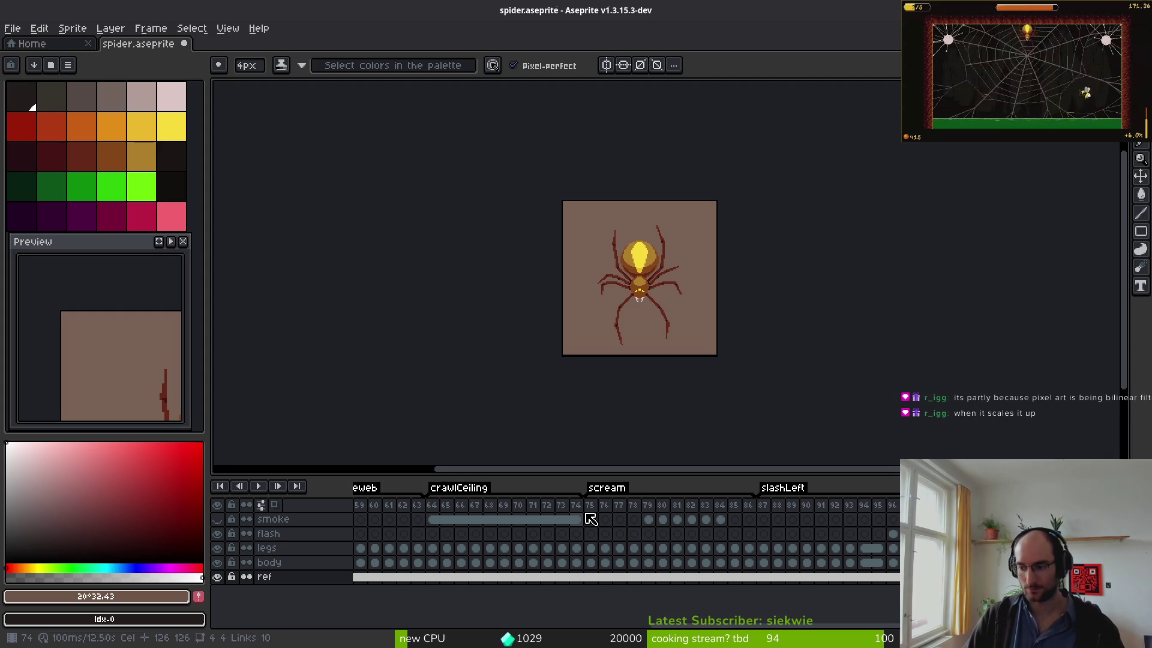
scroll(655, 273, "up", 5)
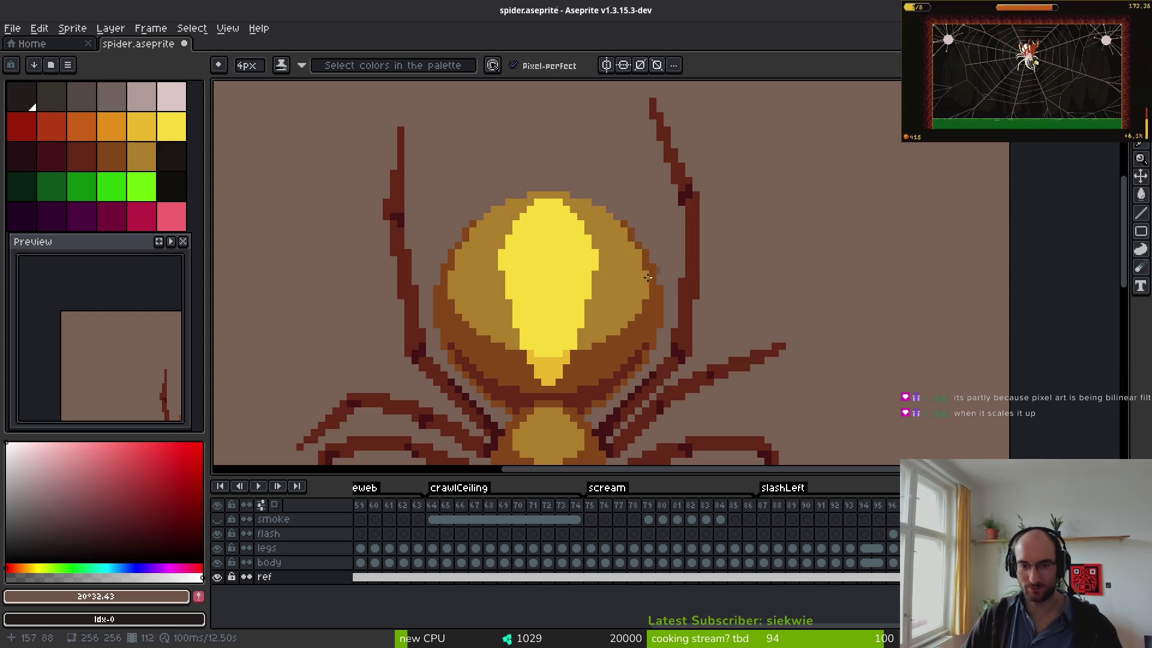
scroll(678, 275, "up", 2)
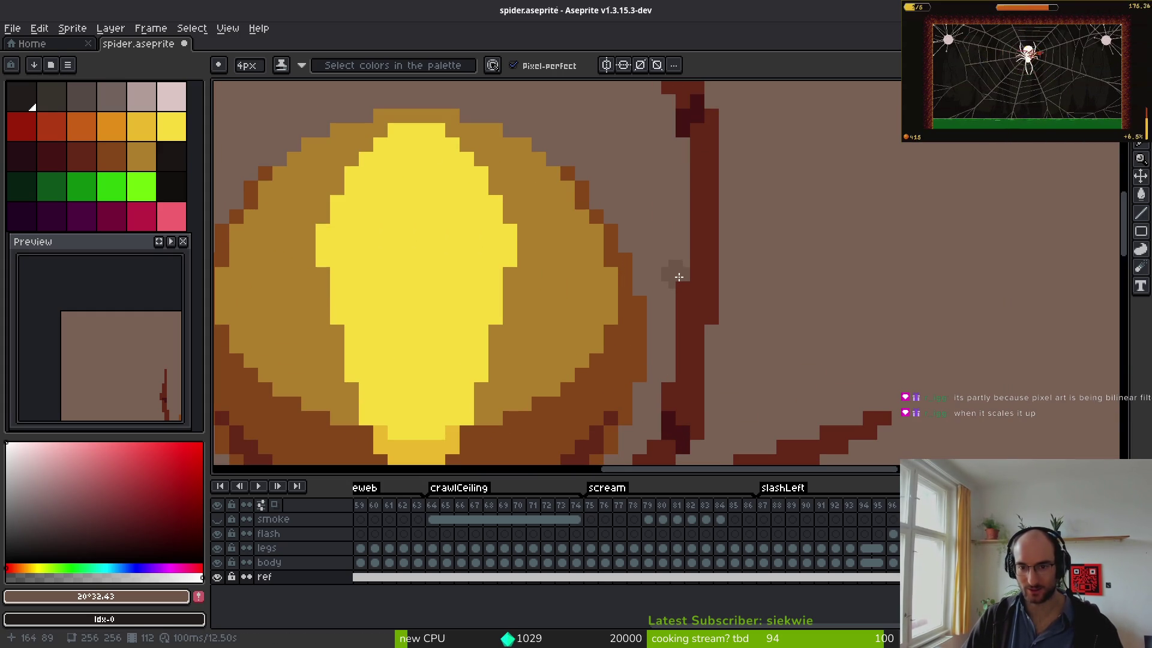
- Select frames 75 through 100 in the timeline
scroll(679, 275, "down", 10)
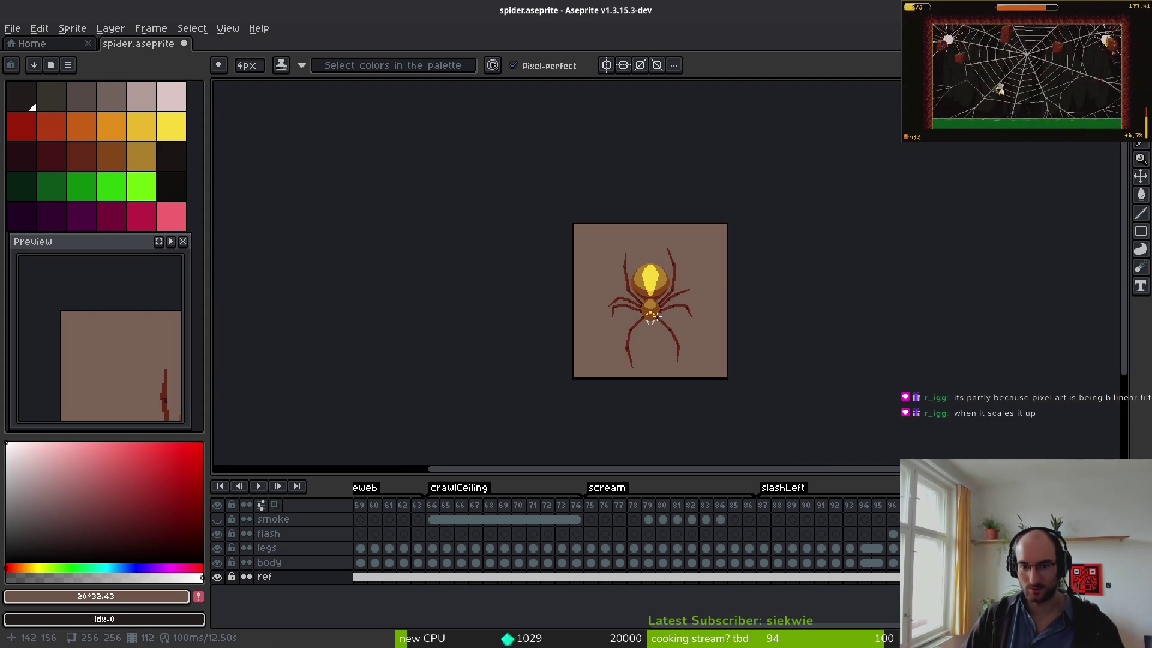
scroll(660, 319, "up", 1)
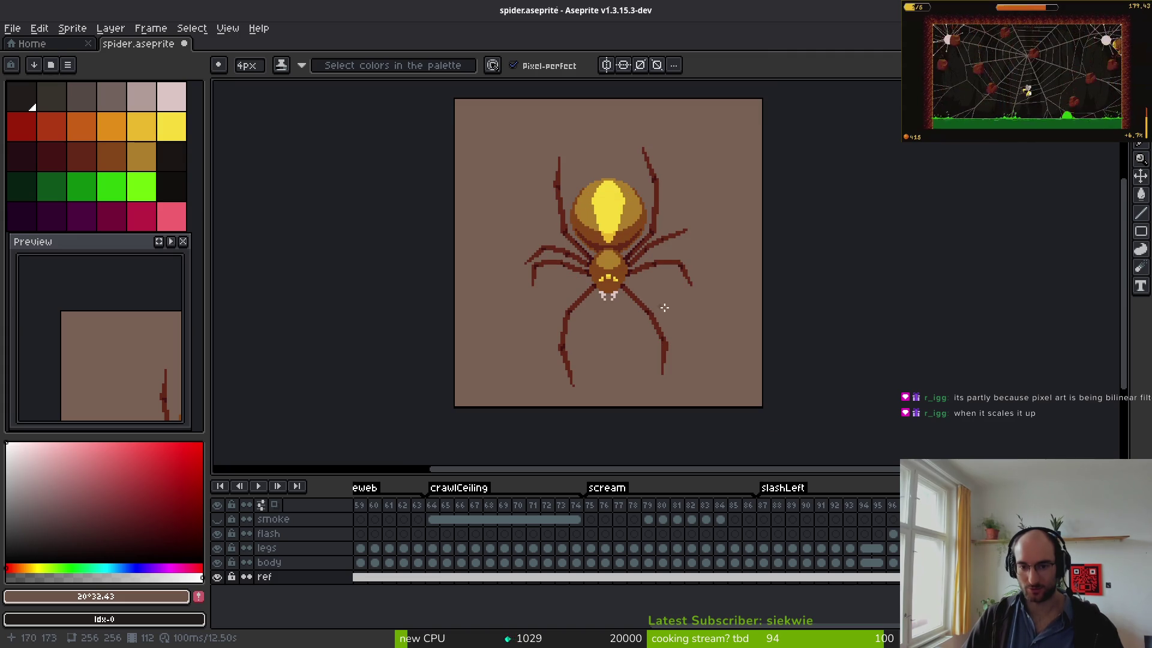
left_click_drag(591, 506, 924, 507)
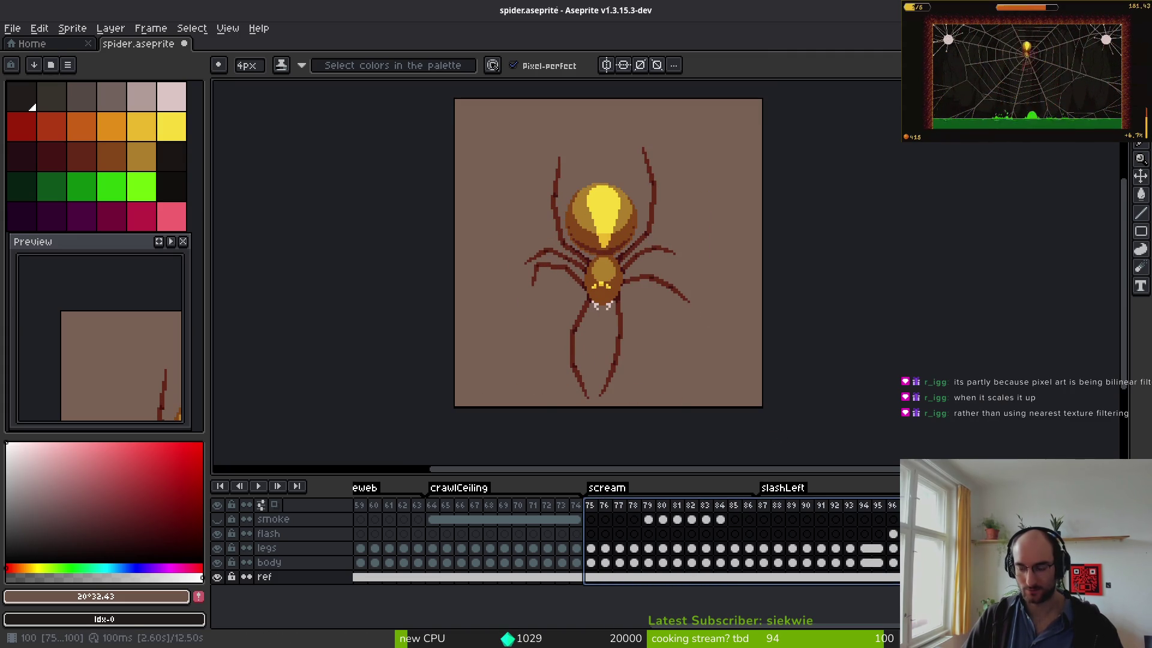
- Export the selected frames as a looping spiderSlash.gif in Downloads, overwriting the old file
key("ctrl+e")
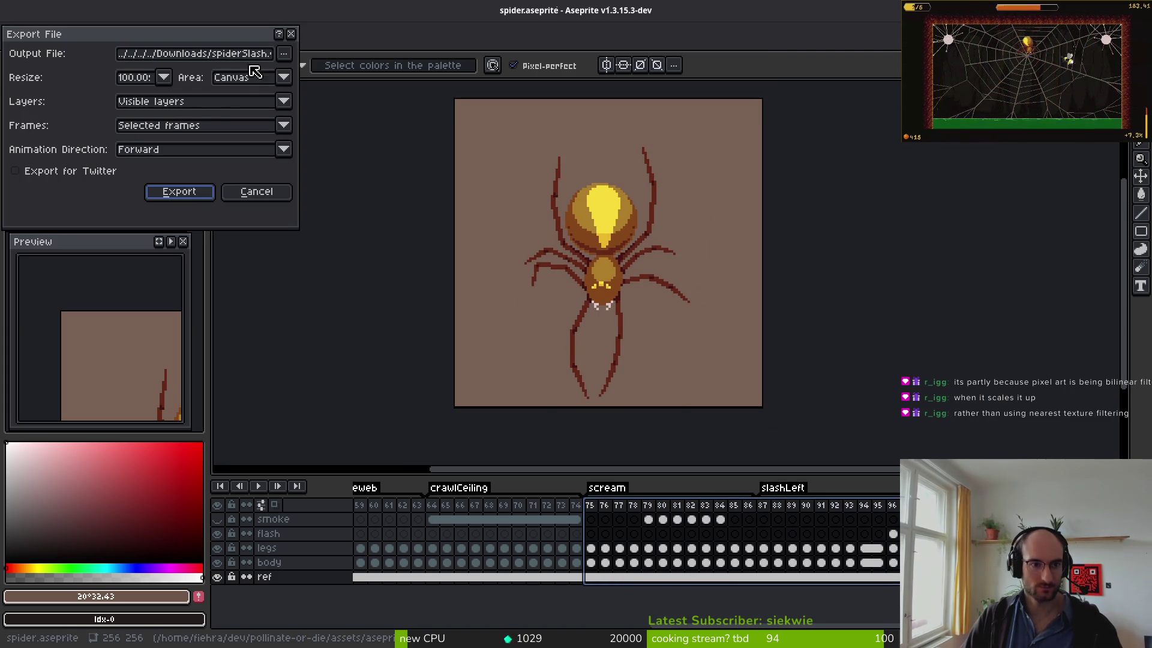
left_click(180, 192)
left_click(534, 369)
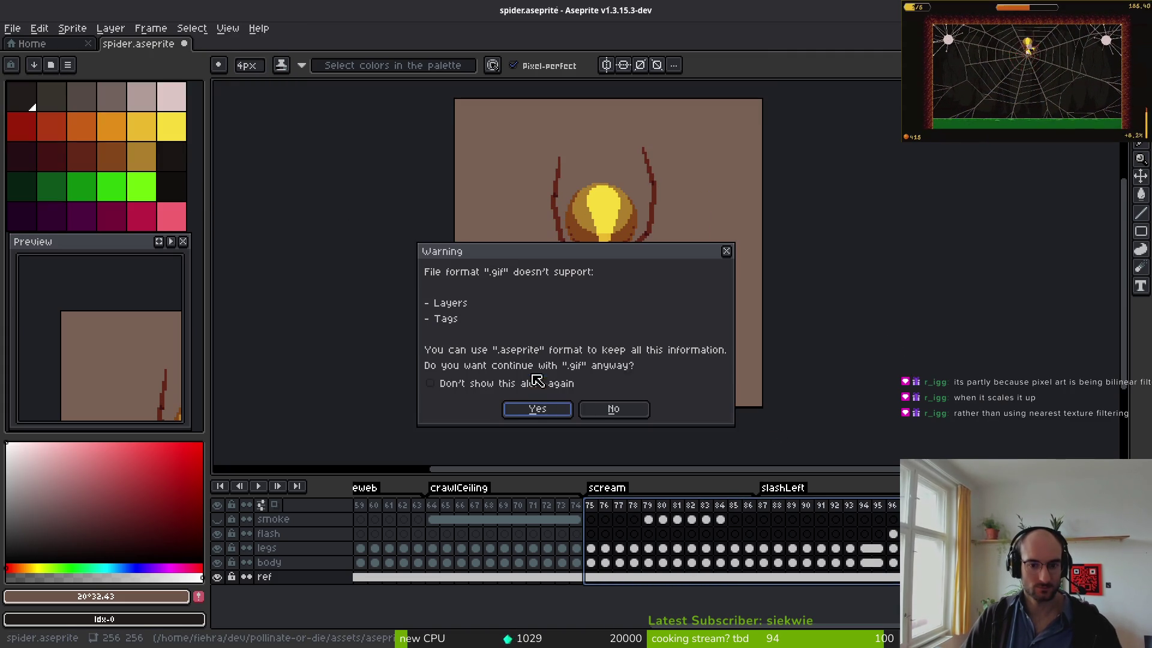
left_click(537, 411)
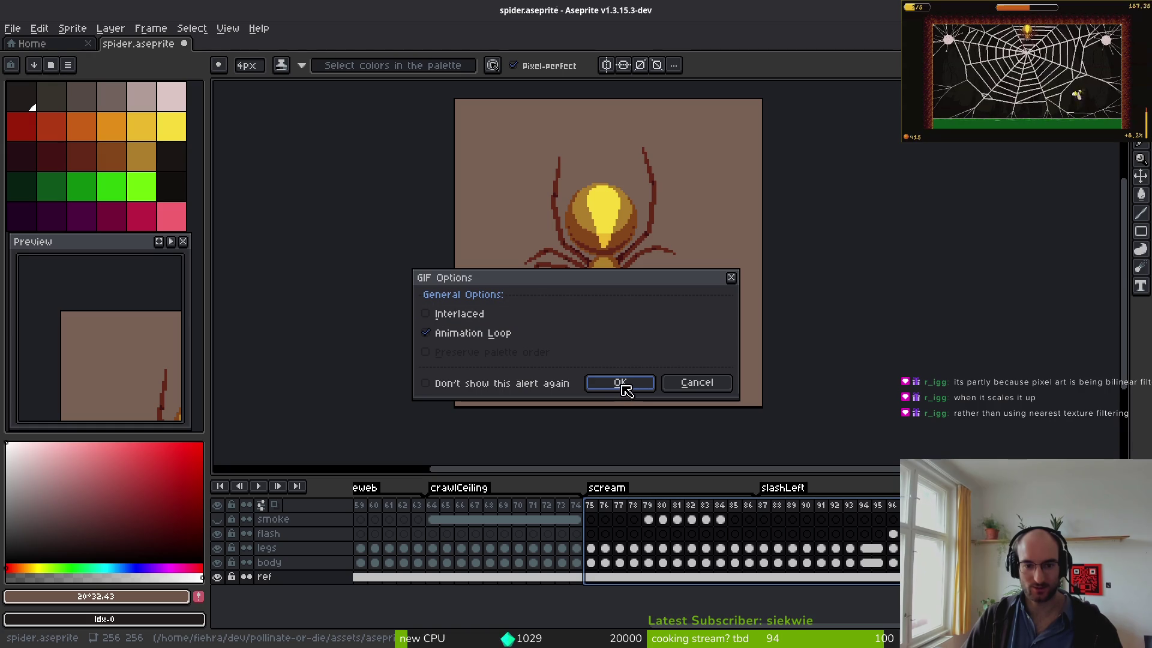
left_click(621, 385)
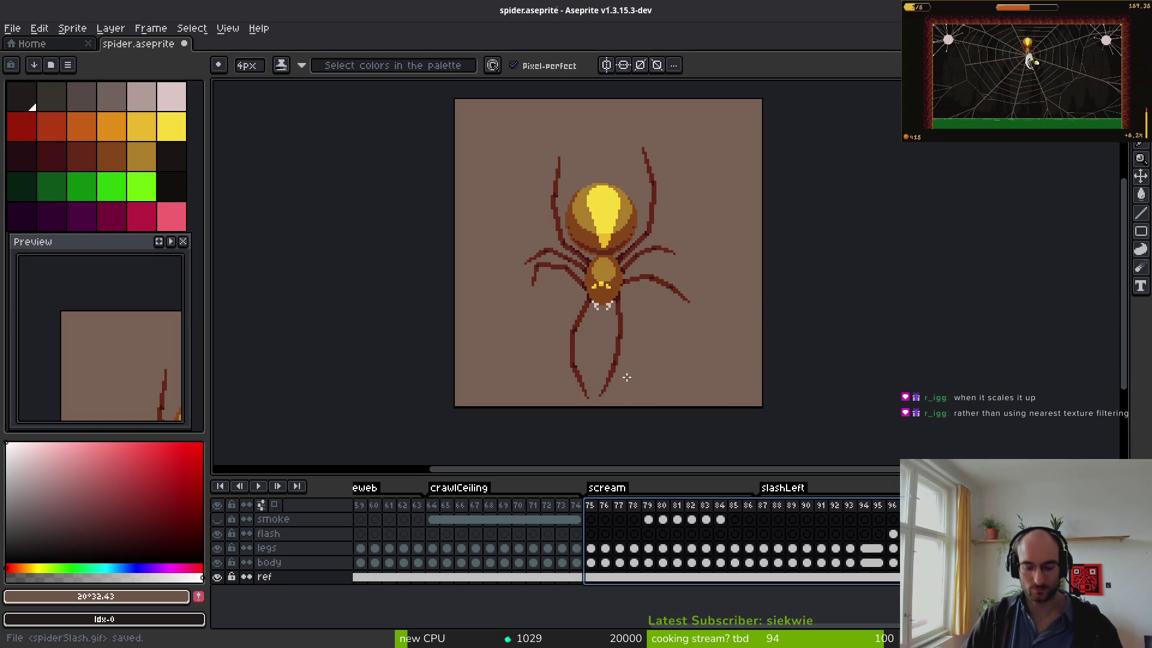
- Deselect the frames, undo the resize, save spider.aseprite and return to the r/PixelArt browser window
left_click(287, 138)
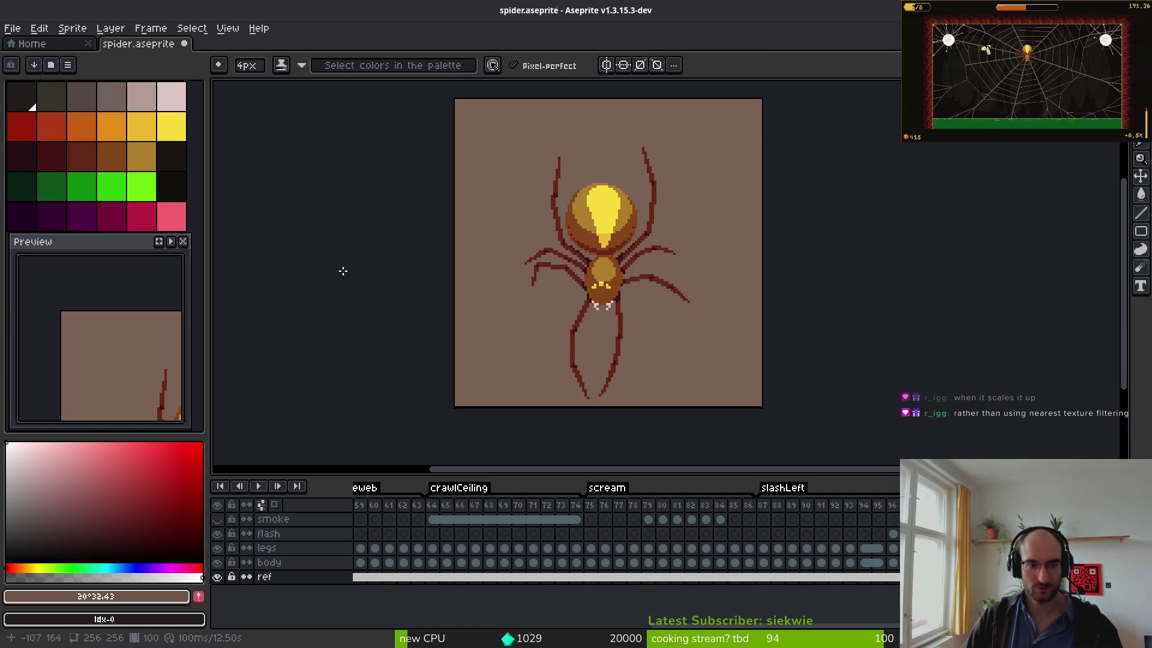
key("ctrl+z")
key("ctrl+s")
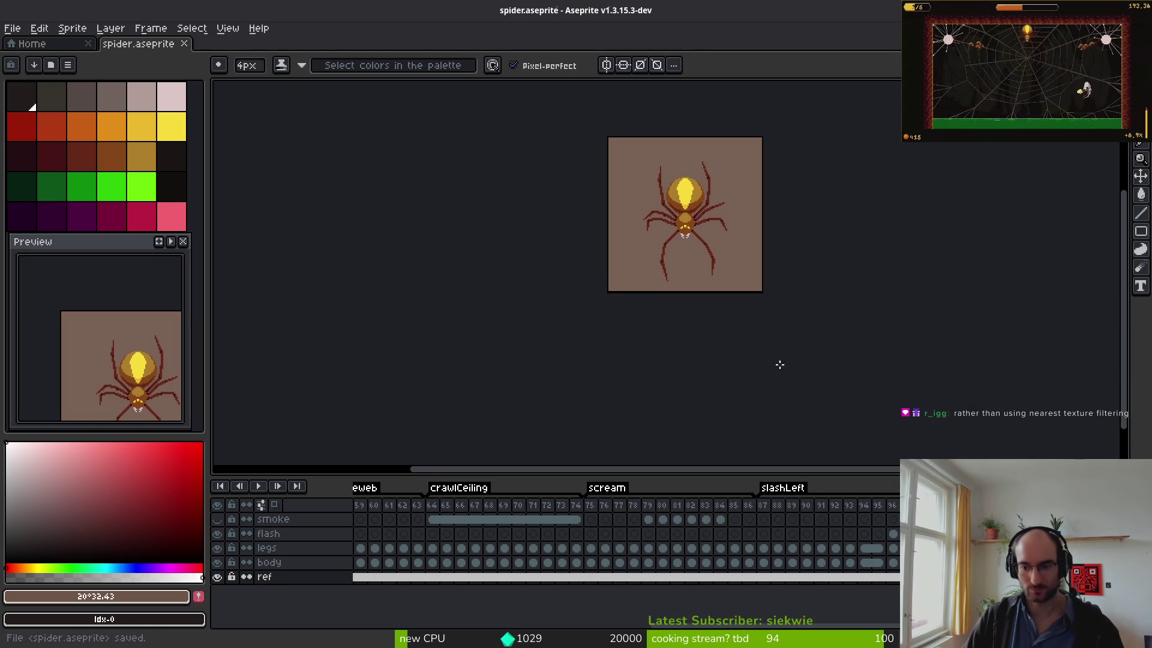
key("super+1")
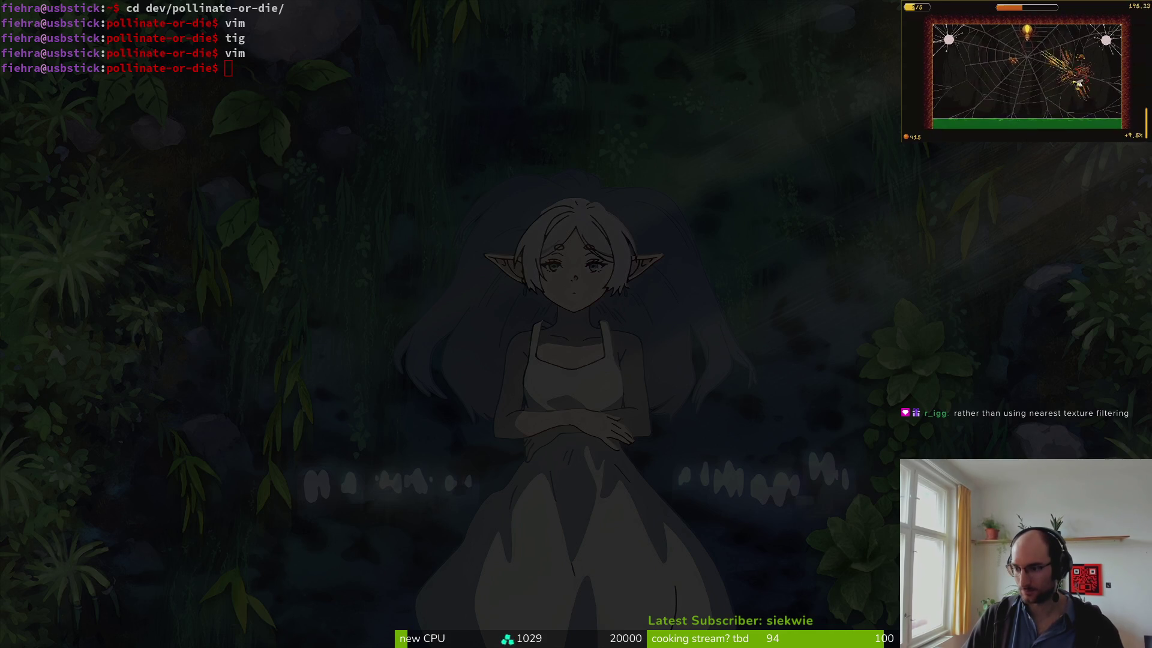
key("super+2")
- Start an r/PixelArt post titled 'new slash attack for boss' with the Hand Pixelled flair
scroll(844, 287, "up", 10)
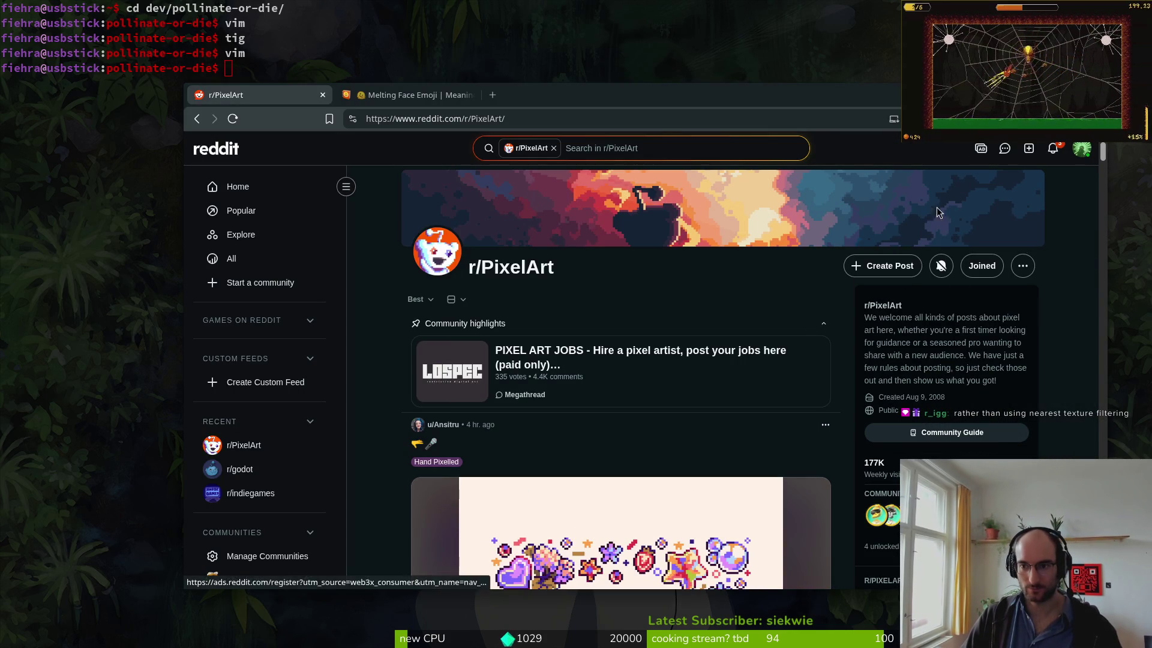
left_click(885, 267)
left_click(449, 295)
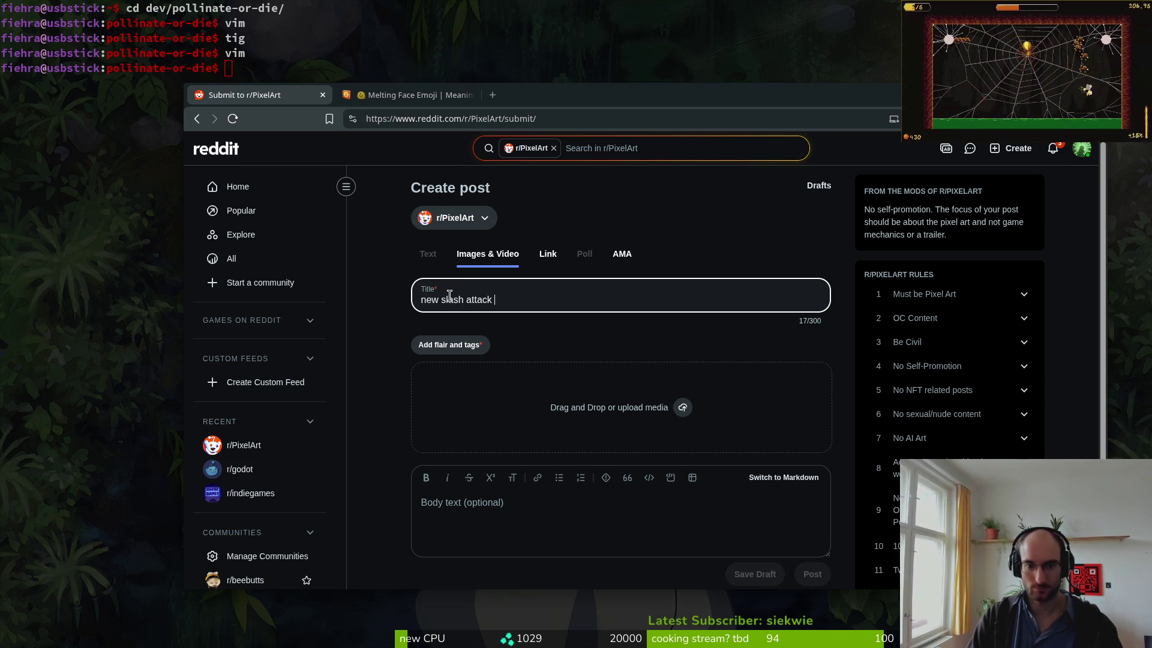
left_click(467, 342)
left_click(519, 390)
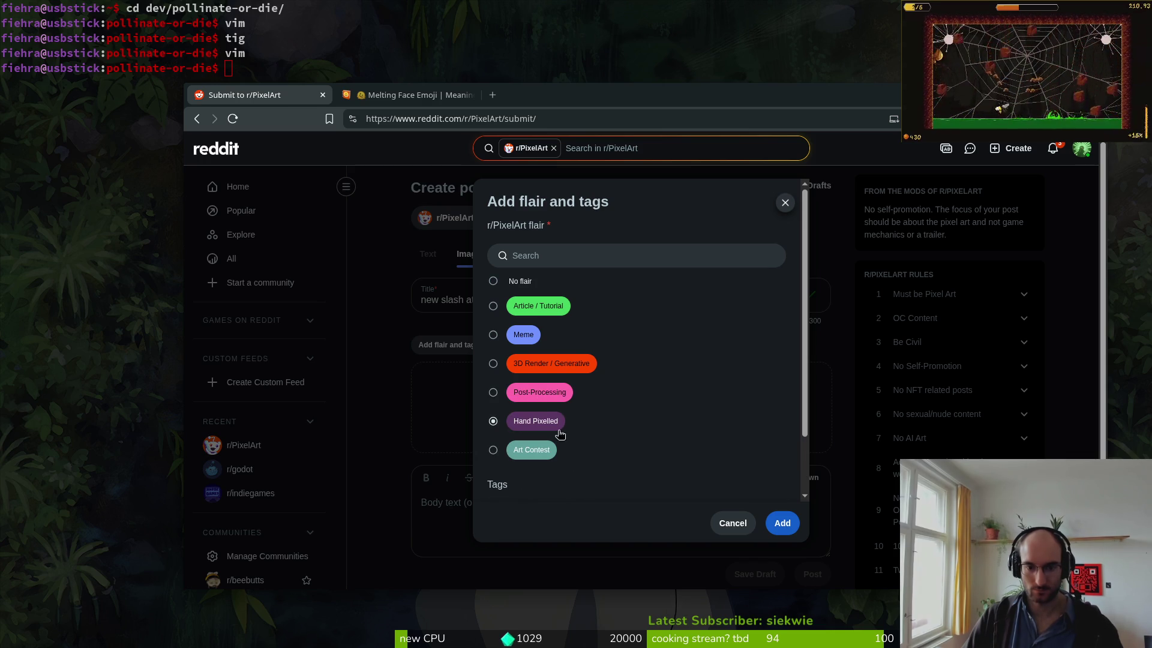
left_click(782, 524)
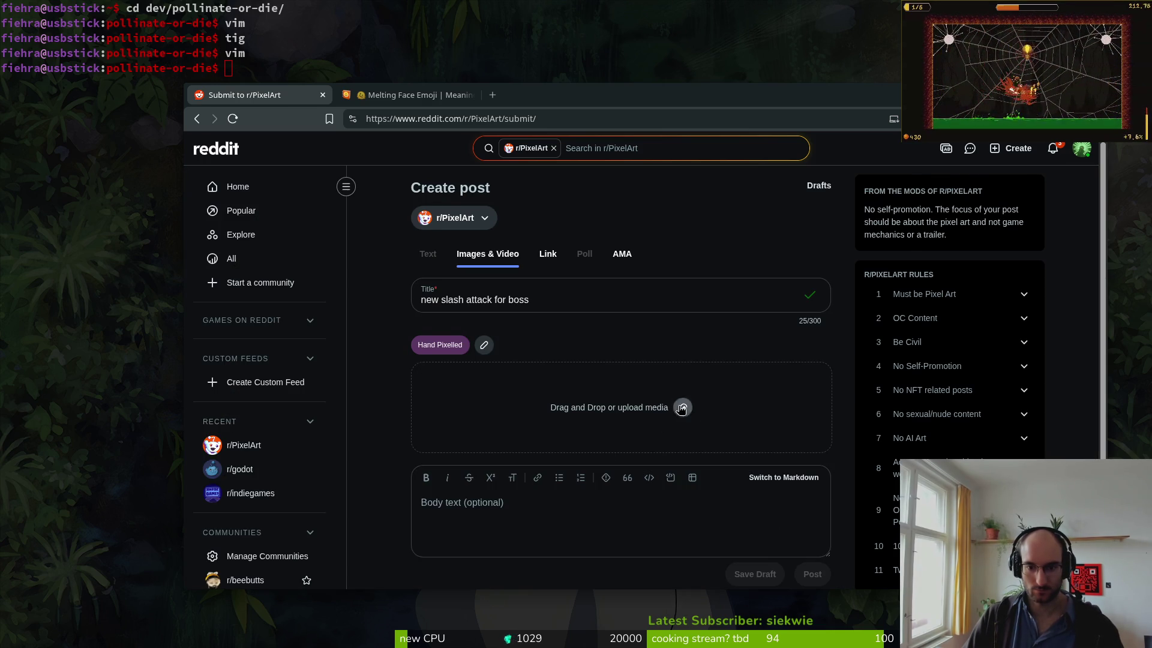
- Upload spiderflash.gif as the post's media
left_click(682, 409)
left_click(545, 240)
left_click(874, 478)
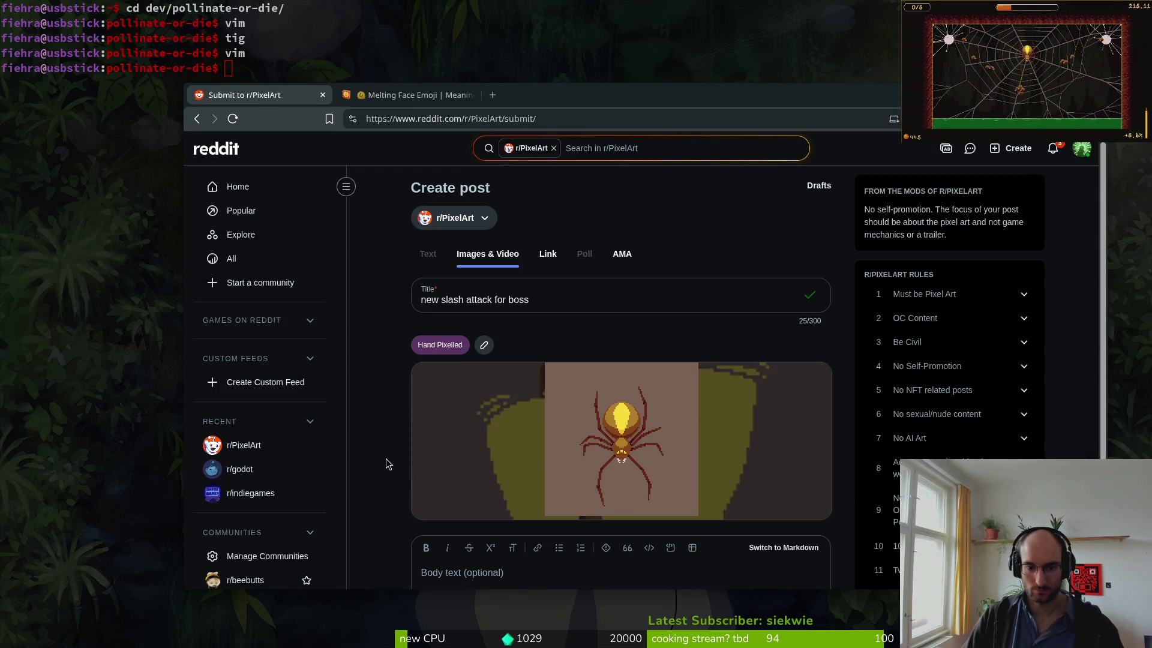
scroll(387, 464, "down", 3)
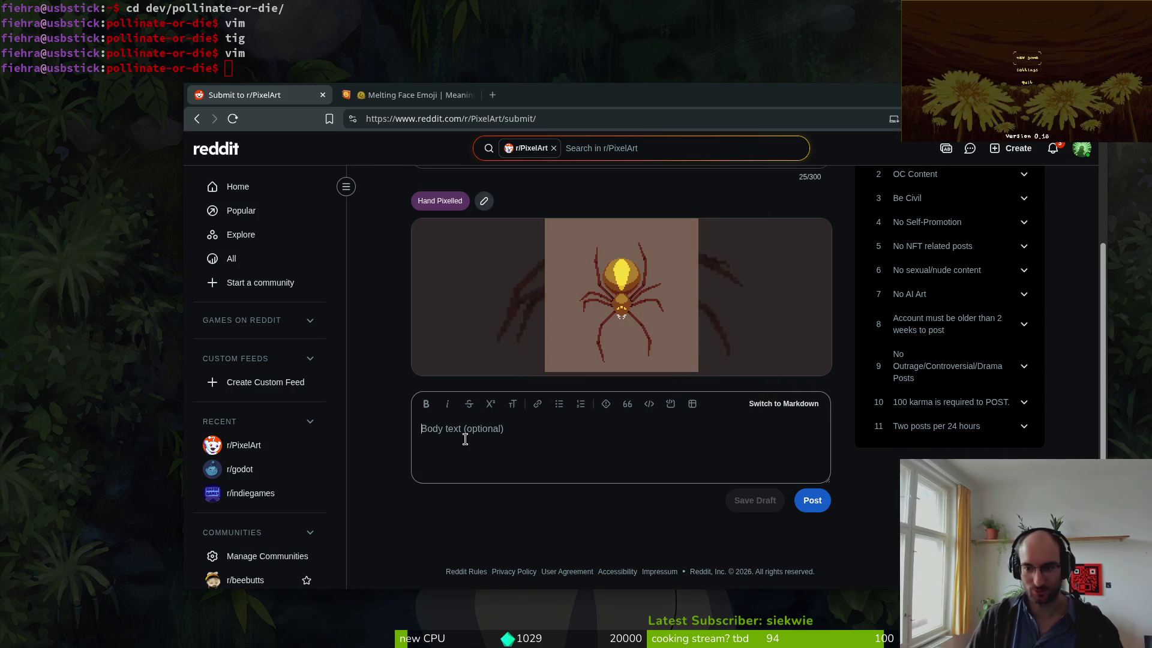
scroll(389, 206, "up", 2)
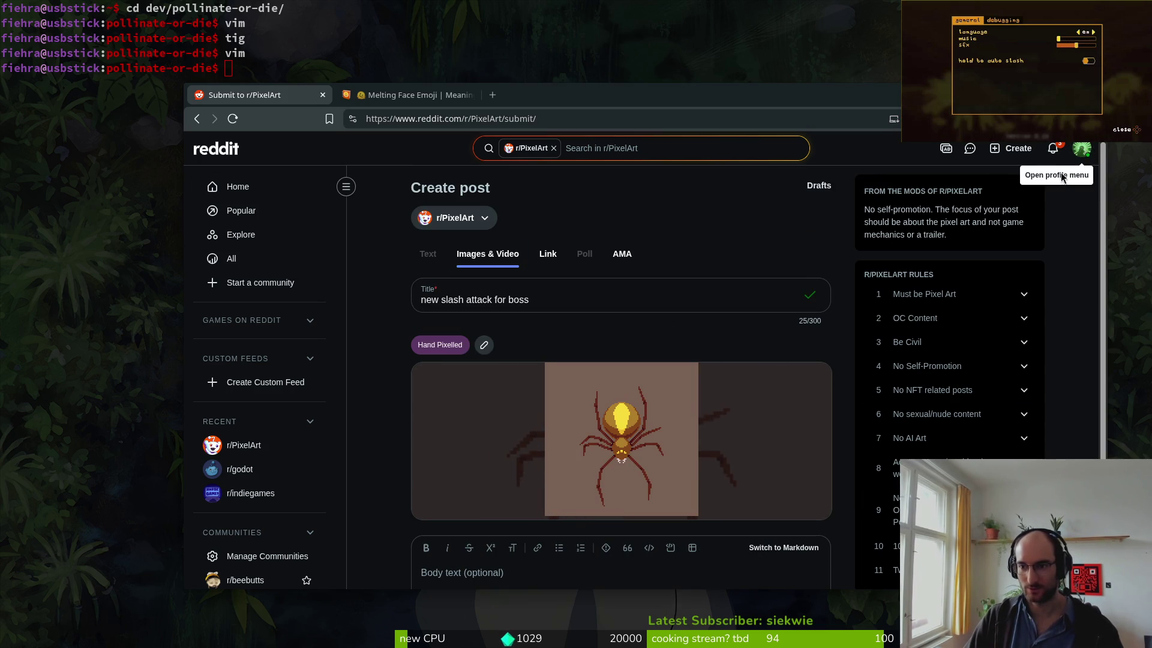
- Open the avatar editor in a new tab and close the melting face emoji page
left_click(1082, 149)
middle_click(999, 223)
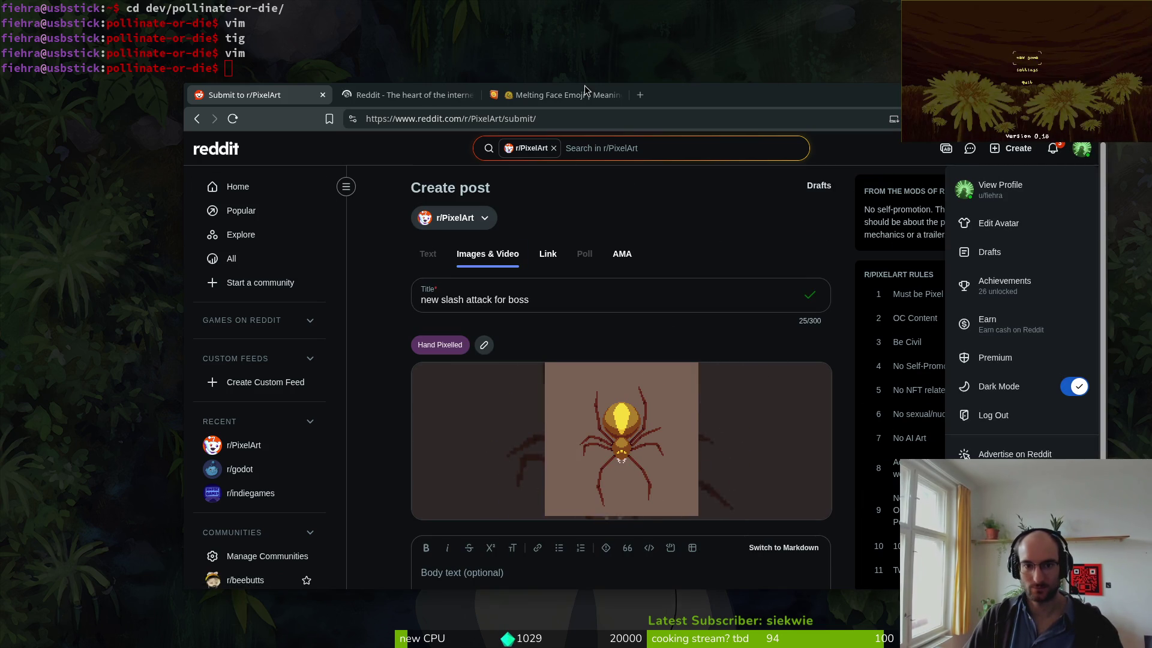
left_click(502, 96)
key("ctrl+w")
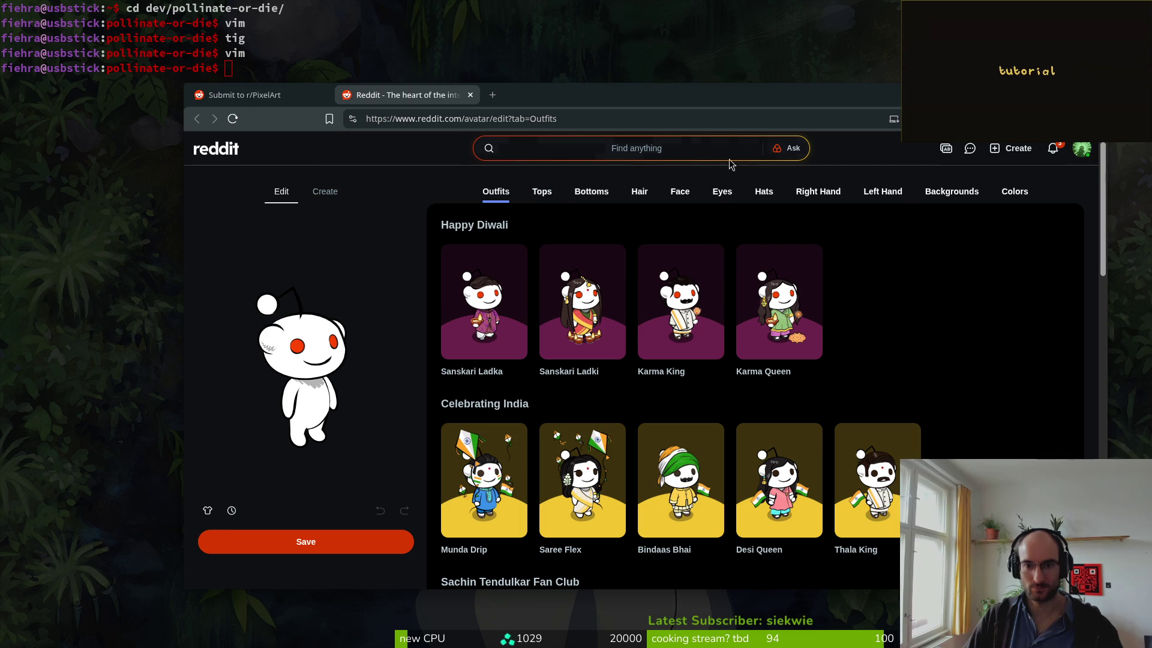
- Go to your Reddit profile and list your own submitted posts
left_click(1082, 149)
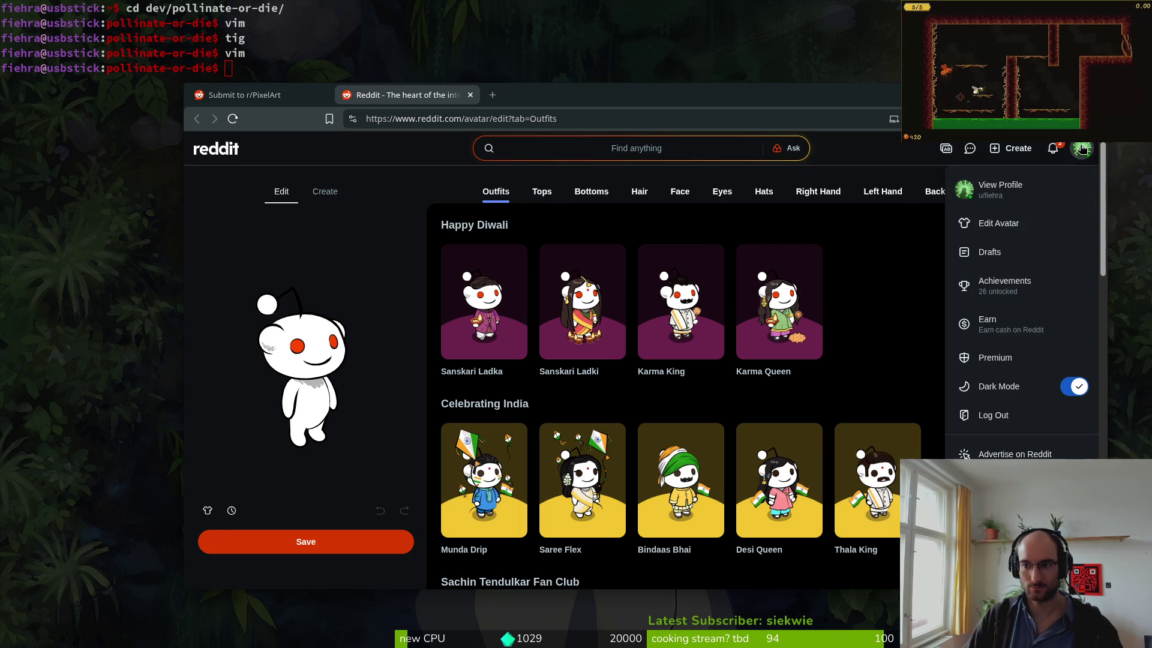
left_click(1000, 188)
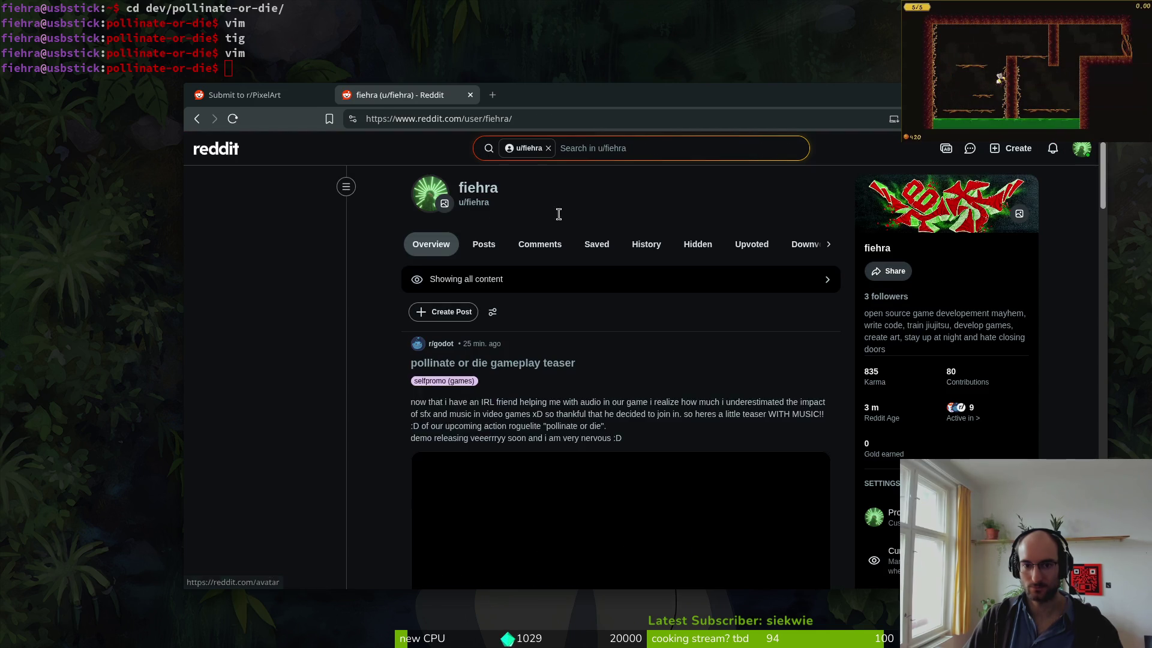
left_click(479, 255)
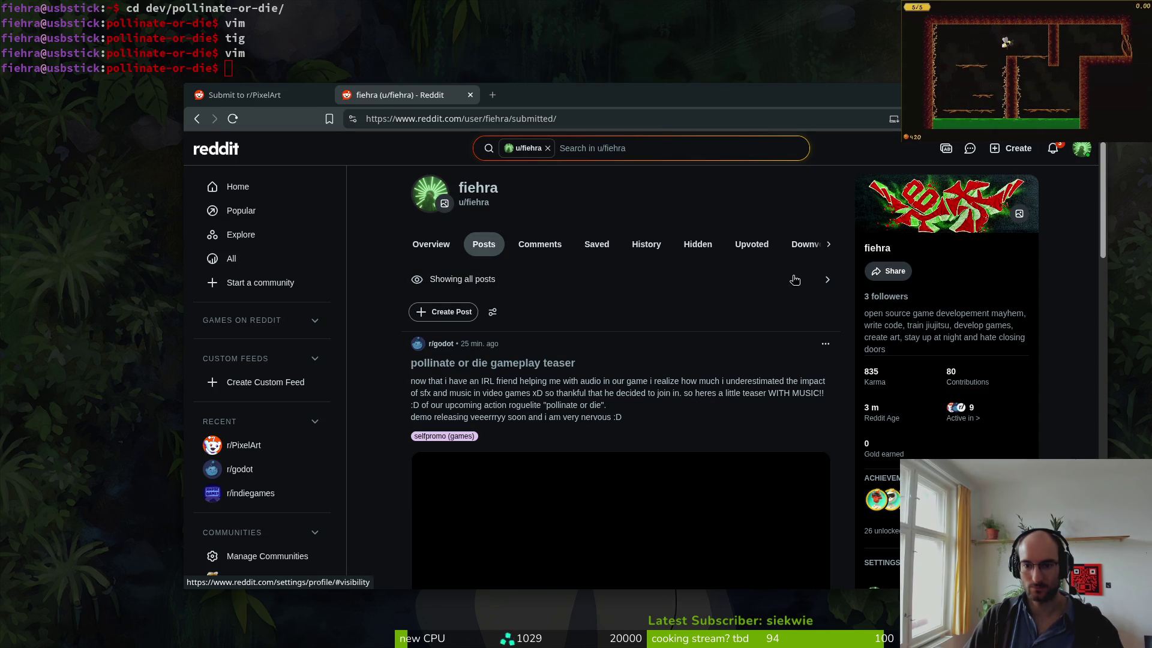
key("alt+Left")
scroll(618, 353, "down", 6)
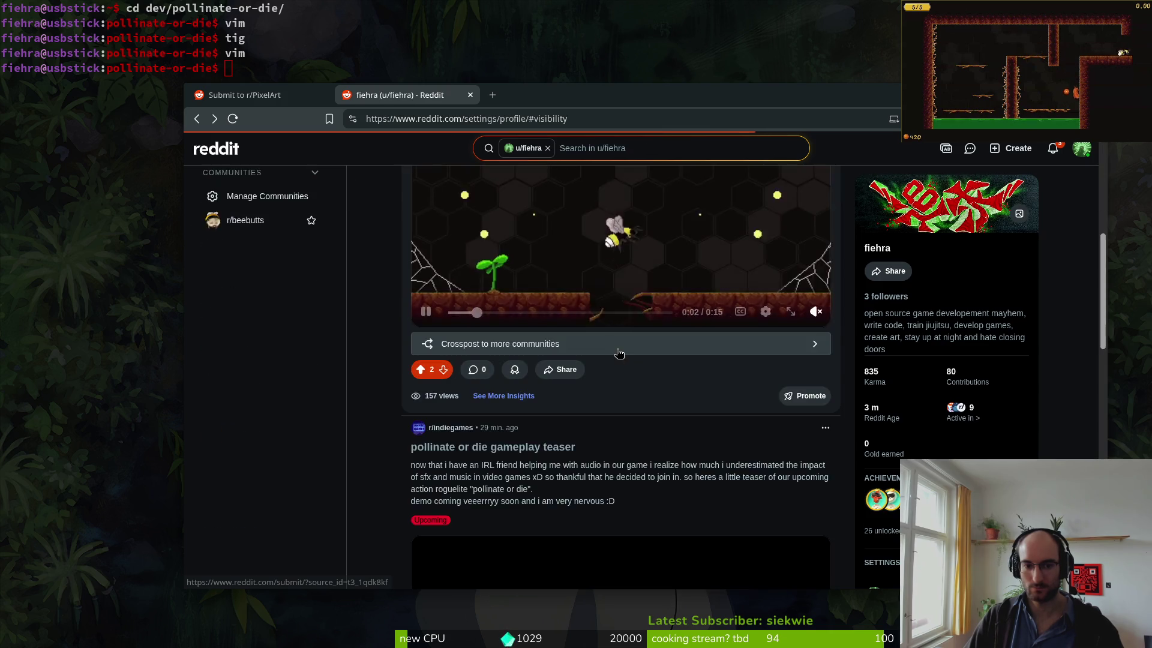
scroll(618, 354, "up", 6)
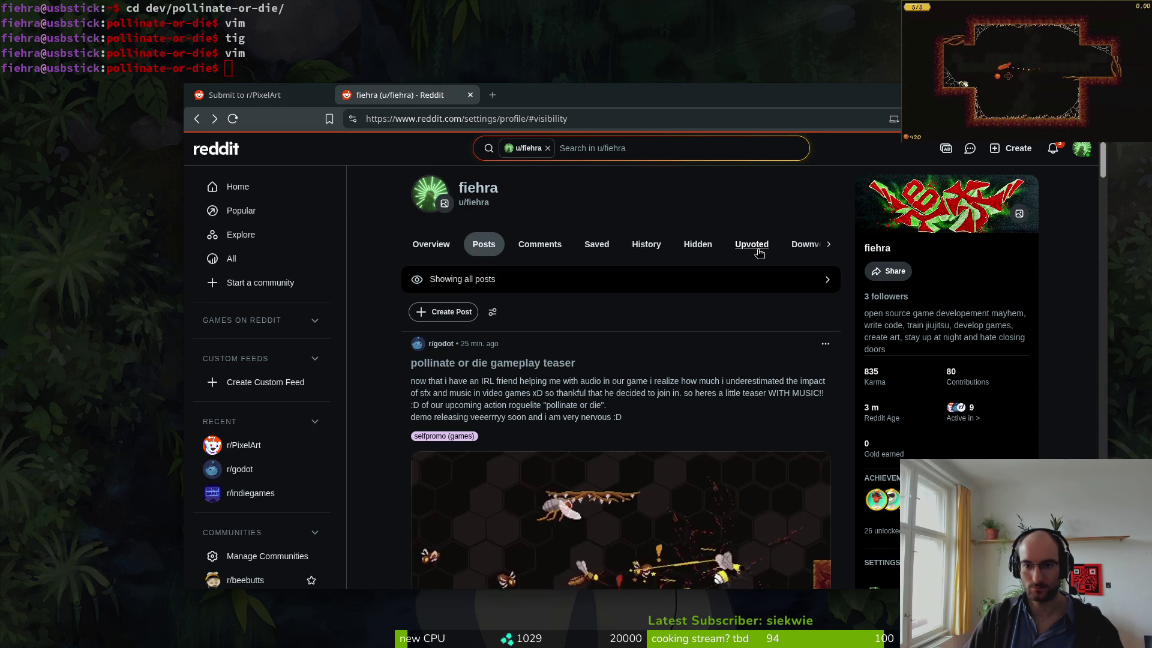
- Look through the profile's History and Hidden tabs, then return to the r/PixelArt draft
left_click(648, 245)
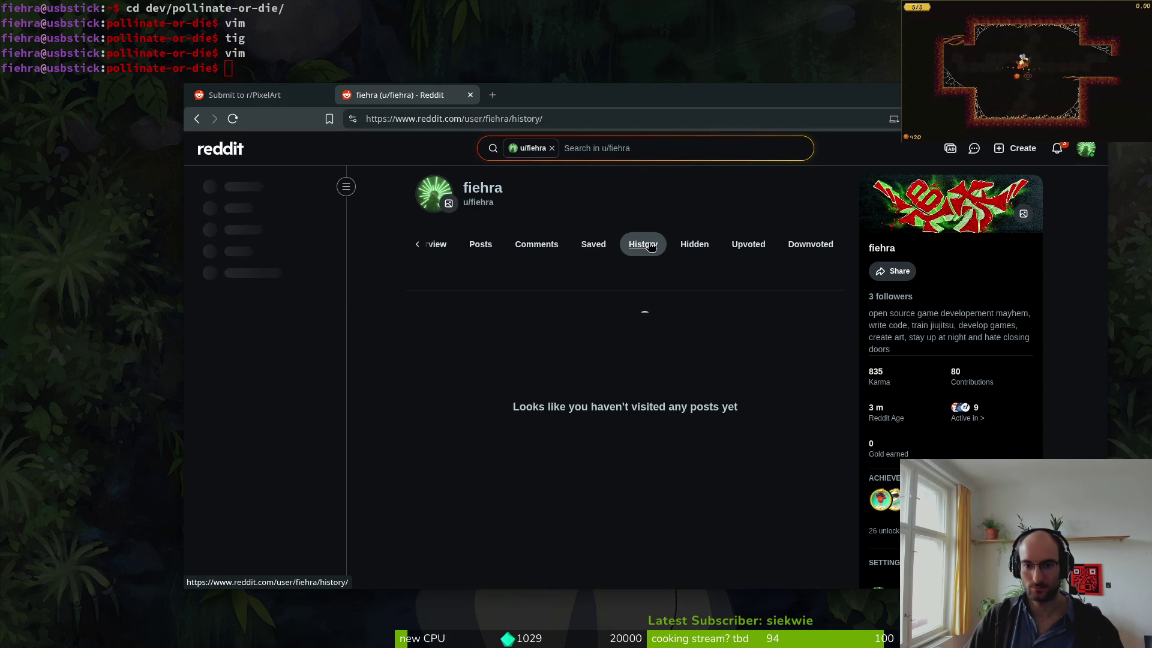
left_click(689, 244)
left_click(482, 245)
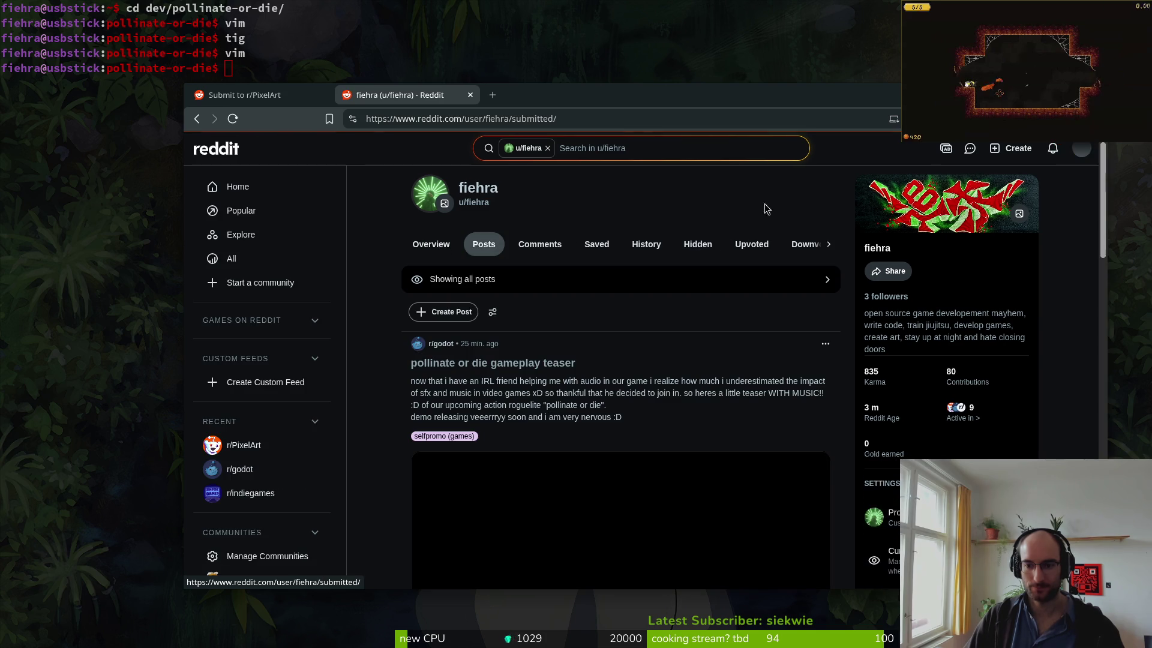
left_click(246, 95)
scroll(498, 442, "down", 3)
- Write 'this.....' followed by a pasted melting face emoji in the body text
left_click(498, 442)
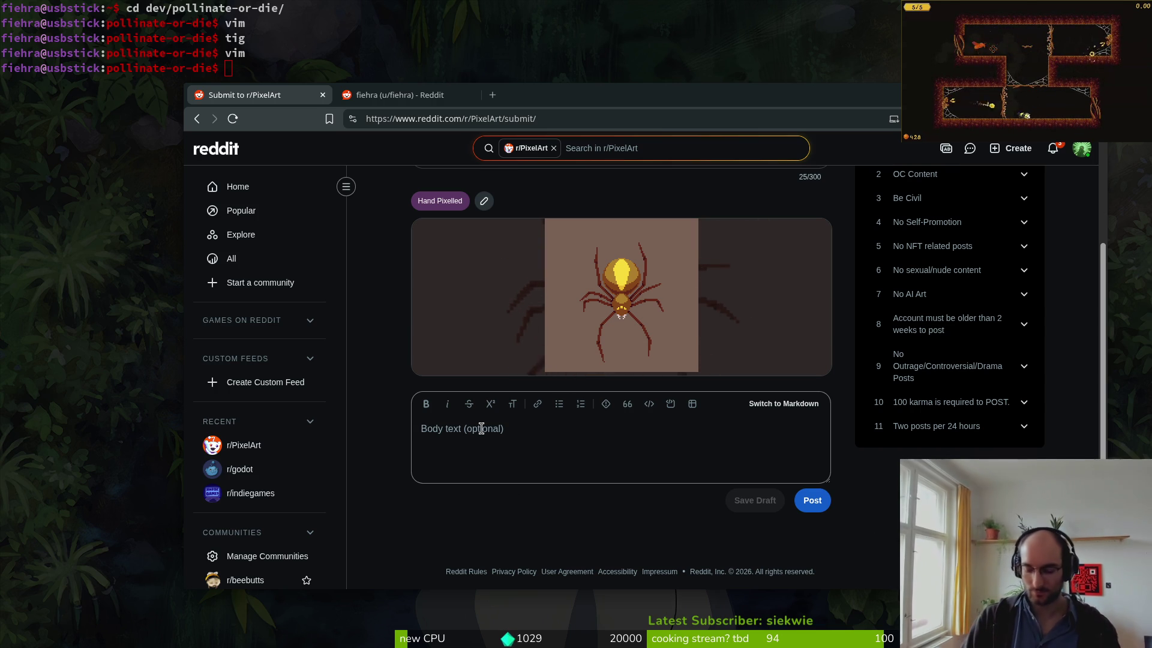
type("this took roughly 2 d")
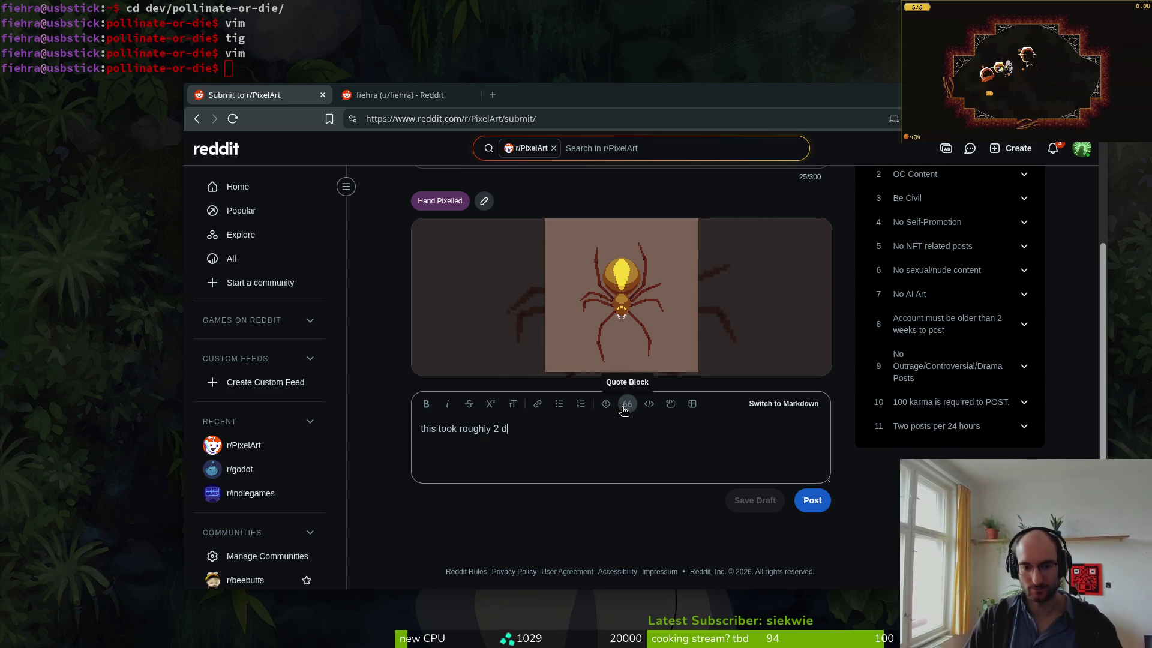
type("ays.....")
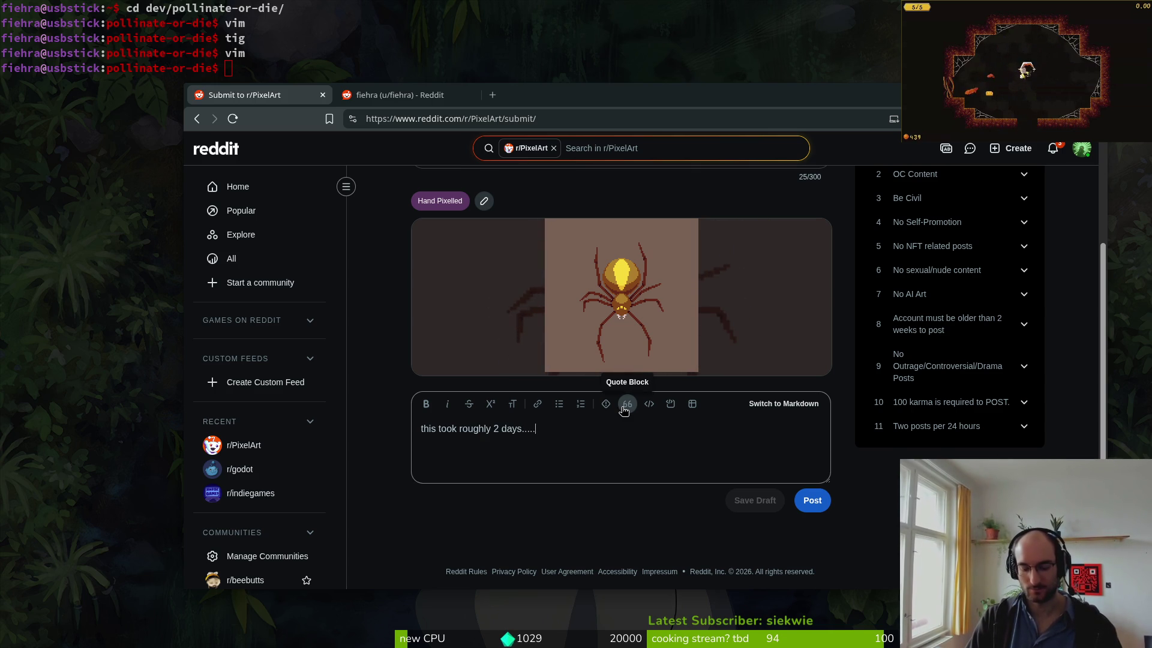
key("super+v")
key("Return")
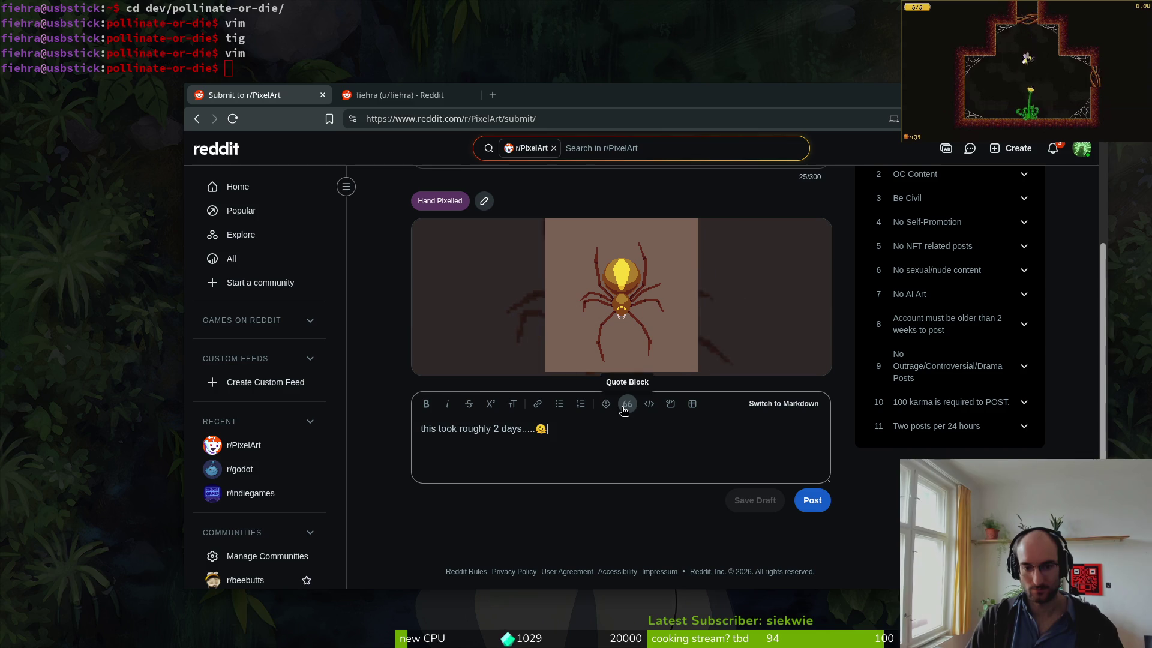
key("BackSpace")
key("BackSpace")
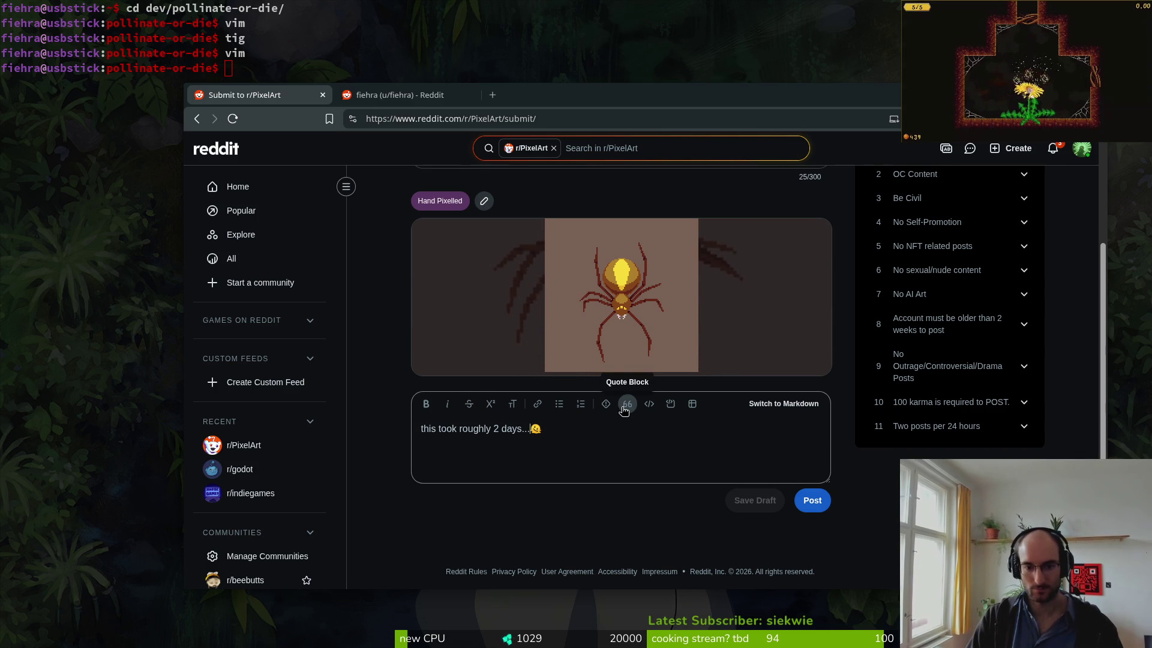
key("Left")
key("Left")
key("Left")
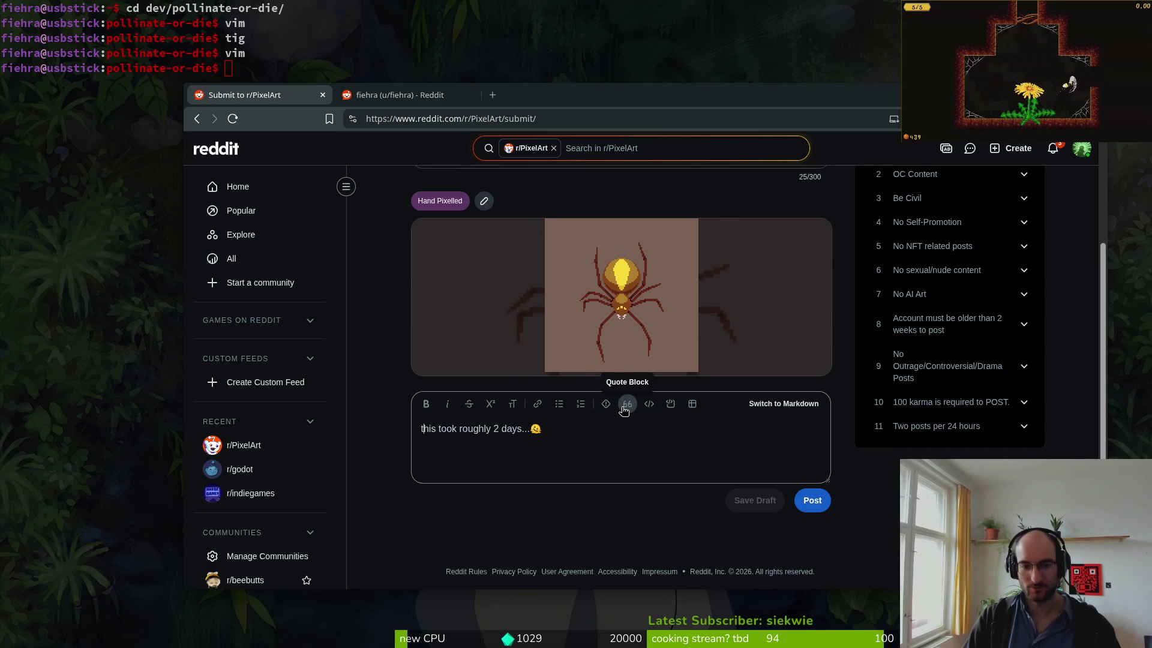
- Start the body with 'everytime i paint a new attack for my boss it becomes my new favorite xD'
type("Everytim")
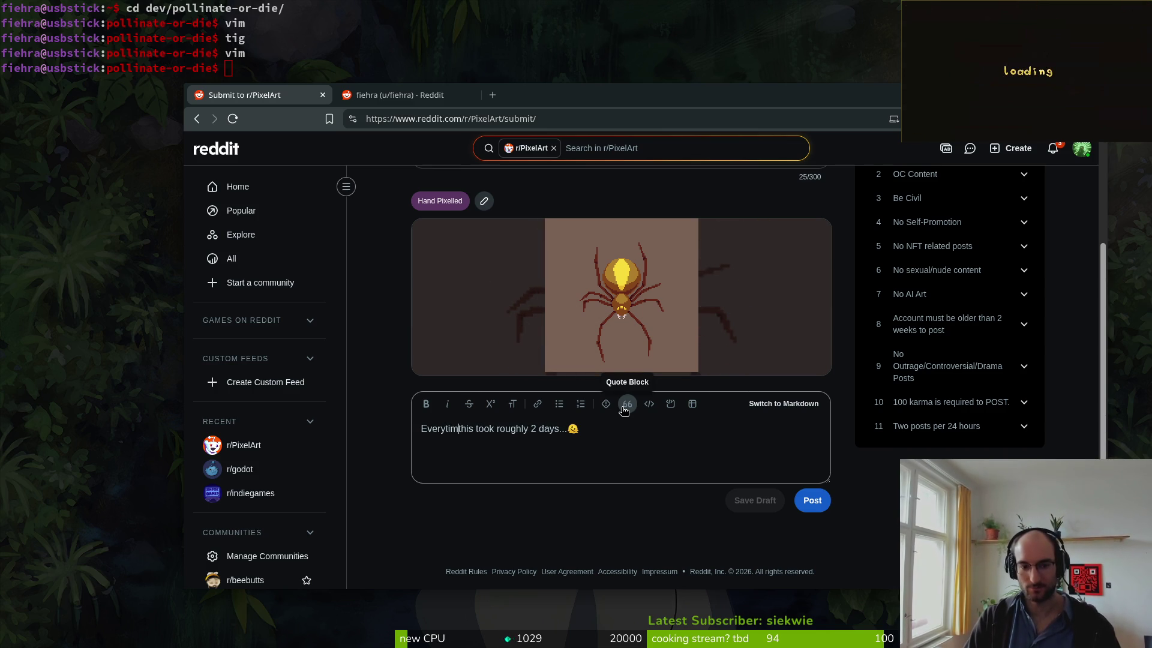
key("BackSpace")
key("BackSpace")
key("BackSpace")
type("everytim")
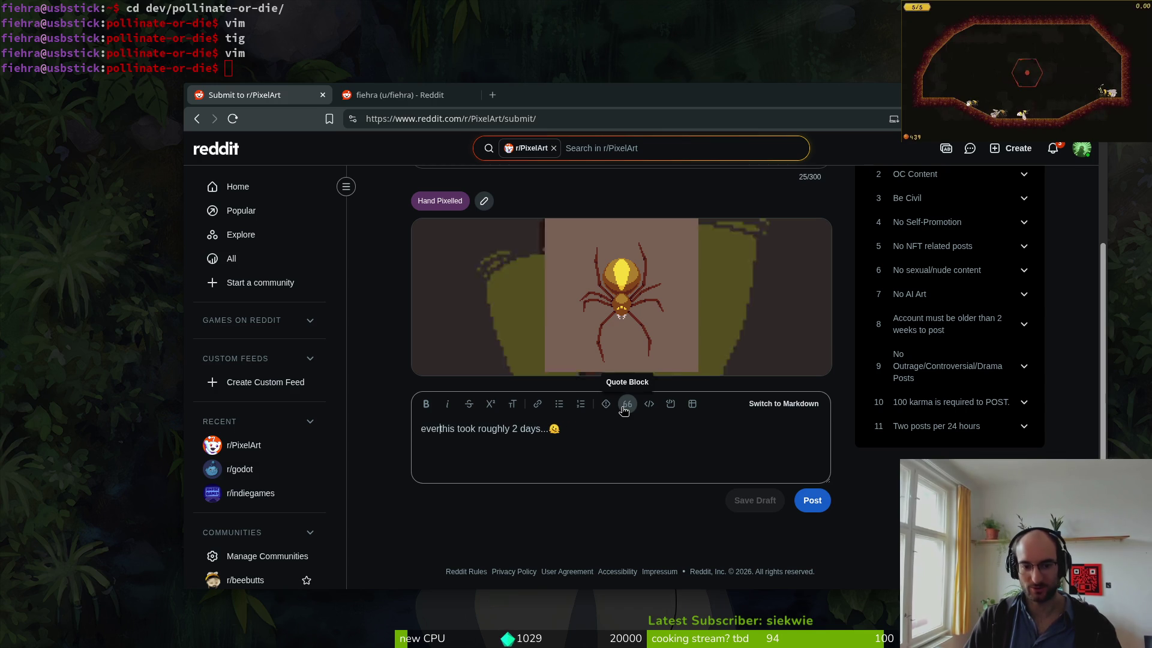
type("e i add a new ")
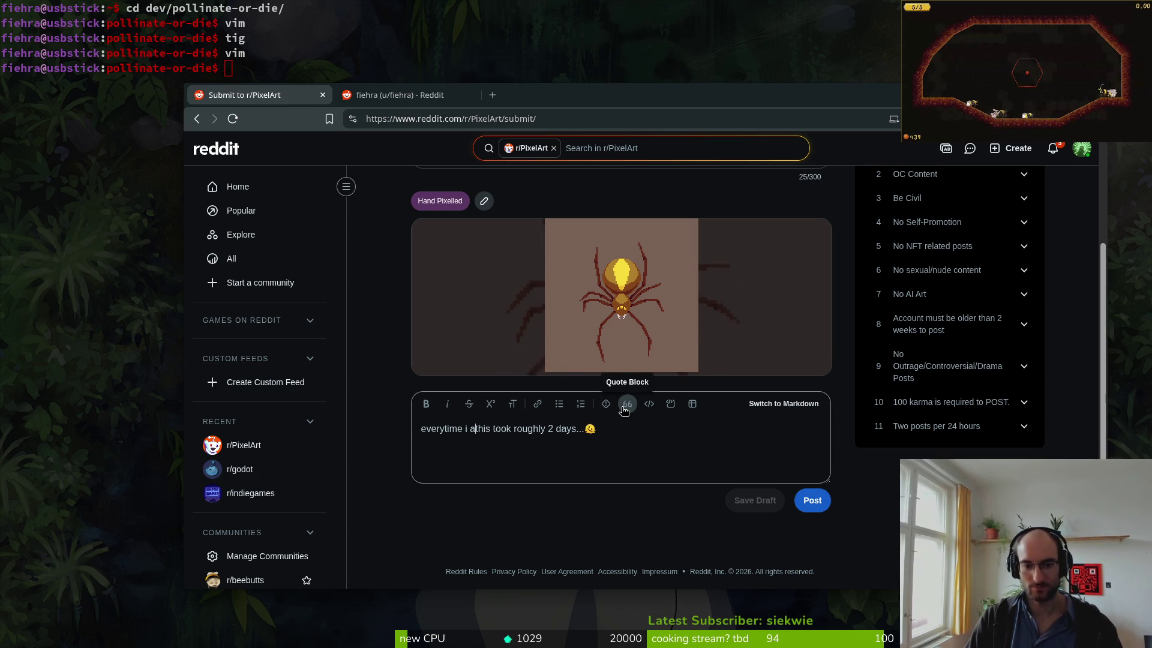
type("attack to my b")
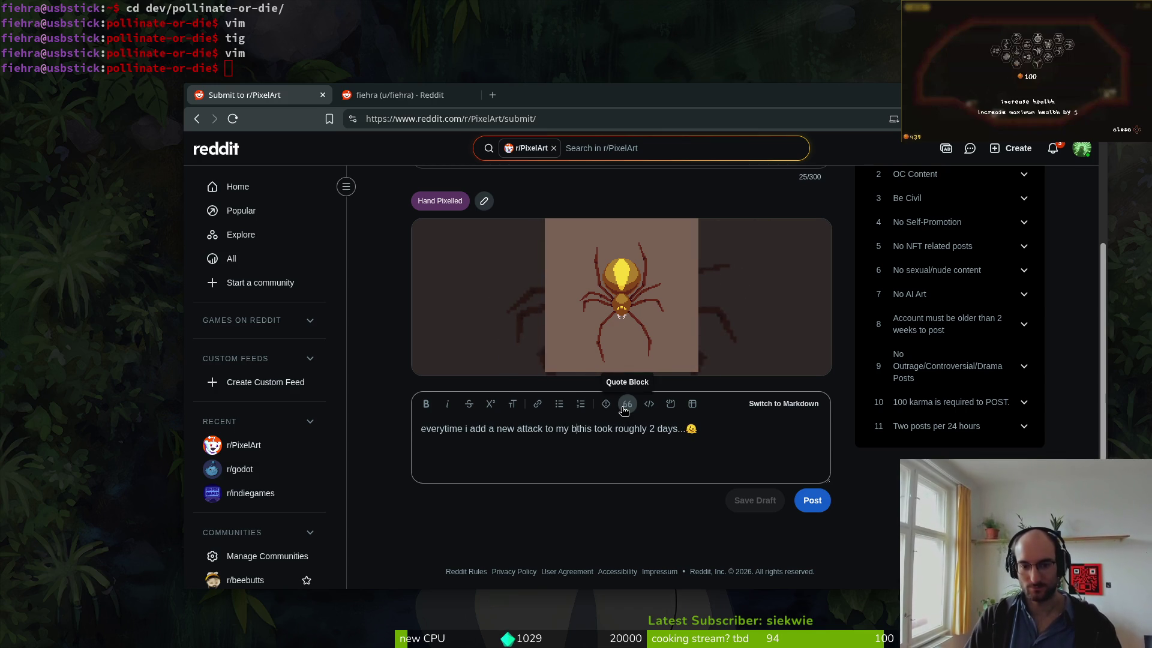
key("BackSpace")
key("BackSpace")
key("BackSpace")
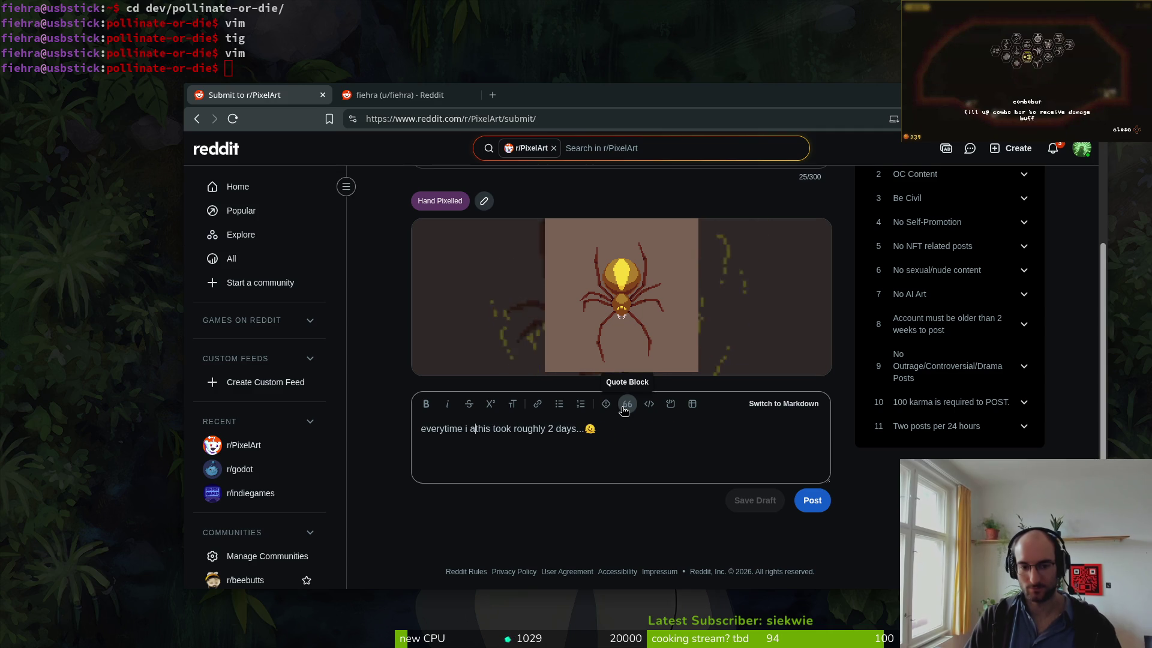
type("paint a new attack f")
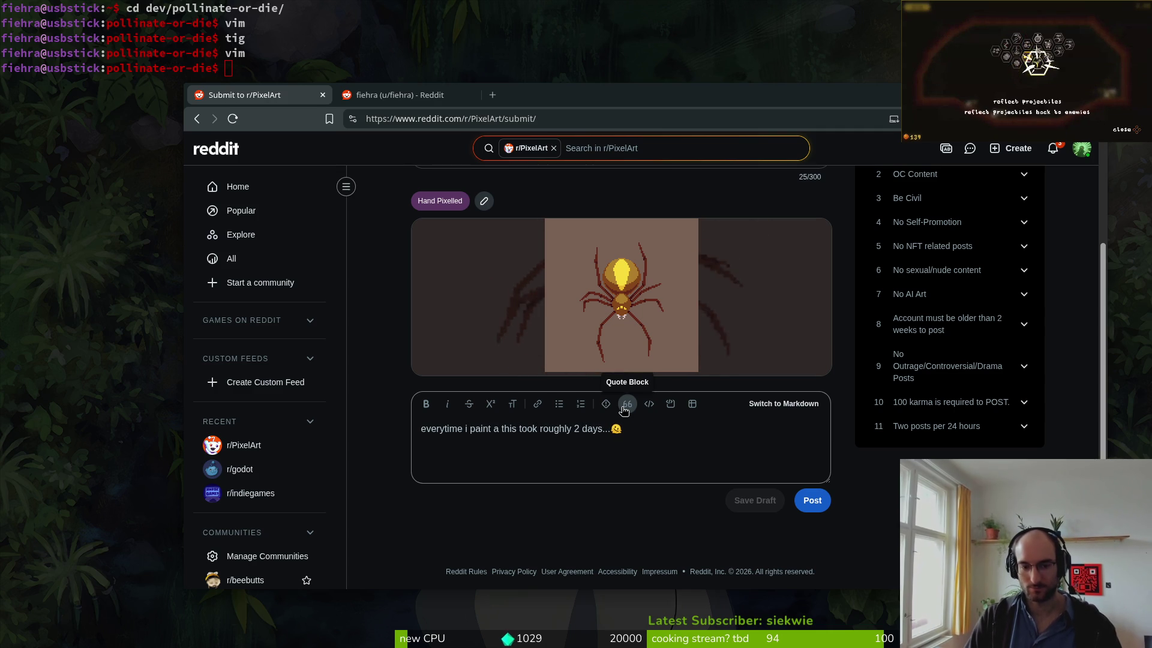
type("or my boss it be")
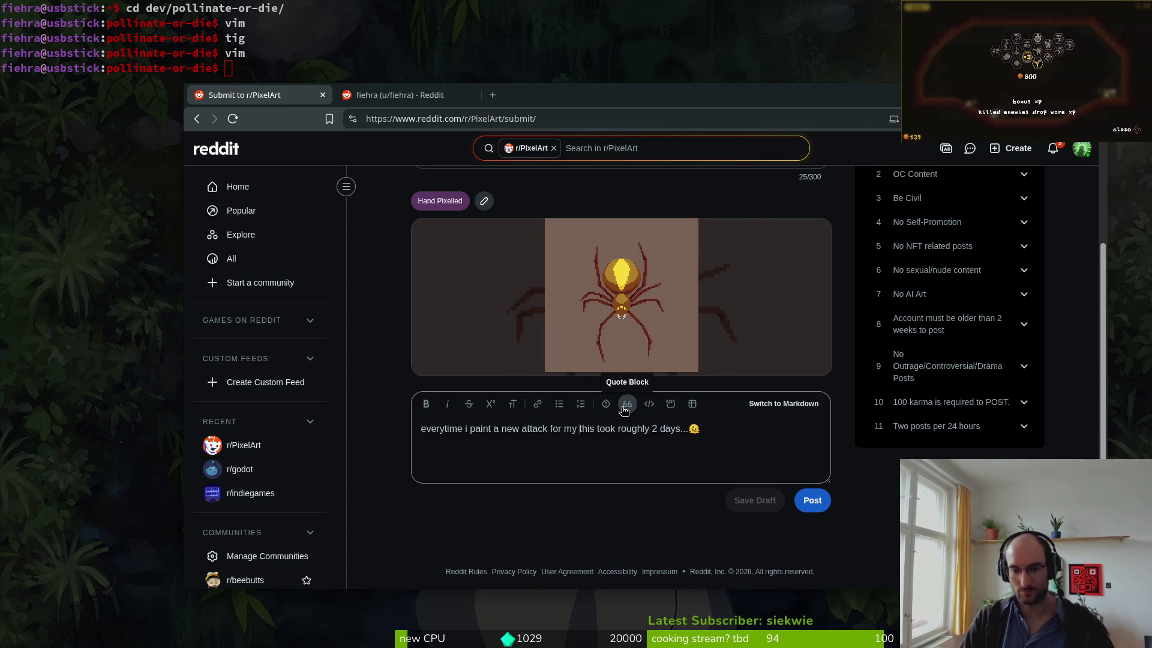
type("comes my new fav")
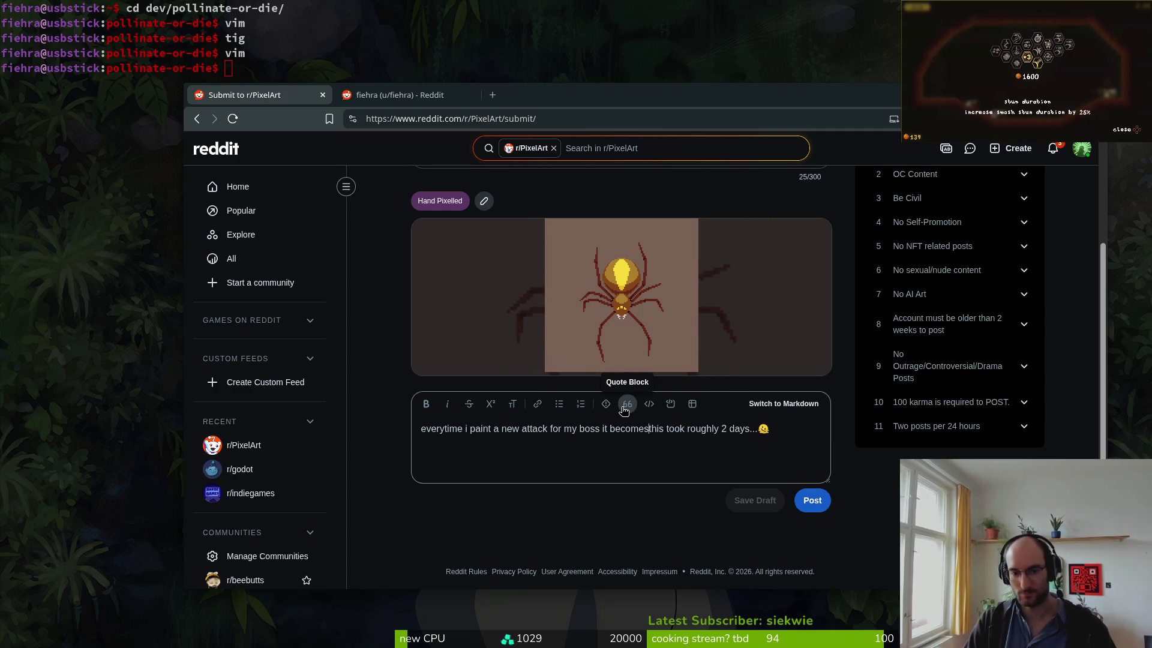
type("orite xD")
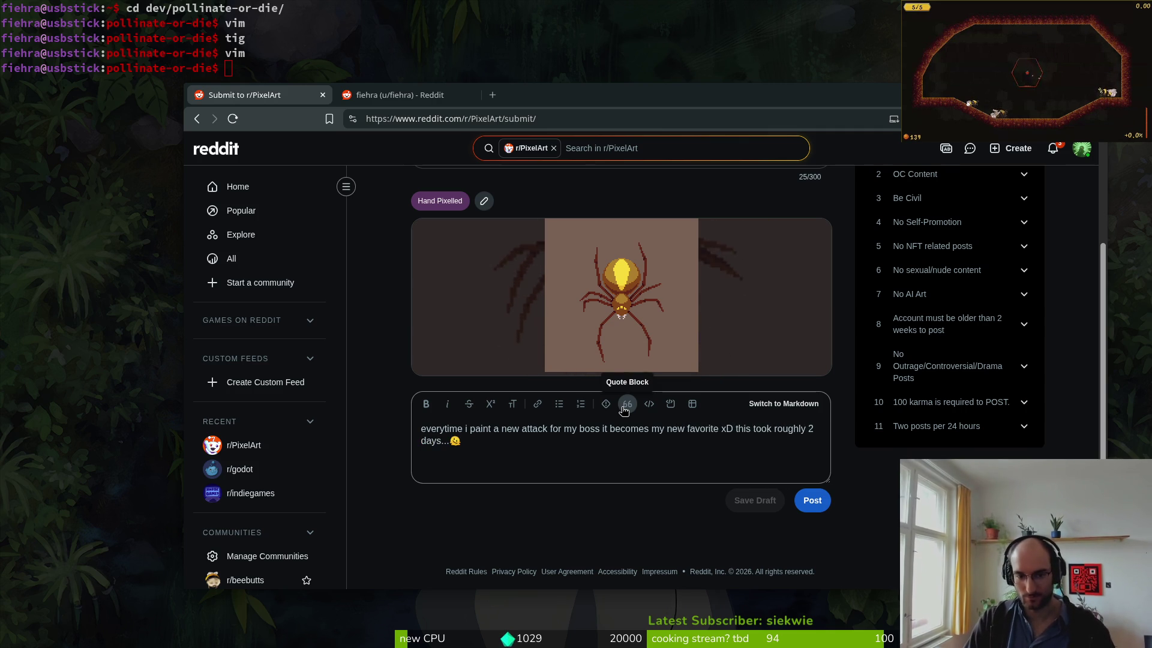
- Insert an asterisk right after 'roughly' so it reads 'roughly* 2 days'
key("Right")
key("Right")
key("Right")
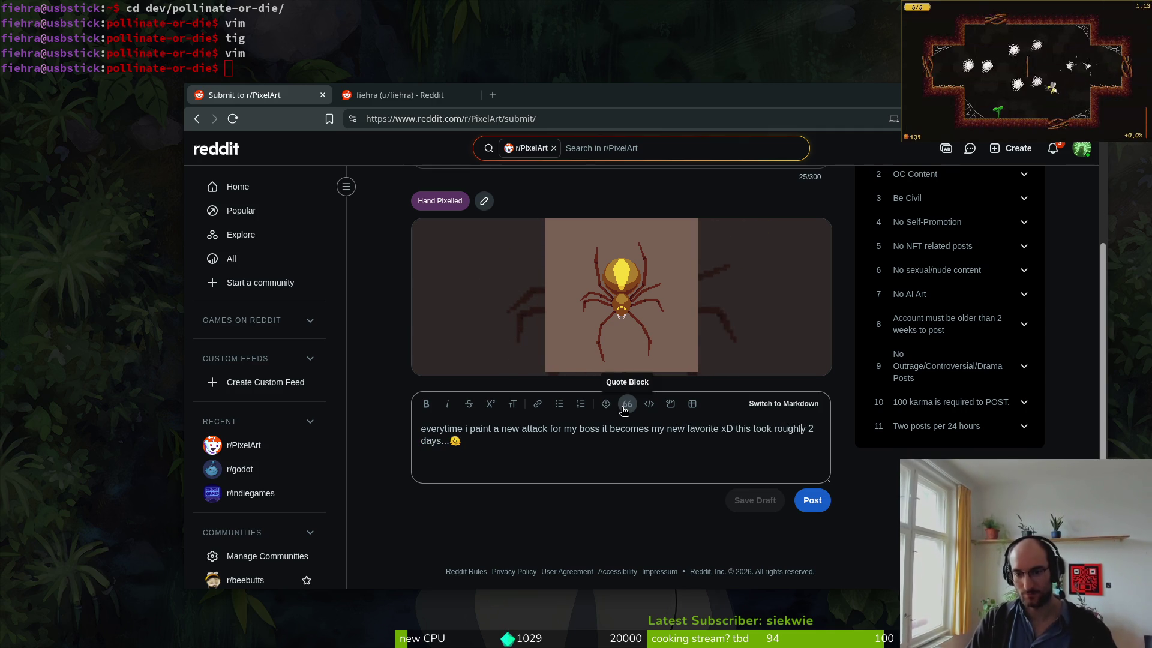
key("Right")
key("Right")
type("*")
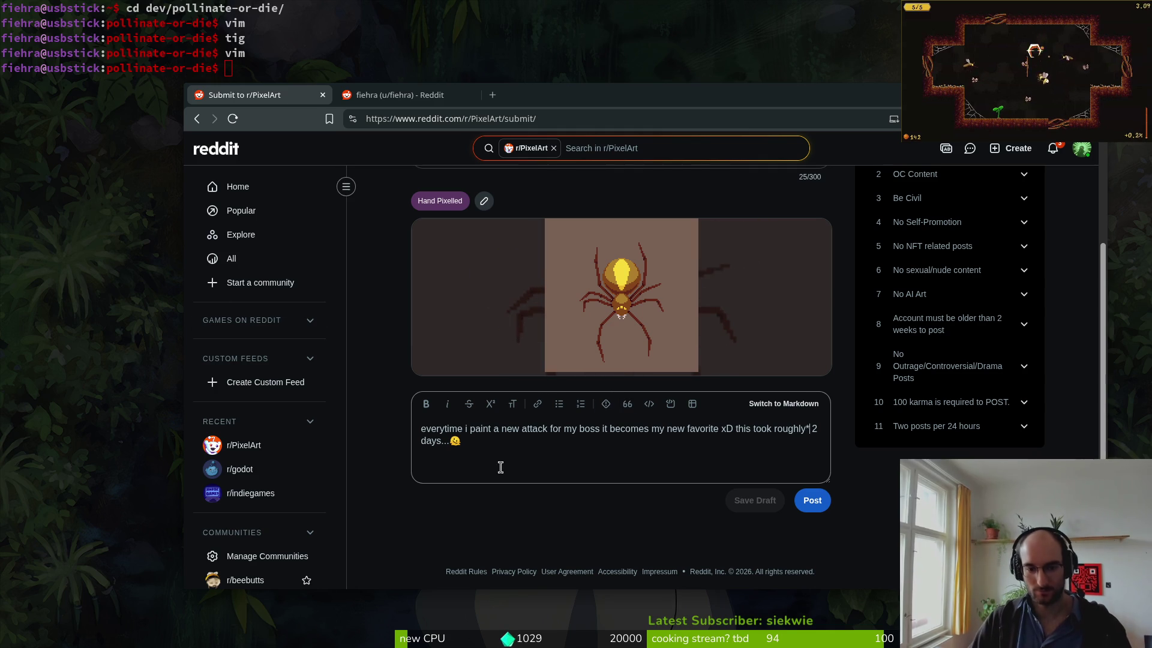
- Publish the spider slash-attack post to r/PixelArt
left_click(812, 500)
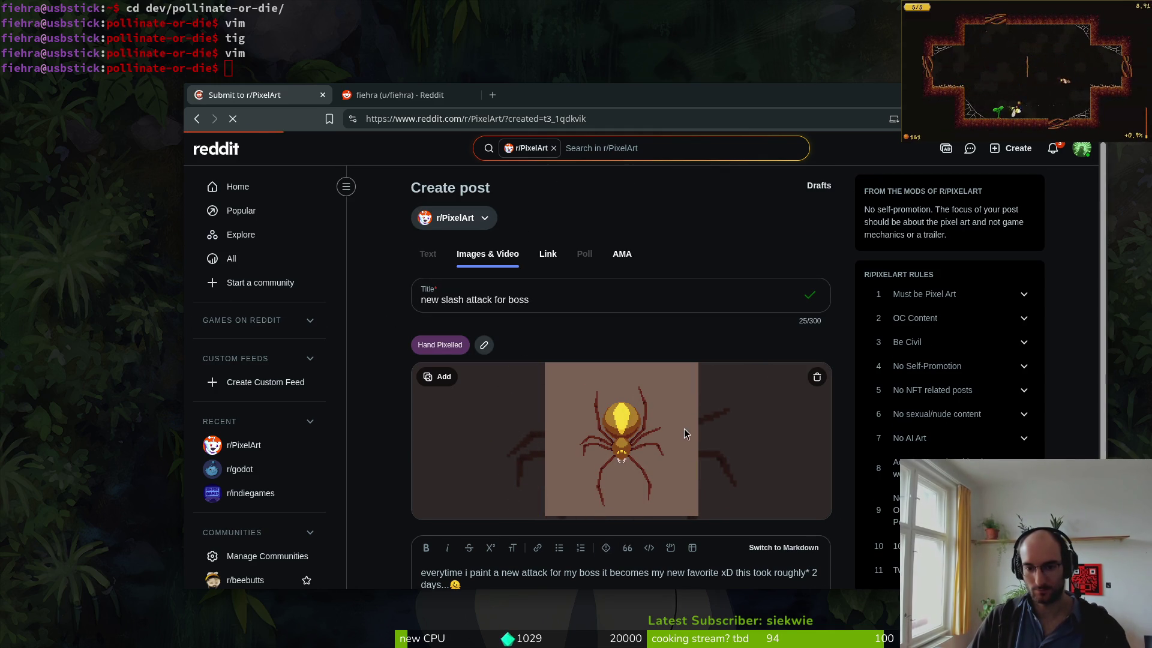
scroll(842, 355, "up", 3)
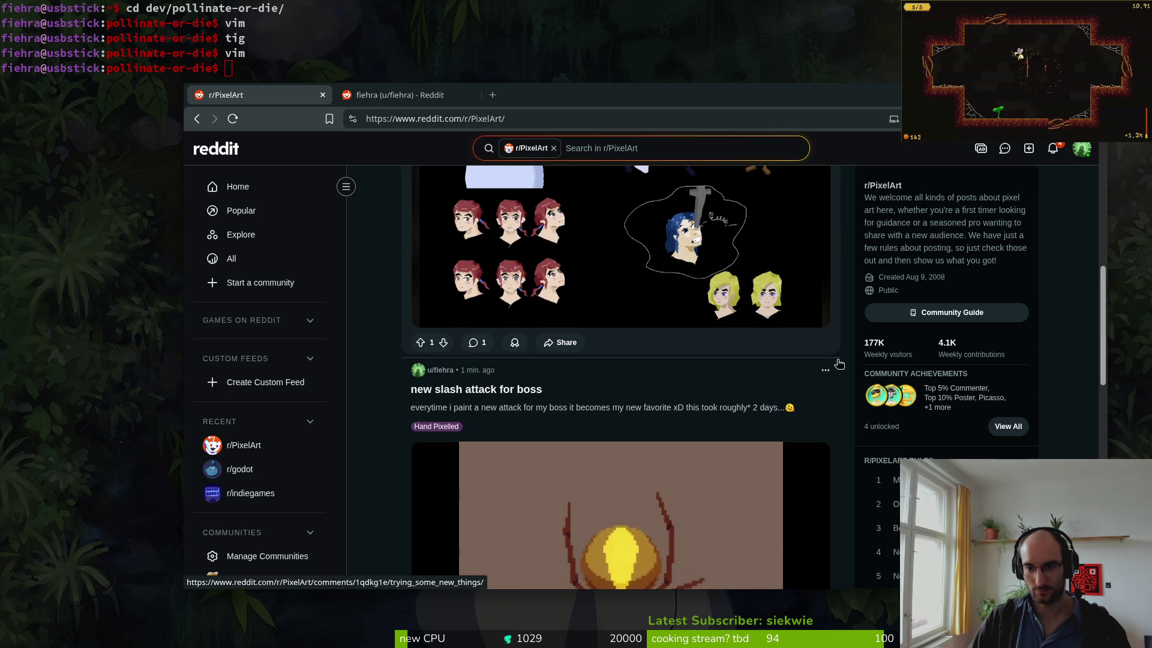
left_click(825, 372)
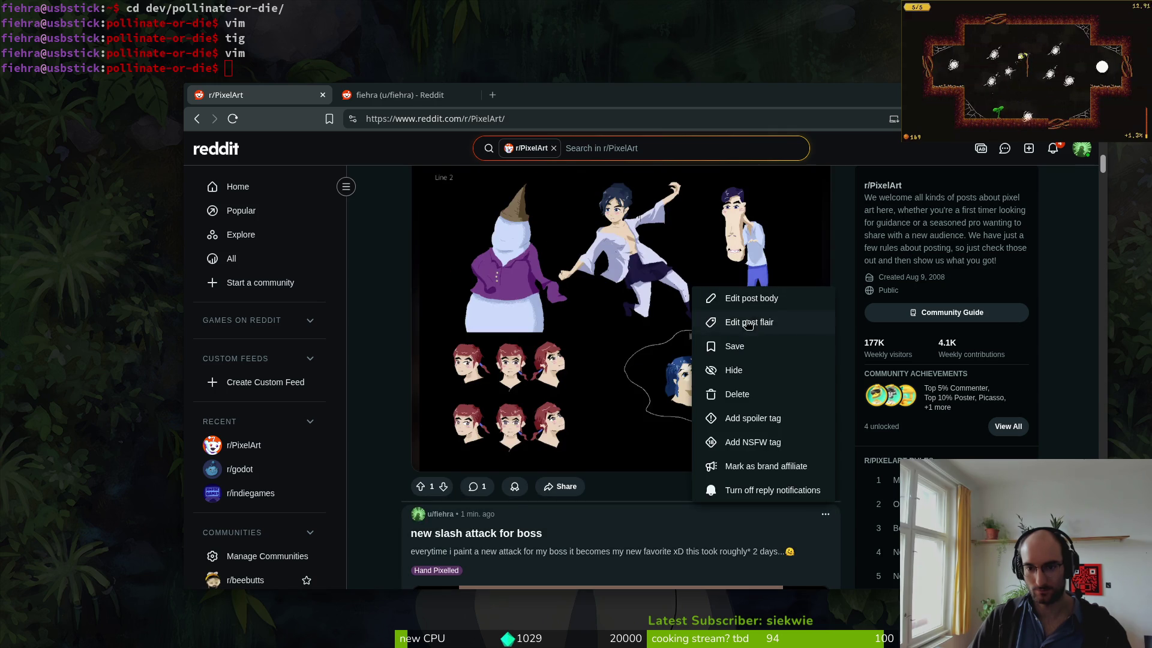
- Edit the post body to begin with 'SPIDERALERT! xD' and save it
left_click(754, 299)
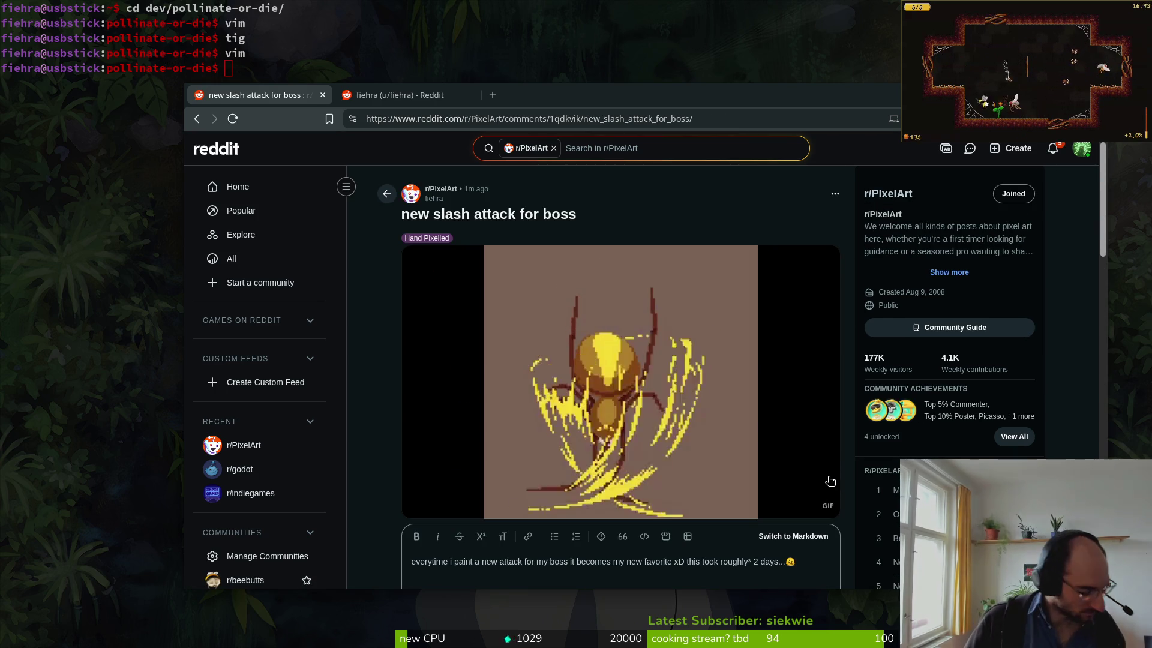
scroll(694, 413, "down", 2)
left_click(686, 419)
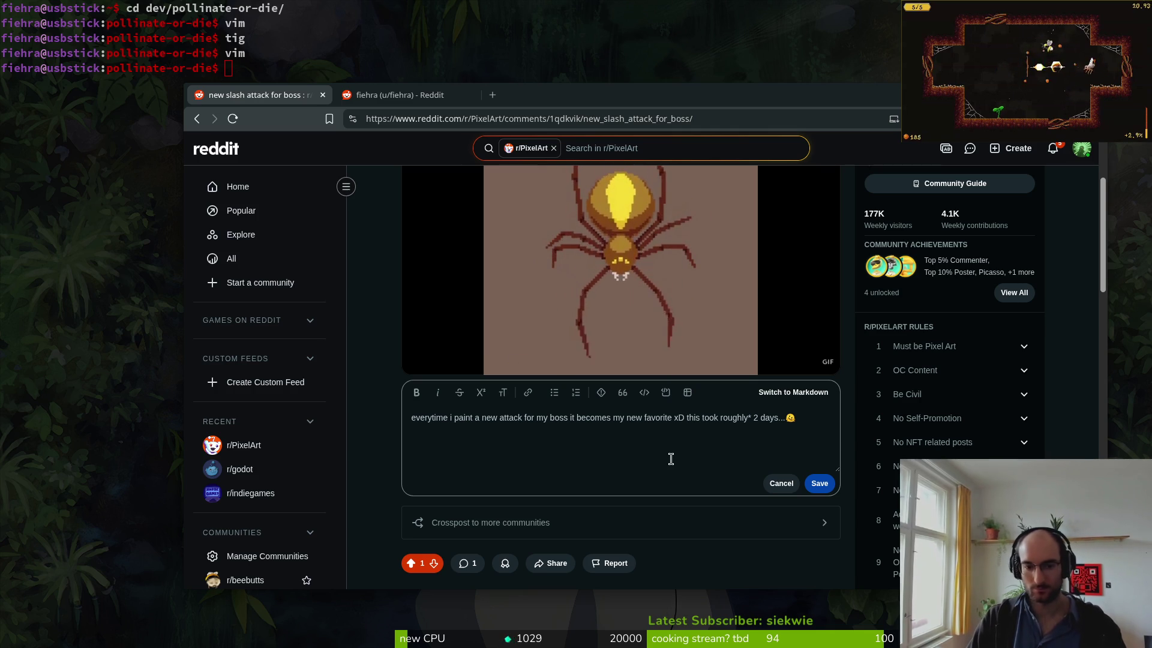
key("Left")
key("Left")
key("Left")
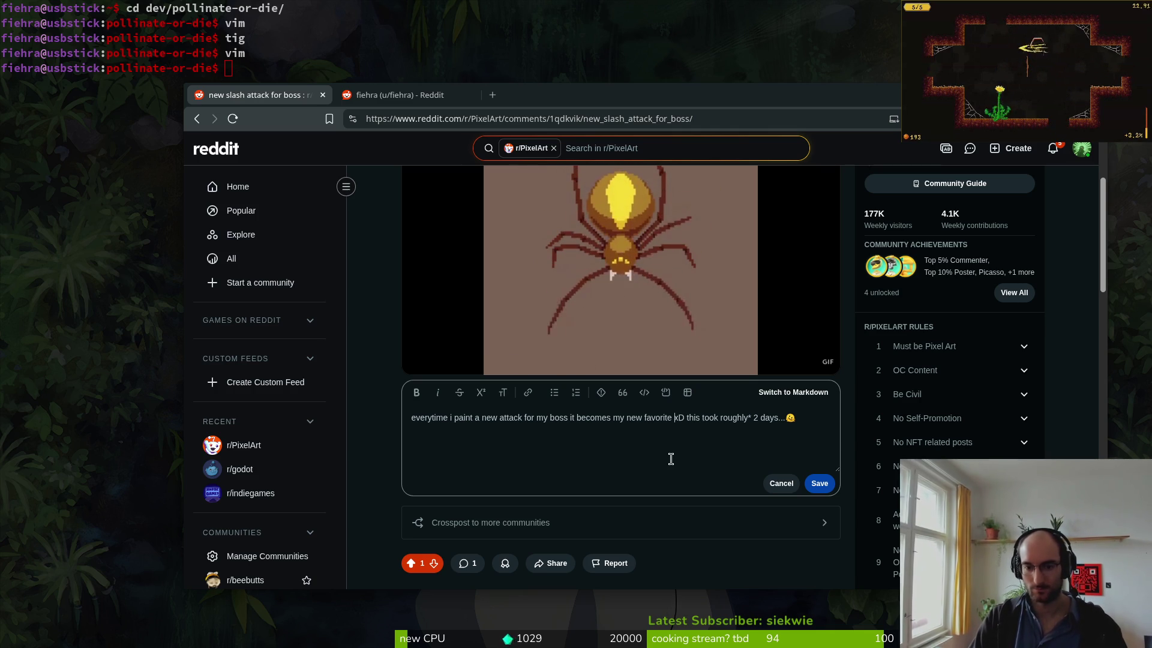
type("SPIDERALERT")
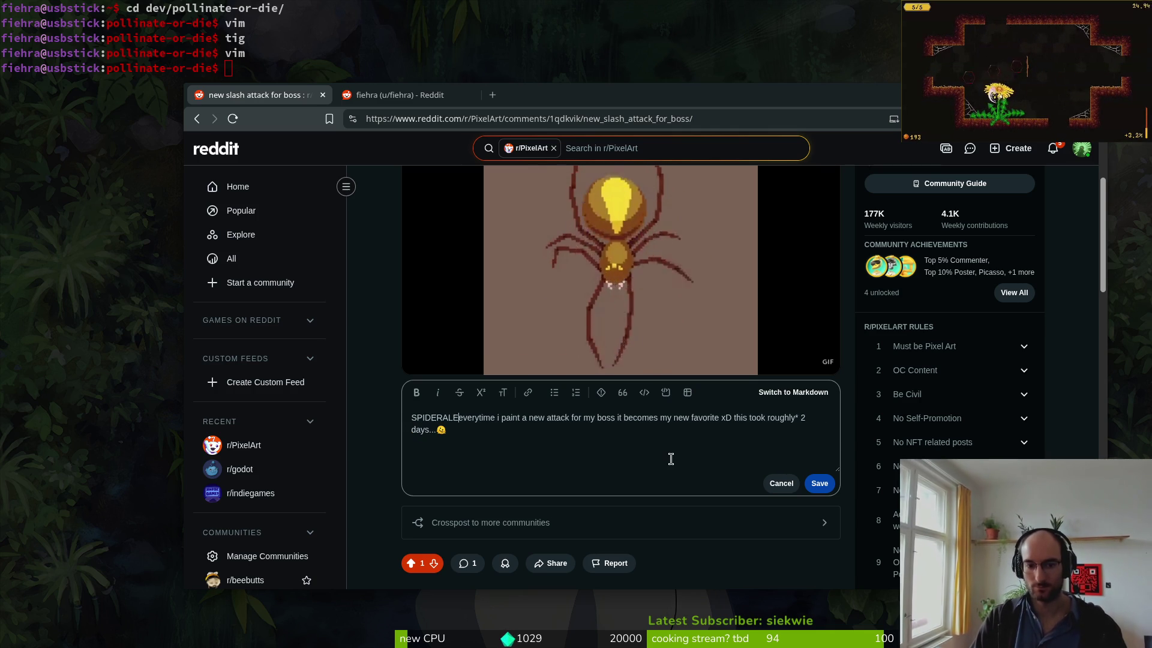
type("! ")
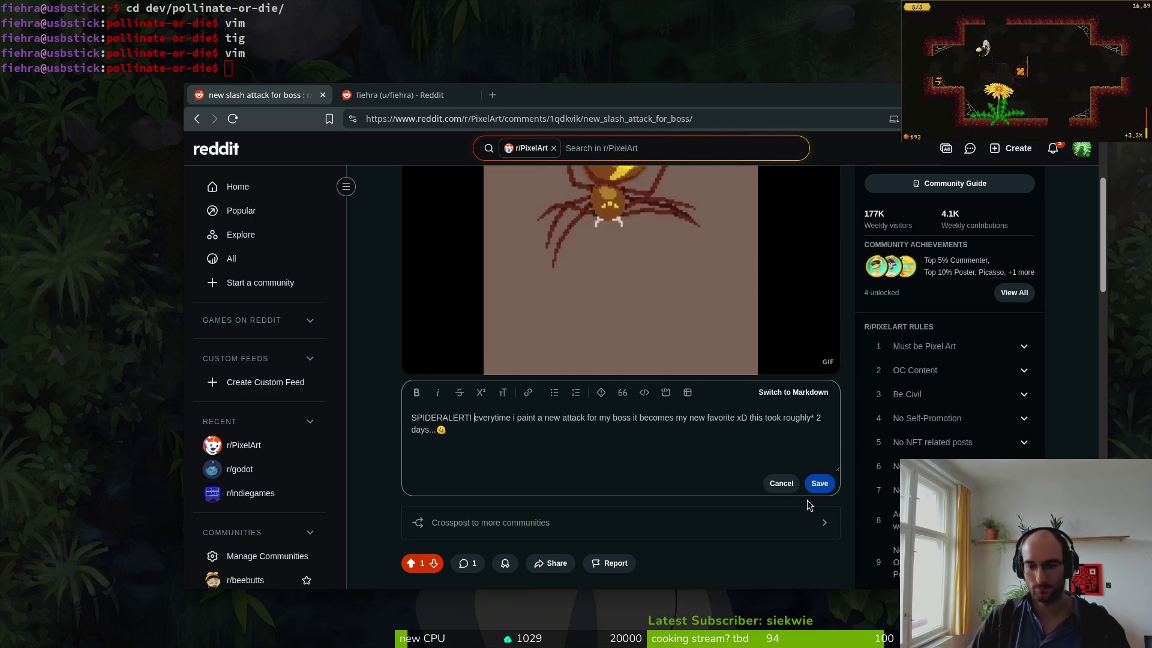
type("xD")
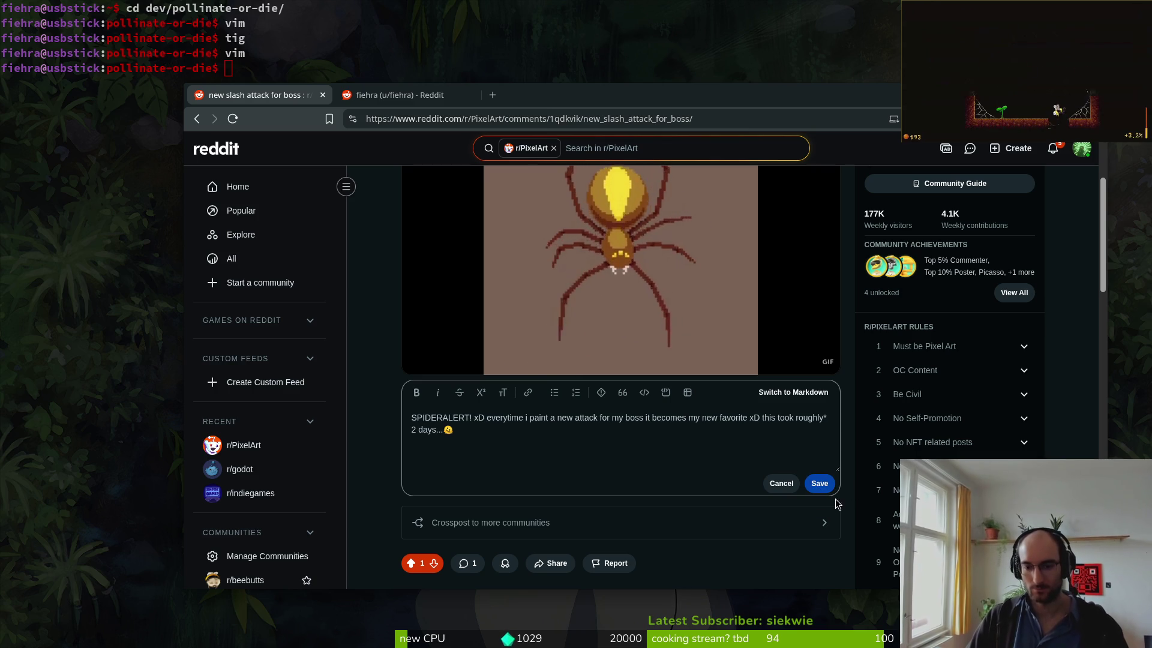
key("ctrl+Return")
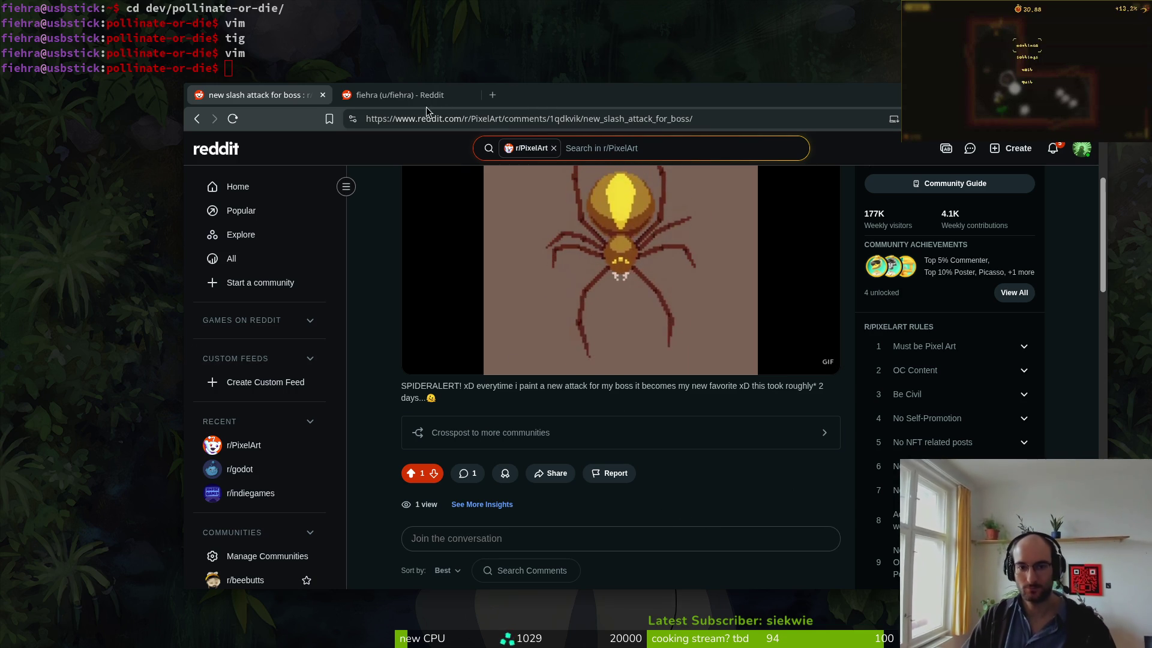
- Delete the published post, then switch over to Aseprite
left_click(468, 119)
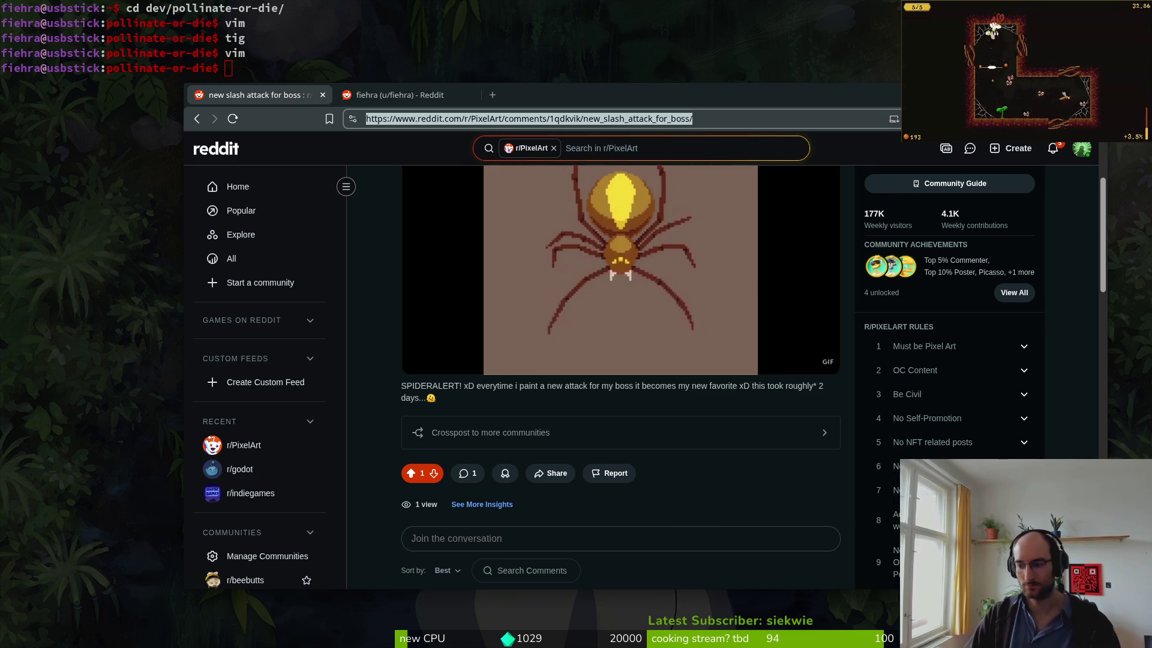
key("Escape")
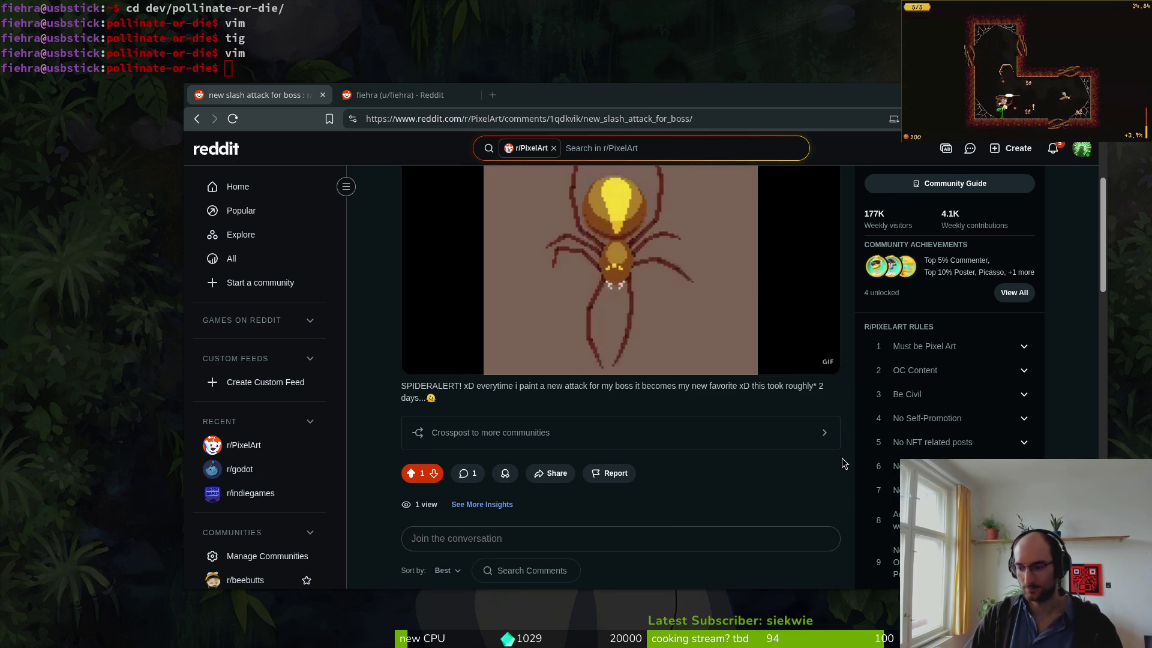
scroll(671, 335, "up", 2)
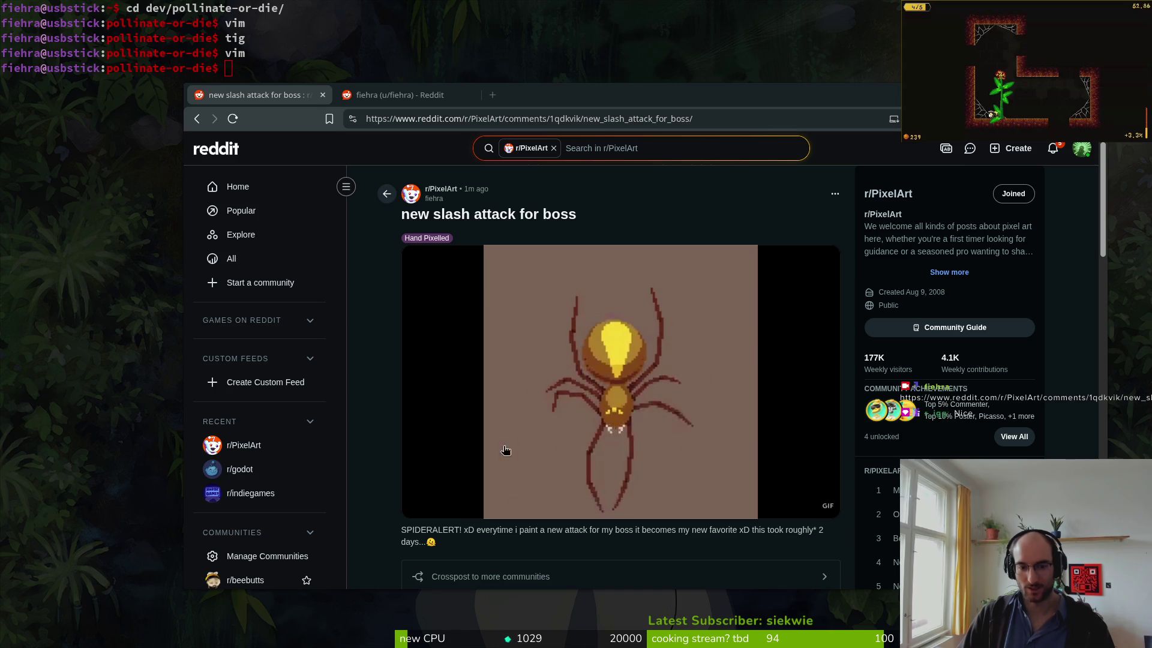
left_click(834, 193)
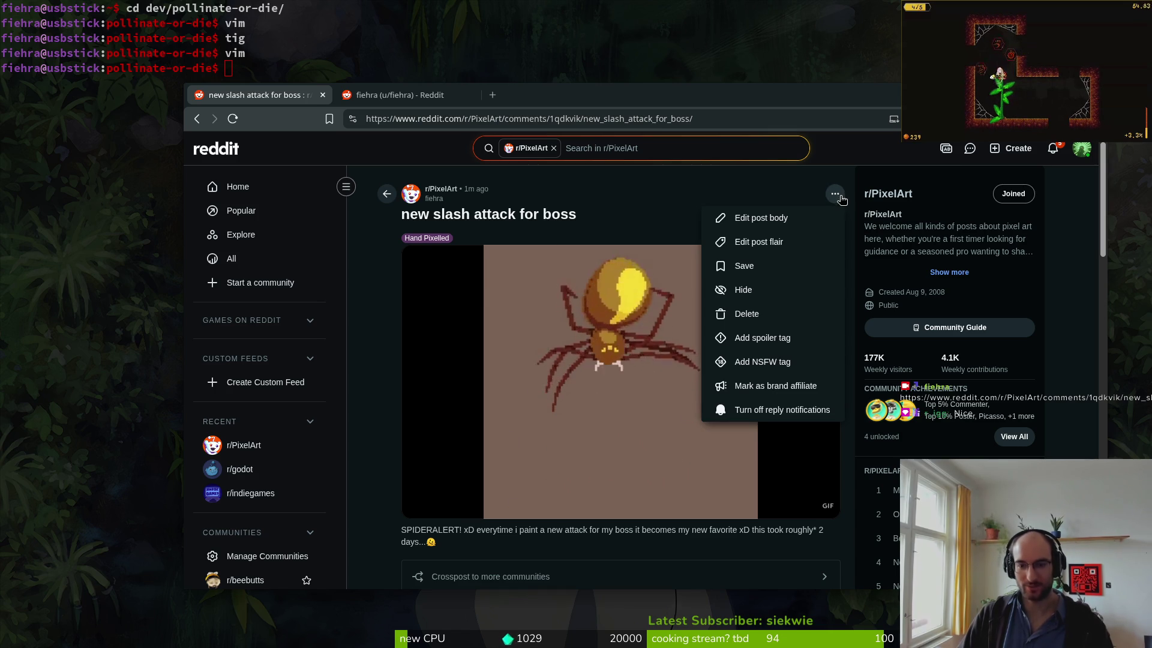
left_click(747, 314)
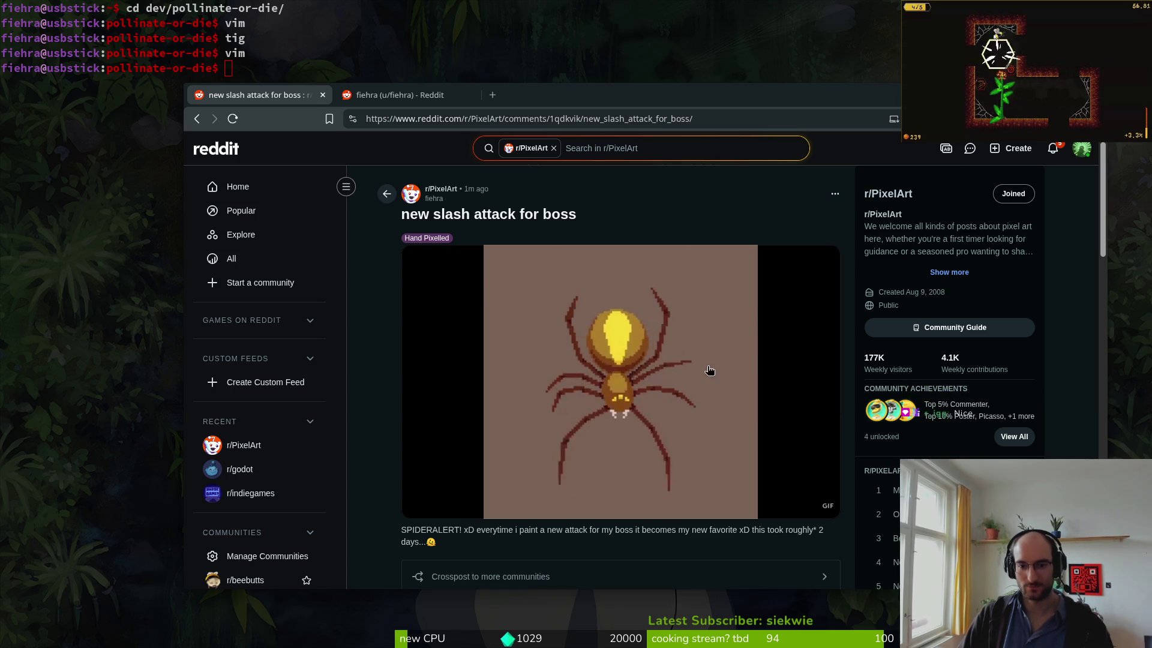
left_click(676, 384)
key("alt+Tab")
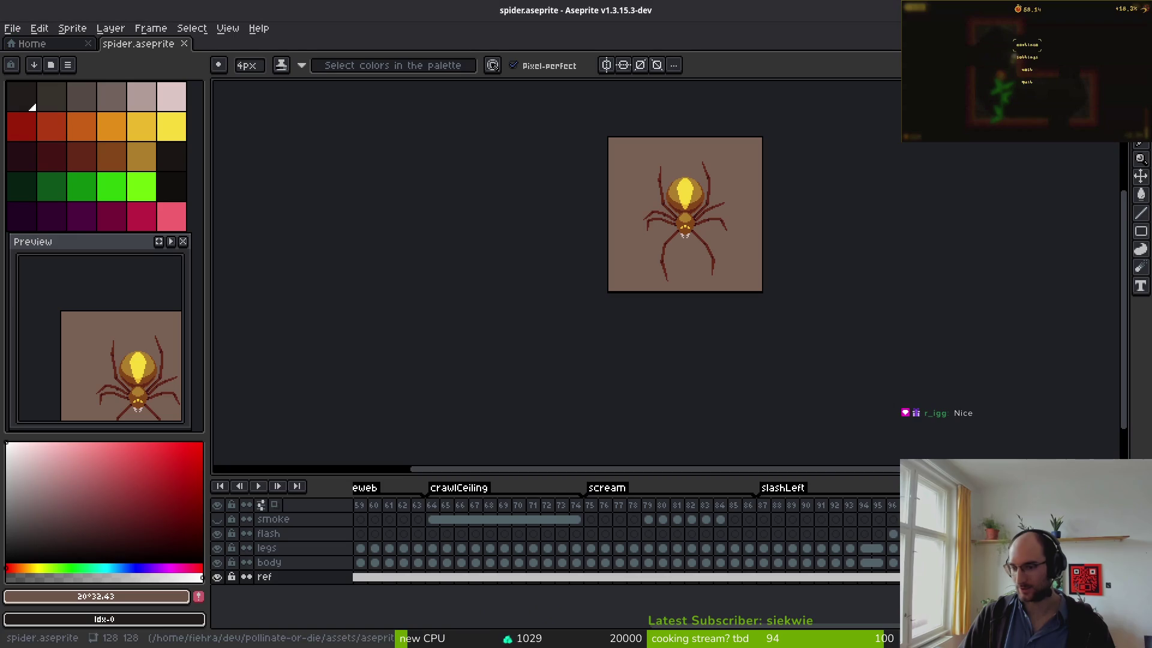
- Select frames 75 through 105 in the timeline
left_click(606, 488)
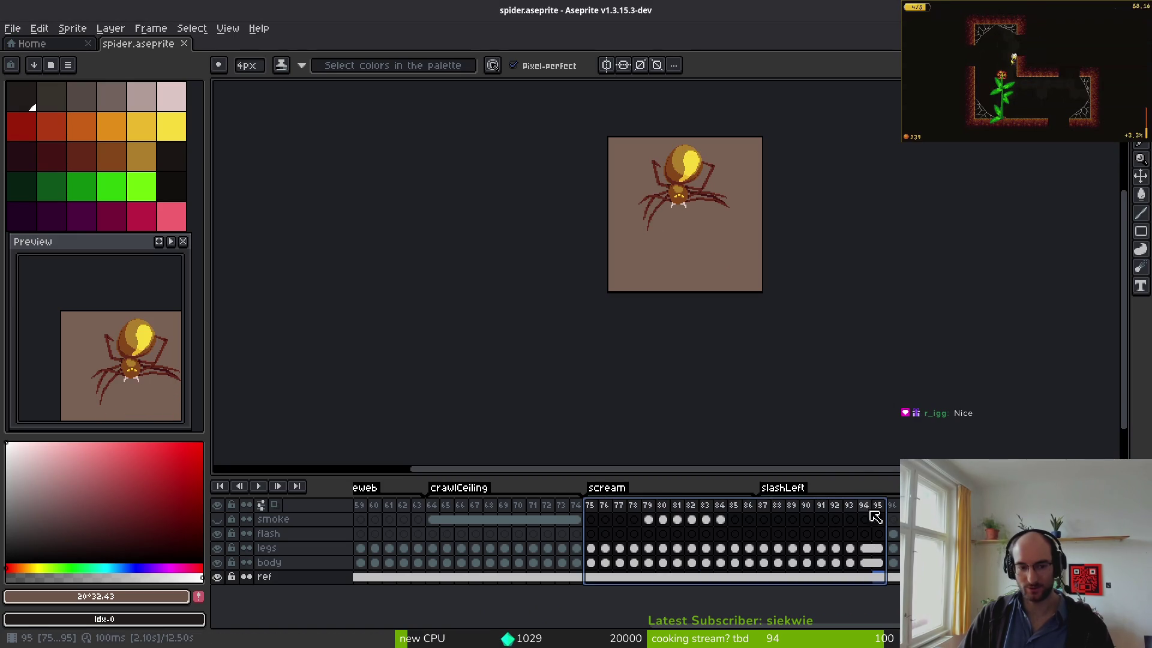
left_click(633, 505)
left_click_drag(589, 506, 1098, 506)
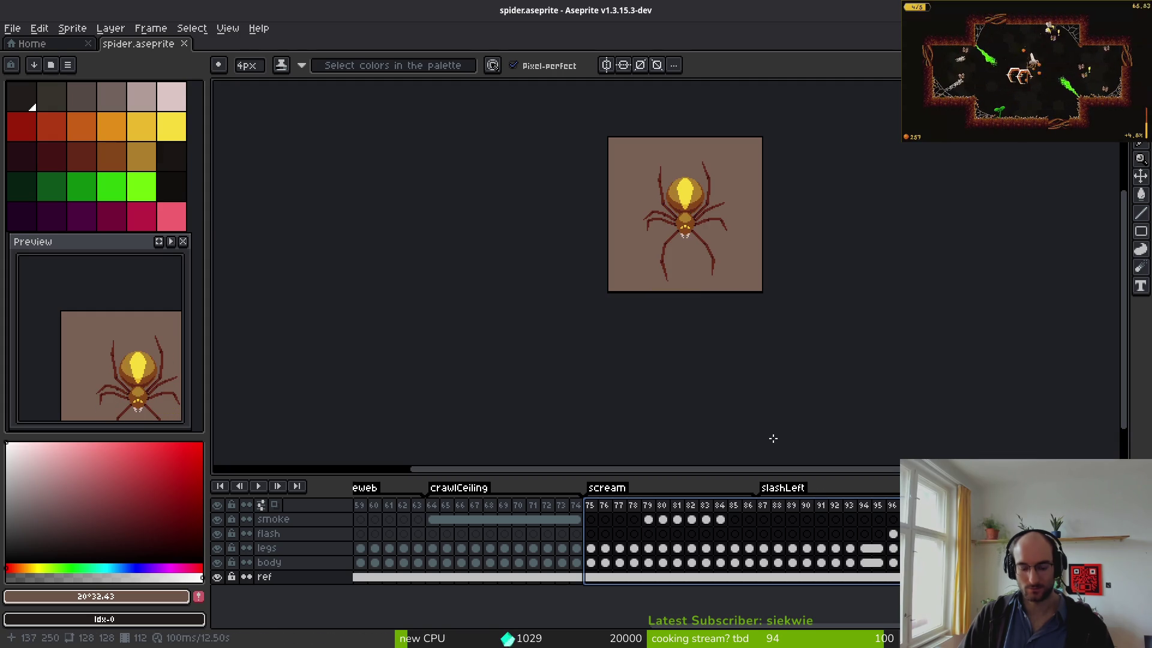
- Re-export the selection as spiderSlash.gif, overwriting the old file, and return to the browser
key("ctrl+alt+shift+s")
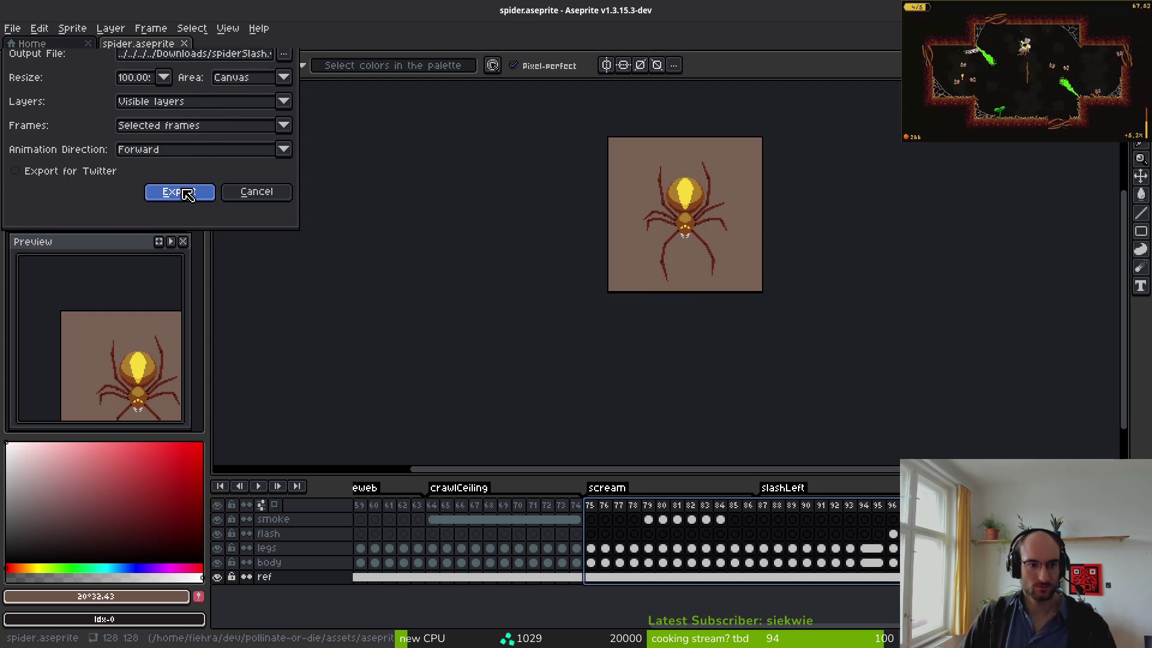
left_click(180, 191)
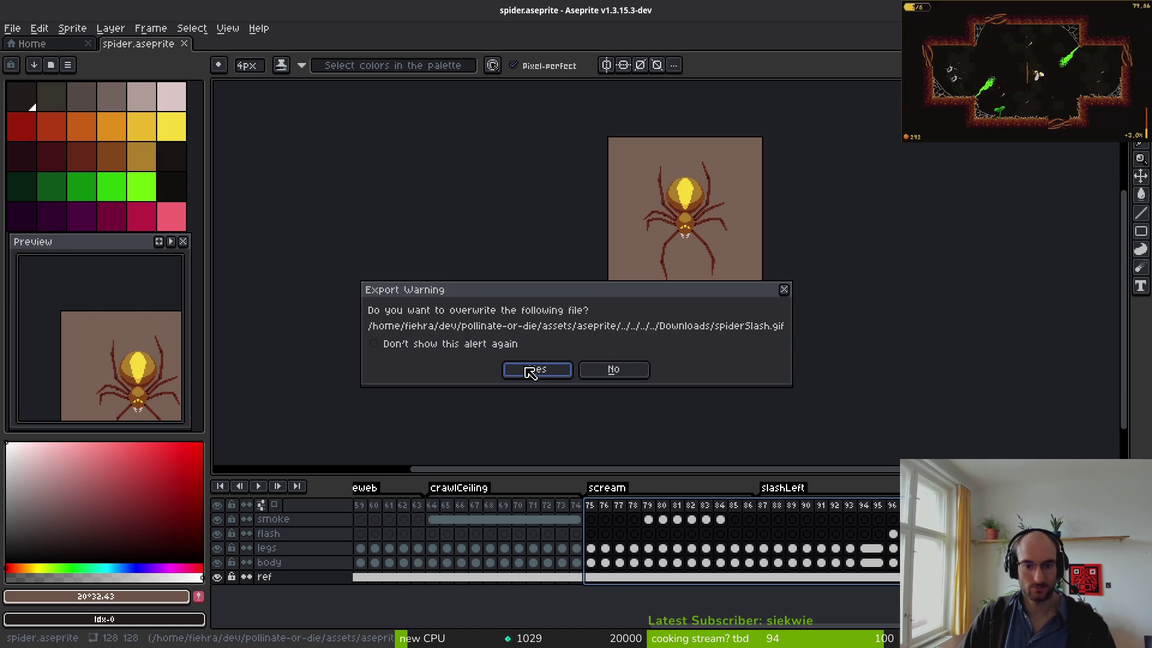
left_click(531, 372)
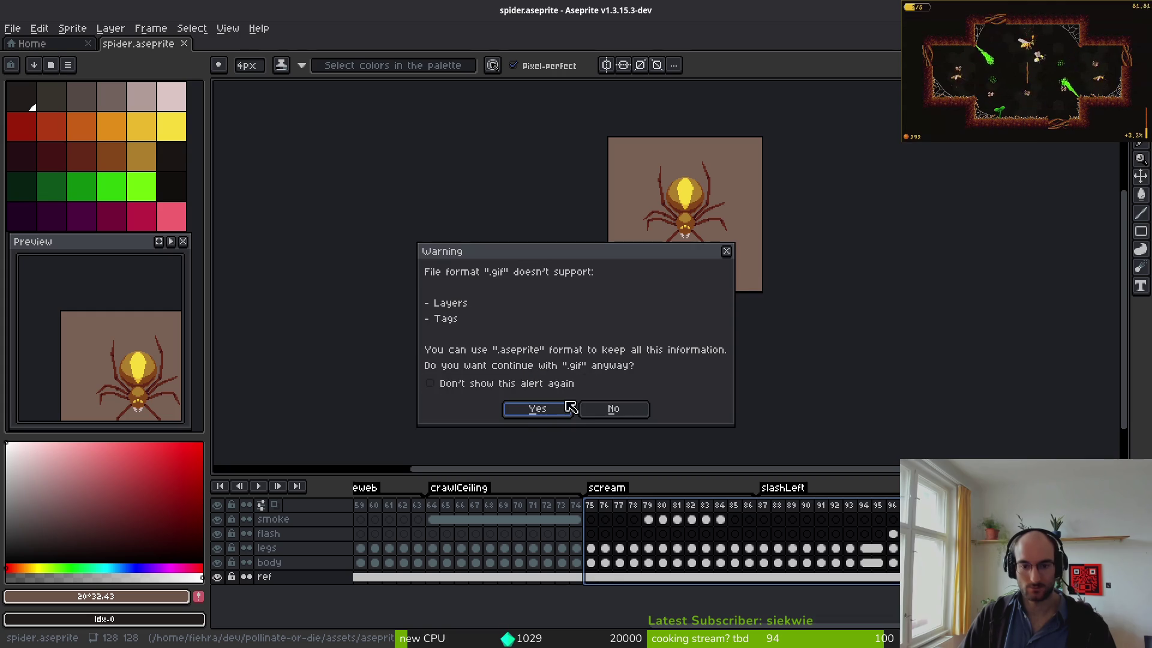
left_click(537, 408)
left_click(623, 383)
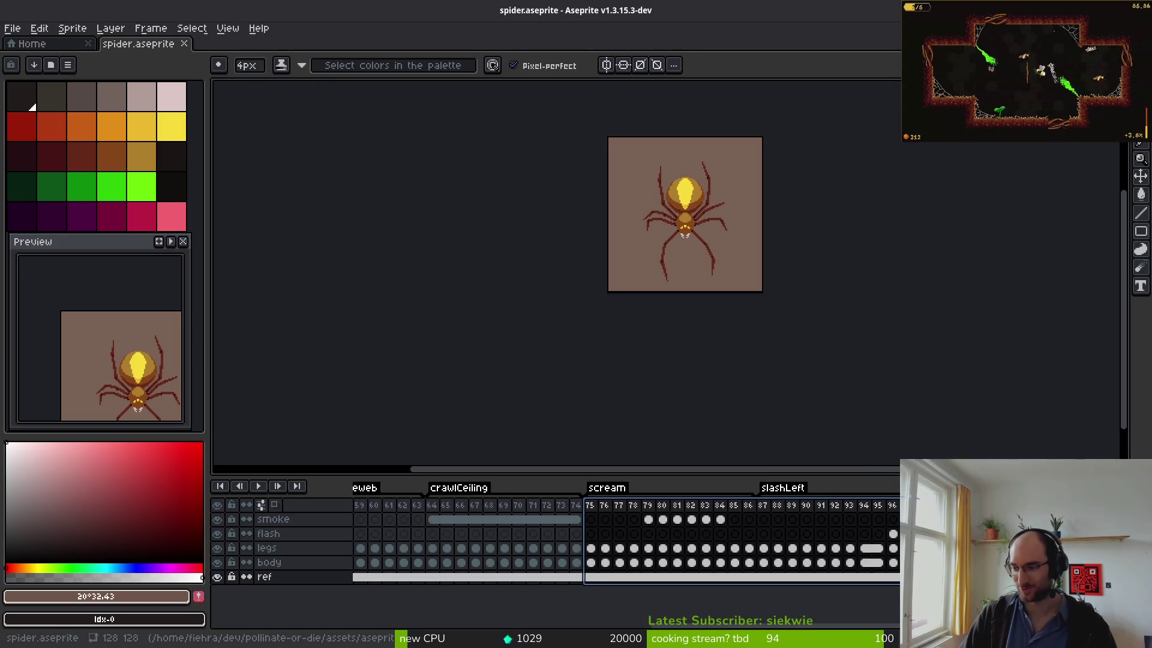
key("alt+Tab")
left_click(601, 229)
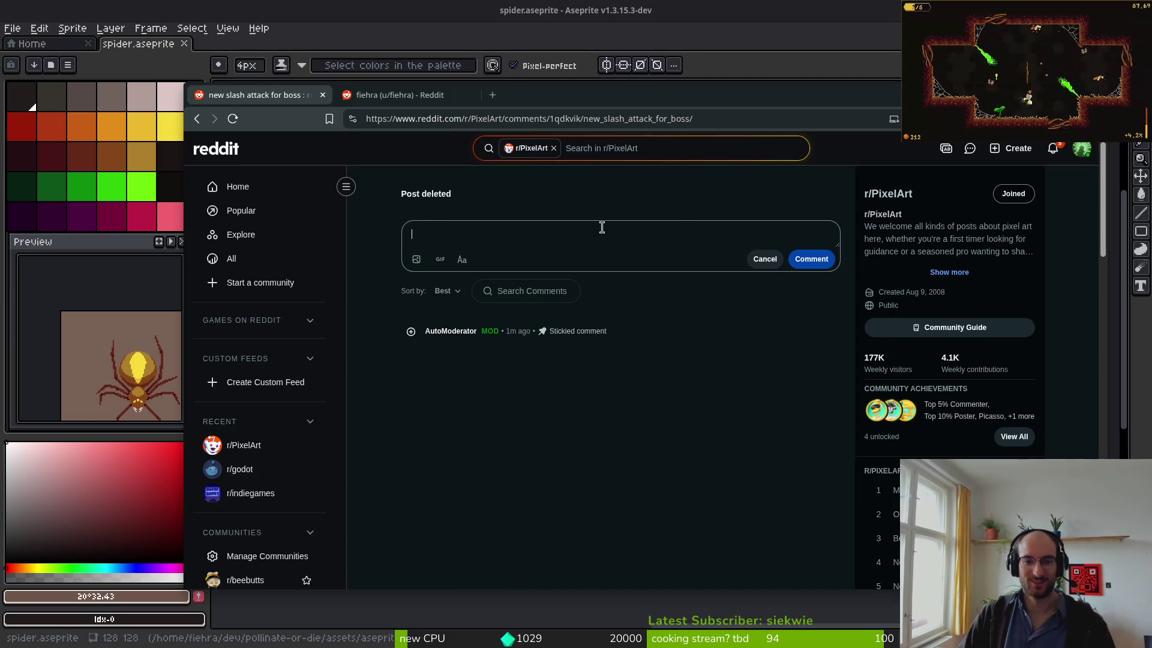
- Discard the empty comment and start a new post titled 'new slash attack for boss'
left_click(760, 256)
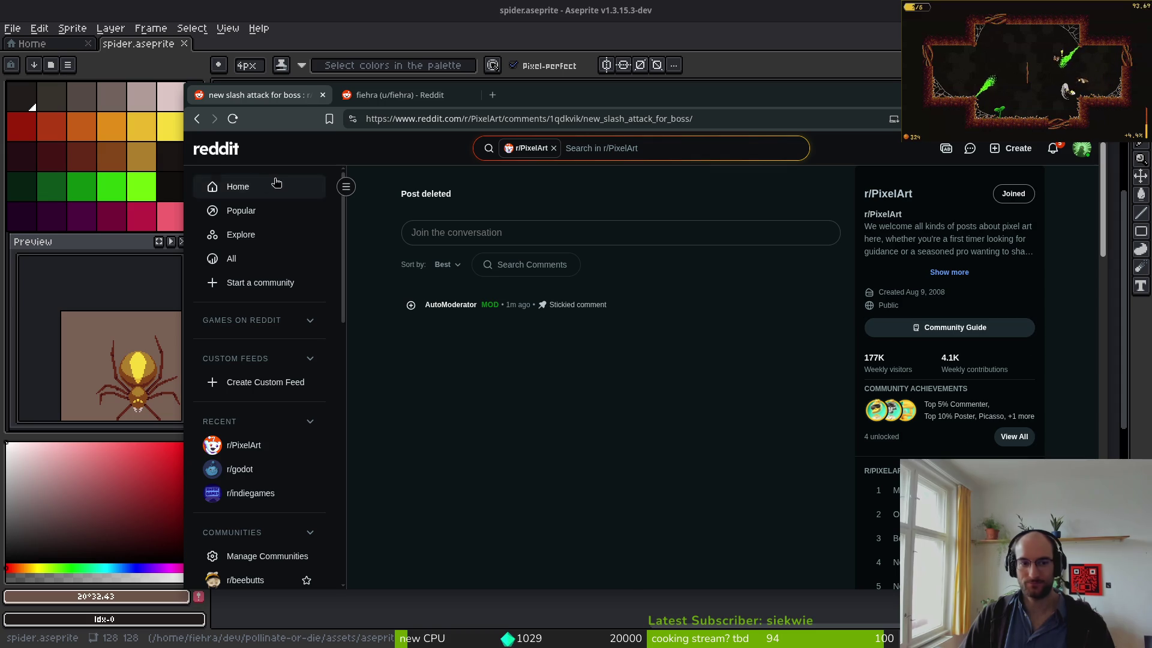
left_click(1015, 153)
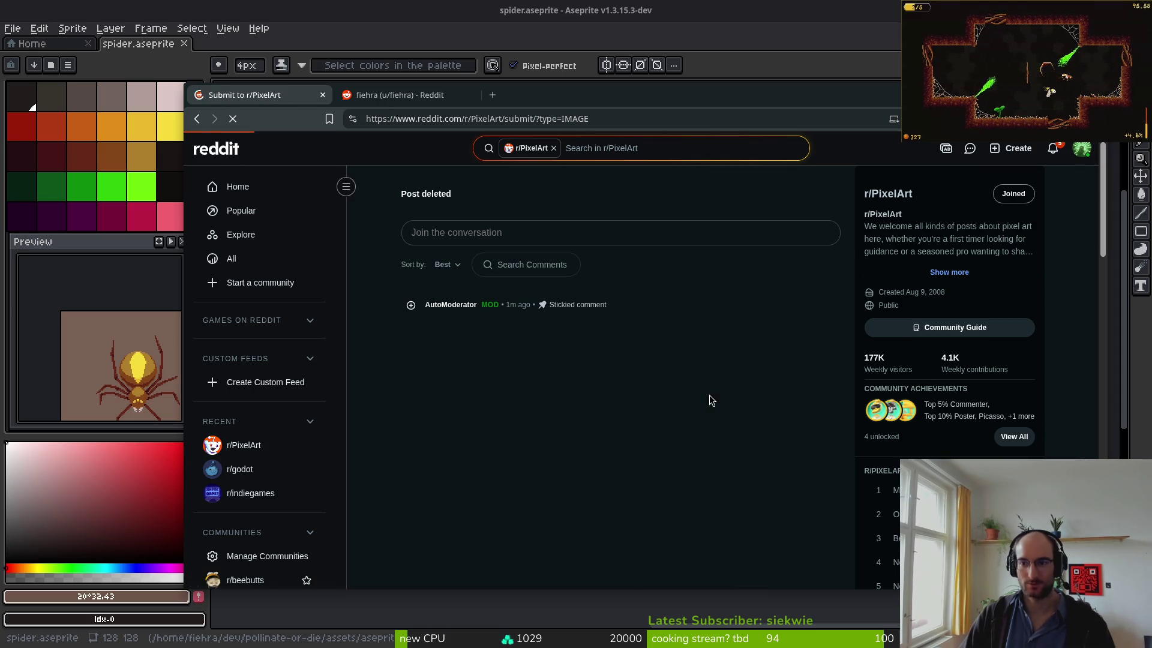
left_click(460, 293)
type("new ")
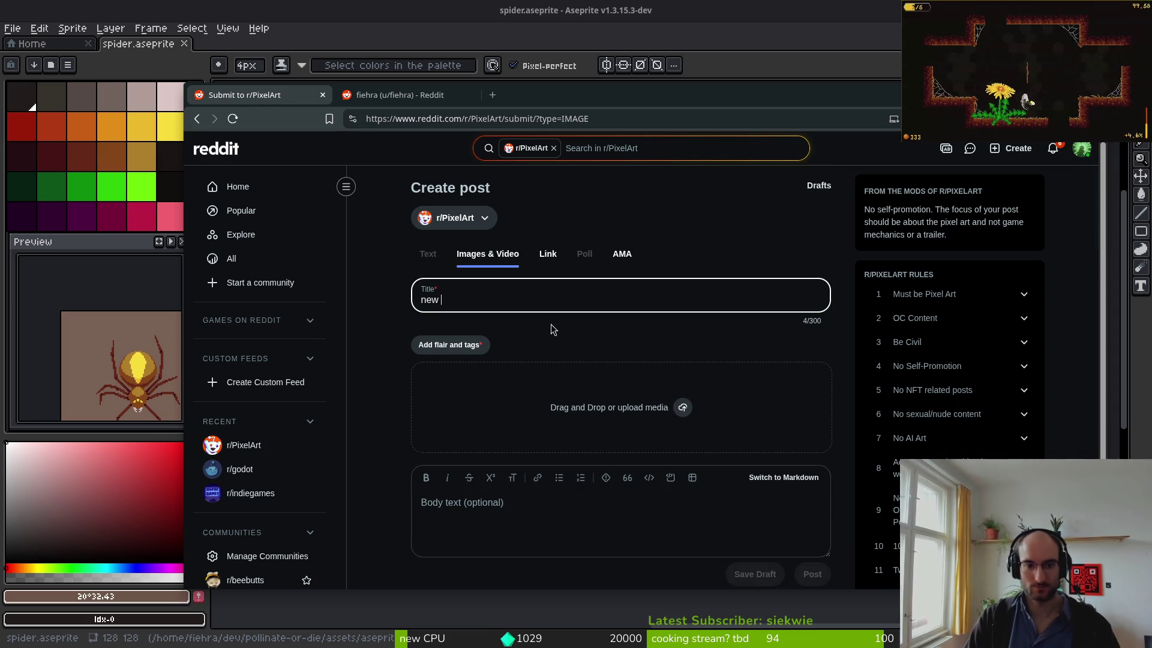
type("slash attac")
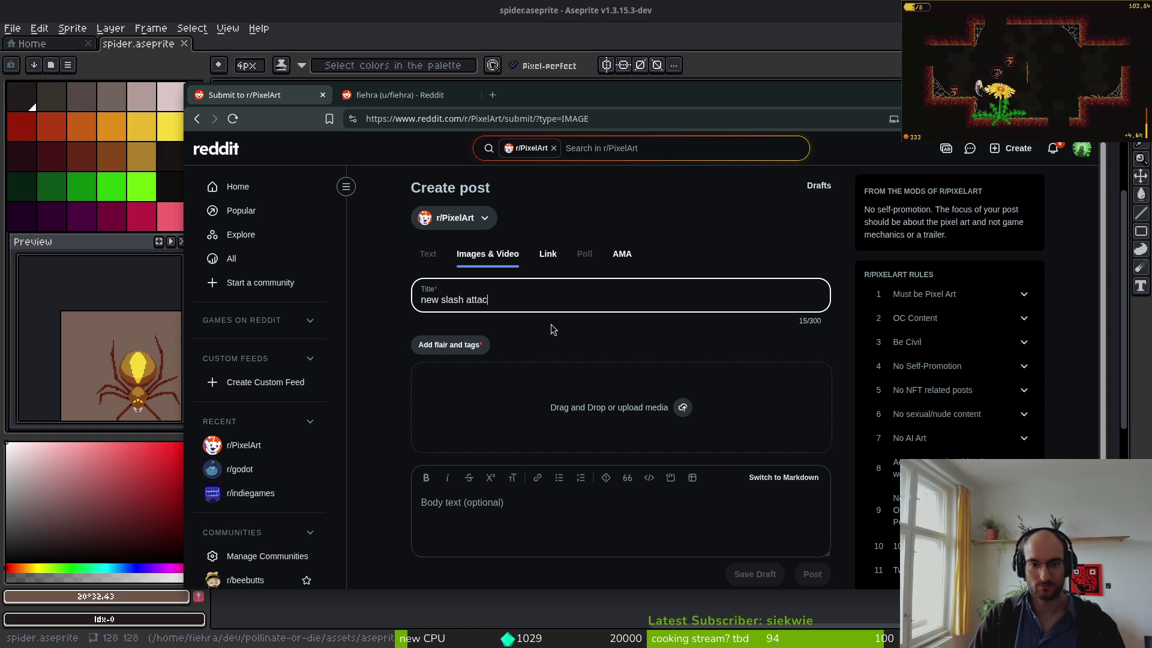
type("k for boss")
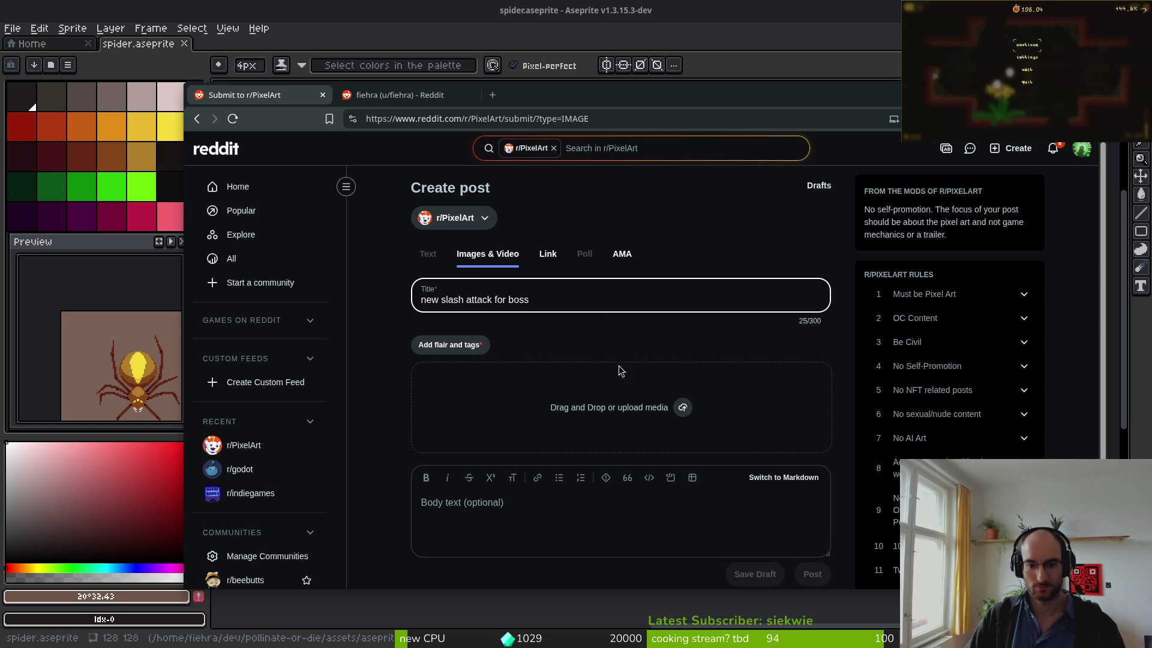
- Give the post the Hand Pixelled flair
left_click(461, 346)
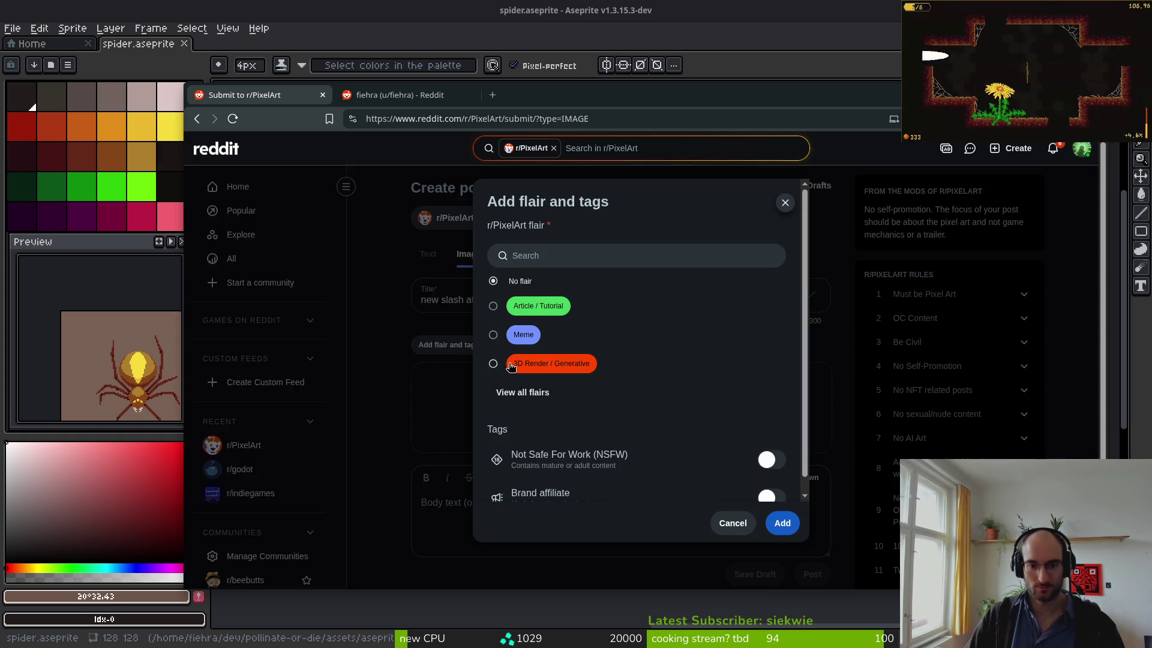
left_click(522, 393)
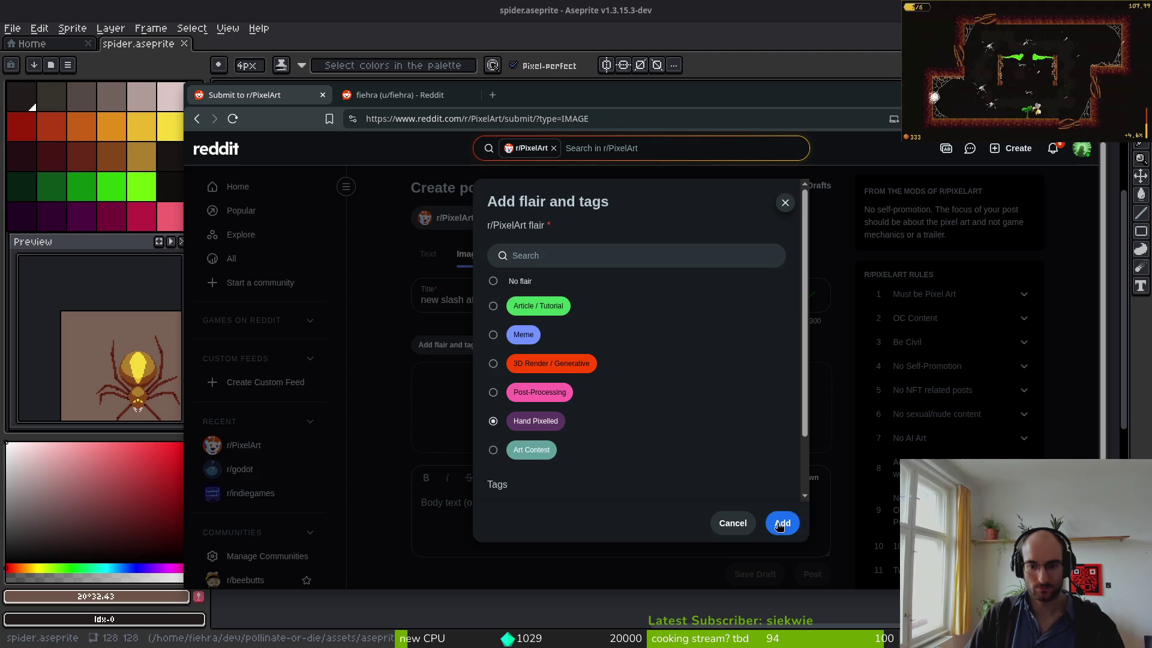
left_click(780, 526)
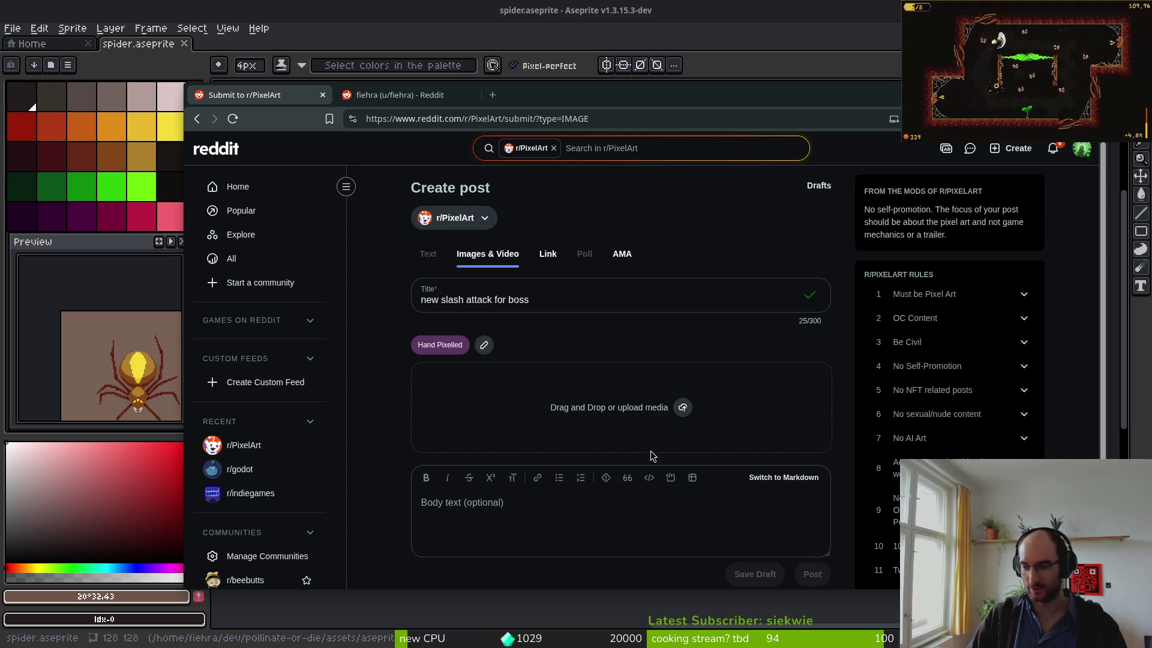
- Attach spiderSlash.gif from Downloads to the post
left_click(682, 407)
double_click(555, 263)
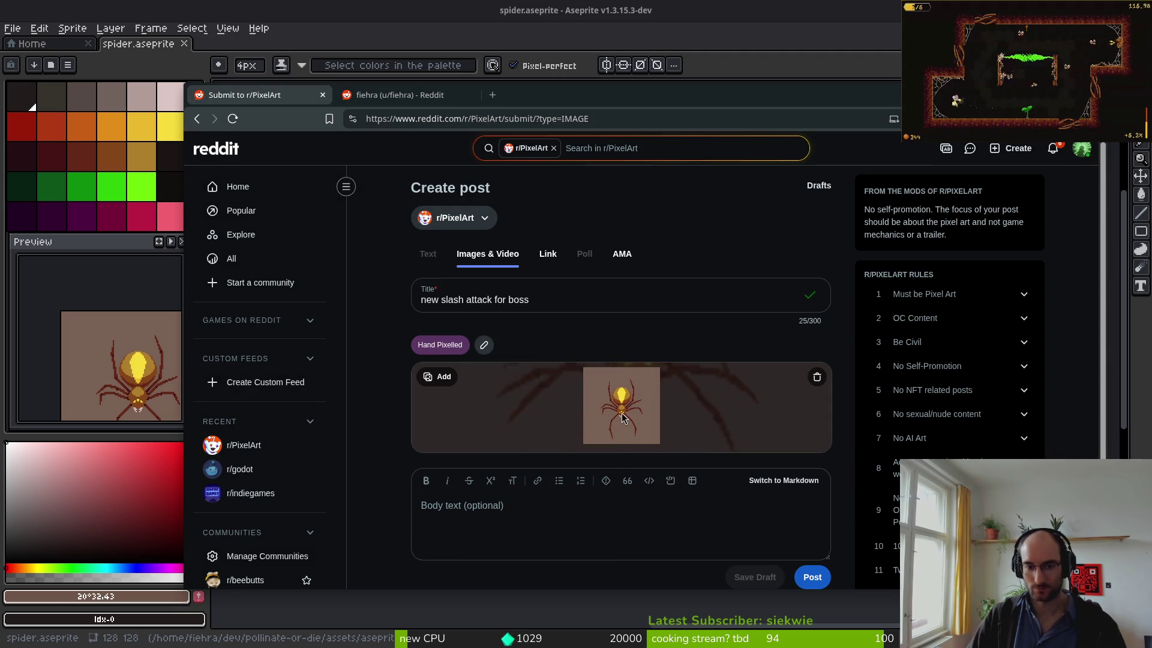
left_click(444, 376)
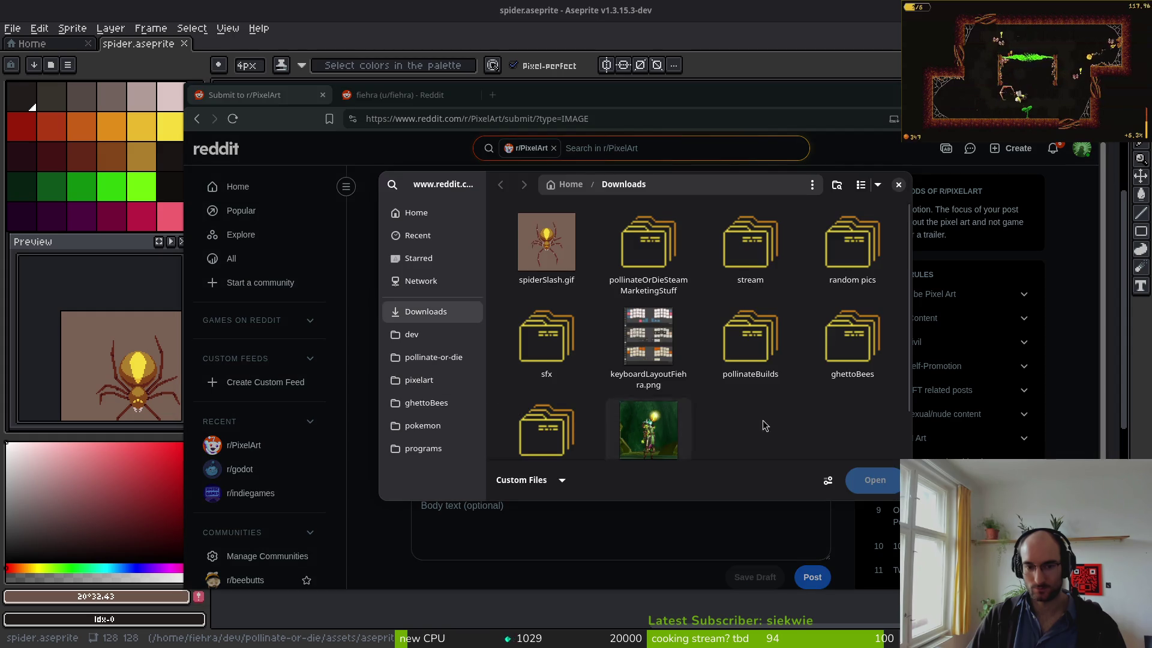
key("Escape")
key("super")
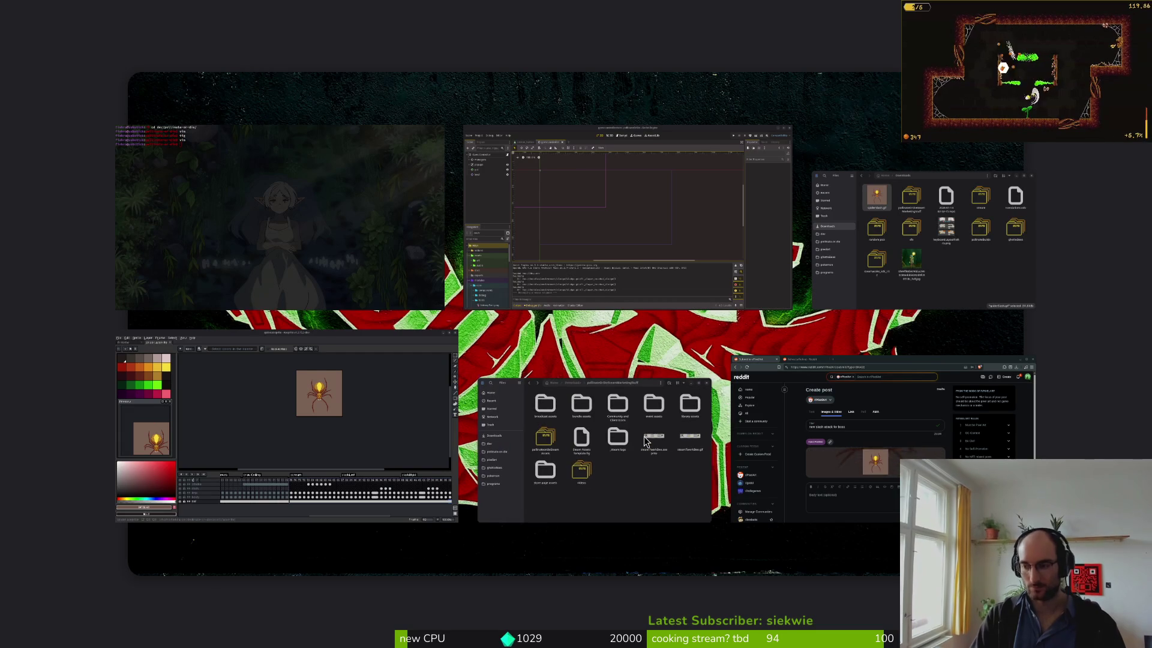
left_click(643, 436)
left_click(359, 294)
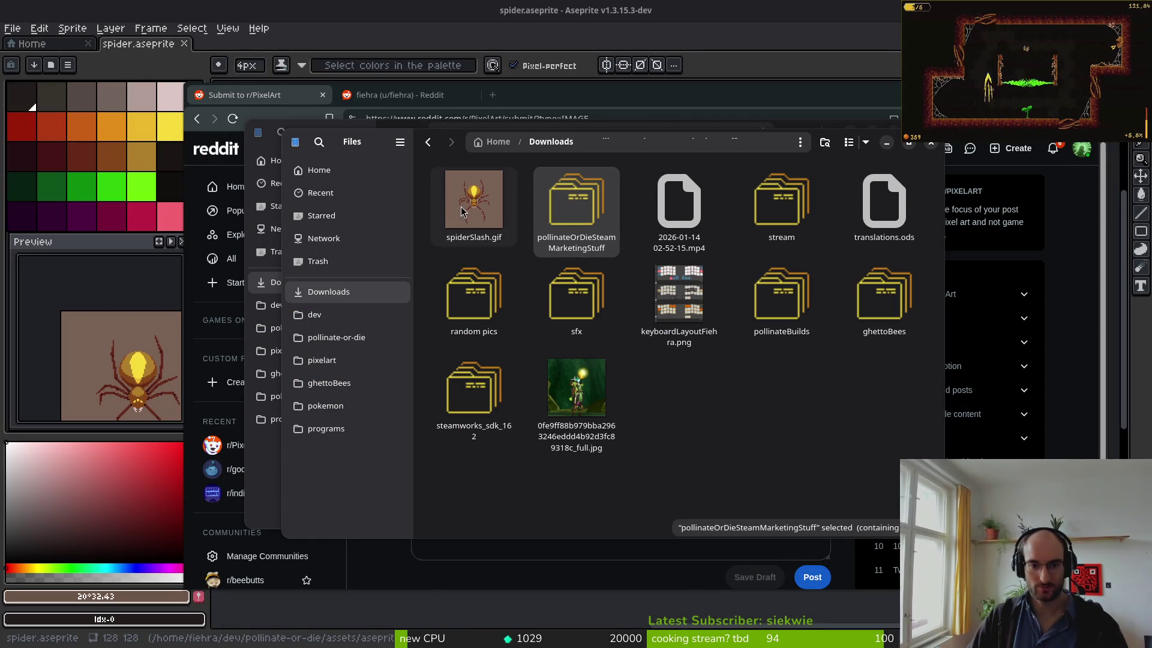
left_click(462, 211)
double_click(462, 211)
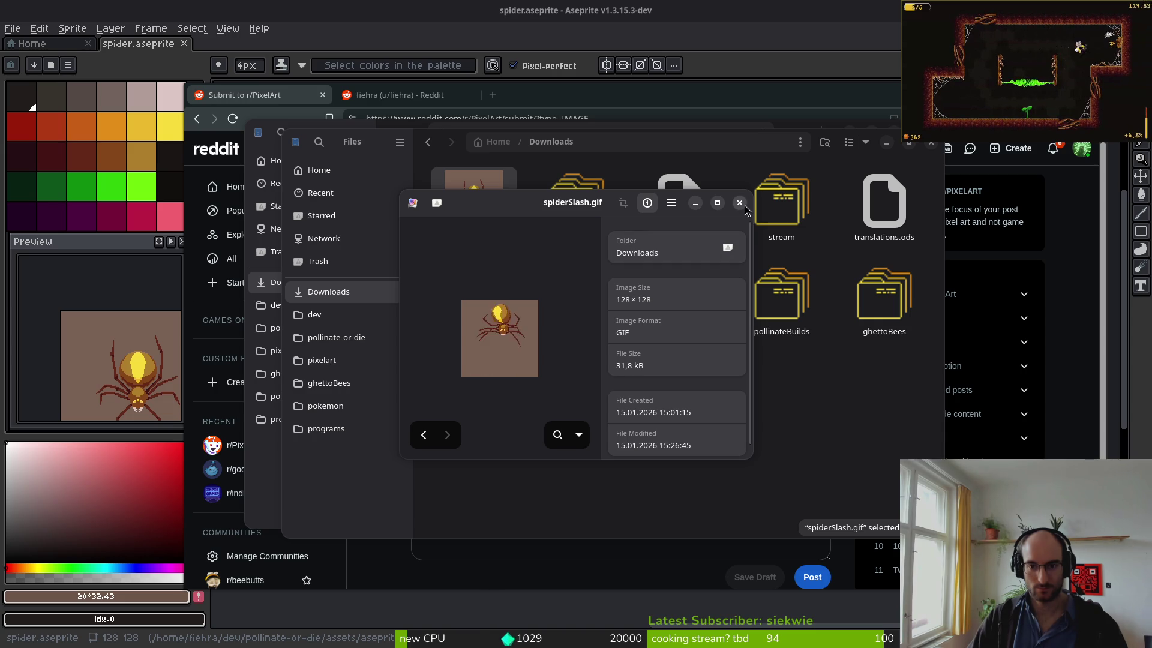
key("super+1")
key("super+e")
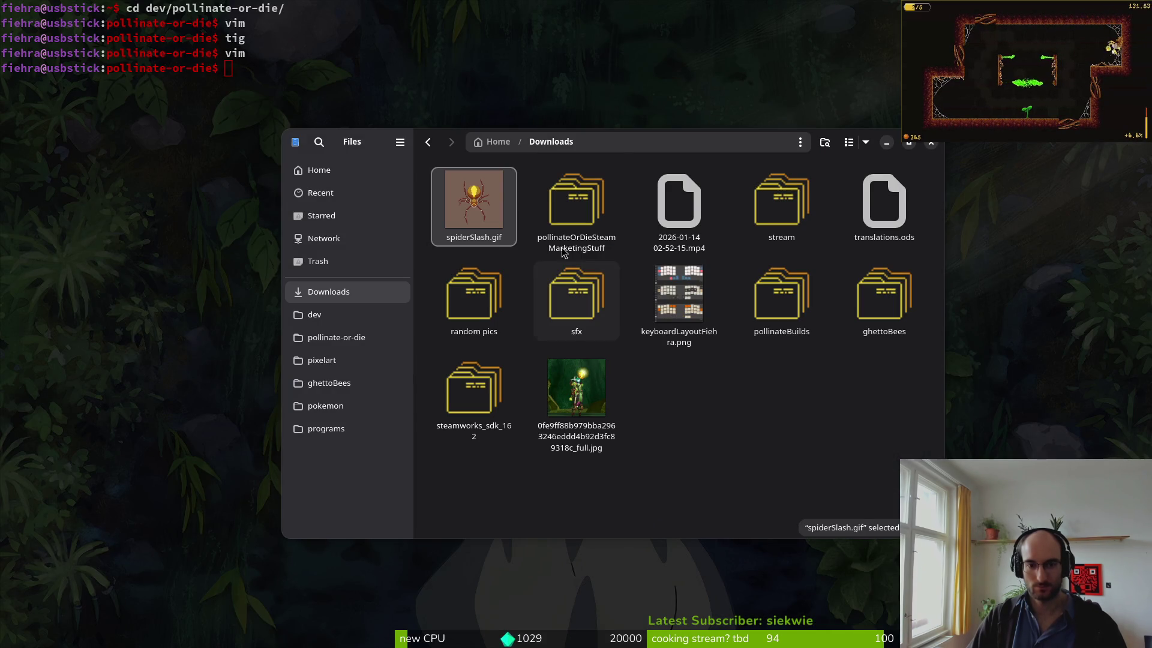
left_click(917, 160)
key("alt+Tab")
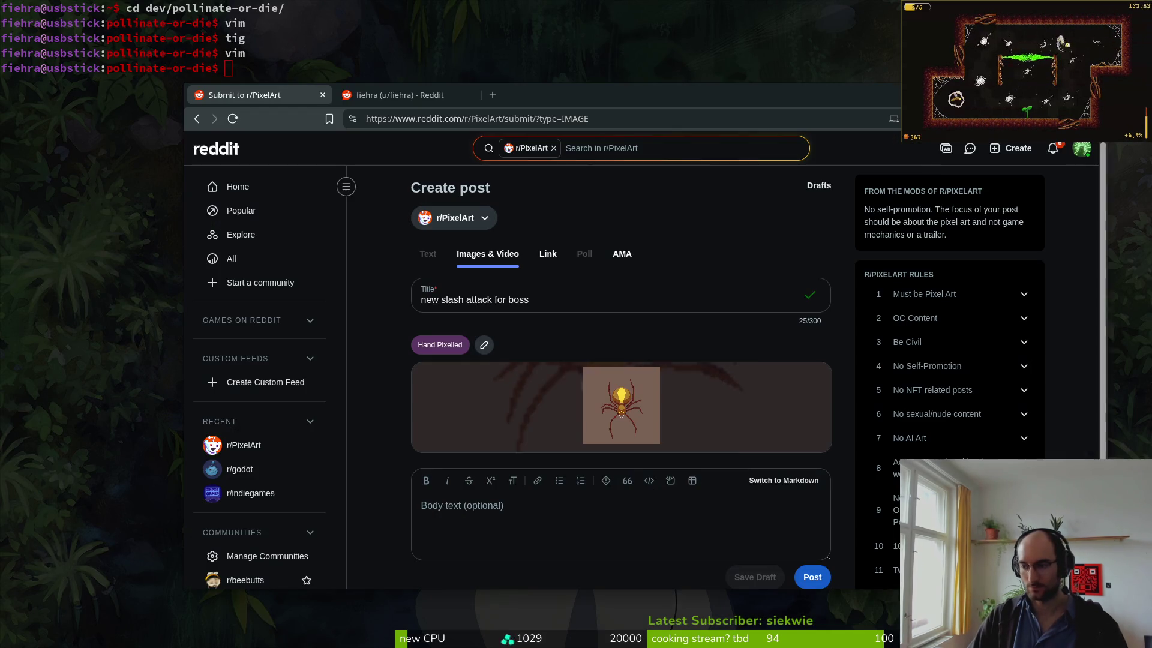
- Write the post body saying each new boss attack becomes a favourite and took about 2 days
left_click(494, 514)
type("everytime")
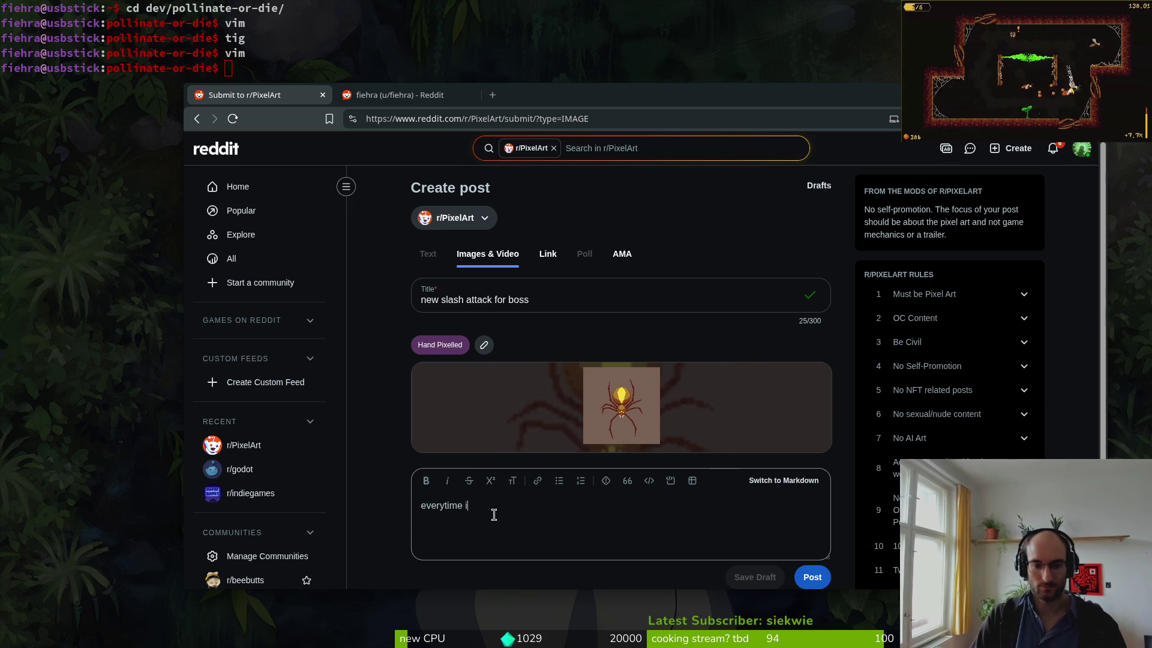
type("craet")
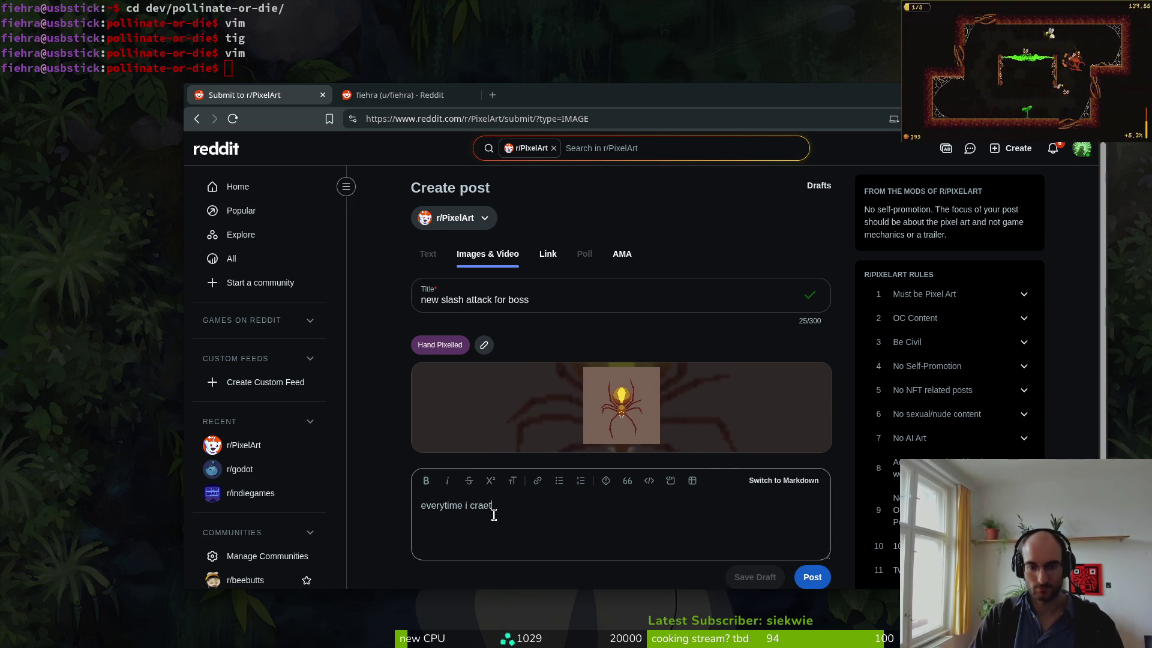
key("BackSpace")
key("BackSpace")
key("BackSpace")
key("BackSpace")
key("BackSpace")
type("paint a ")
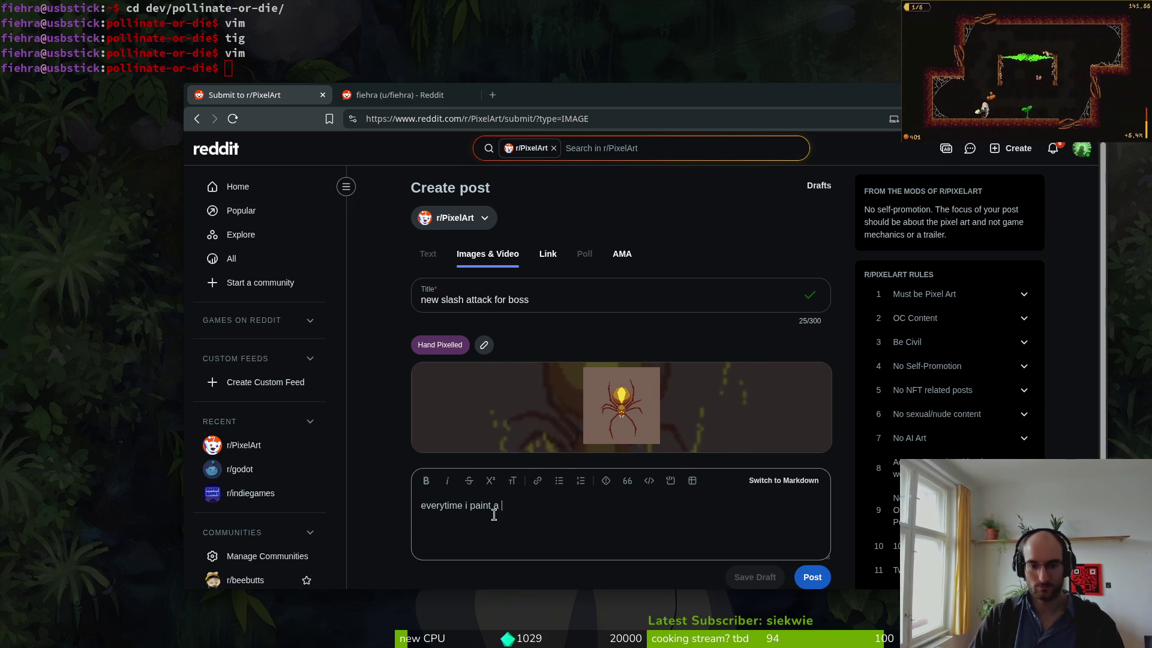
type("new attack for m")
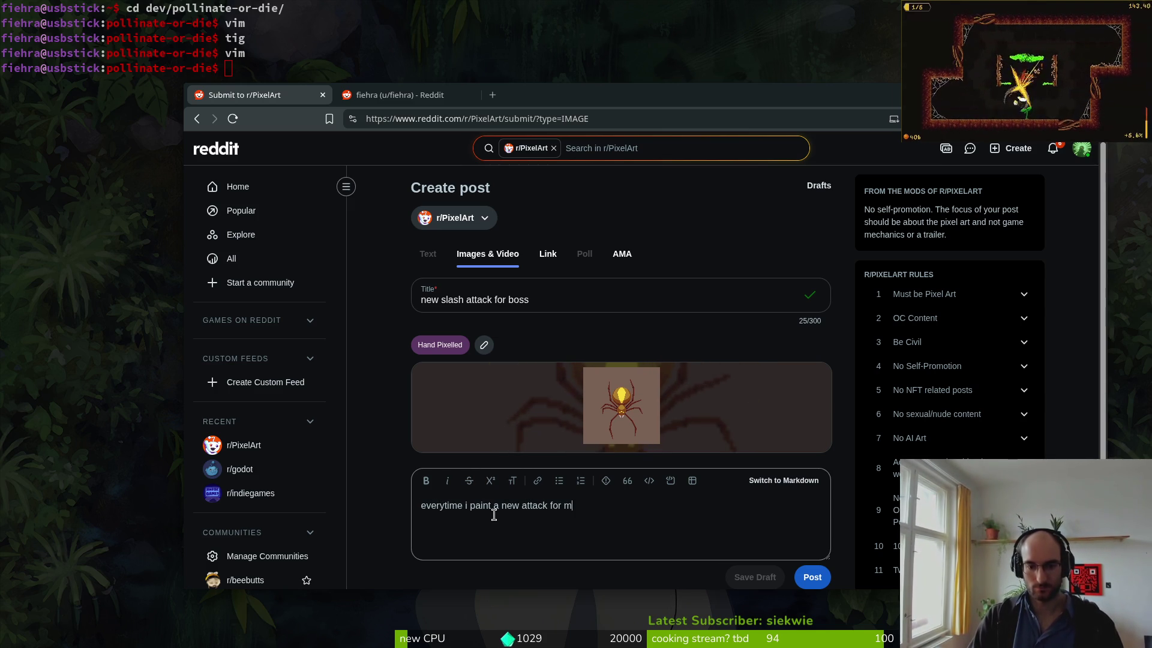
type("y oss i")
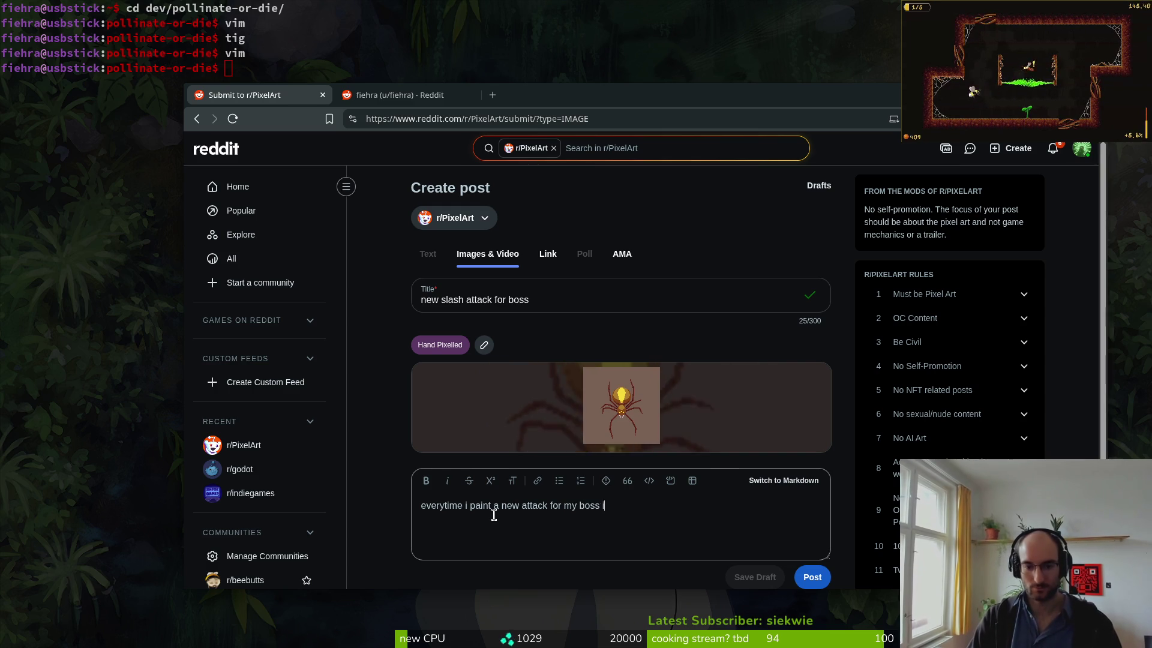
type("t c")
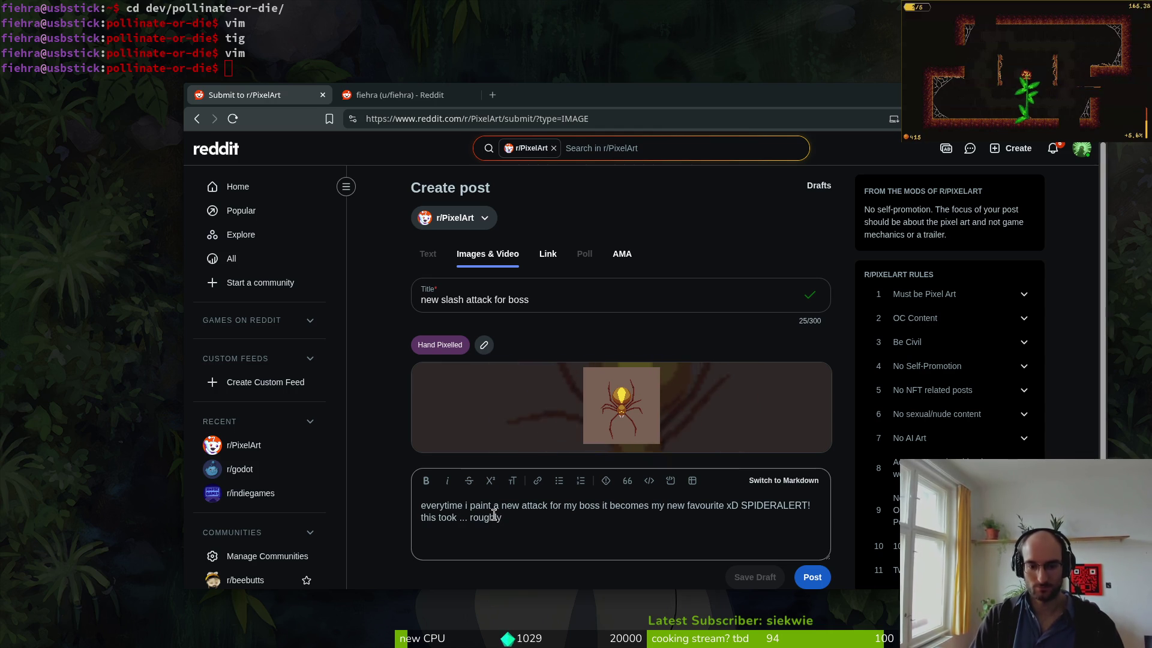
type("+")
type("2 days ...🫠")
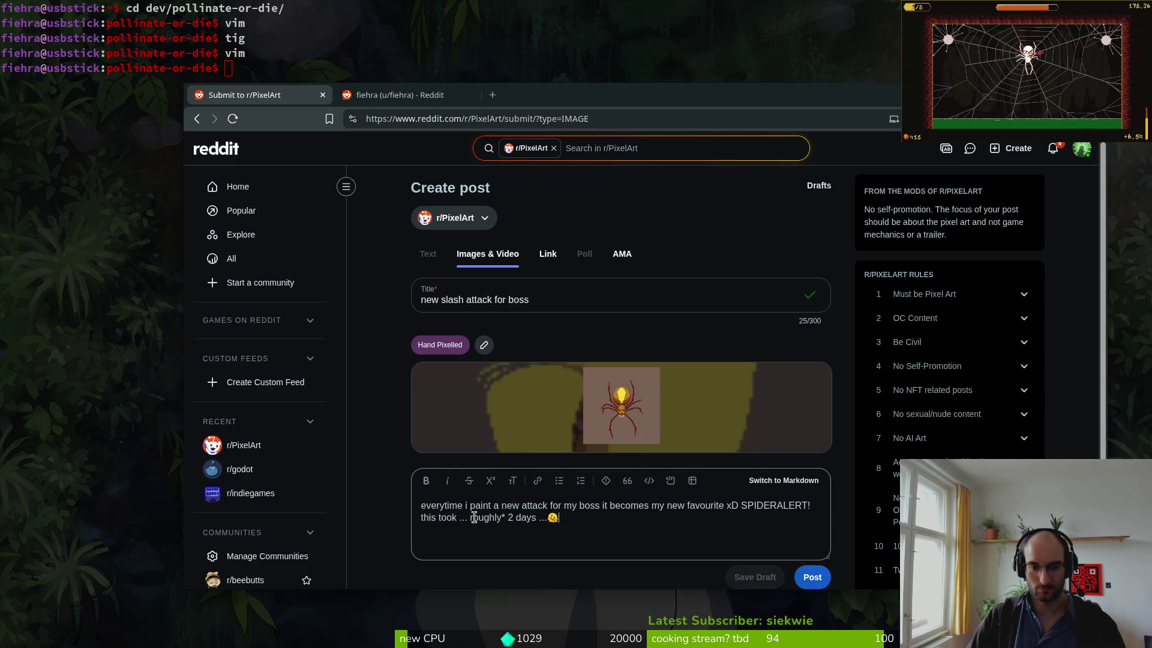
key("BackSpace")
key("BackSpace")
key("BackSpace")
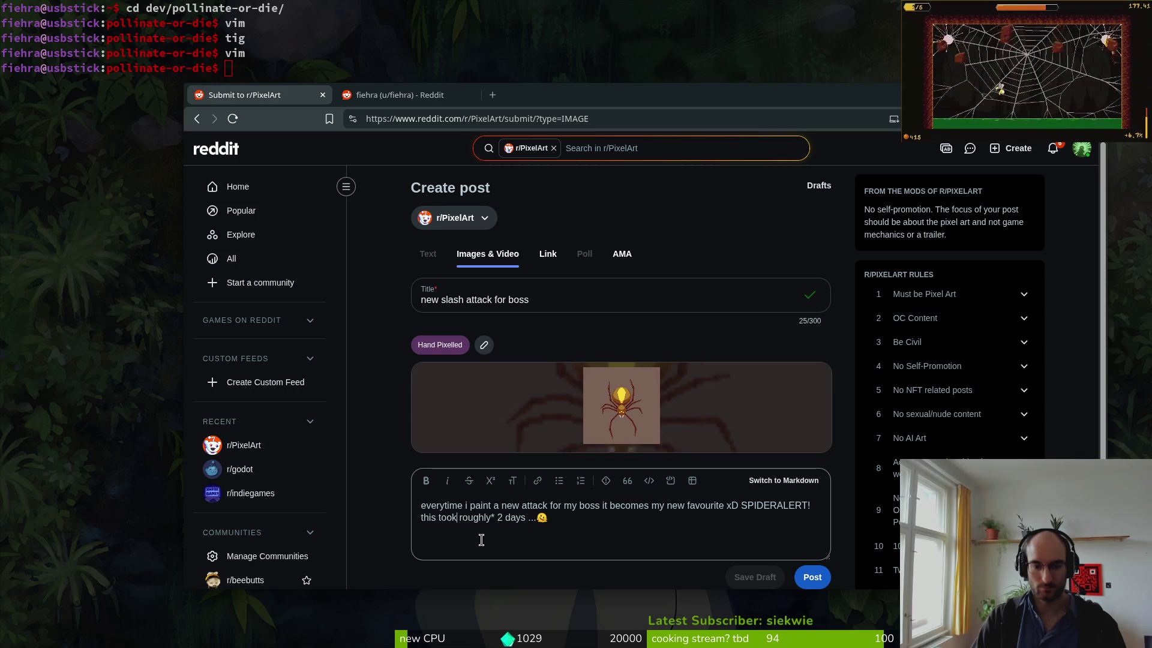
- End the body with melting face emojis and publish the post to r/PixelArt
left_click(573, 517)
type("🫠🫠")
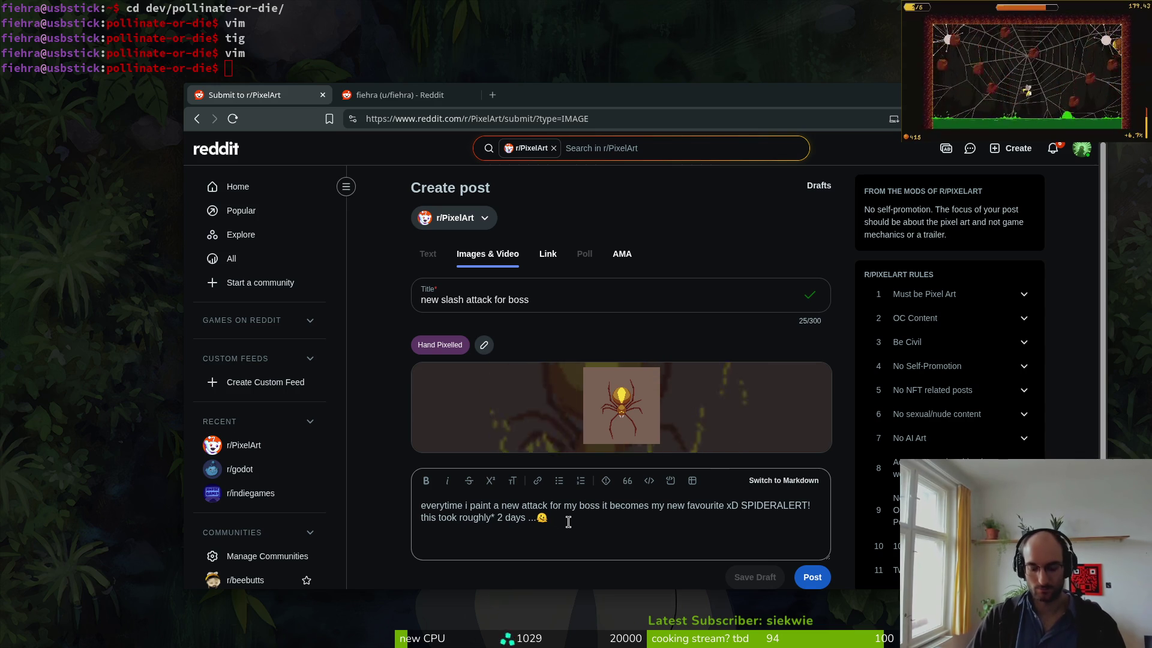
key("Left")
key("Left")
key("Left")
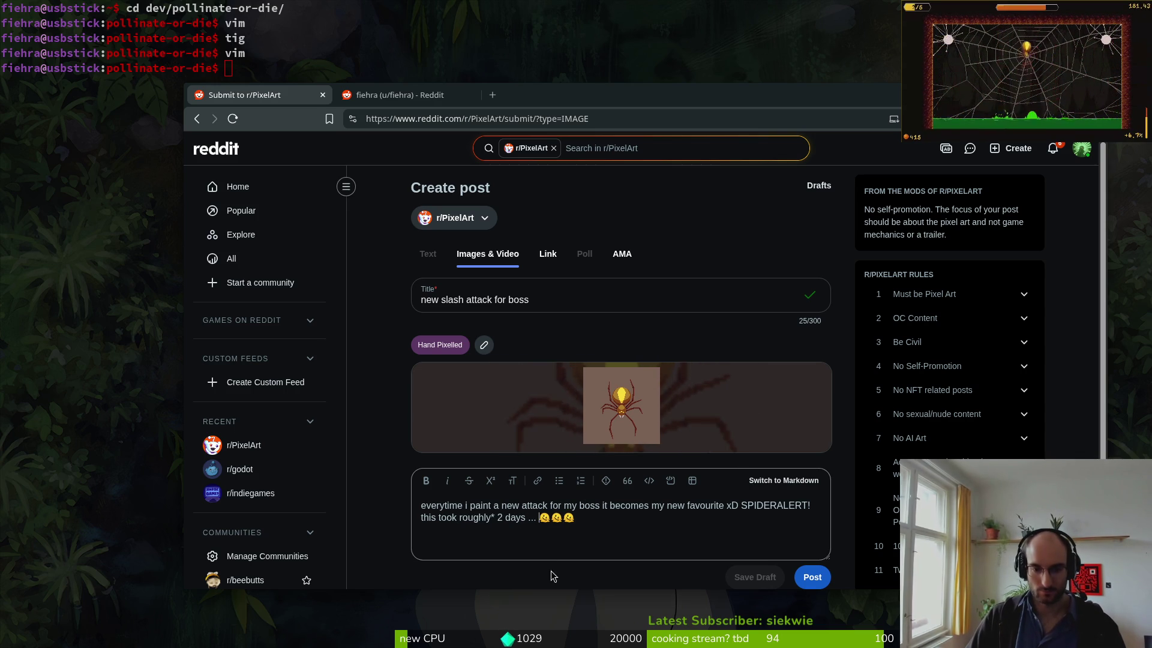
left_click(786, 533)
left_click(812, 577)
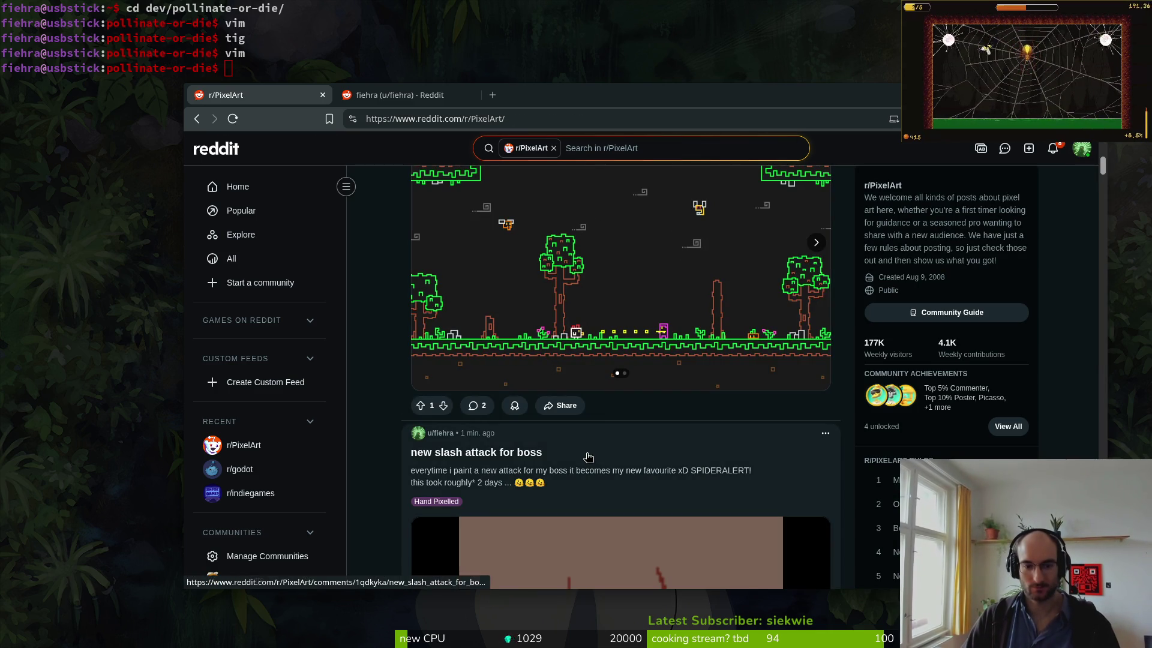
- Delete the 'new slash attack for boss' post from r/PixelArt, then return to spider.aseprite
scroll(576, 460, "down", 5)
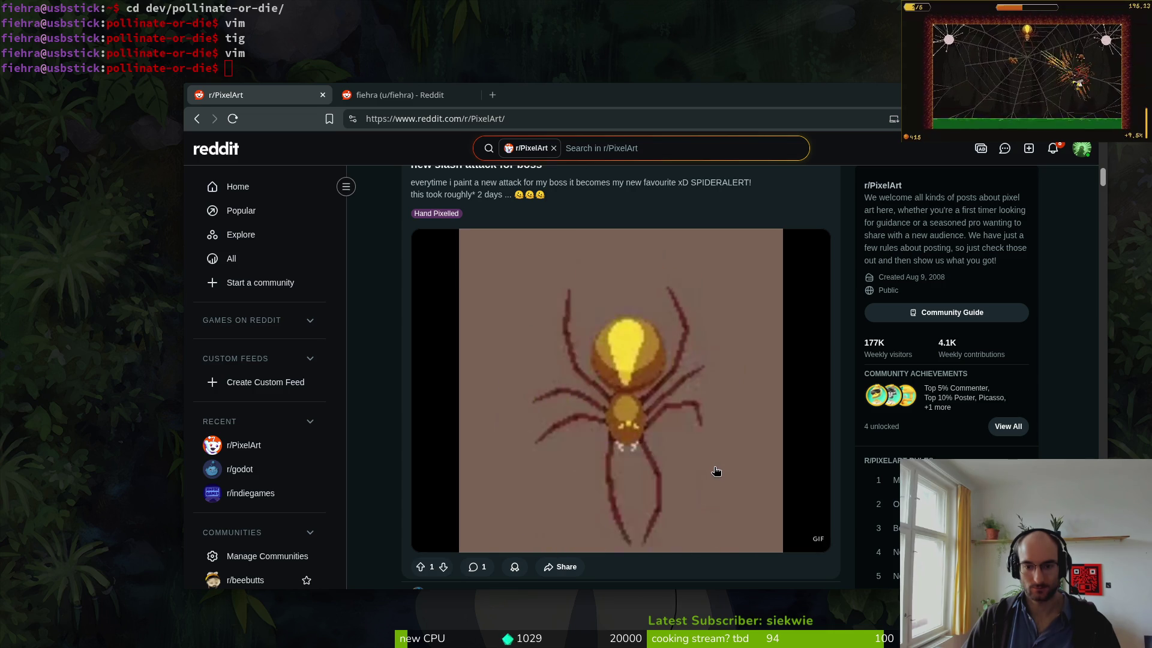
scroll(673, 395, "down", 1)
scroll(673, 406, "up", 2)
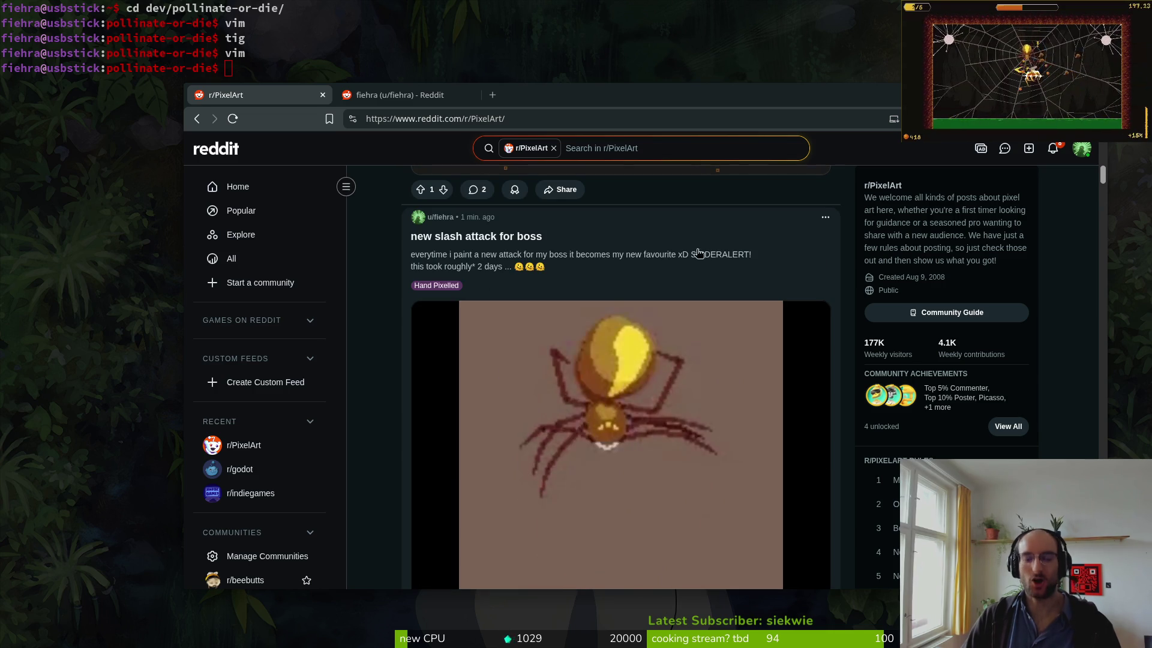
left_click(824, 216)
left_click(761, 337)
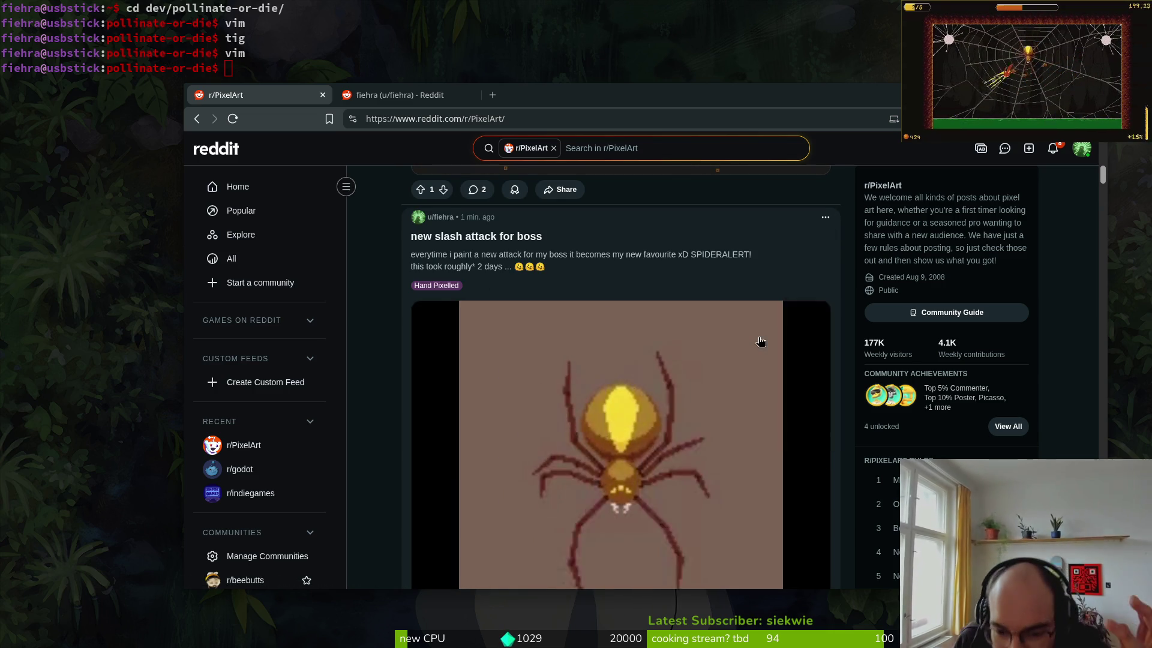
left_click(668, 389)
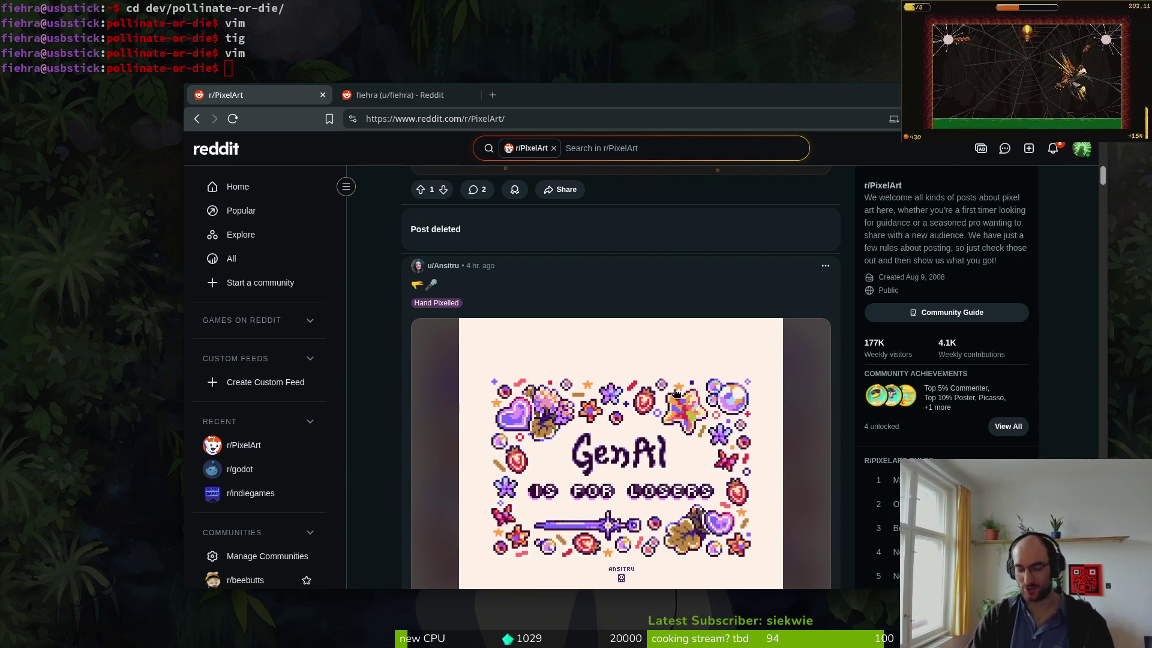
key("super")
left_click(673, 389)
- Resize the spider sprite to 256 × 256 with Sprite Size
key("c")
key("Escape")
left_click(73, 29)
left_click(150, 95)
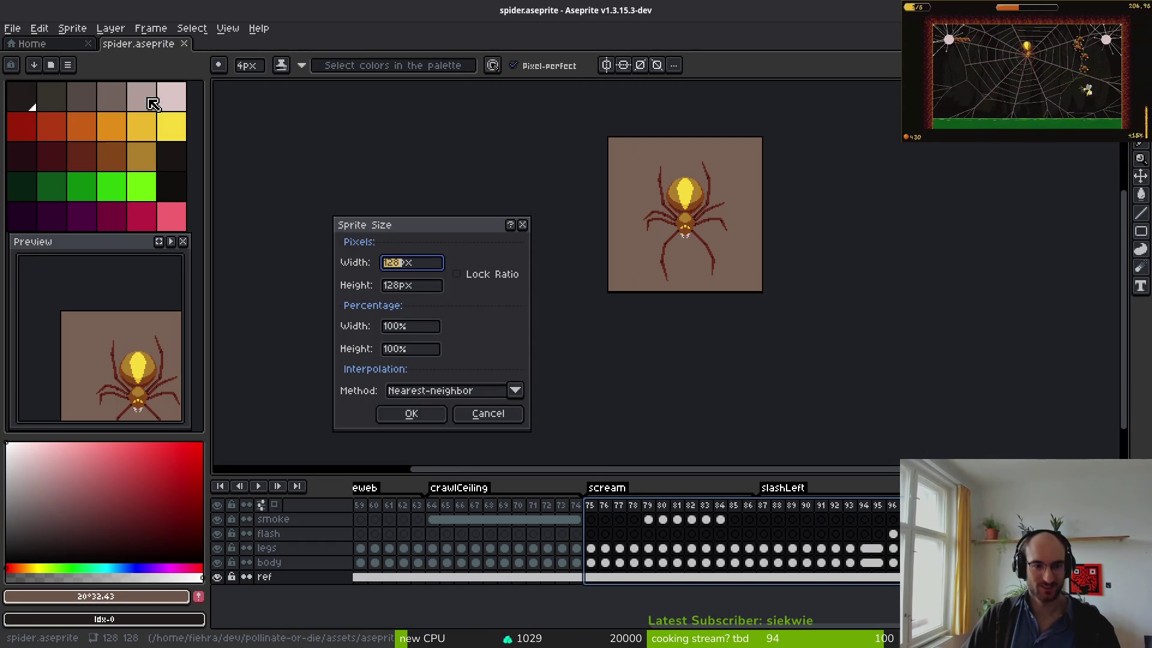
key("Tab")
type("w")
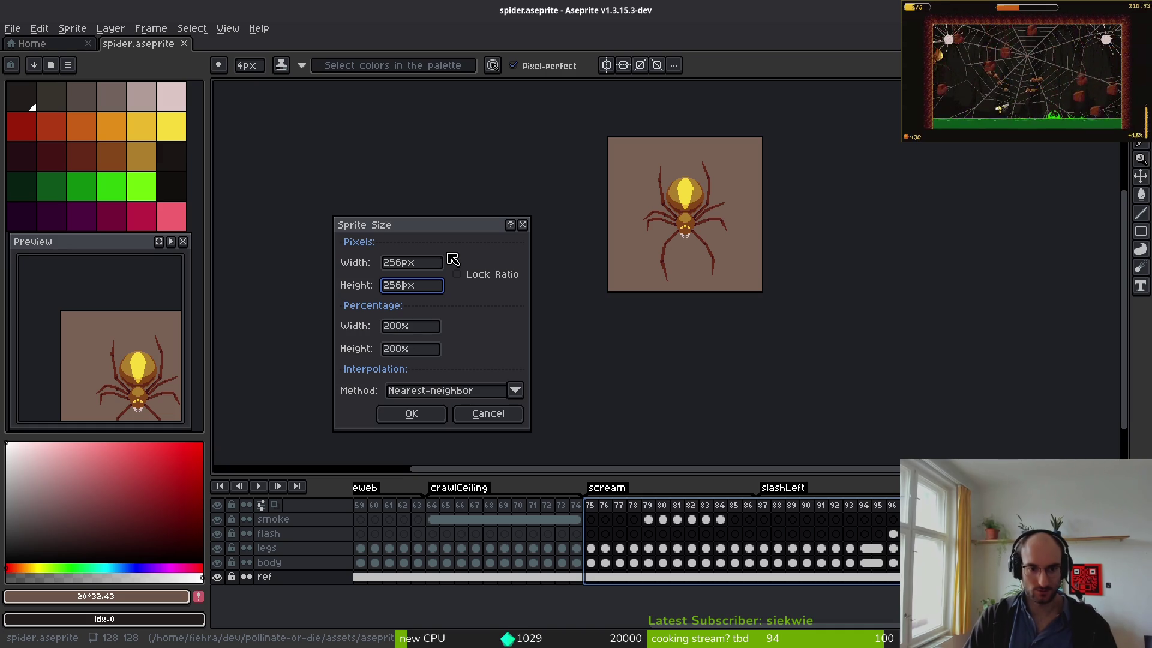
left_click(411, 414)
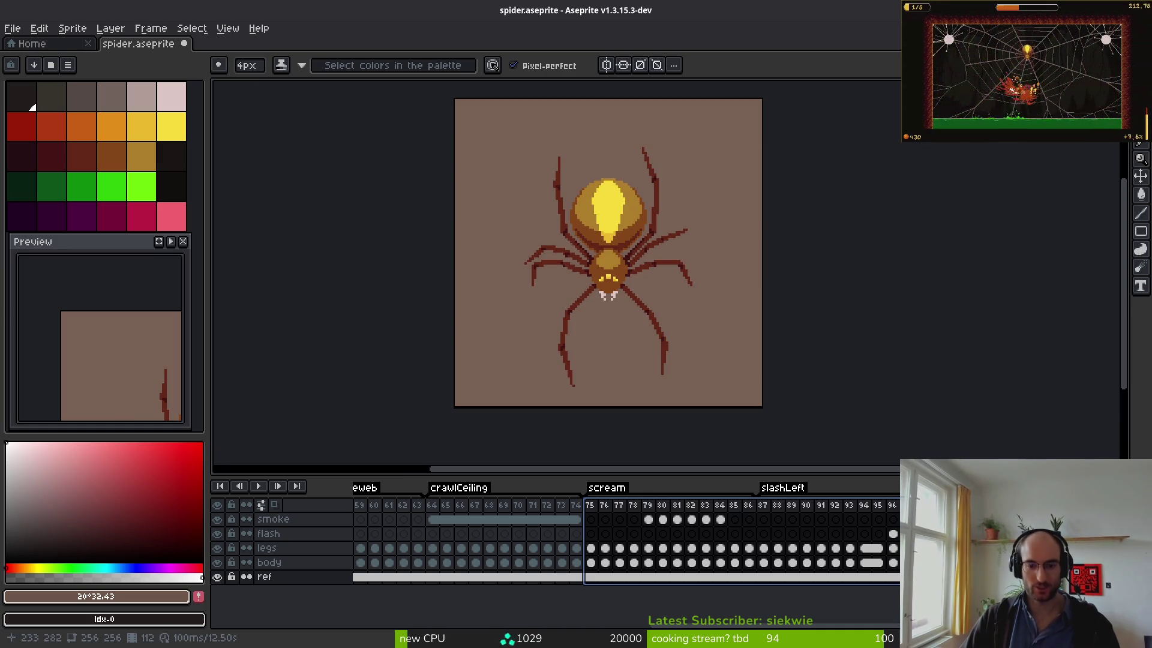
- Export the animation as a looping spiderSlash.gif, overwriting the copy in Downloads
key("ctrl+alt+shift+s")
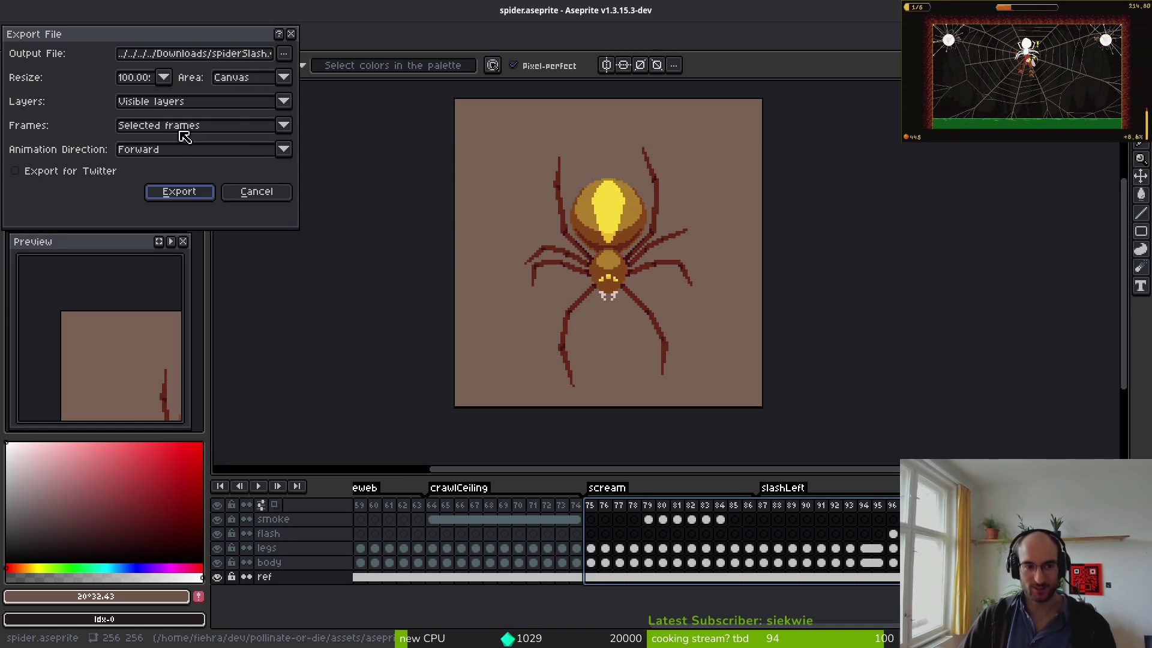
left_click(180, 193)
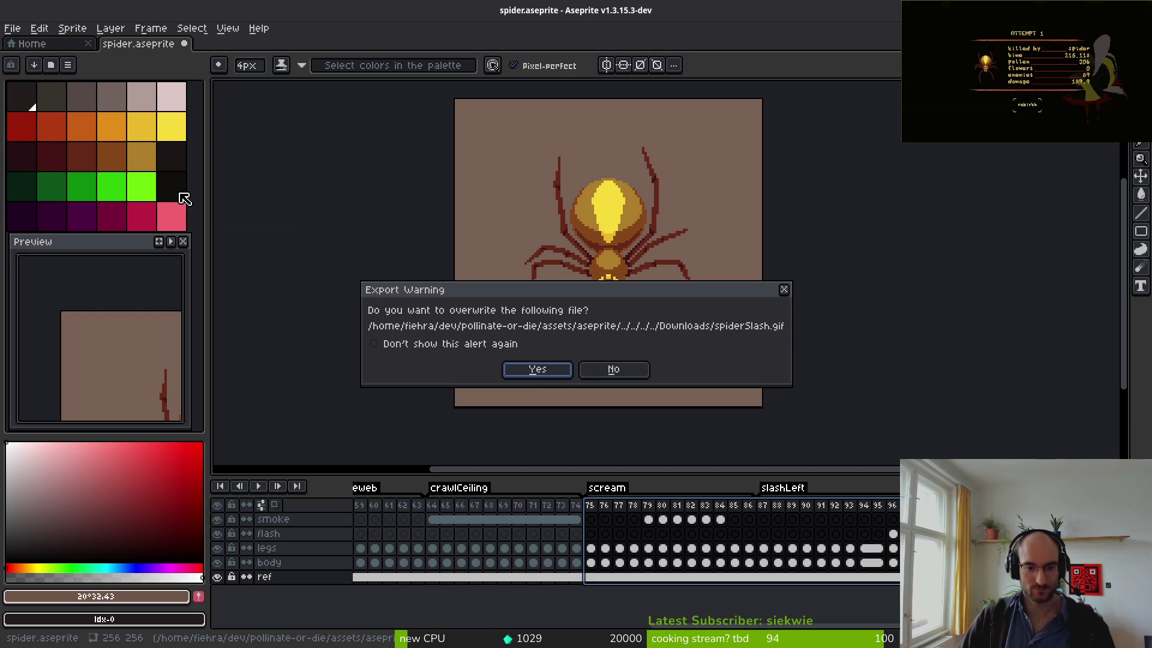
left_click(536, 370)
left_click(532, 408)
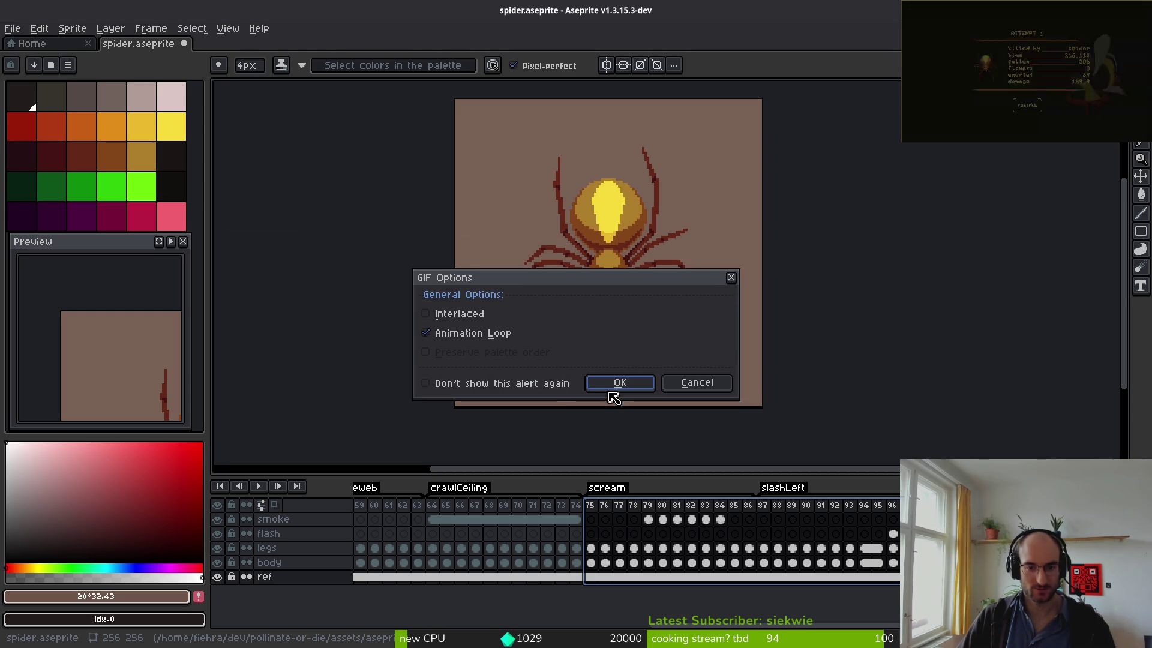
left_click(619, 386)
key("alt")
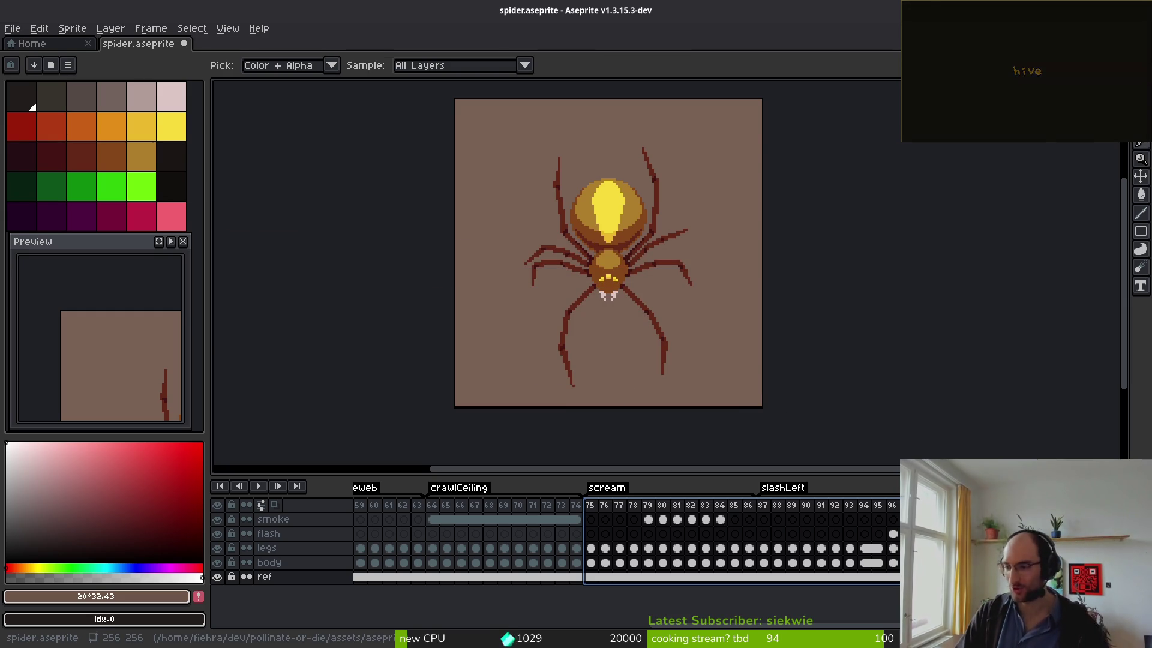
- Start a new Reddit post with r/PixelArt chosen as the community
key("alt+Tab")
left_click(395, 95)
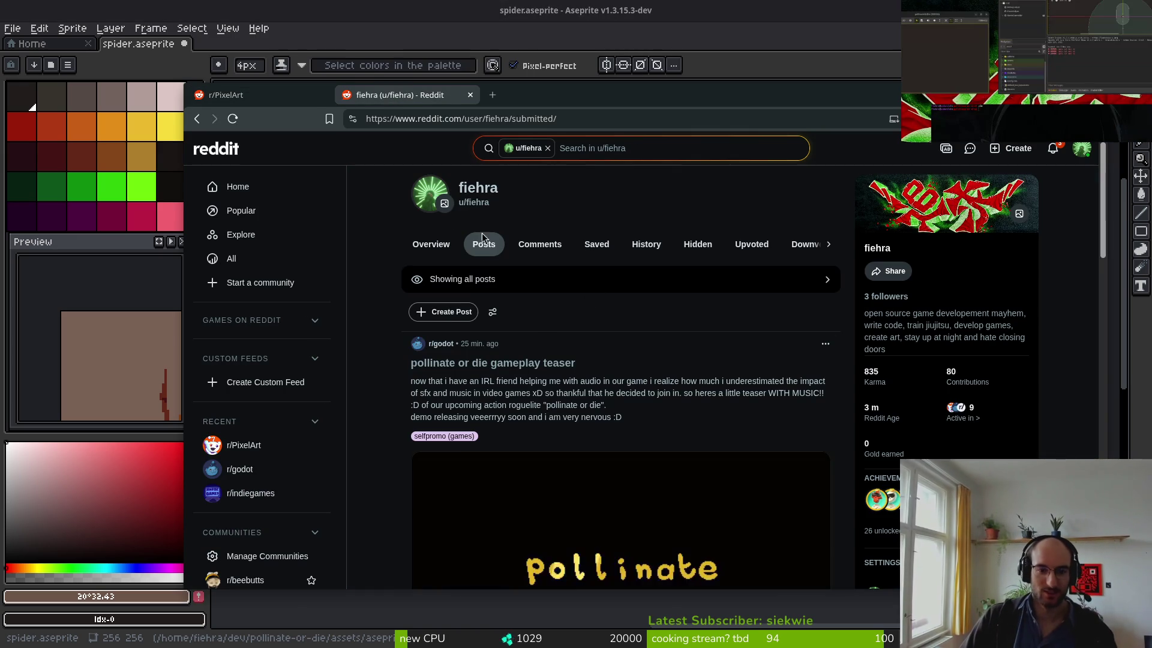
left_click(443, 312)
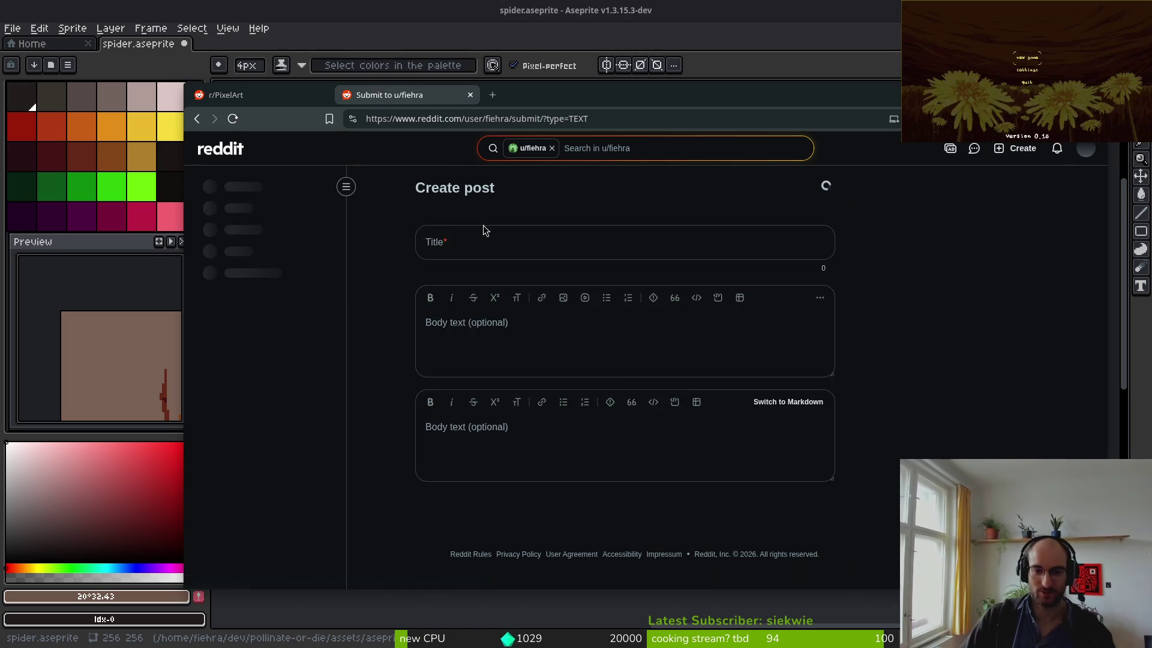
left_click(531, 217)
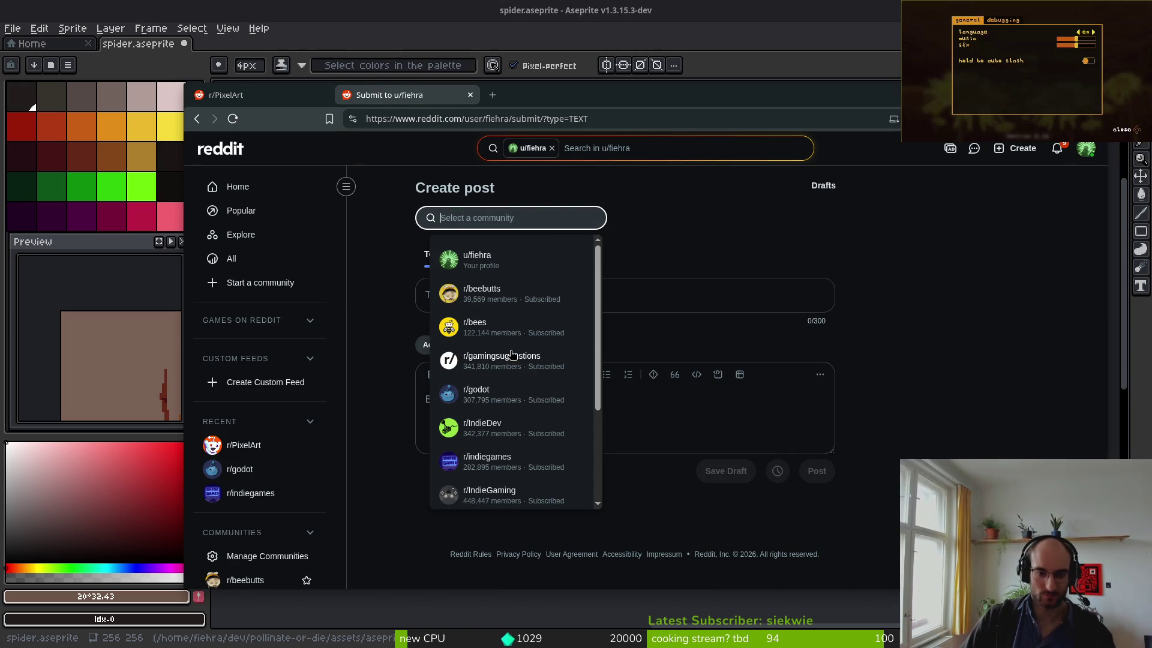
type("pixelart")
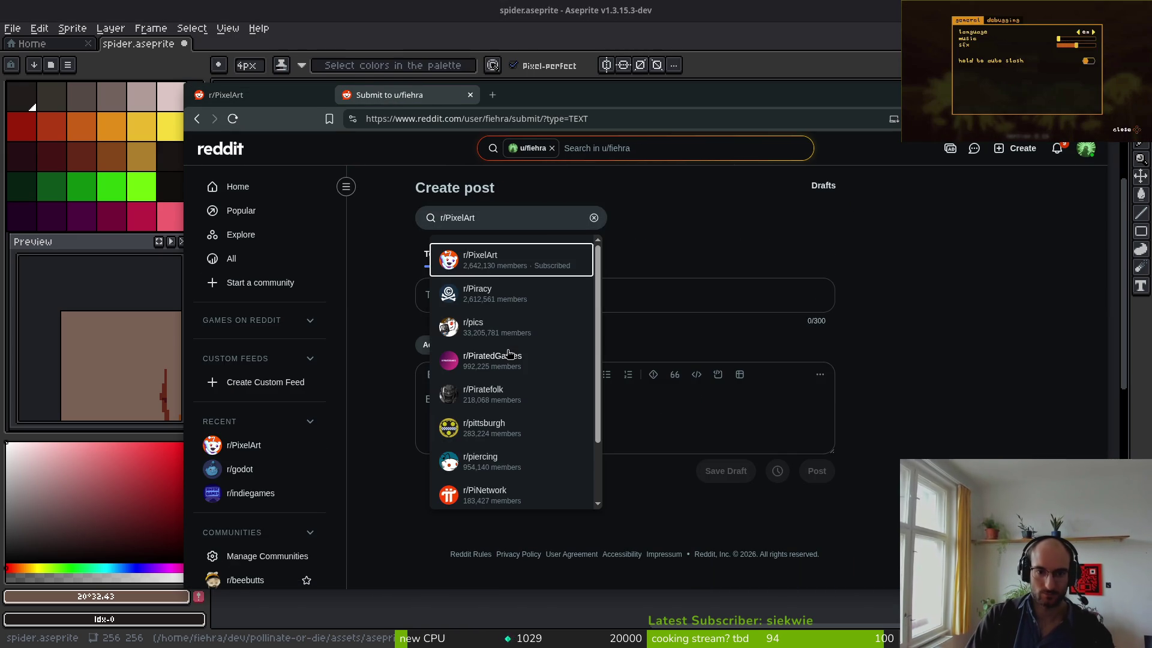
key("Return")
- Enter the post title 'new slash attack', then return to Aseprite
left_click(460, 300)
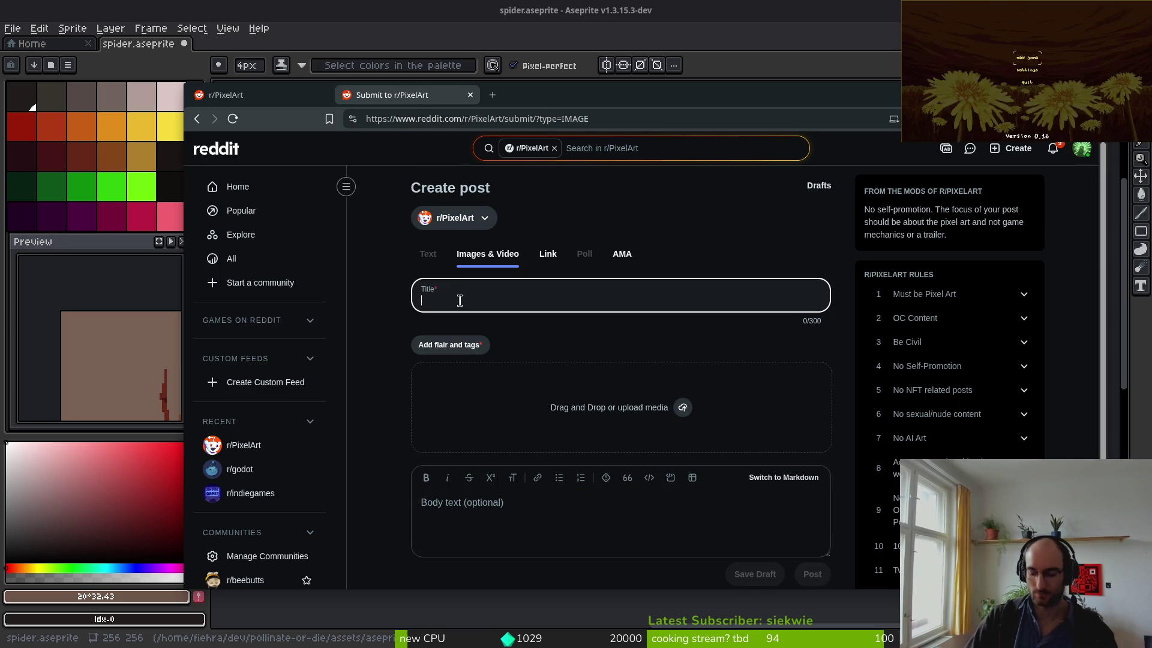
type("new")
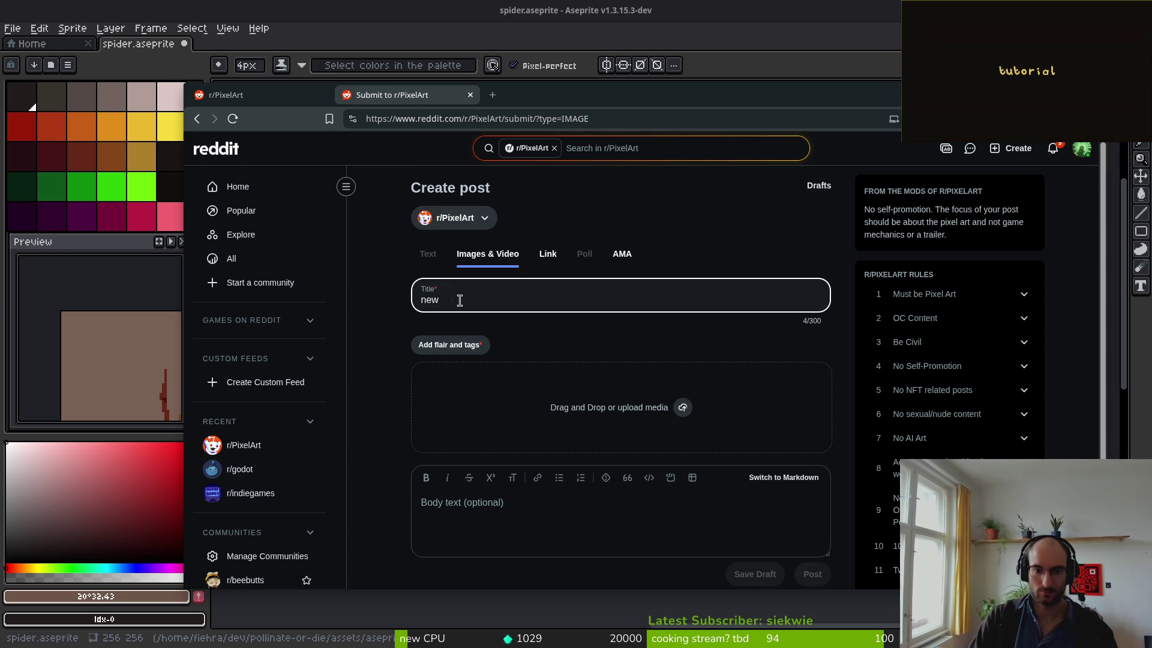
type("h attack")
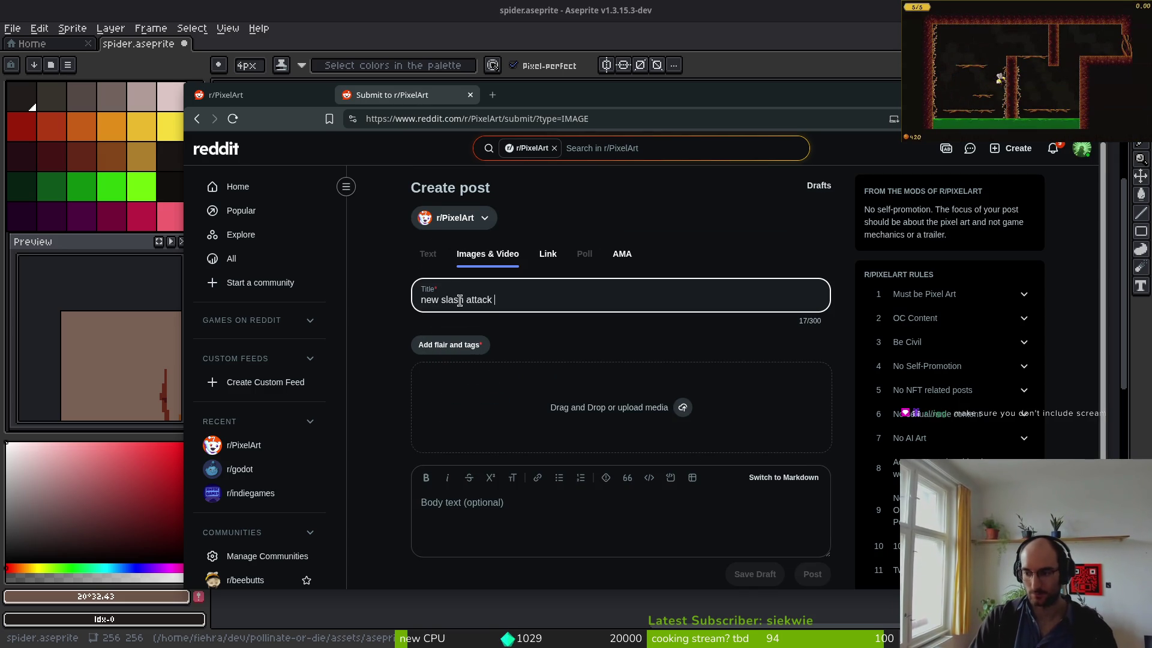
key("alt+Tab")
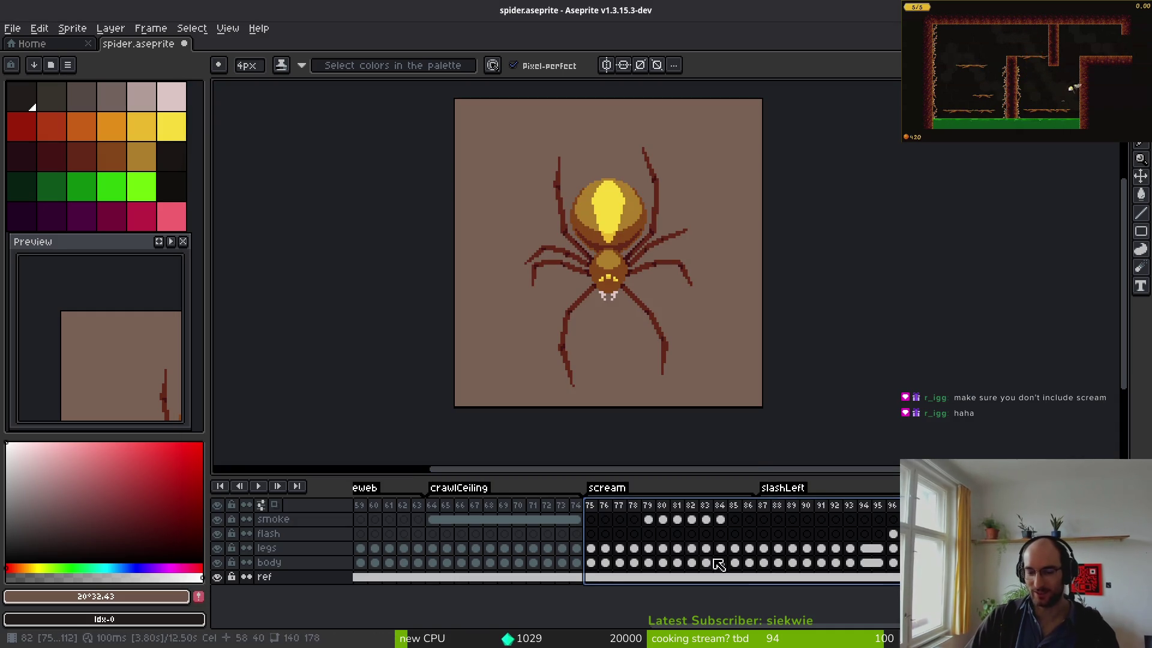
- Stop playback and select frames 87 onward across all layers in the timeline
scroll(70, 303, "up", 5)
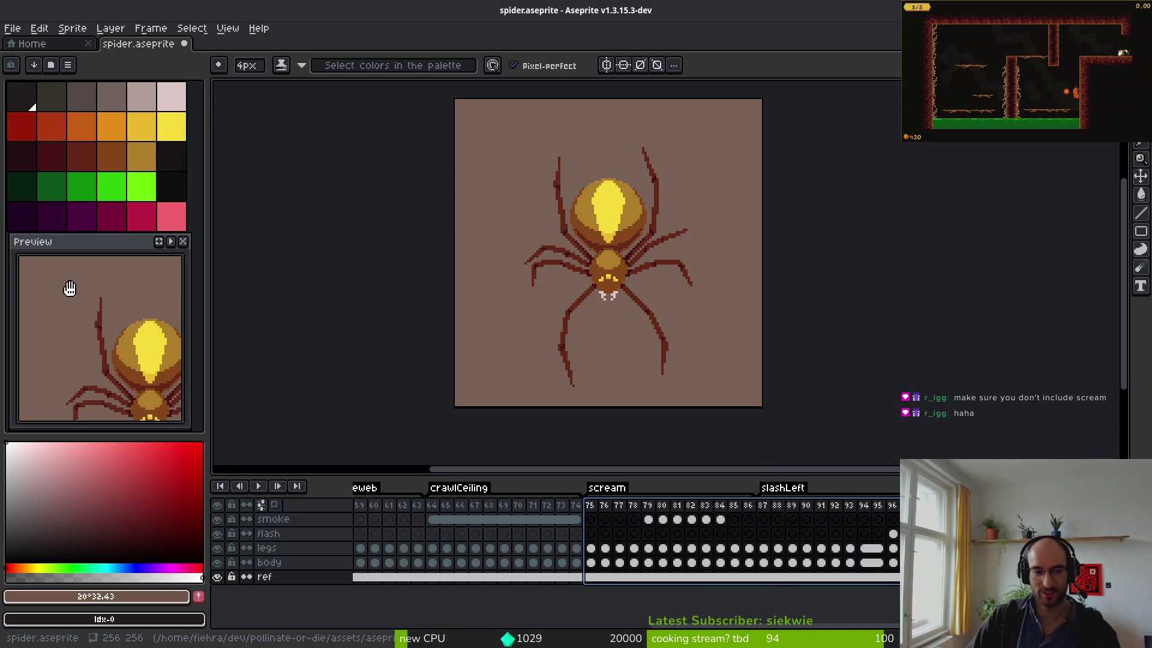
left_click(765, 506, "shift")
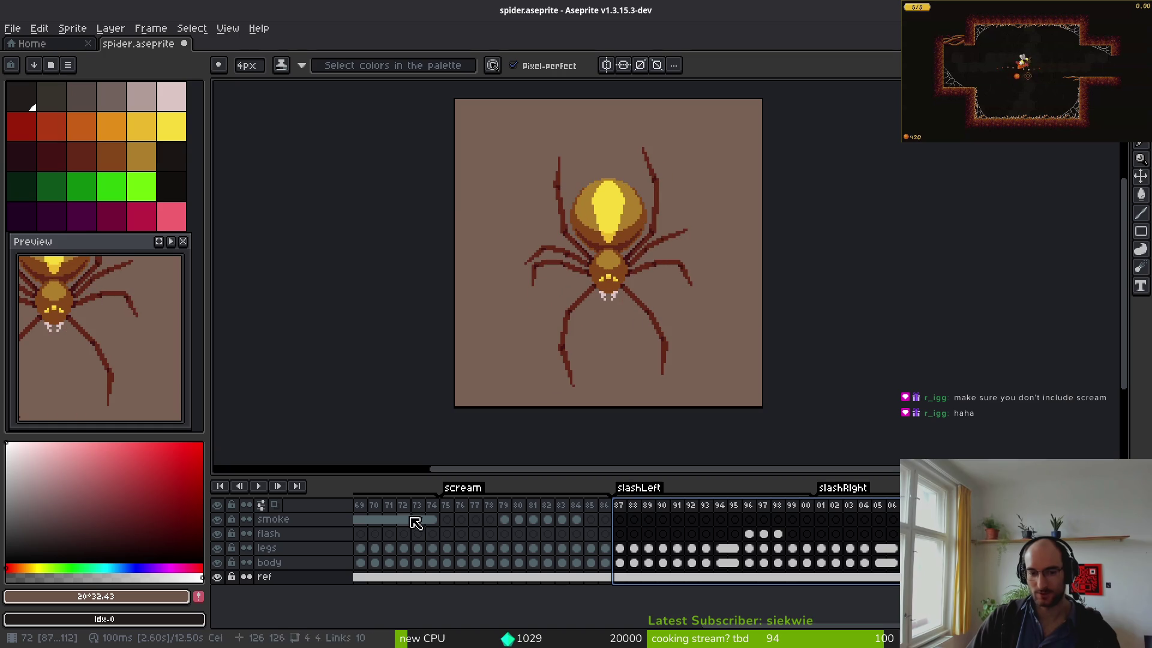
left_click(447, 519)
key("space")
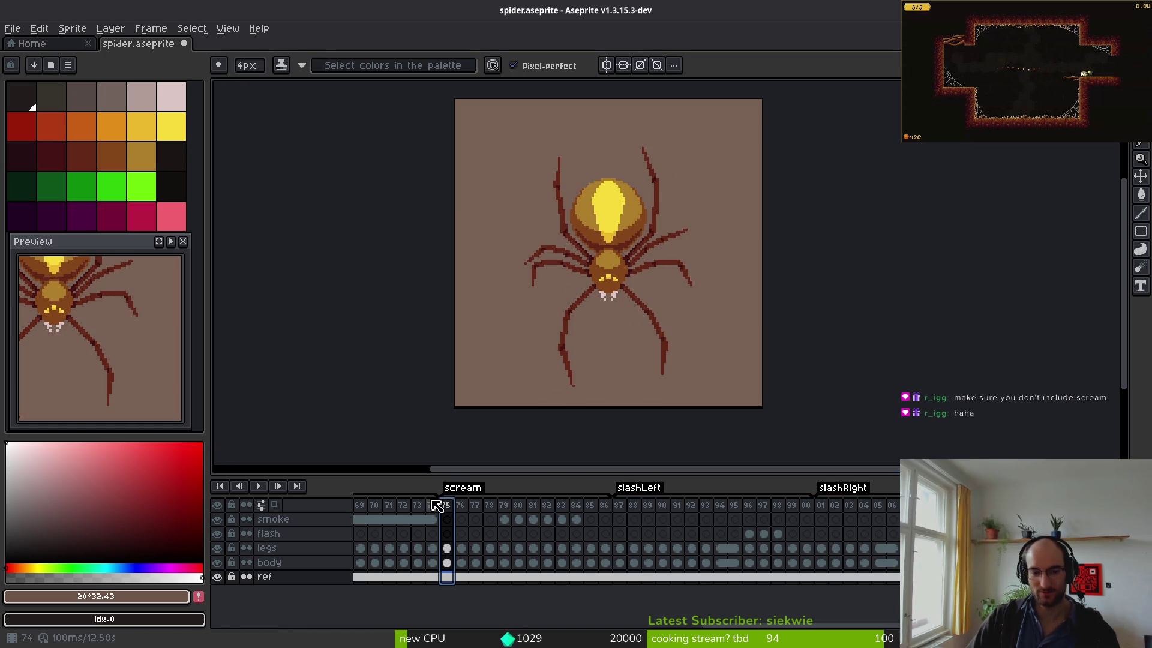
left_click_drag(446, 505, 921, 505)
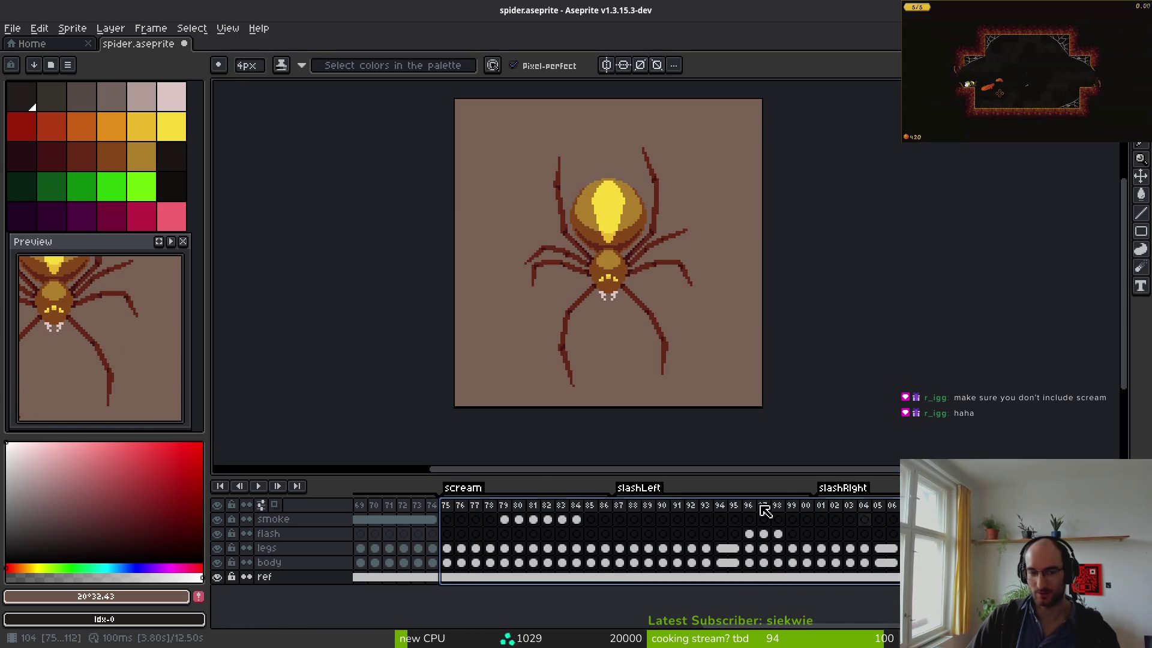
scroll(128, 353, "down", 4)
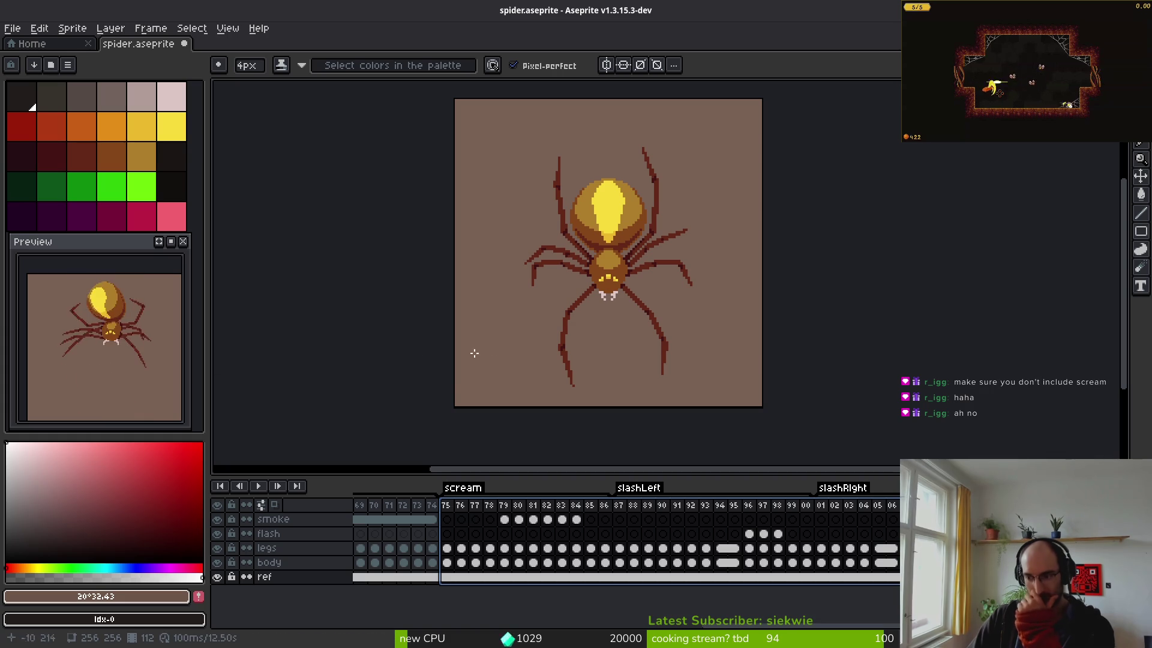
left_click(647, 519)
left_click_drag(617, 505, 894, 505)
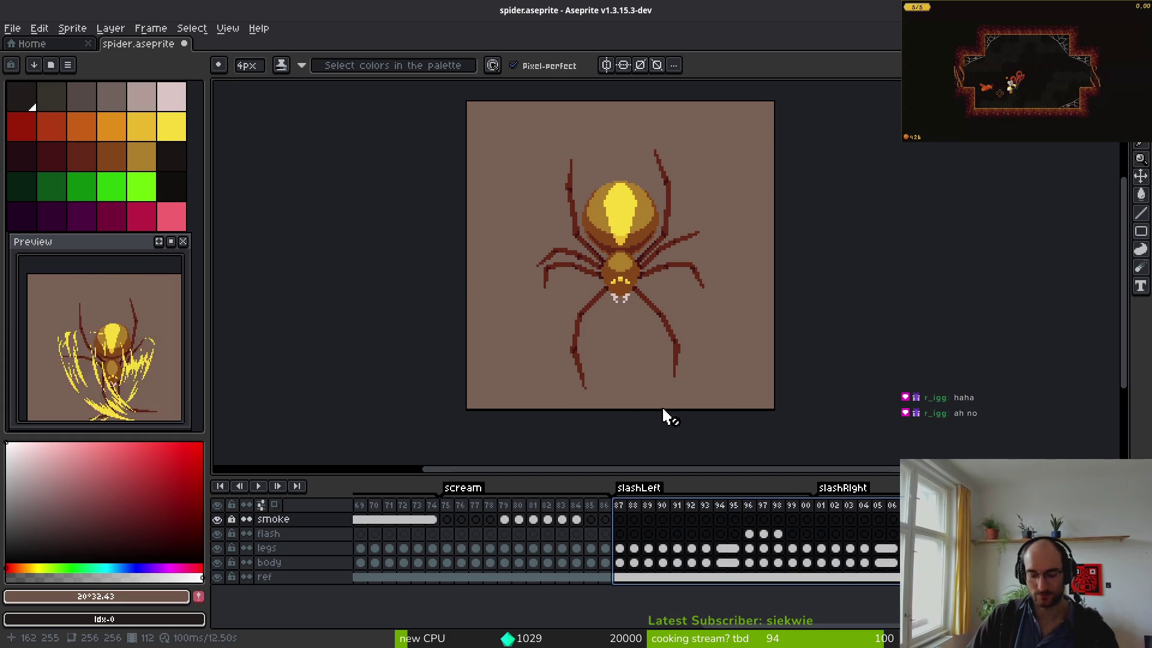
- Export the selected frames over spiderSlash.gif, accepting the layers warning and GIF options
key("ctrl+alt+shift+s")
left_click(183, 195)
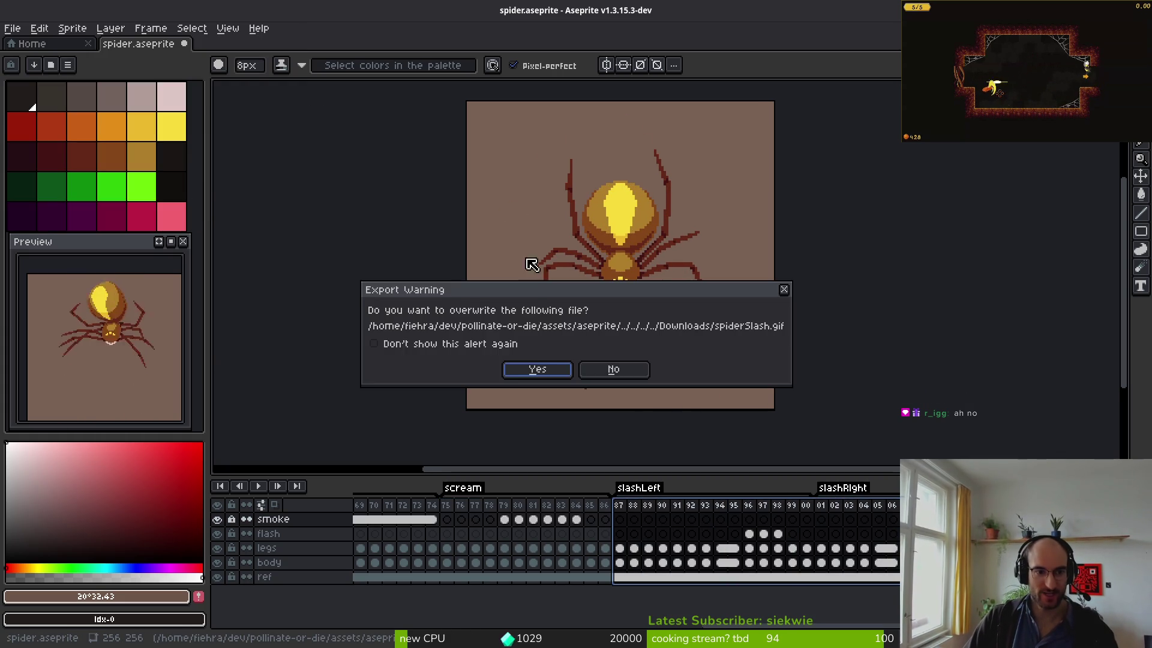
left_click(537, 369)
left_click(527, 418)
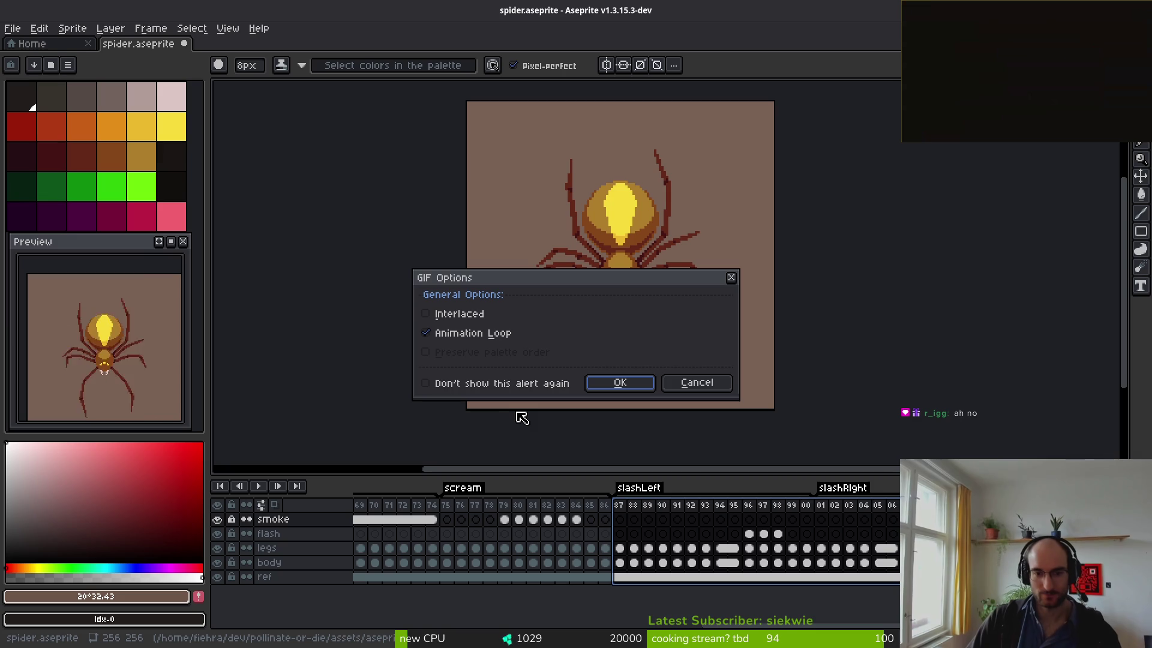
left_click(619, 382)
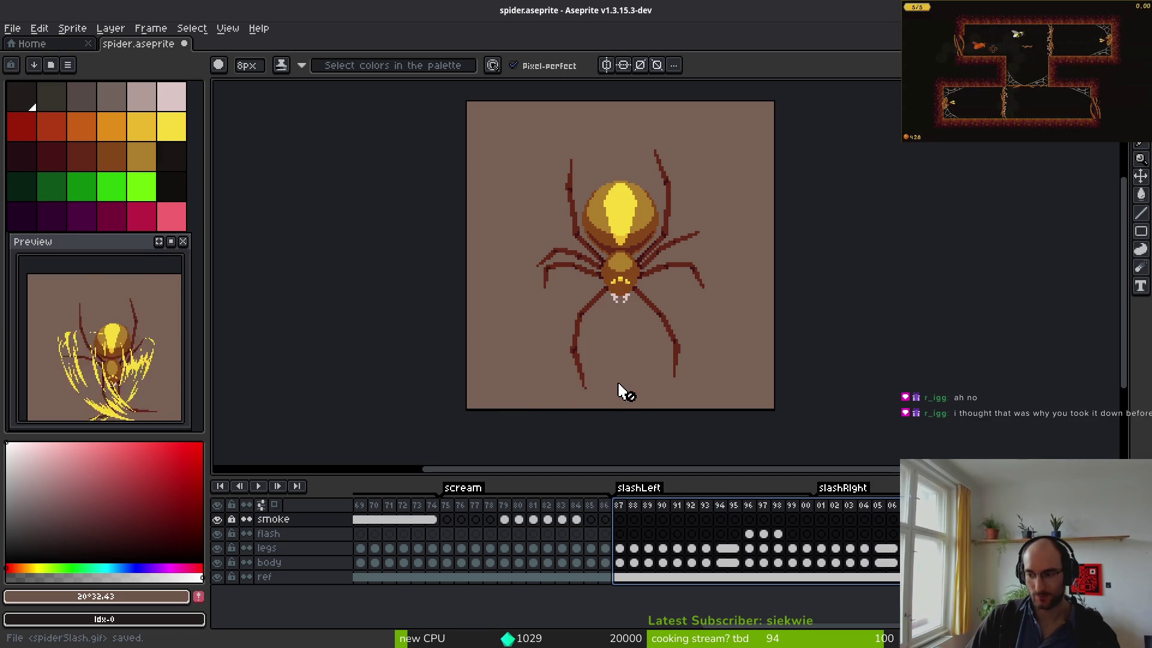
key("i")
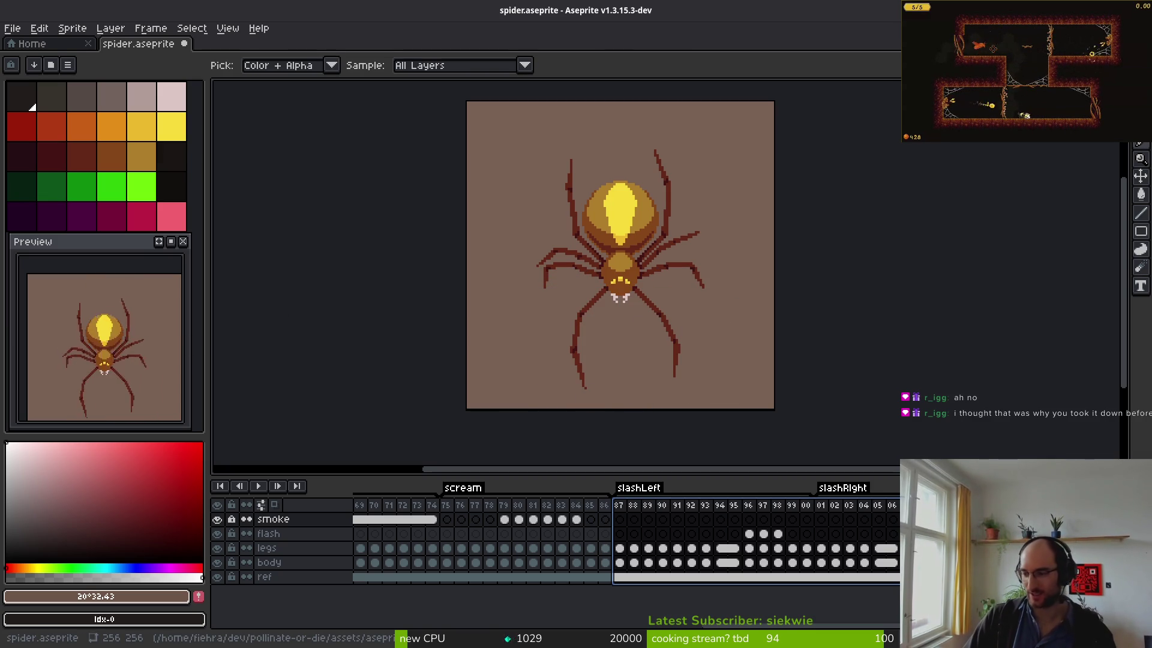
key("alt+Tab")
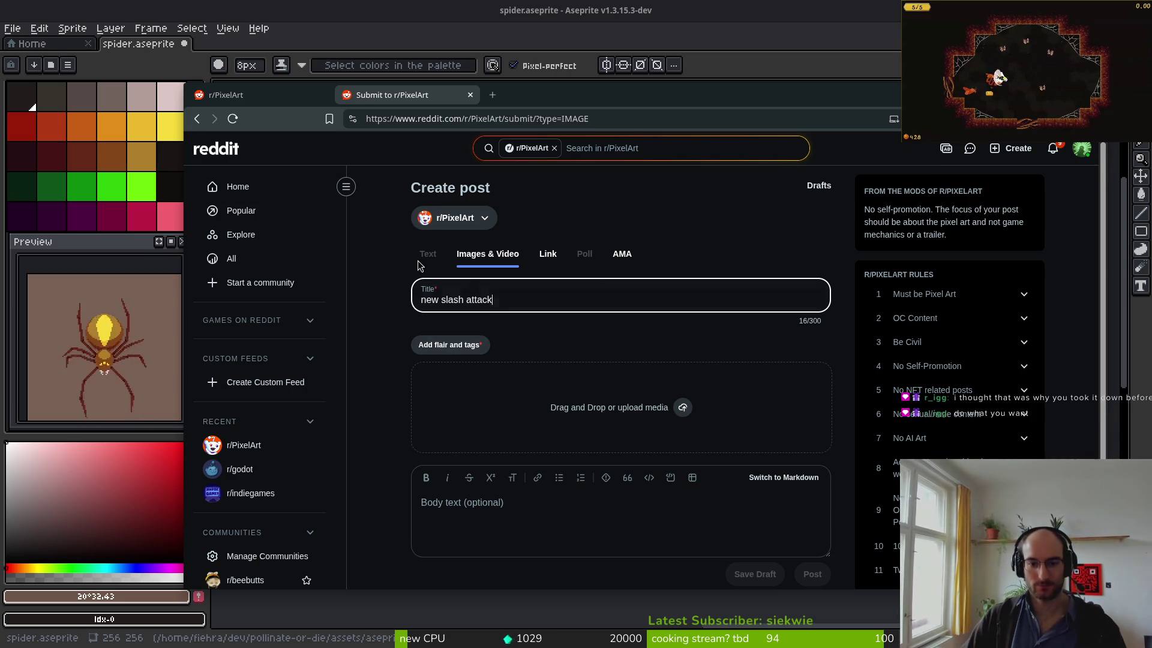
- Upload spiderSlash.gif from Downloads as the media of the r/PixelArt draft
left_click(684, 408)
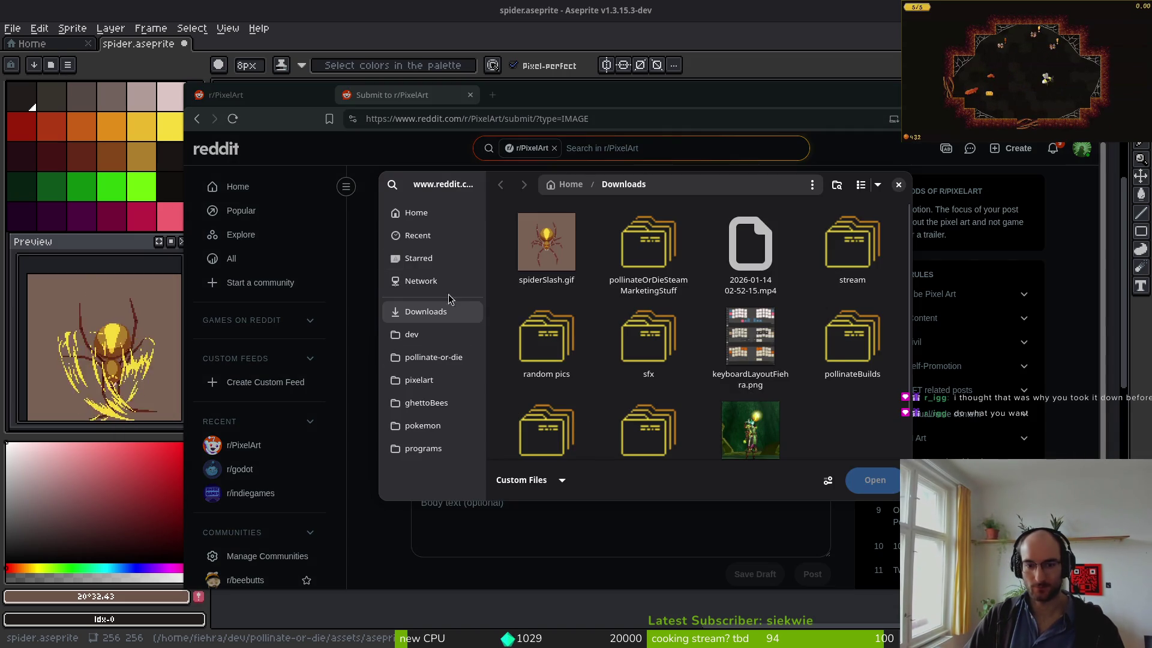
left_click(545, 242)
left_click(873, 479)
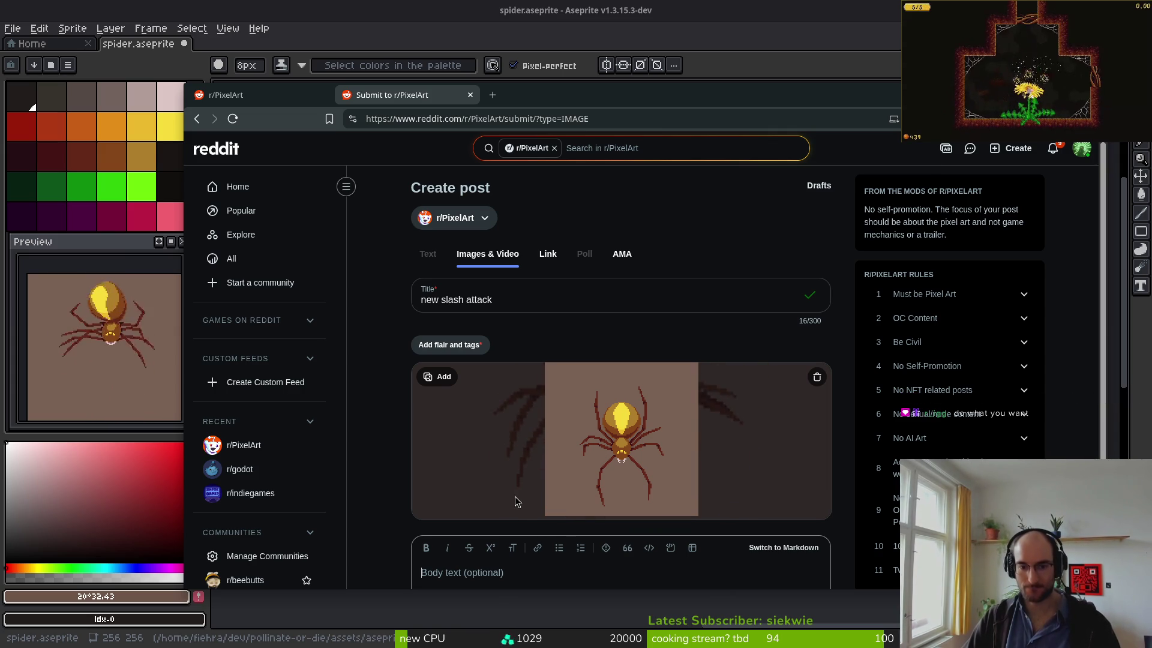
scroll(499, 567, "down", 3)
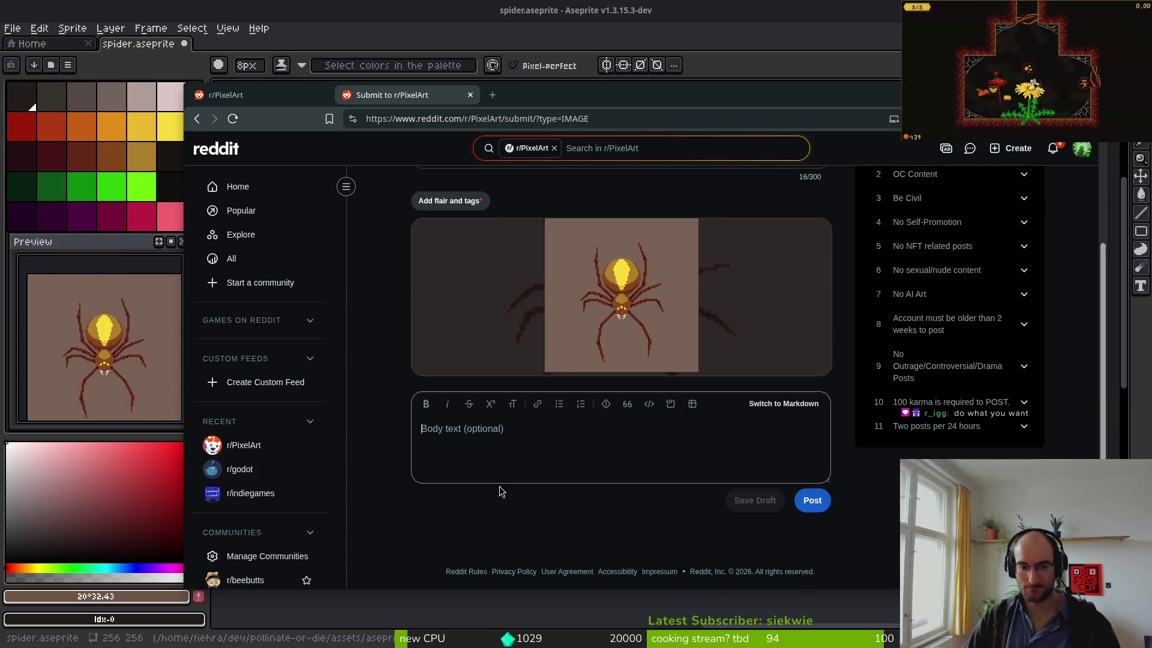
- Write the caption 'everytime i paint a new attack for our boss it becomes my new favorite xD'
key("super+v")
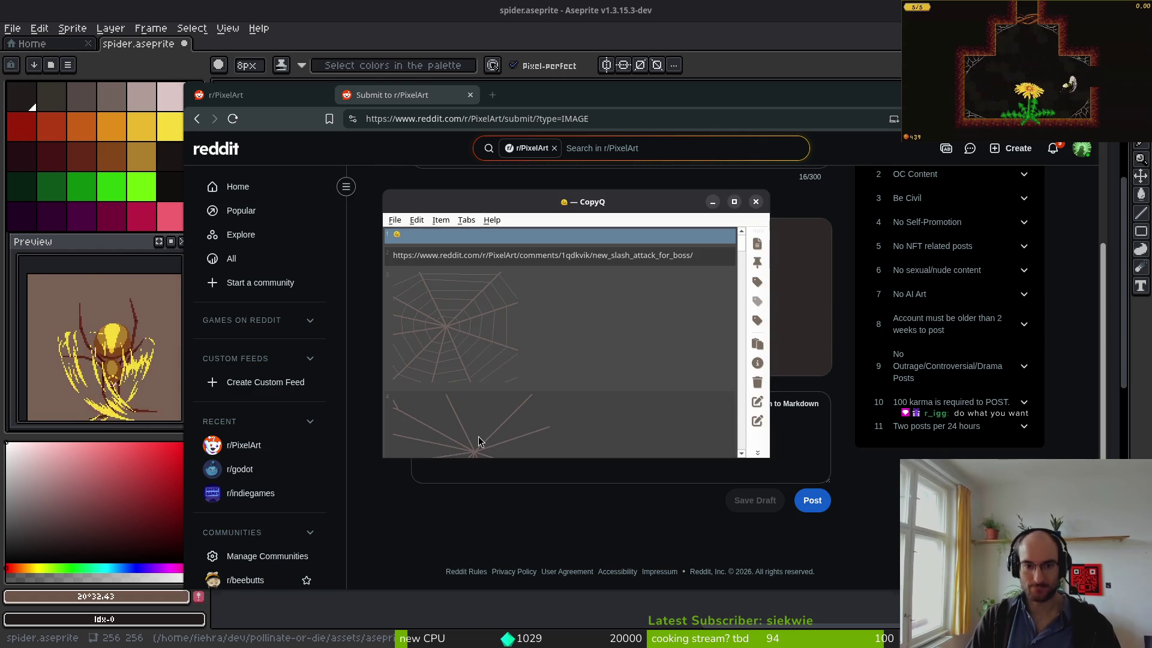
key("Escape")
type("everytime")
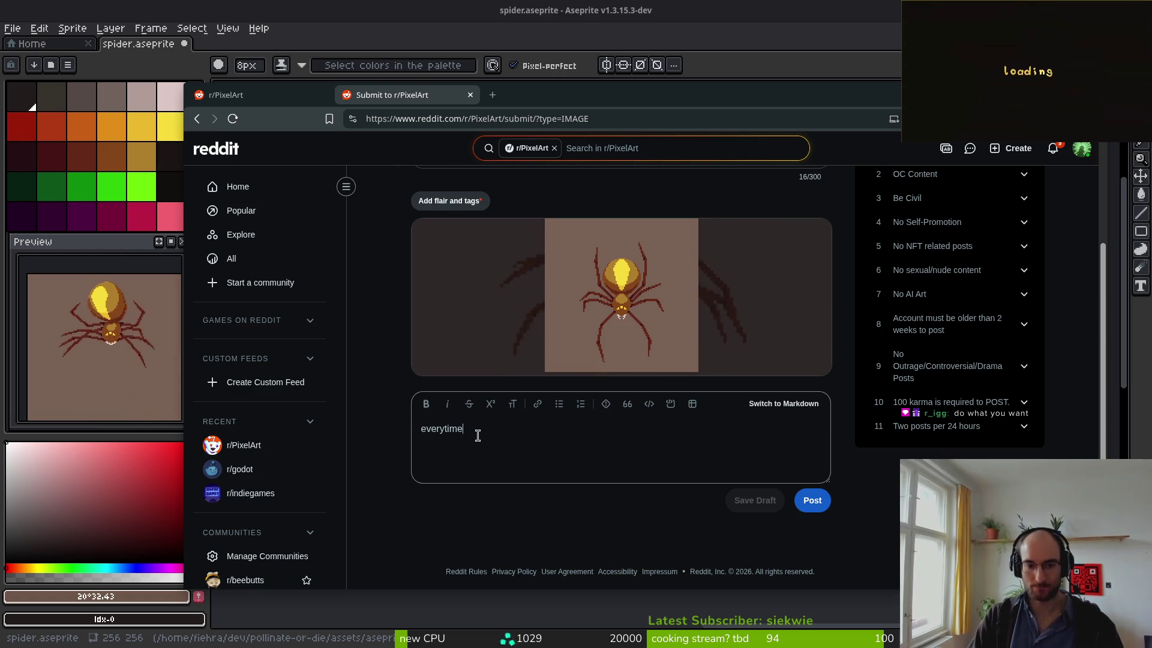
type(" i paint a new attack for m")
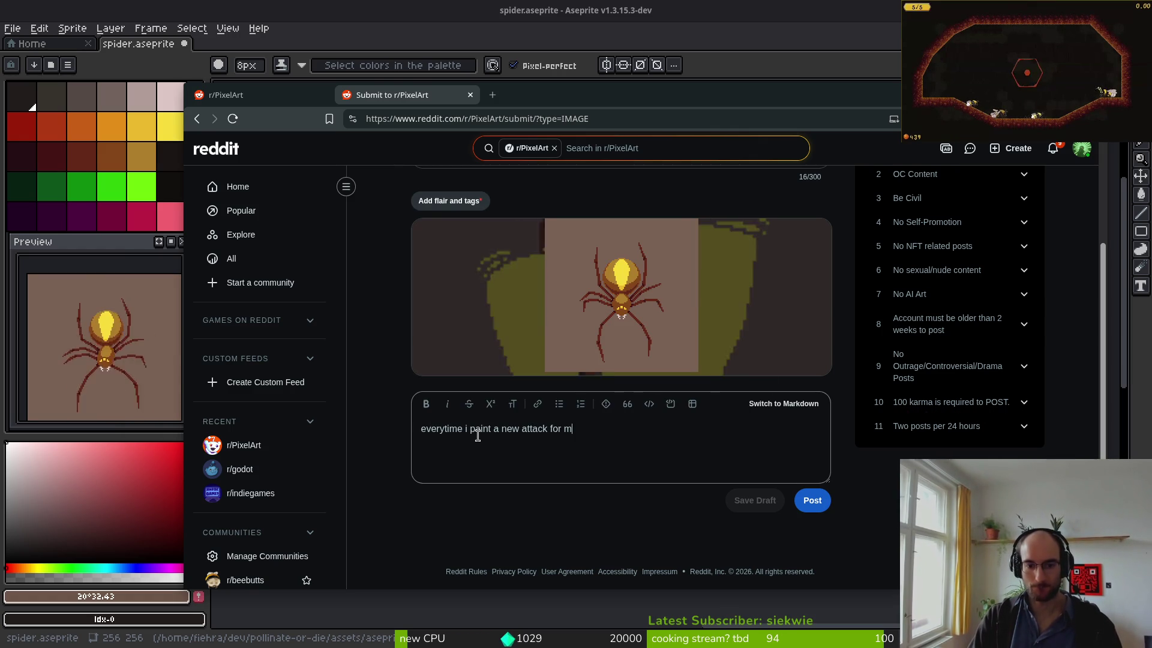
key("BackSpace")
type("for our boss")
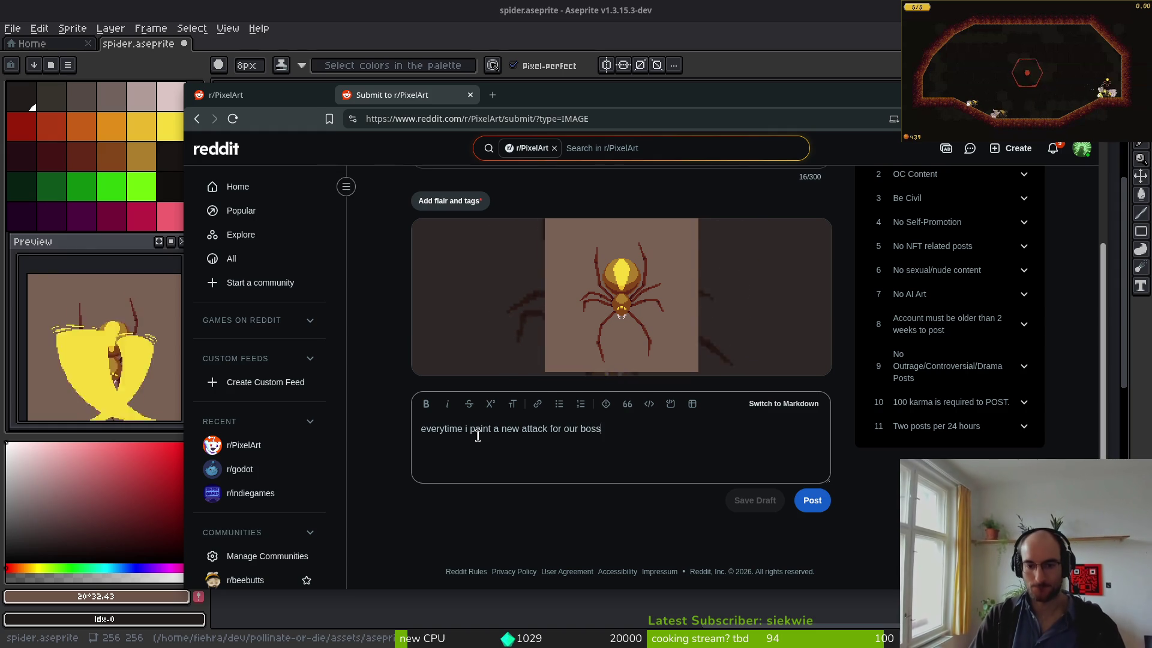
type("it ")
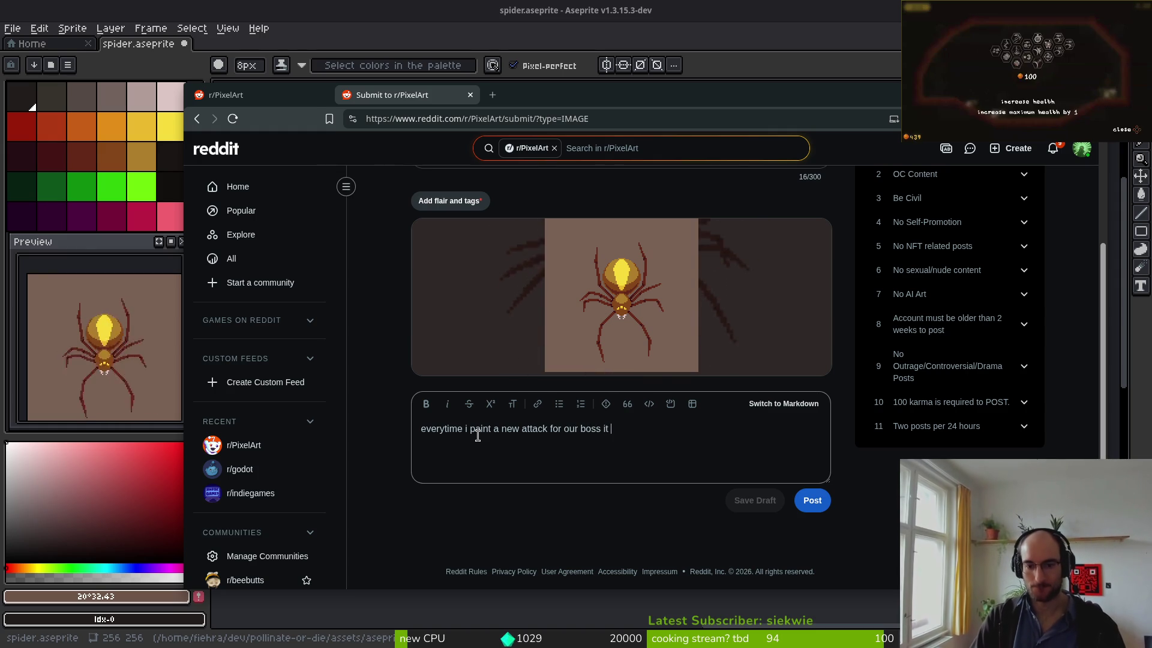
type("favorite xD")
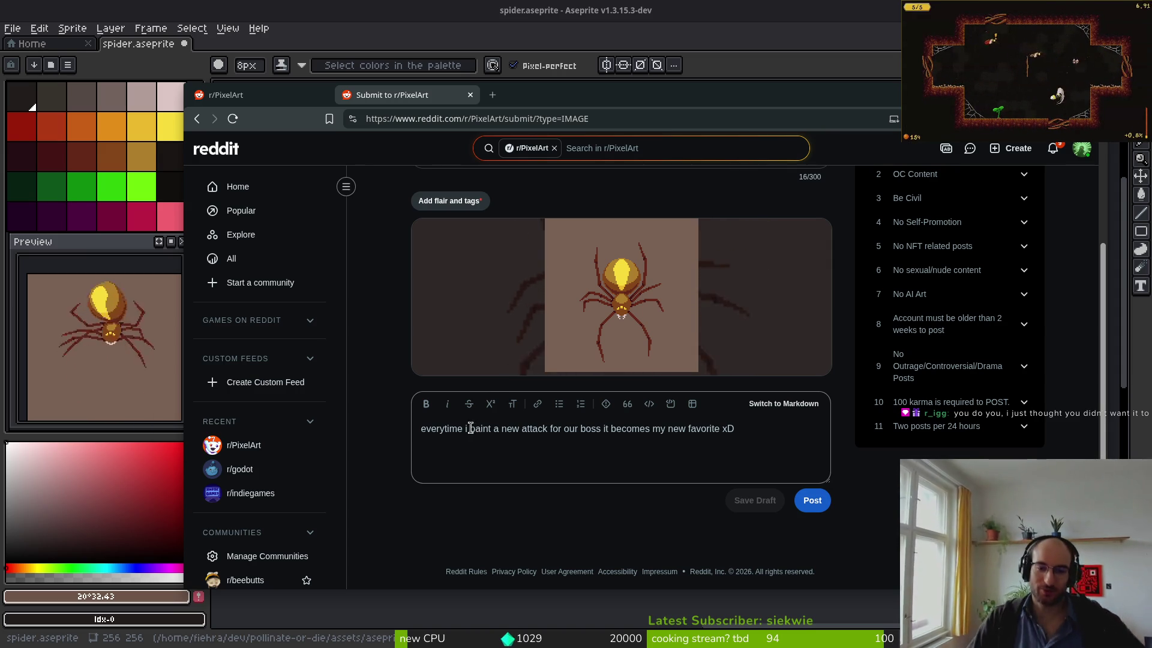
scroll(591, 306, "up", 3)
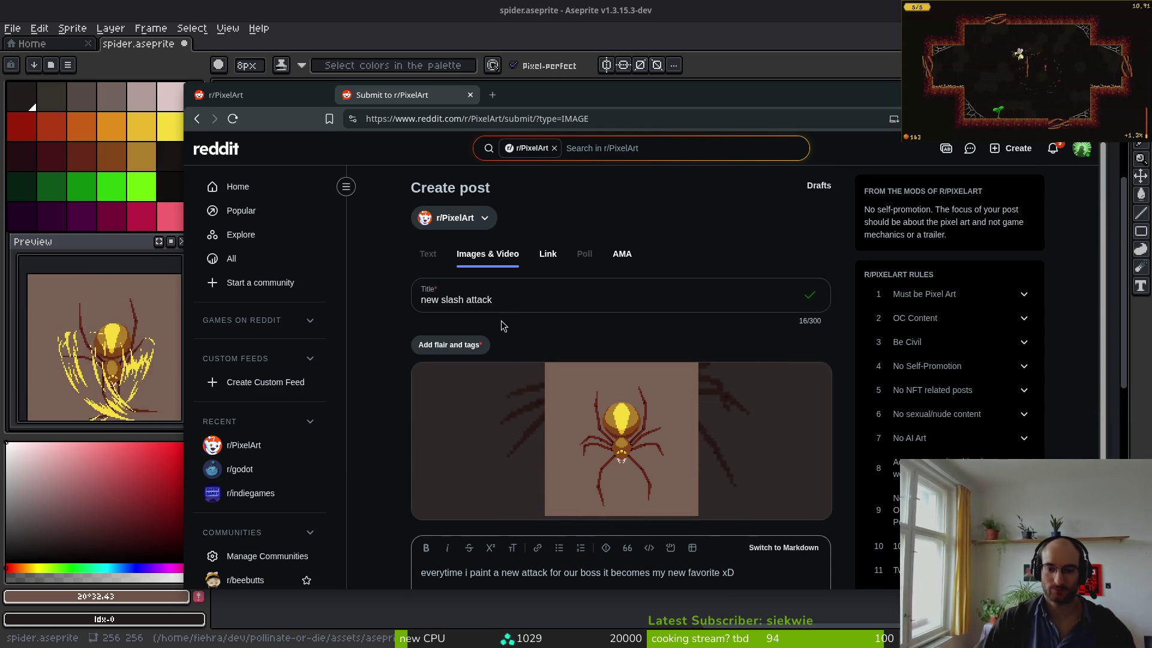
scroll(534, 433, "down", 1)
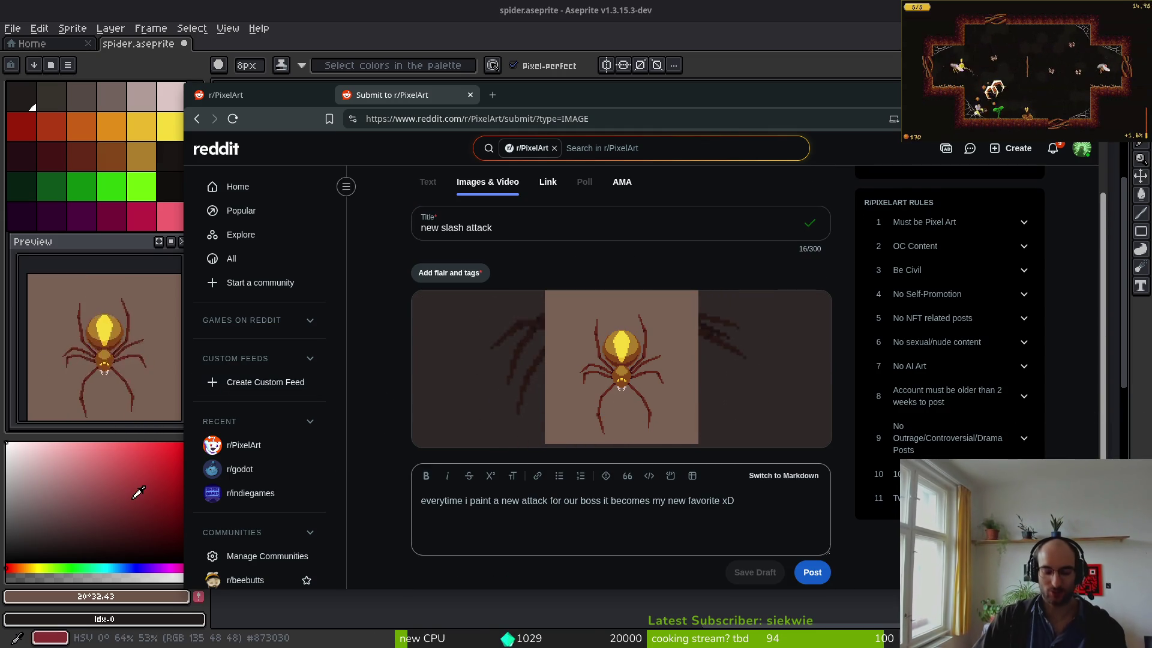
key("super+1")
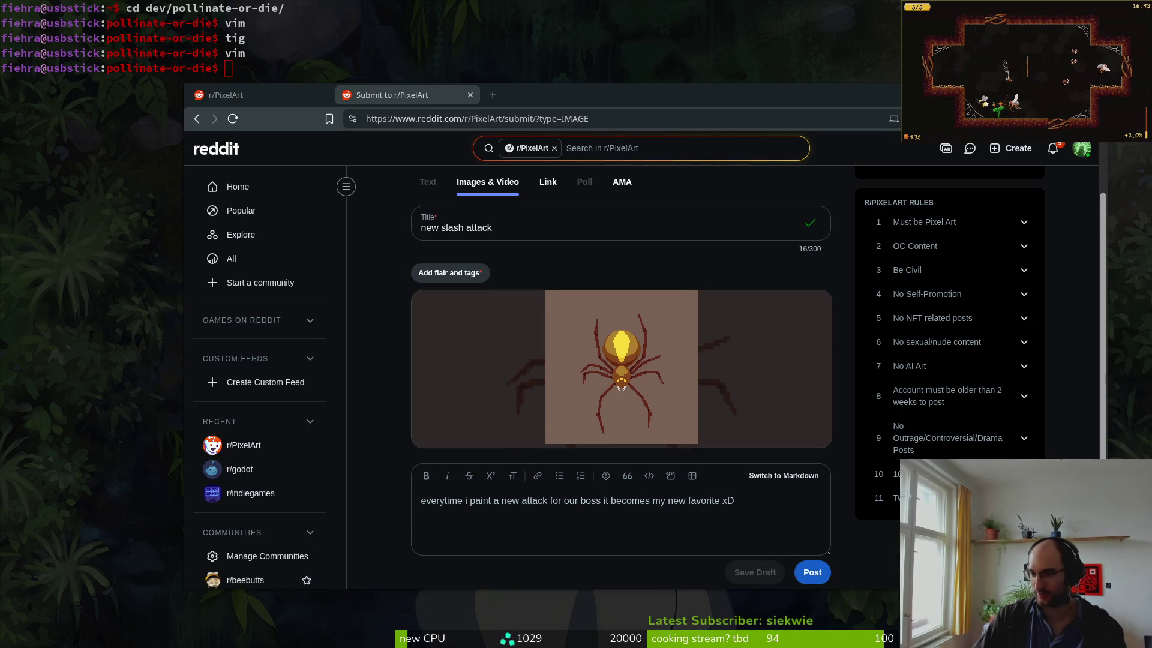
- Review the scream frames and frame 87 where slashLeft begins, then go back to the Reddit draft
key("alt+Tab")
mouse_move(454, 517)
left_mouse_down()
mouse_move(720, 526)
mouse_move(465, 530)
mouse_move(507, 536)
mouse_move(789, 535)
mouse_move(864, 547)
mouse_move(626, 551)
mouse_move(624, 514)
left_mouse_up()
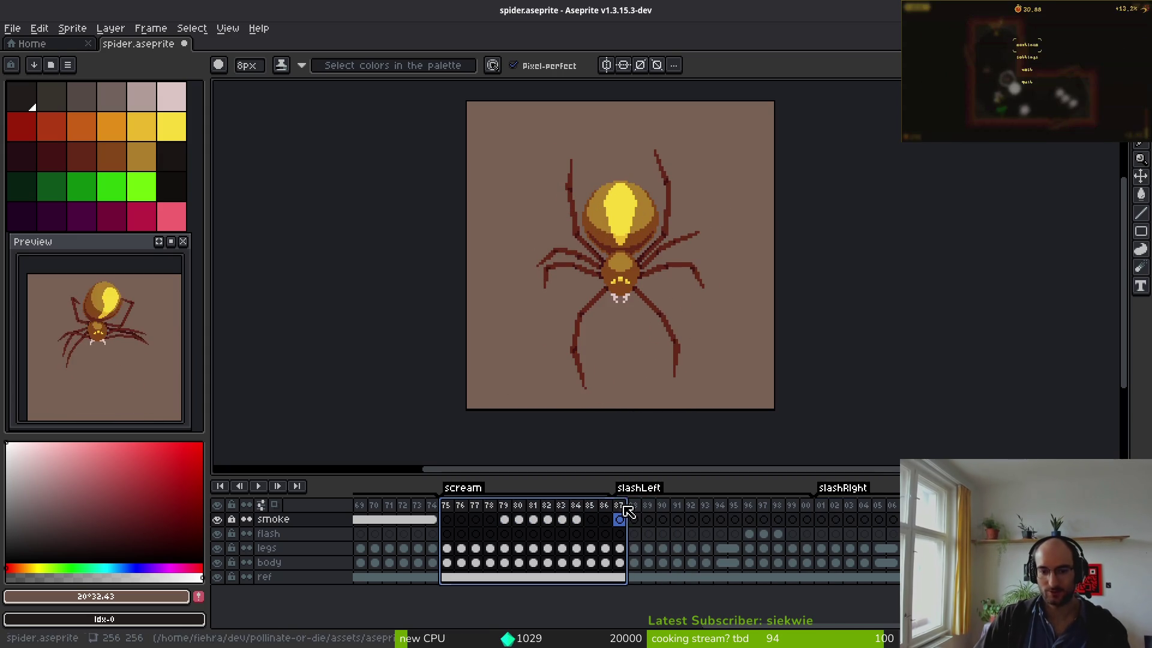
left_click(618, 507)
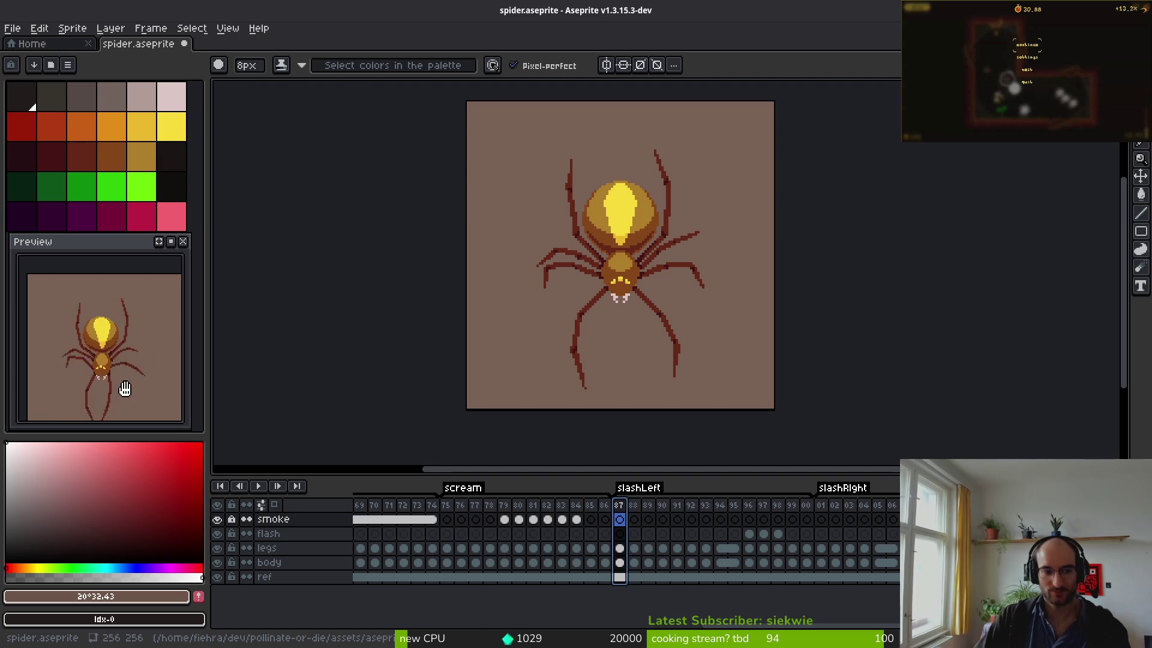
key("super+1")
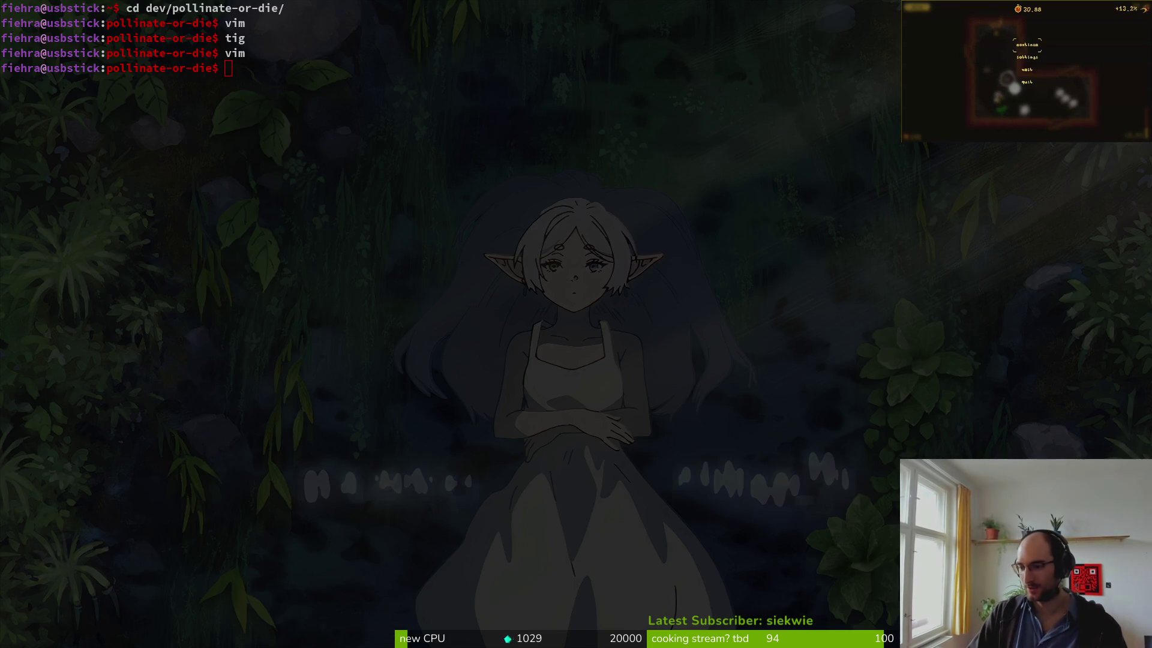
key("alt+Tab")
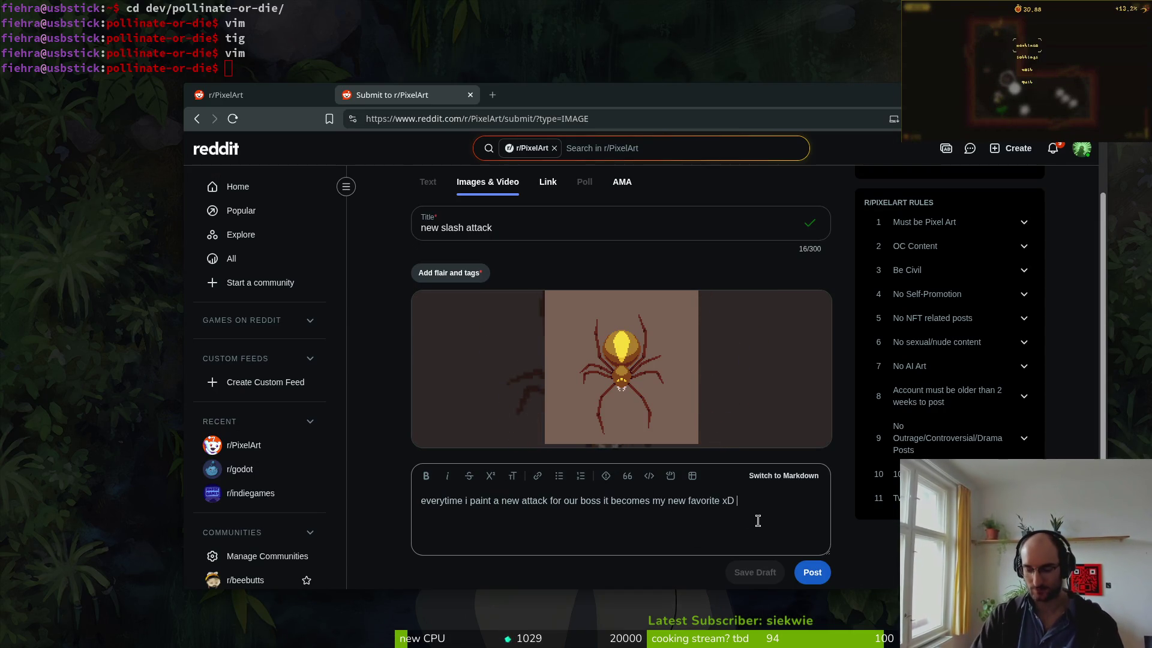
- Append 'SPIDERALERT! this only took like 2 days' to the caption and try to post
type("SPIDERALERT!")
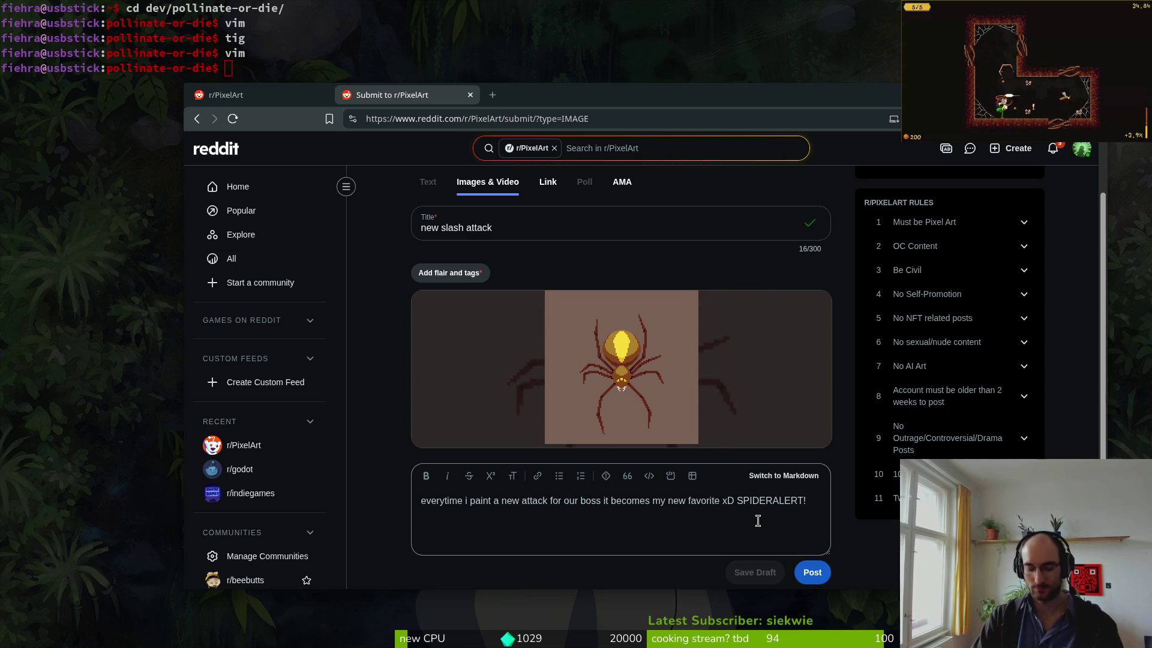
type(" this only took like 2 ")
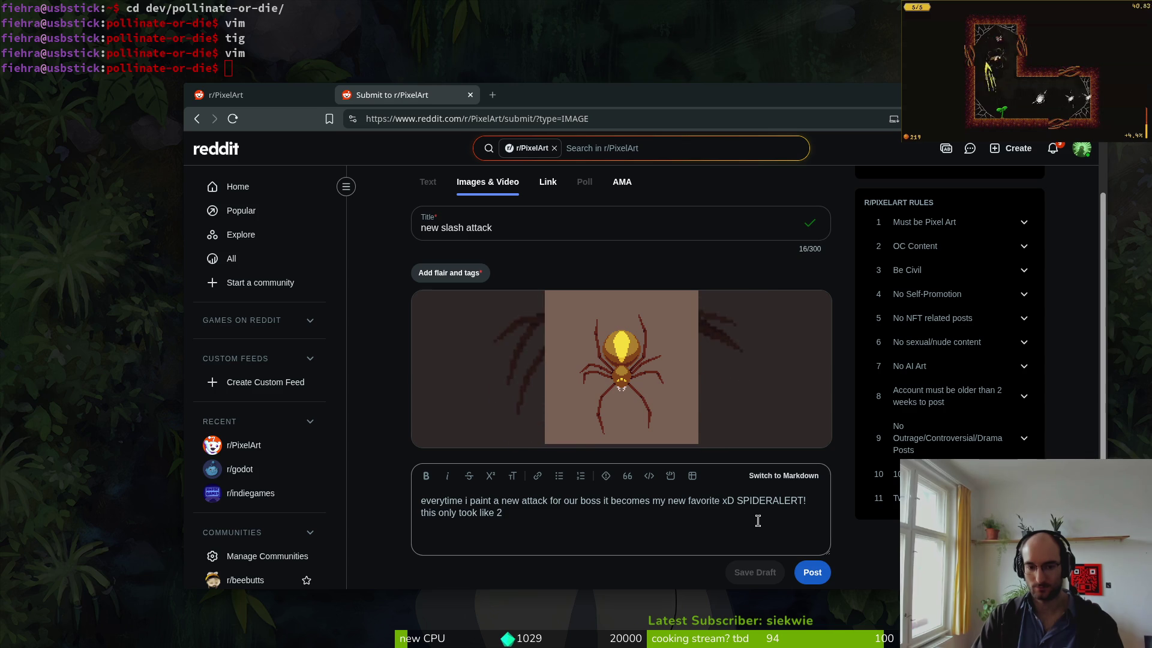
type("days...🥲🥲🥲")
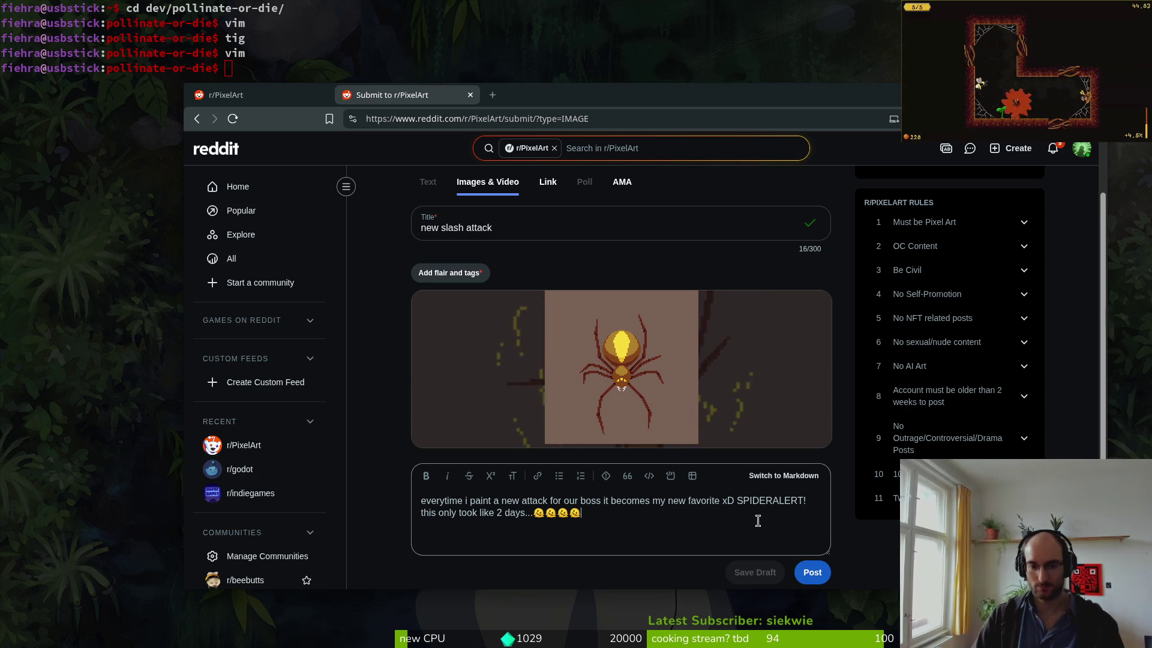
key("ctrl+a")
key("ctrl+c")
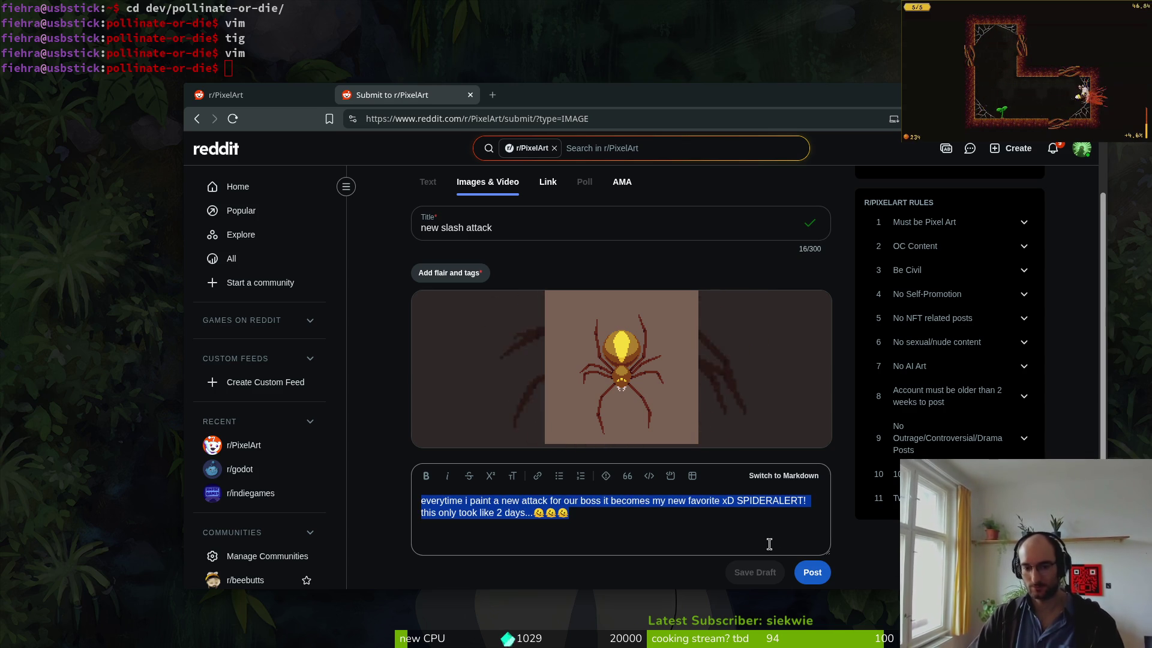
left_click(816, 574)
left_click(816, 574)
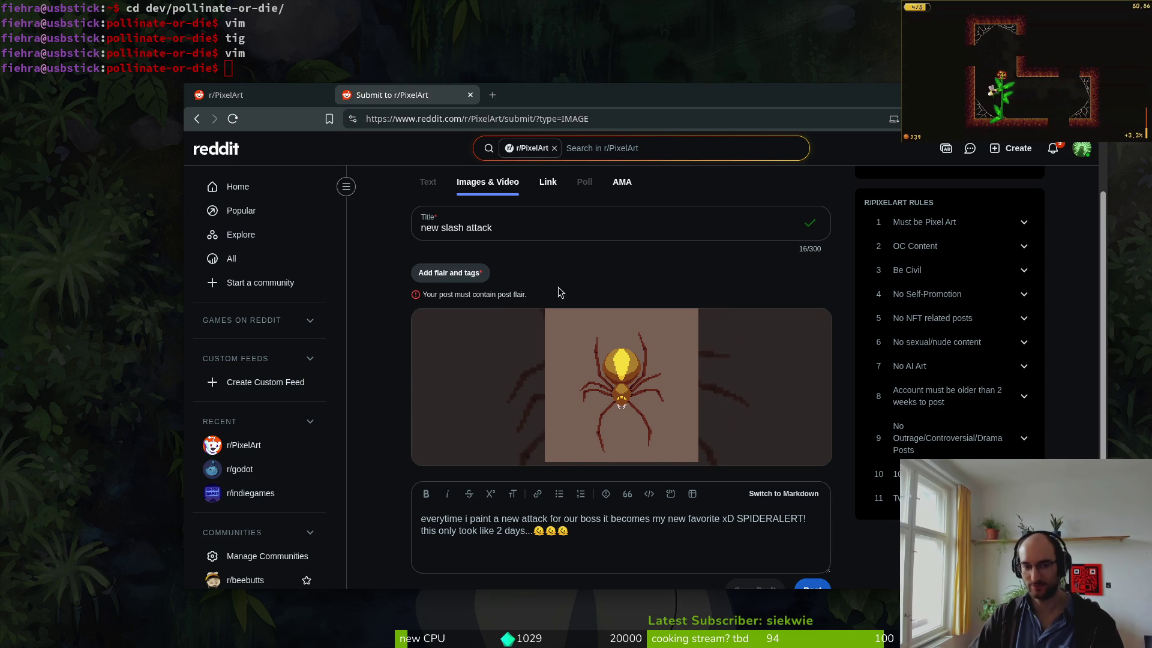
- Pick Hand Pixelled from the full flair list and post 'new slash attack' to r/PixelArt
left_click(450, 273)
left_click(553, 375)
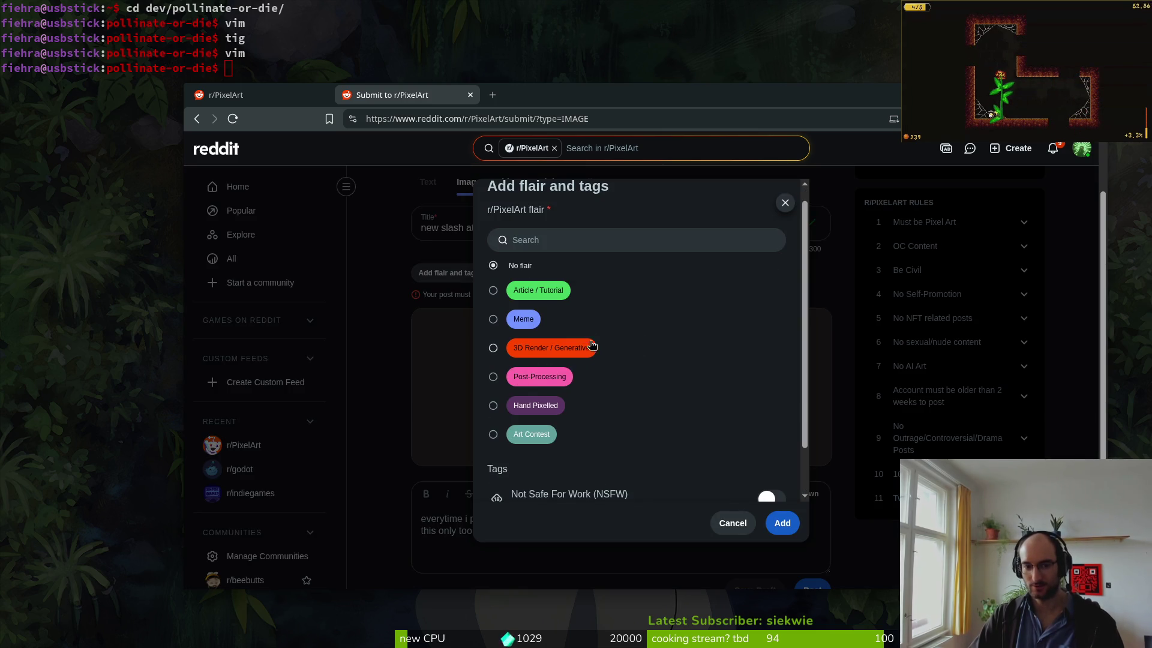
left_click(517, 408)
left_click(782, 523)
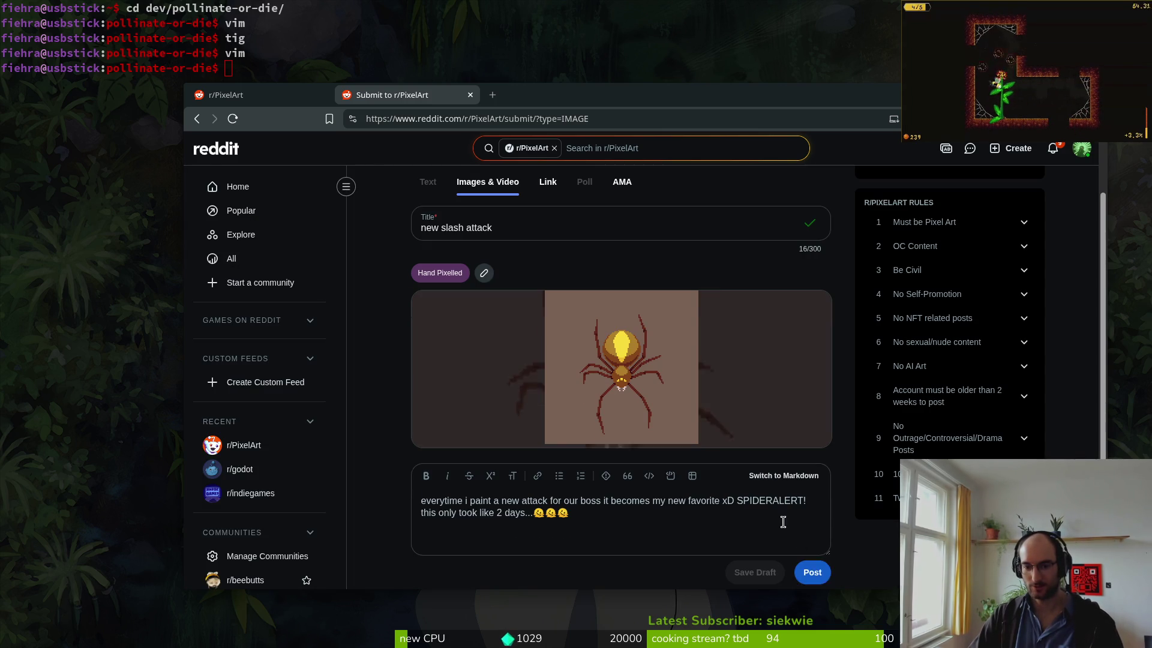
left_click(821, 574)
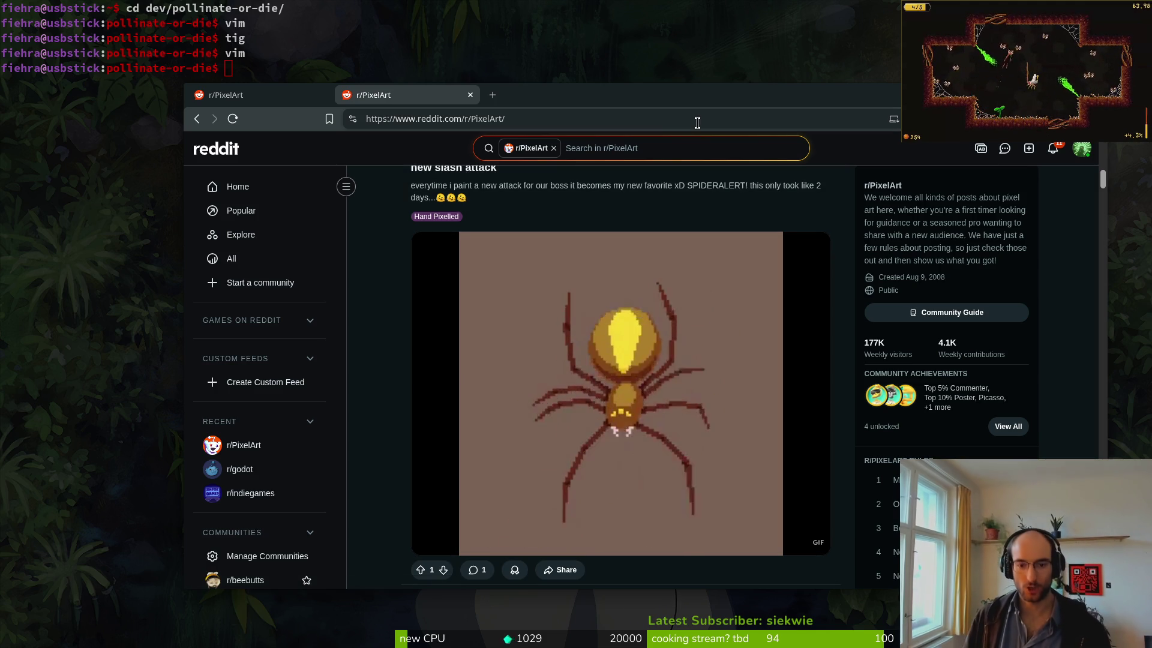
- Open the 'new slash attack' spider post on its own page and copy its link
scroll(619, 304, "down", 2)
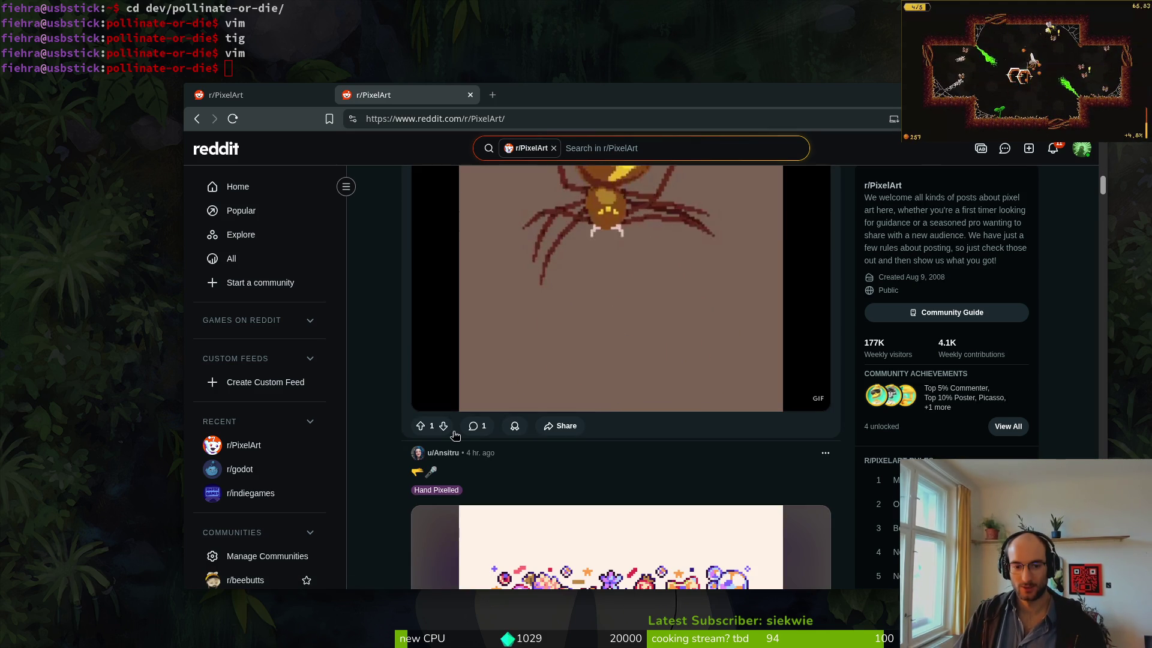
left_click(620, 232)
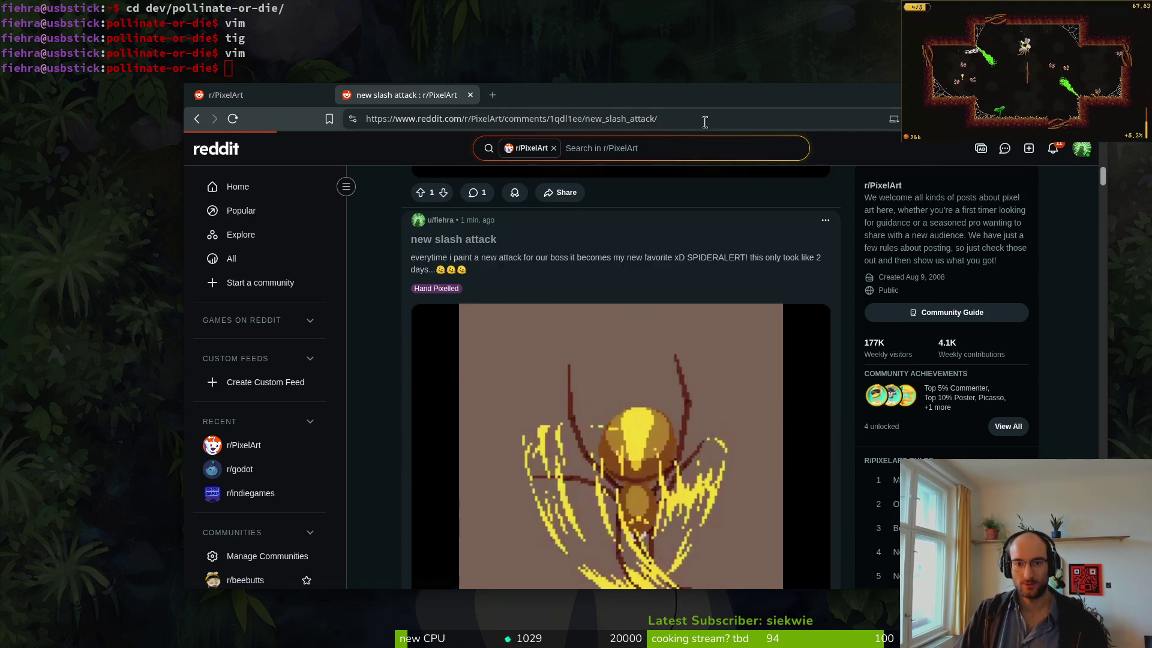
left_click(744, 124)
key("ctrl+c")
key("alt+Tab")
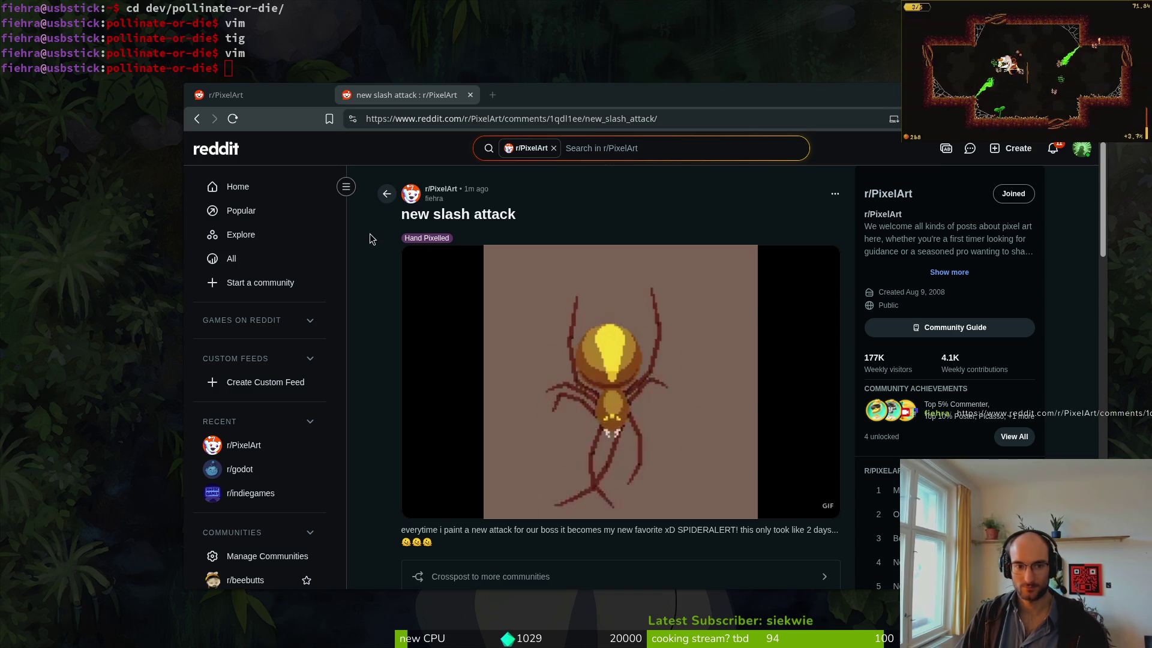
- Go back to the r/PixelArt feed, then reopen the post page, leaving its address unchanged
left_click(387, 193)
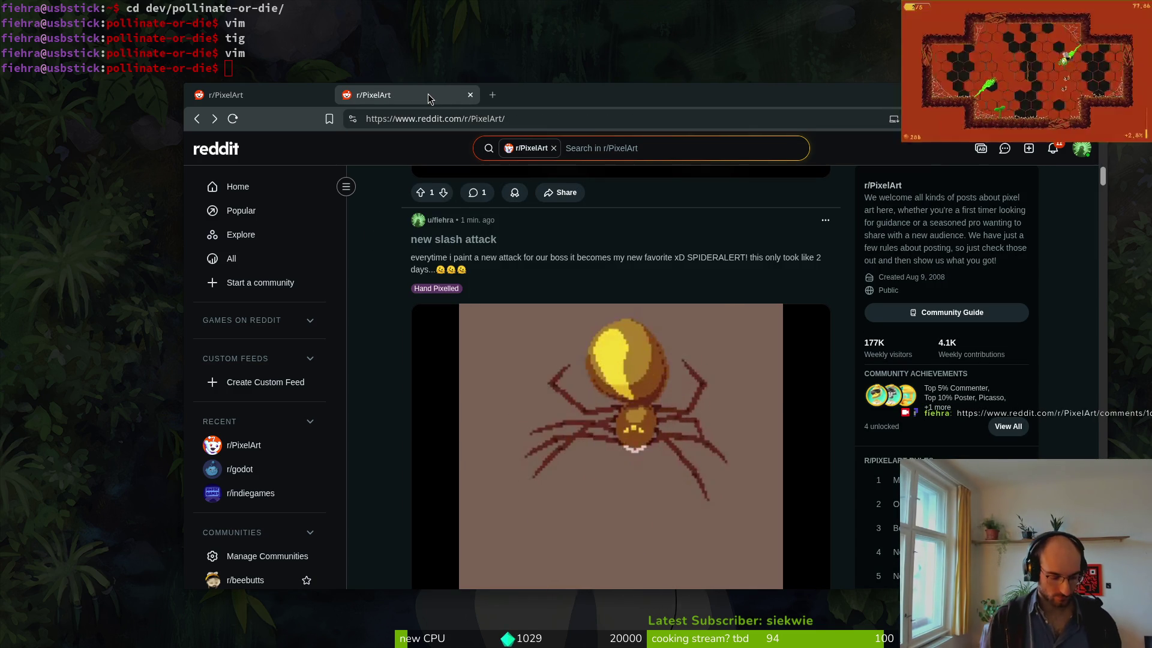
key("super")
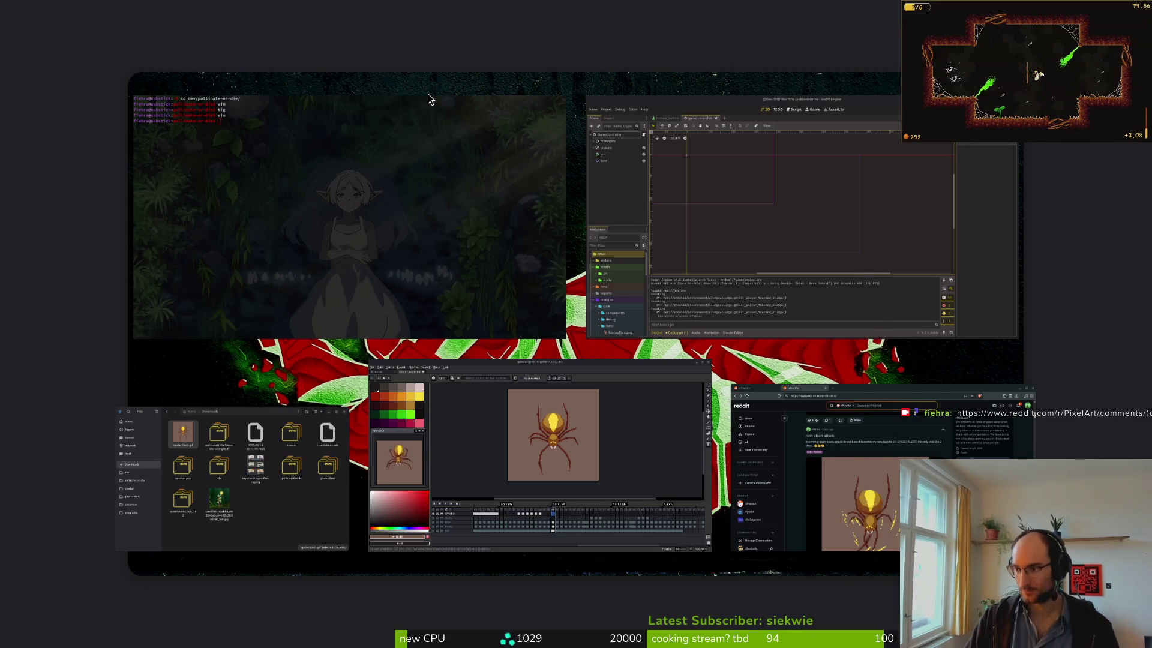
key("super")
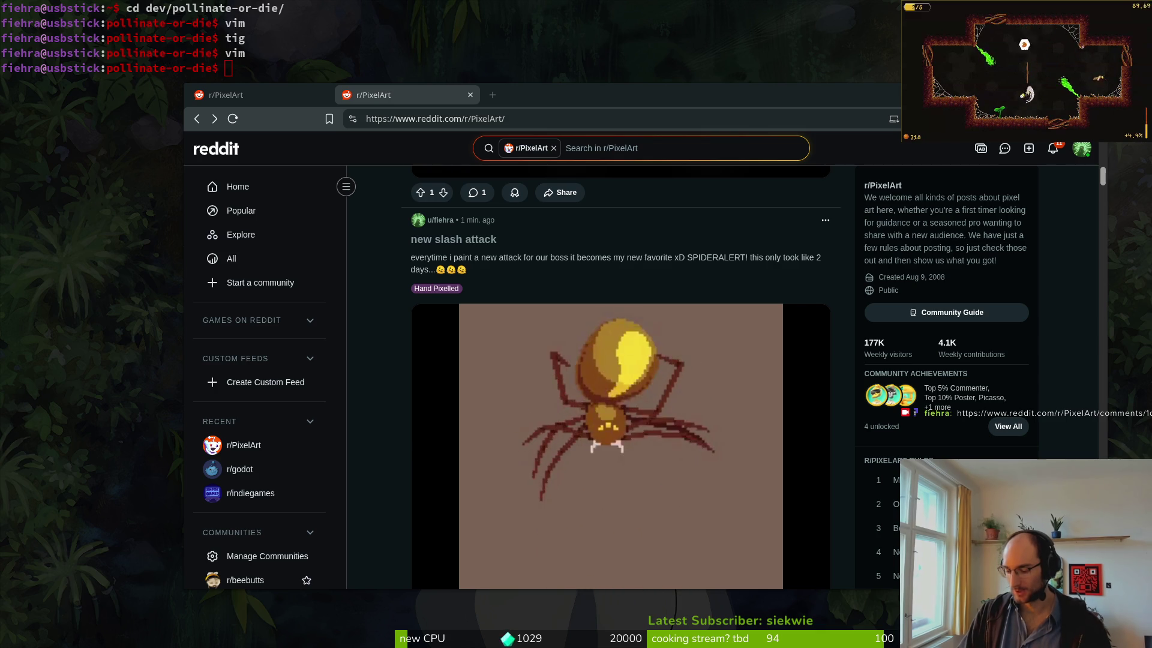
left_click(454, 238)
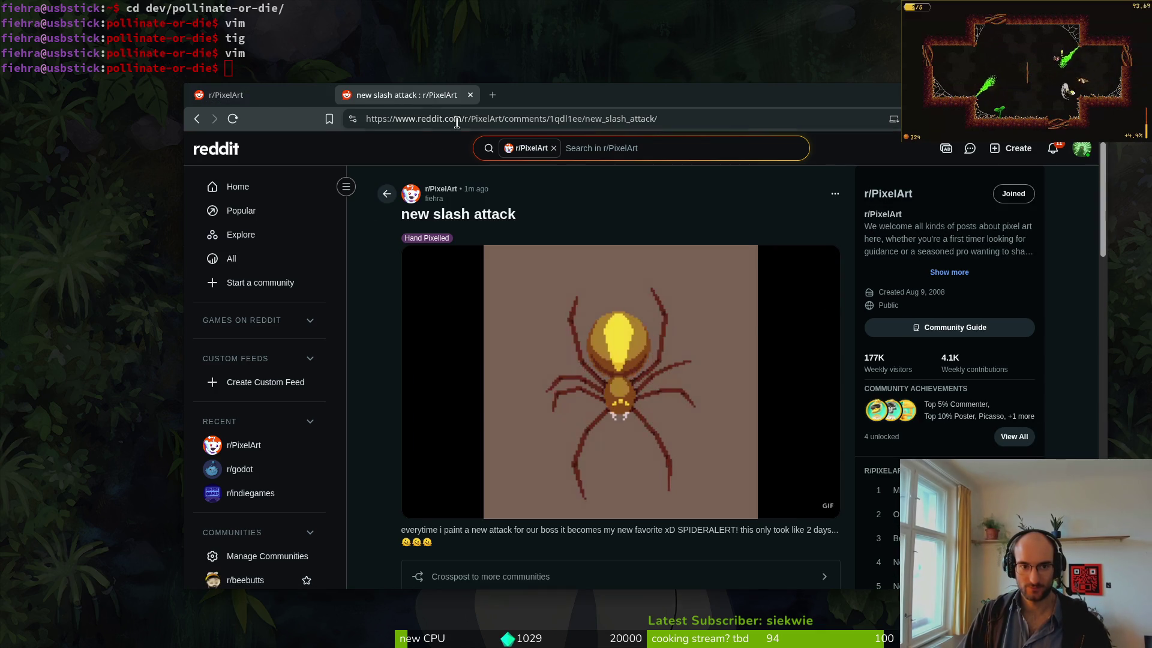
left_click(433, 117)
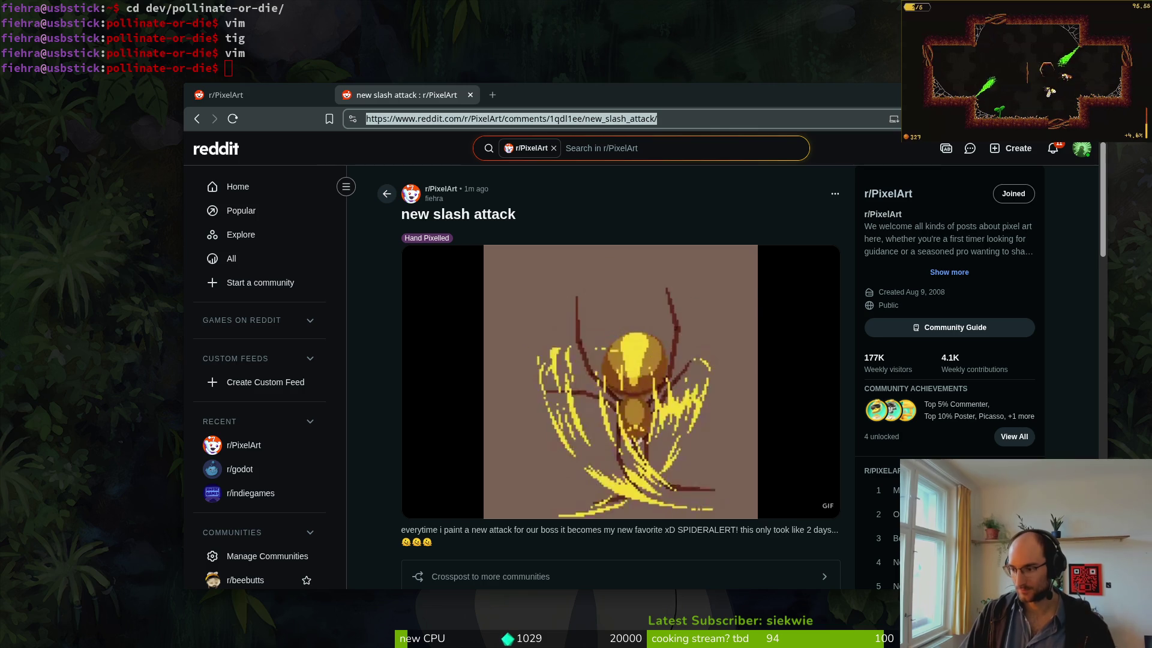
key("End")
key("Escape")
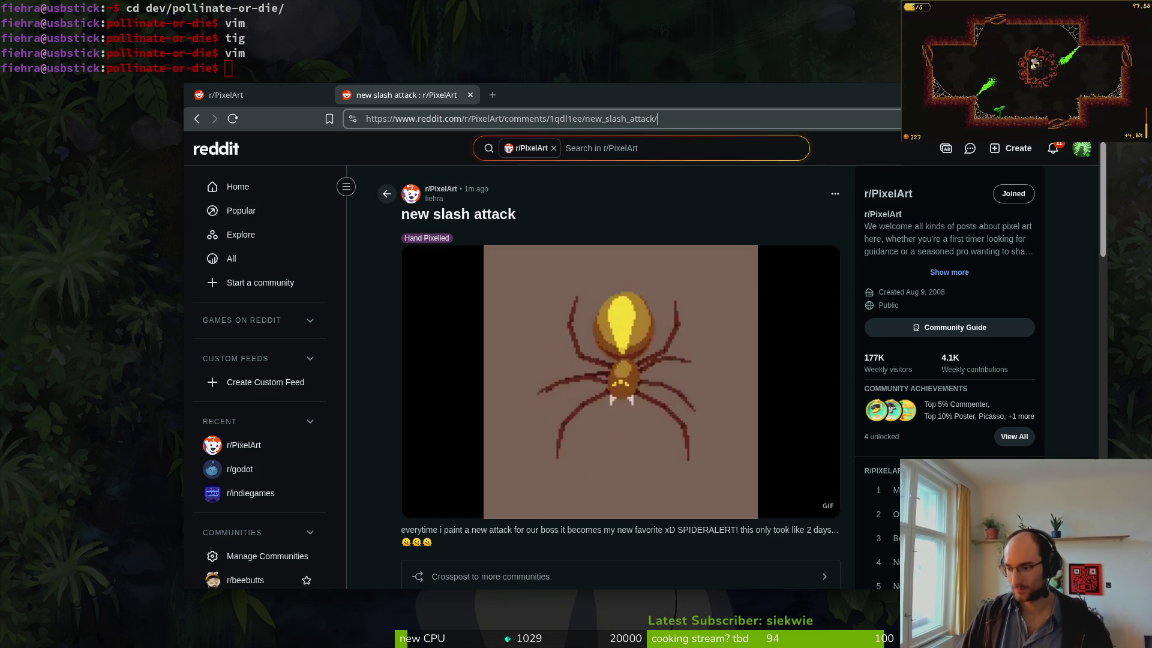
key("Escape")
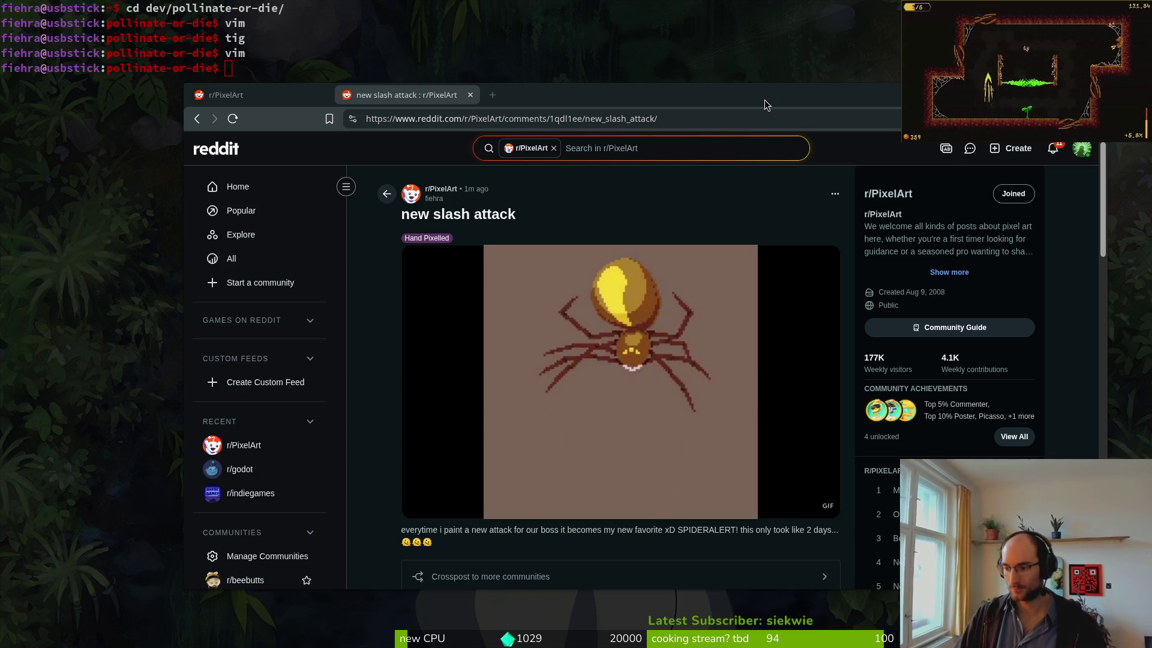
- Check the r/PixelArt feed tab, return to the post tab, and minimise the browser
left_click(265, 101)
scroll(379, 286, "up", 5)
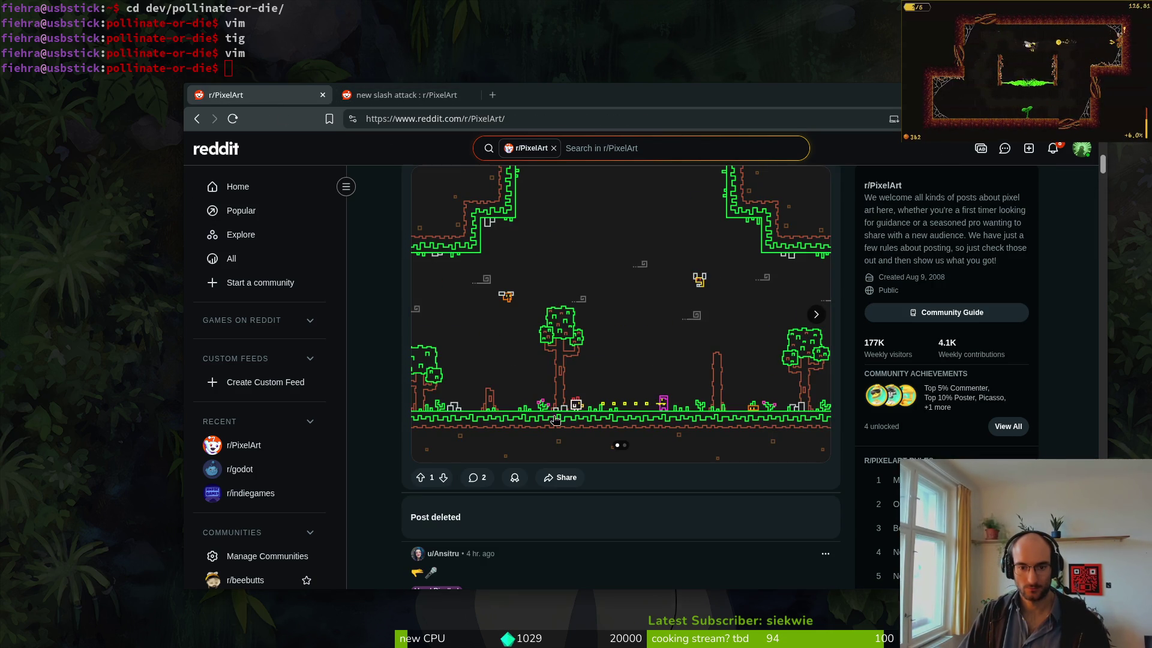
left_click(405, 102)
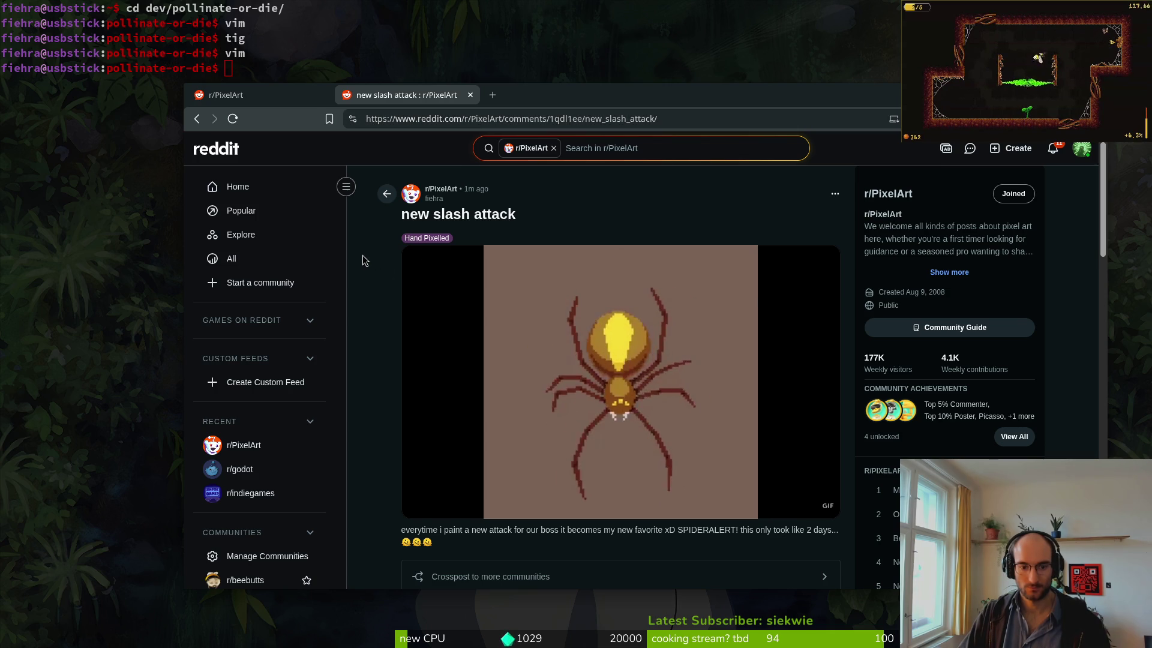
key("super+minus")
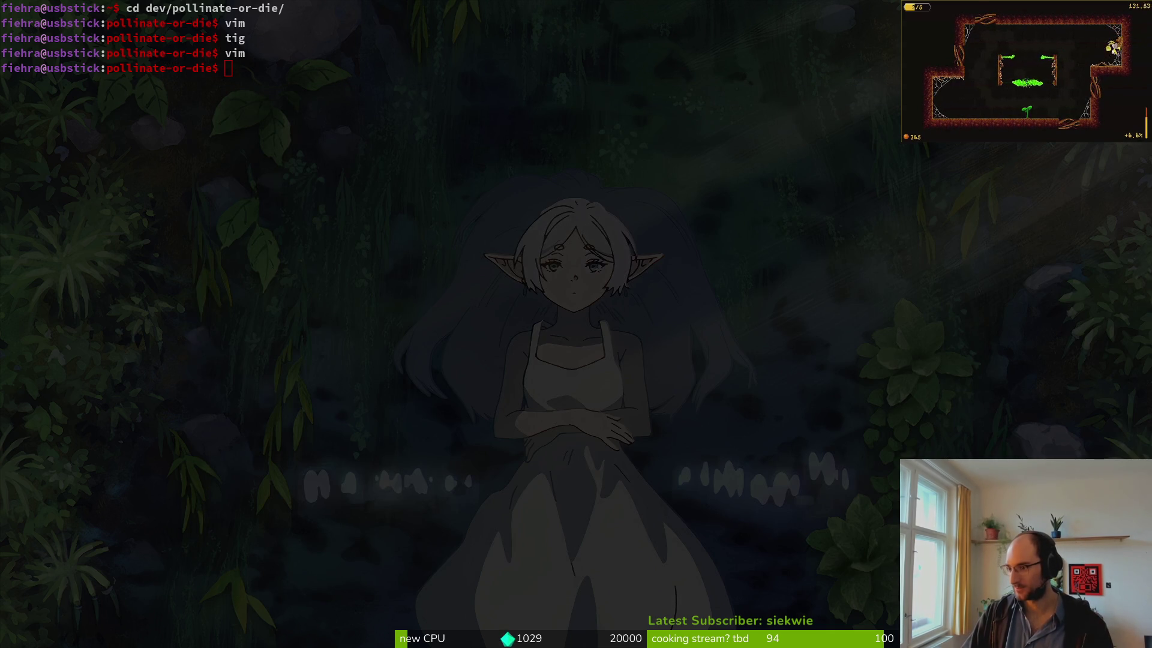
- Restore the browser and open the inbox reply on the r/godot teaser asking what inspired the game
key("super+minus")
left_click(887, 109)
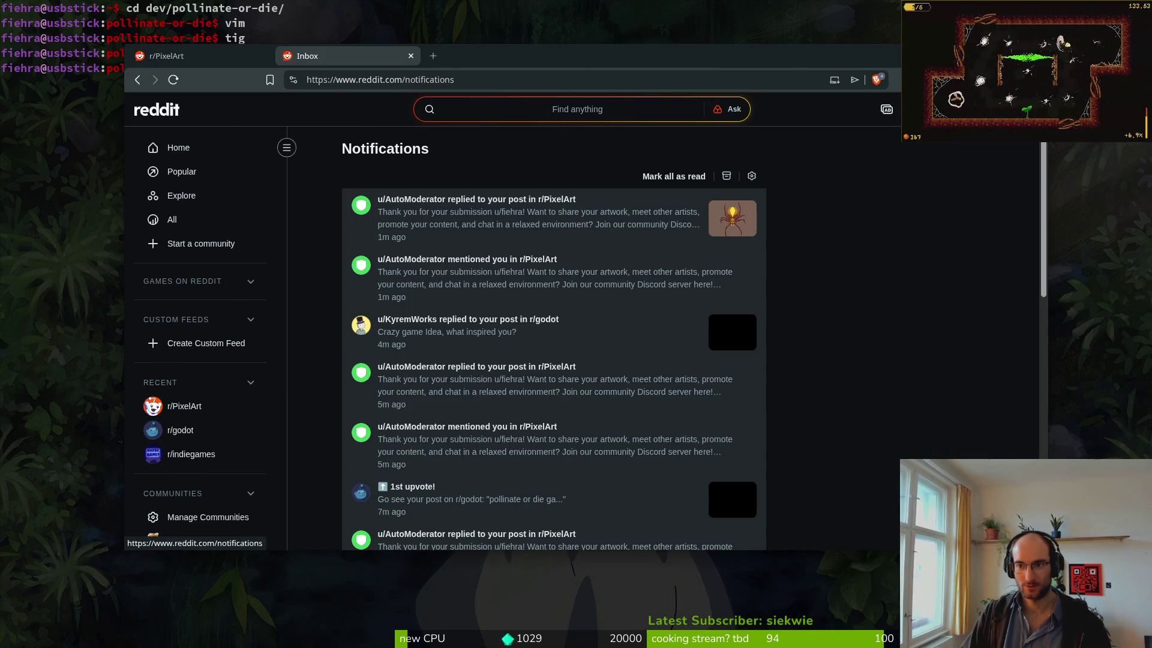
left_click(507, 219)
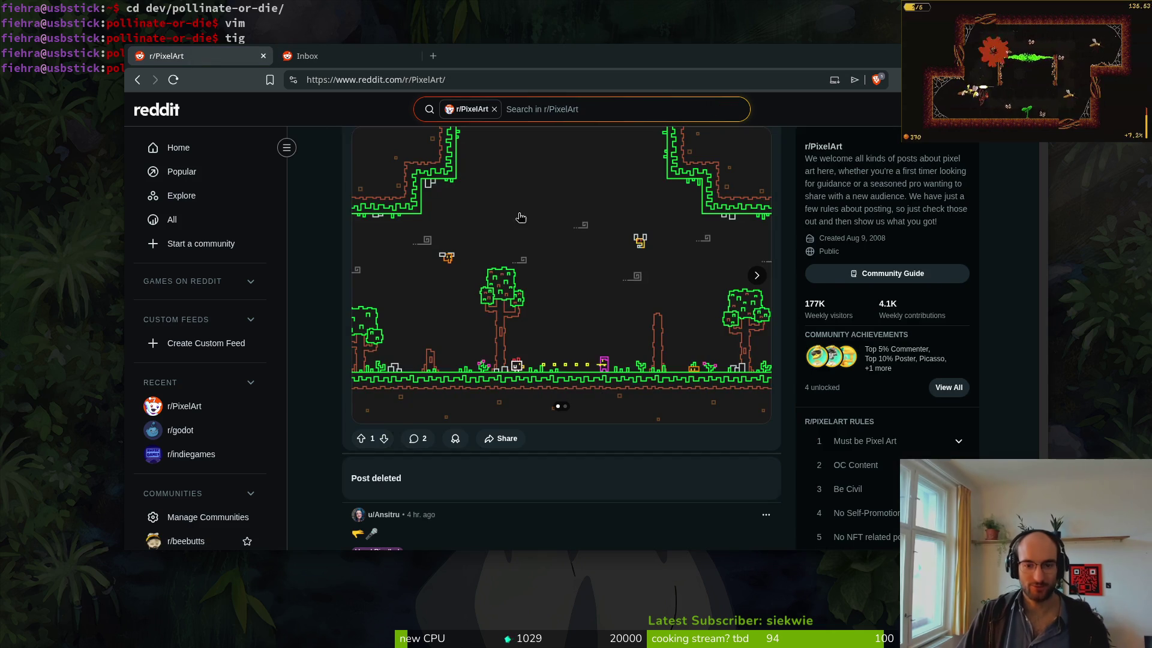
scroll(569, 414, "down", 10)
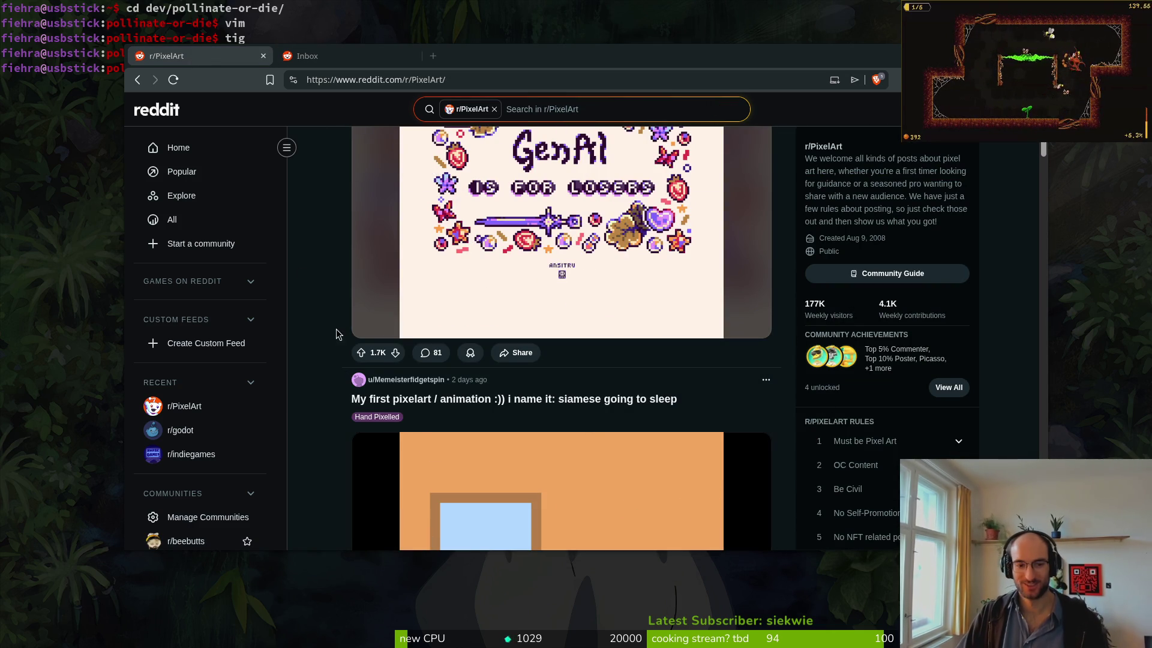
left_click(337, 58)
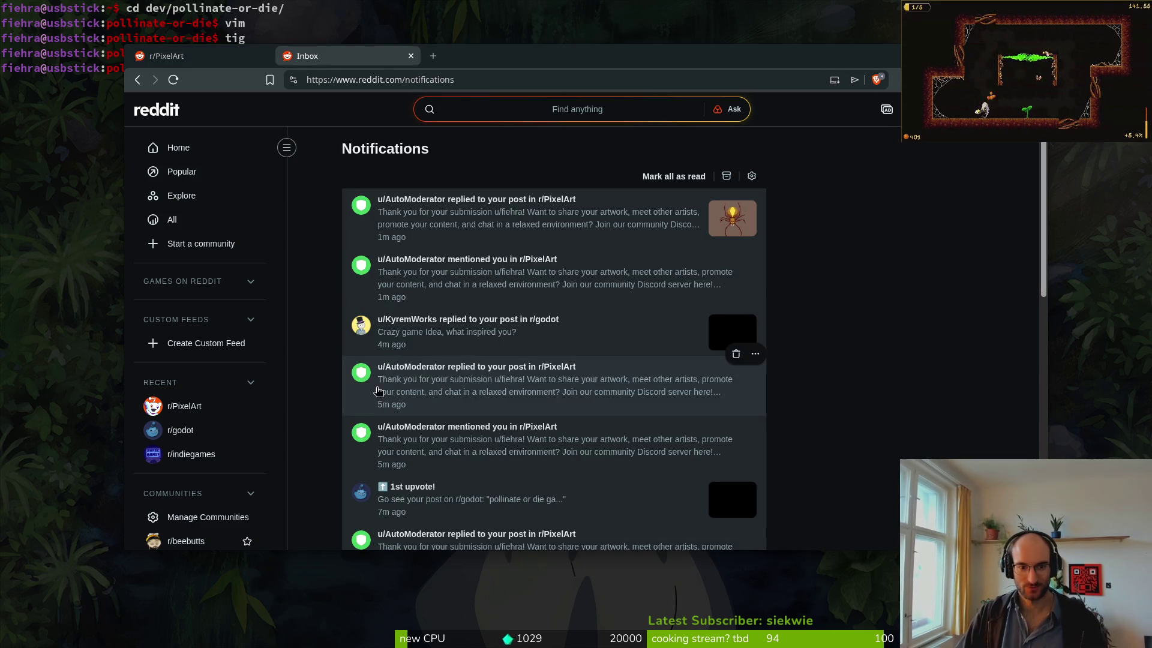
left_click(460, 347)
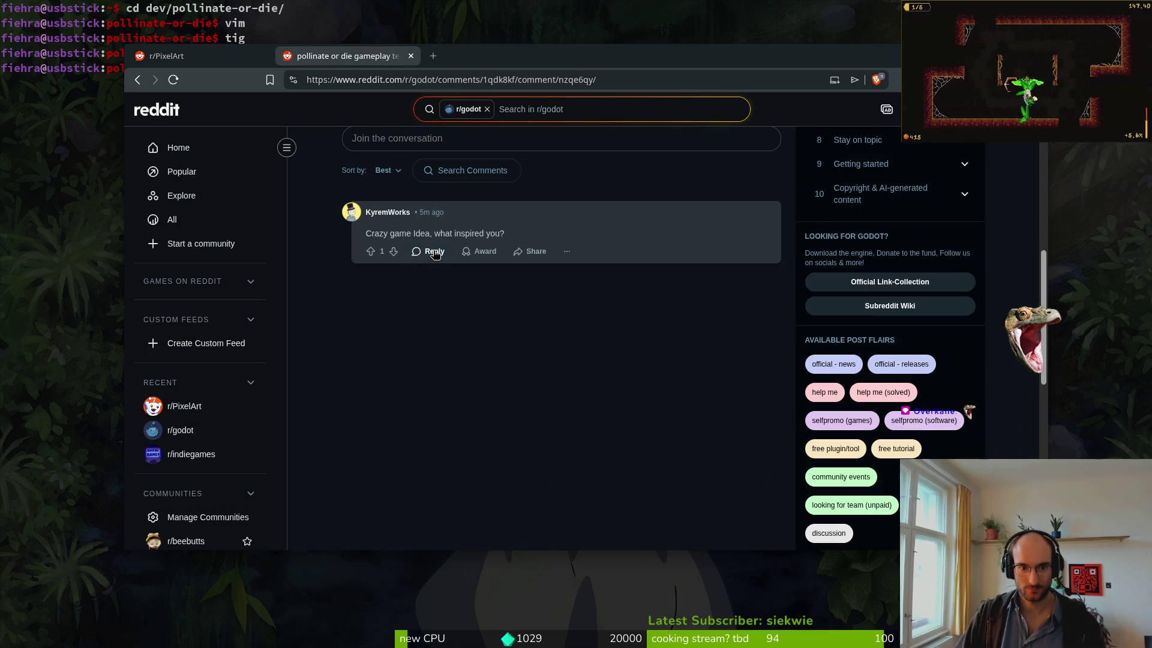
- Post a reply citing Scourgebringer's gameplay mixed with raising awareness about bees and pollinators
left_click(435, 252)
type("scour")
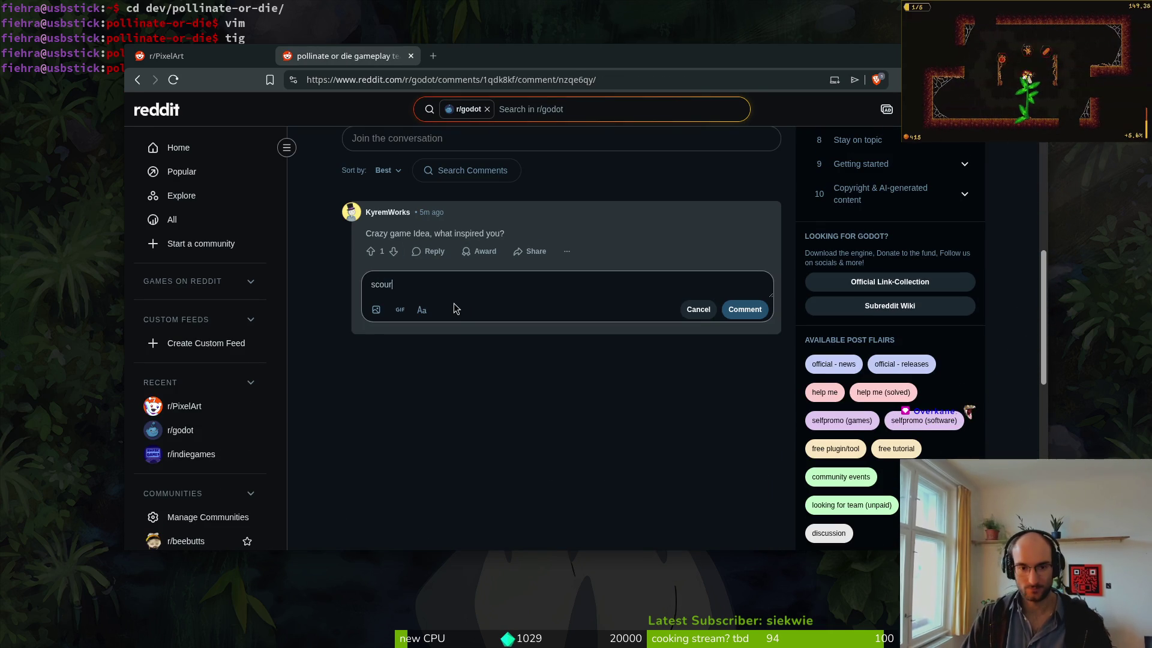
type("gebringer and ")
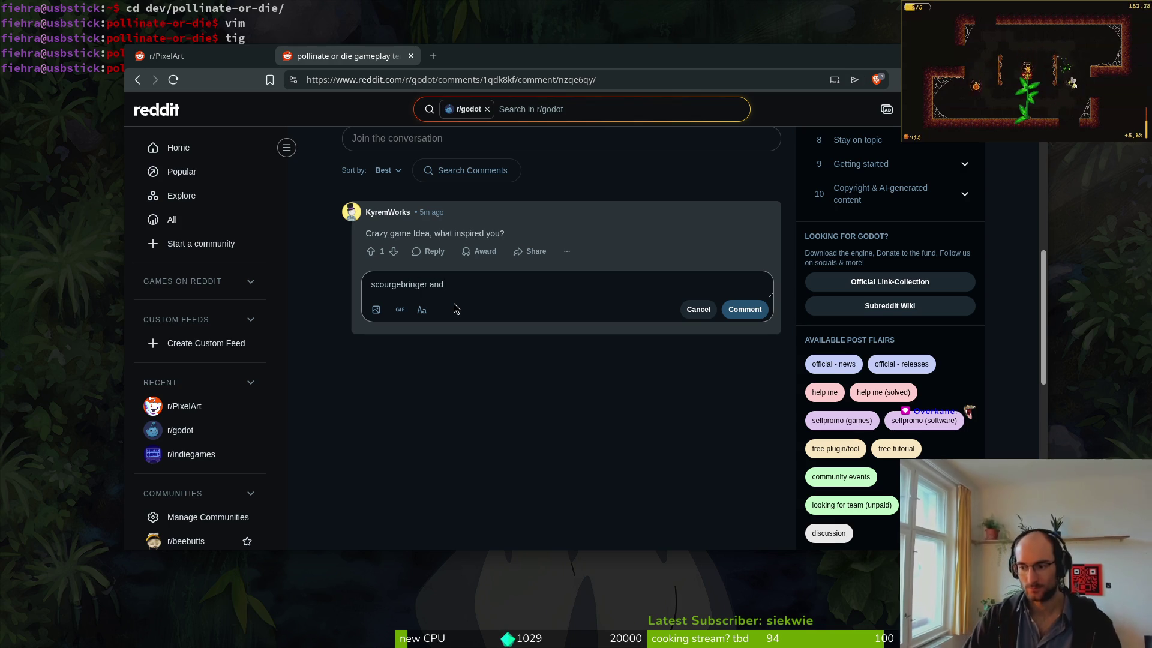
type("le")
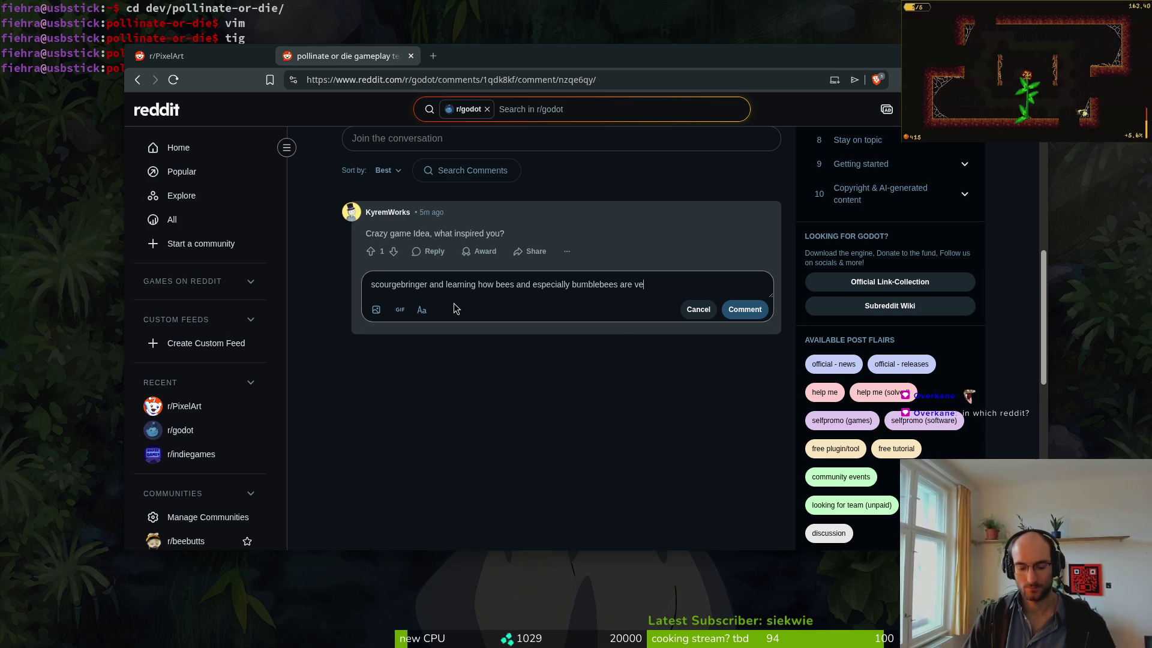
type("or our su")
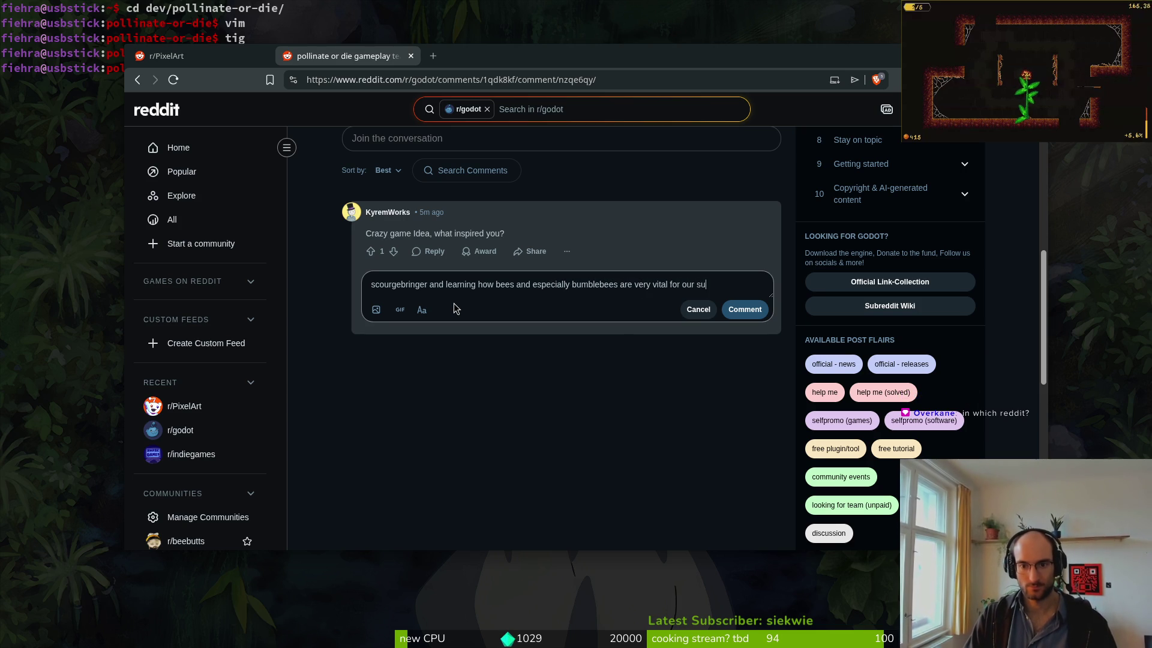
type("rvival. so id ")
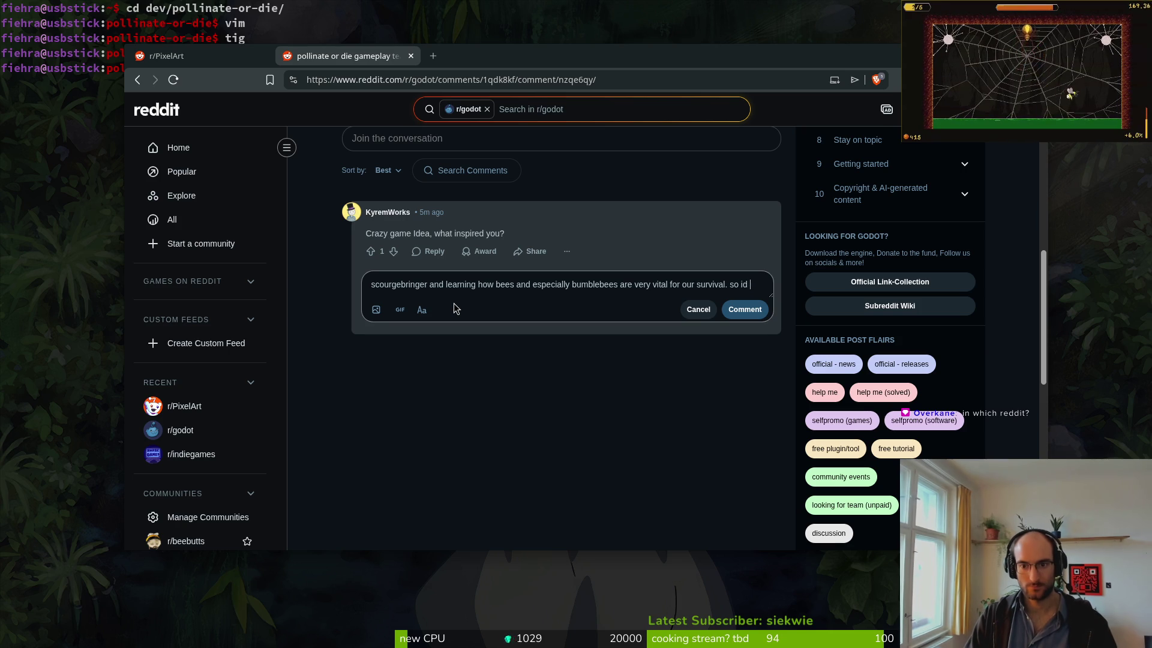
type("love to mix the gameplay")
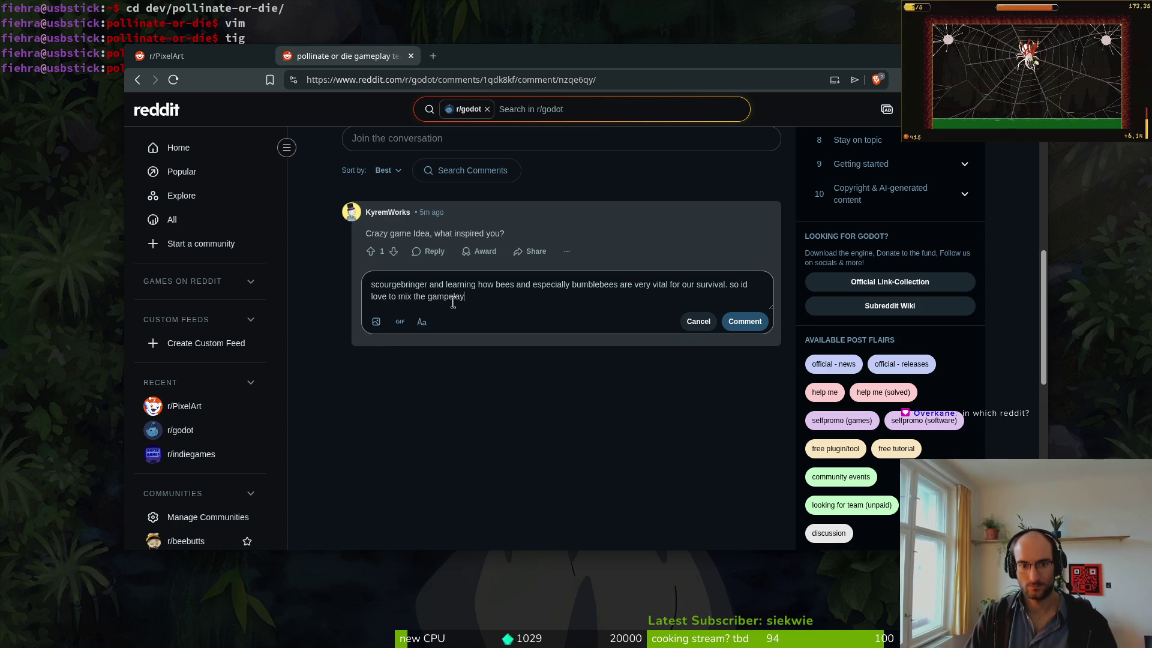
key("BackSpace")
key("BackSpace")
key("BackSpace")
type("epl")
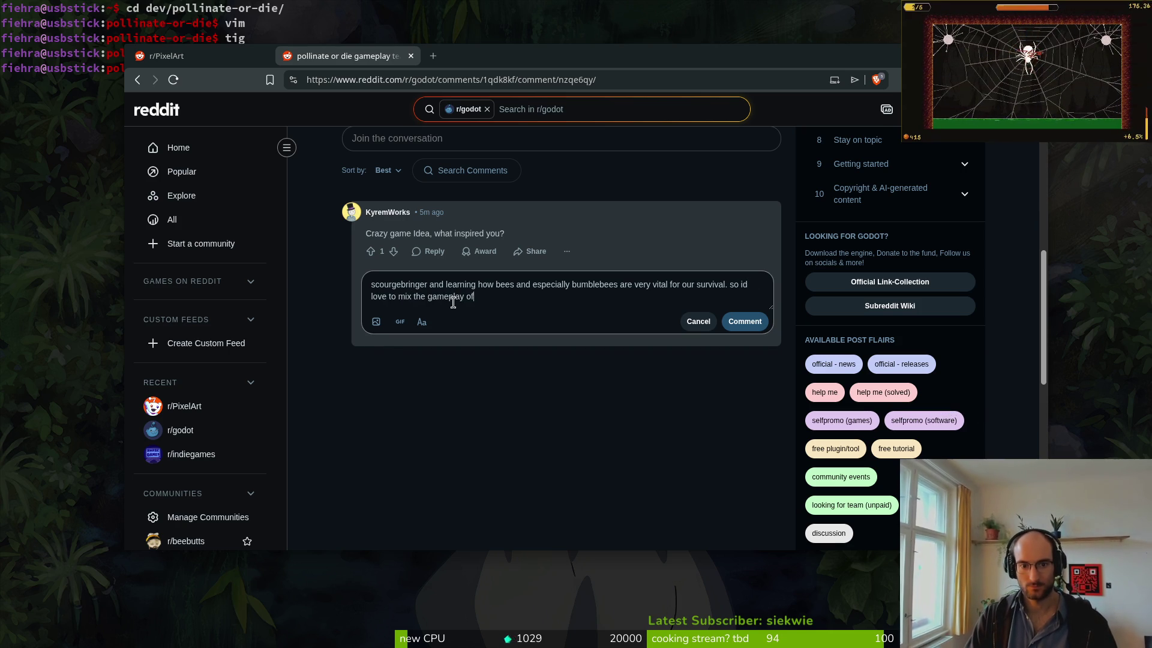
type("ringer with s")
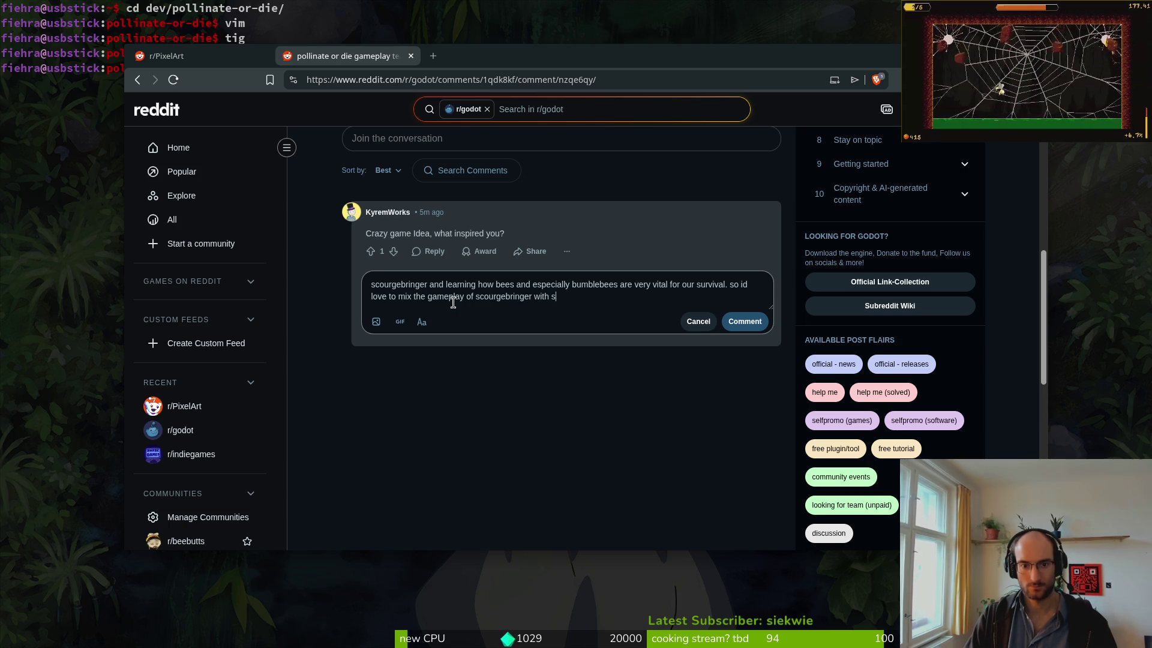
type("ome real")
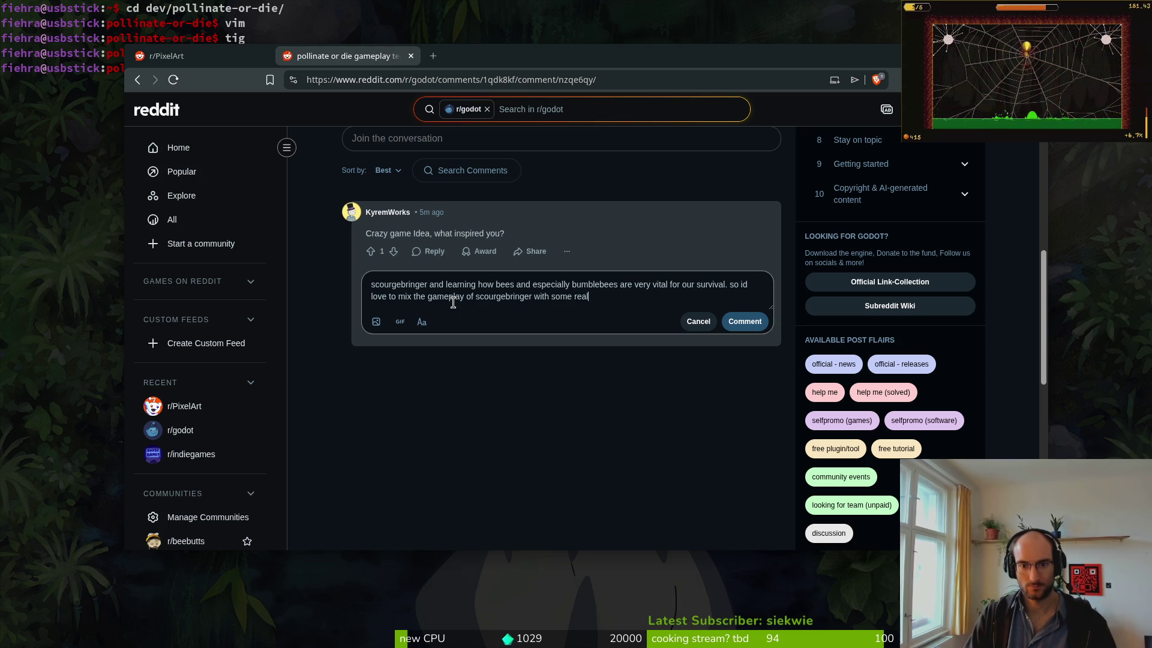
type(" educationaaising")
key("BackSpace")
key("BackSpace")
type("awareness about pollinators")
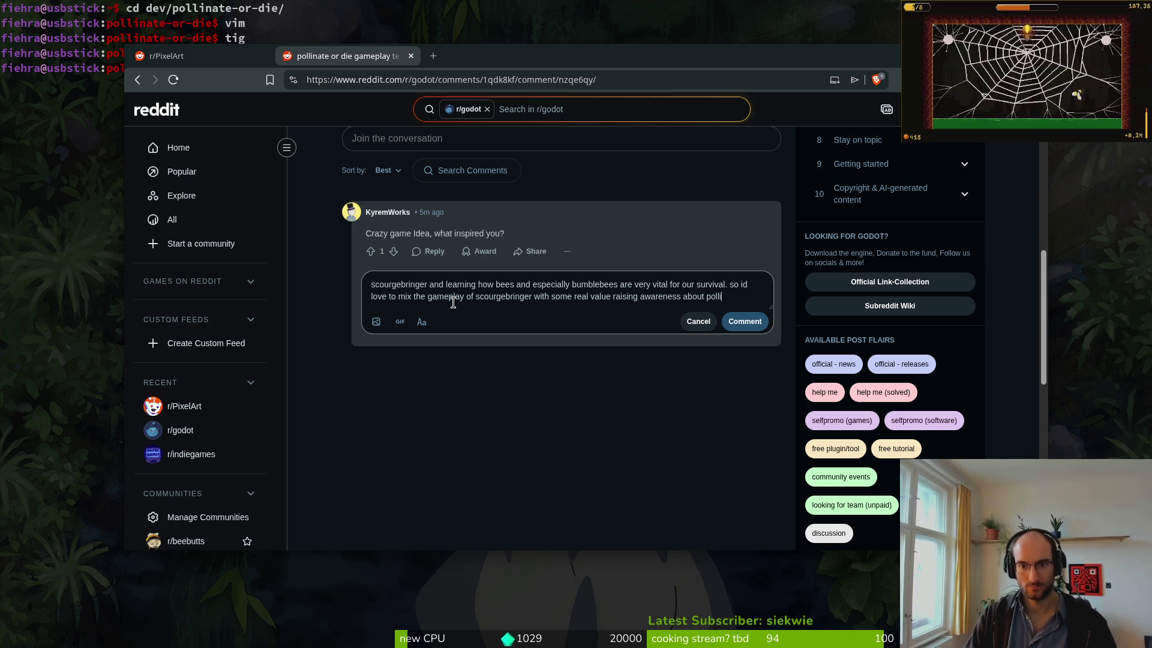
left_click(745, 322)
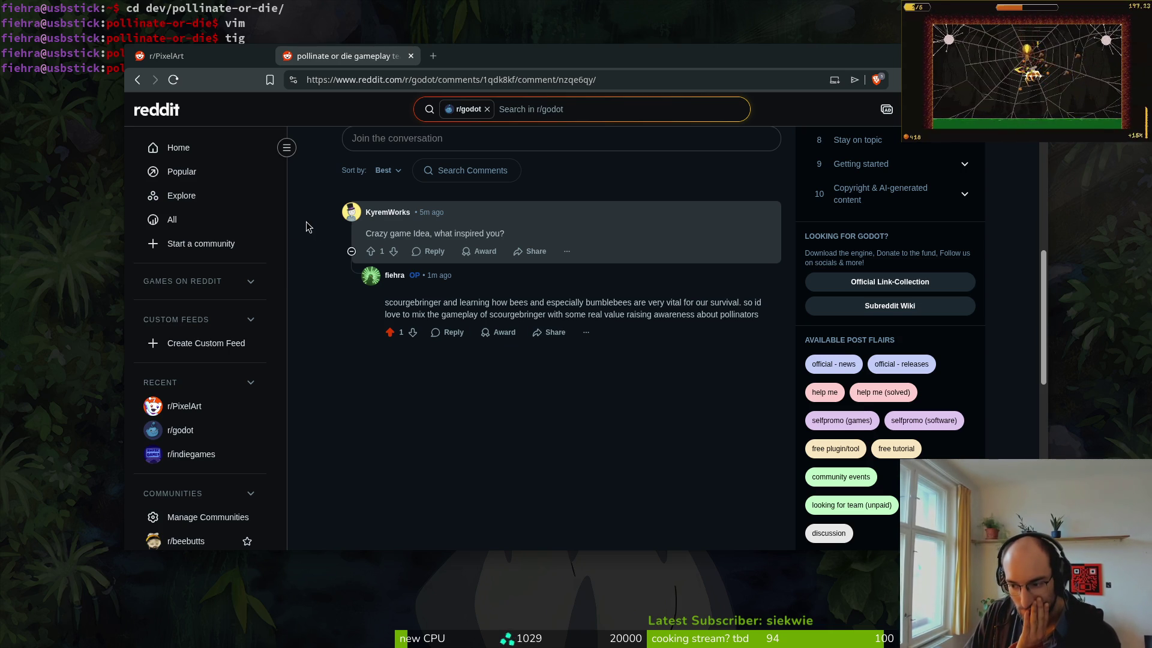
- Go to the Reddit home feed and scroll down to the r/IndieGaming 60-wishlists Steam post
left_click(199, 57)
left_click(329, 57)
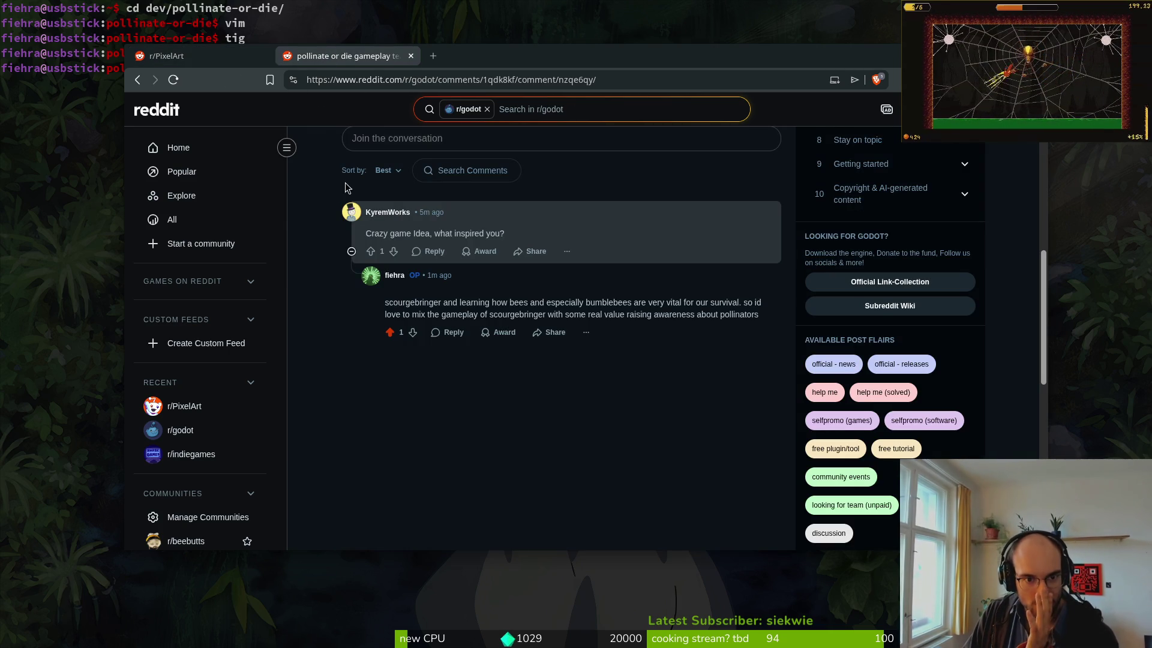
left_click(204, 148)
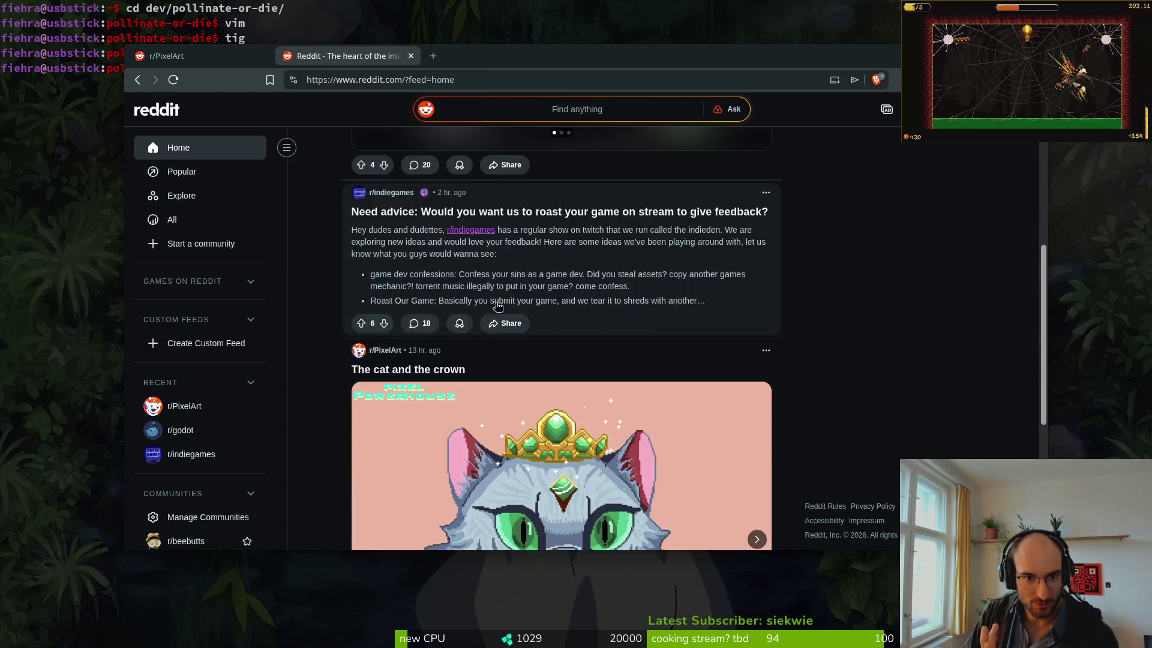
scroll(588, 256, "down", 20)
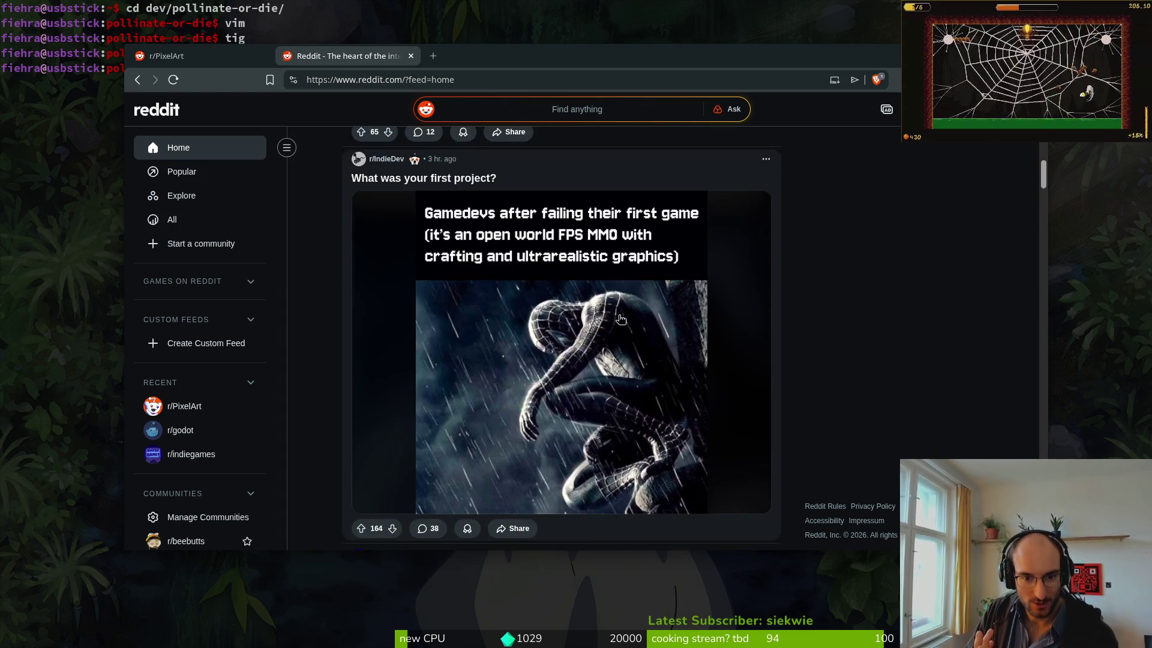
scroll(622, 331, "down", 20)
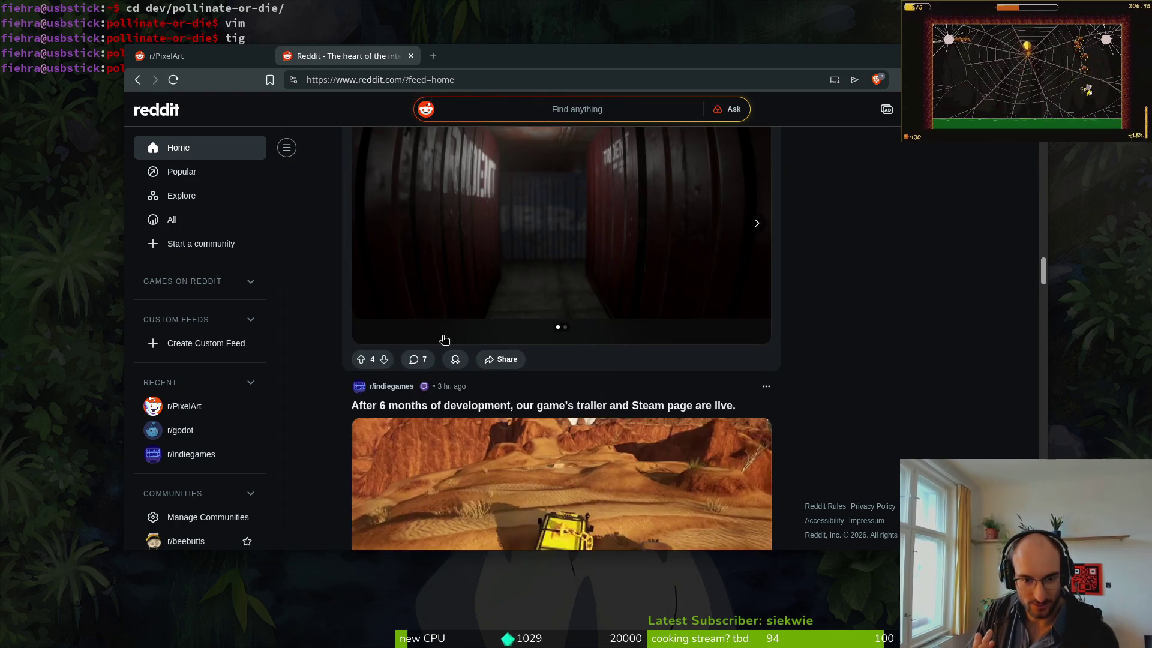
scroll(608, 364, "down", 20)
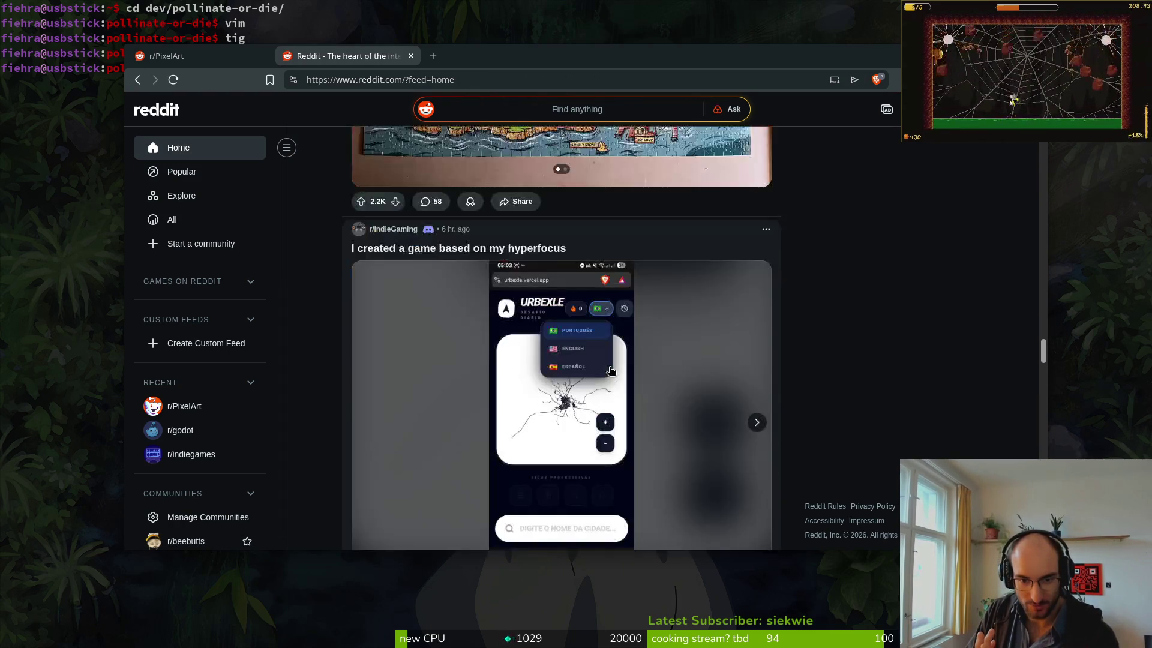
scroll(605, 376, "down", 20)
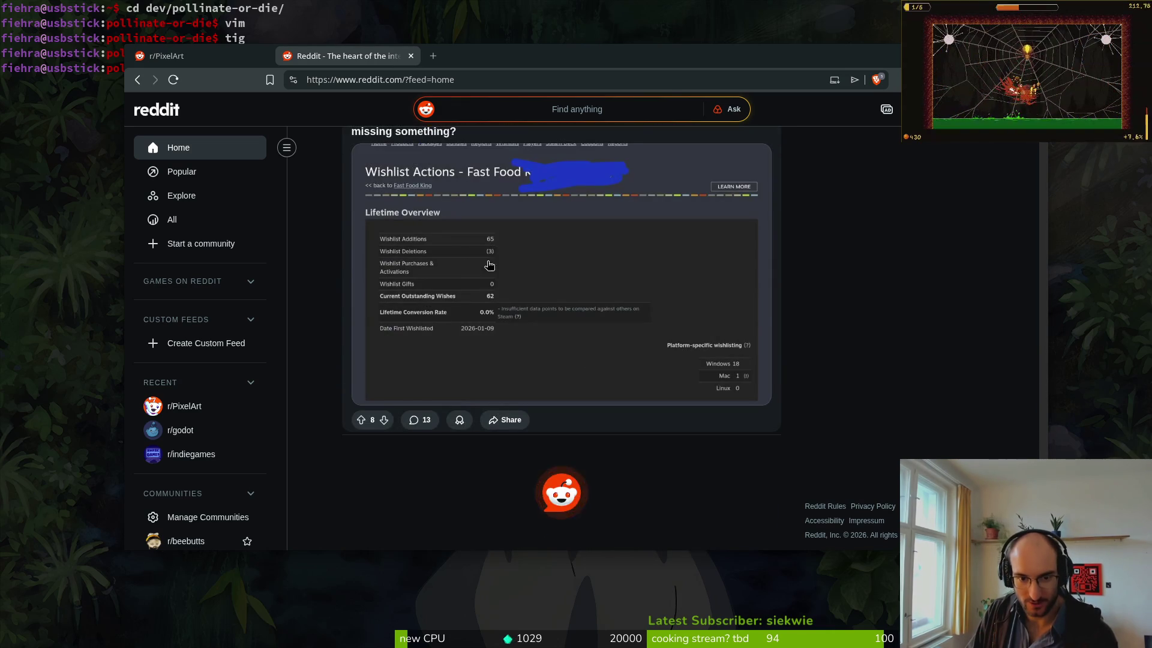
scroll(503, 265, "up", 2)
mouse_move(381, 244)
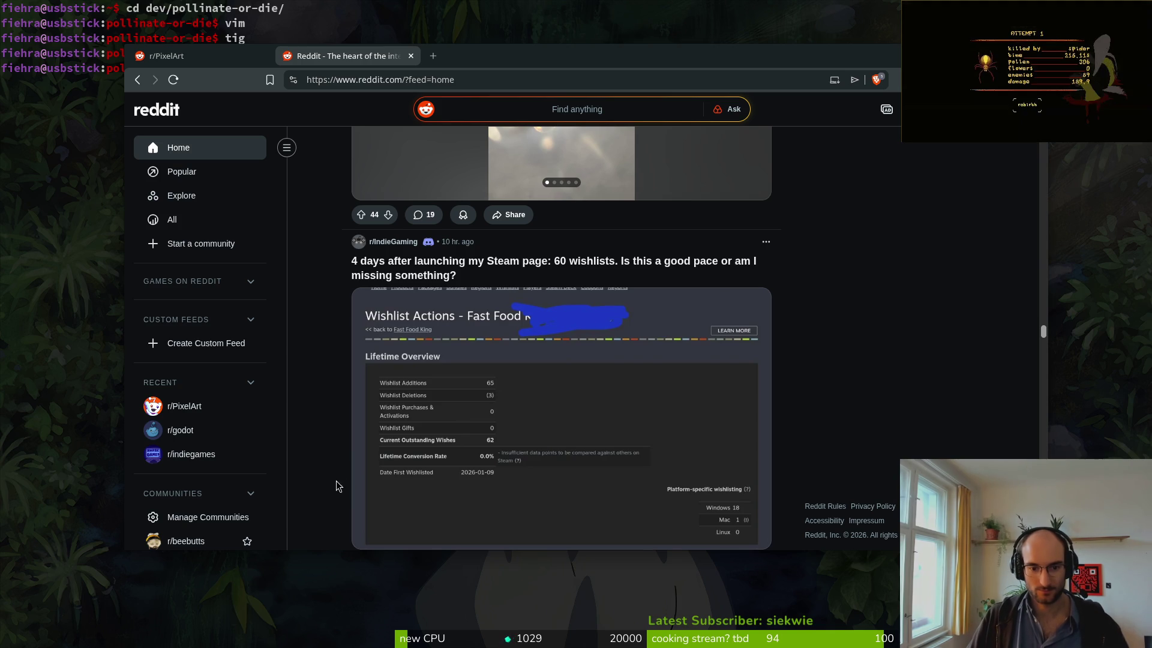
scroll(338, 463, "down", 1)
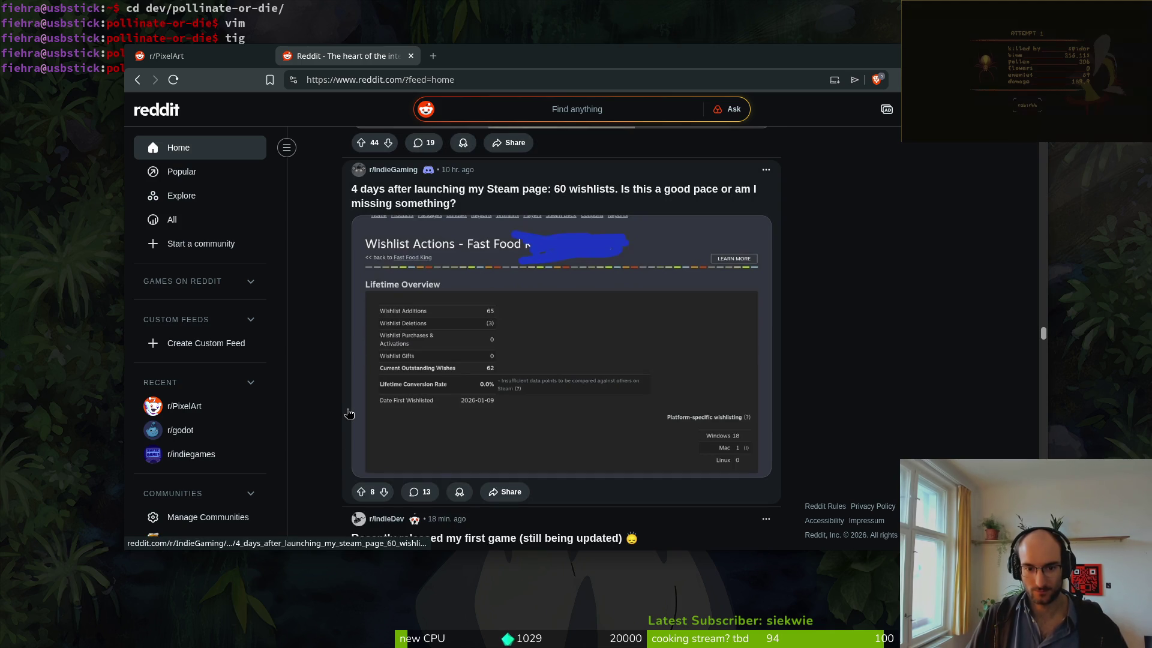